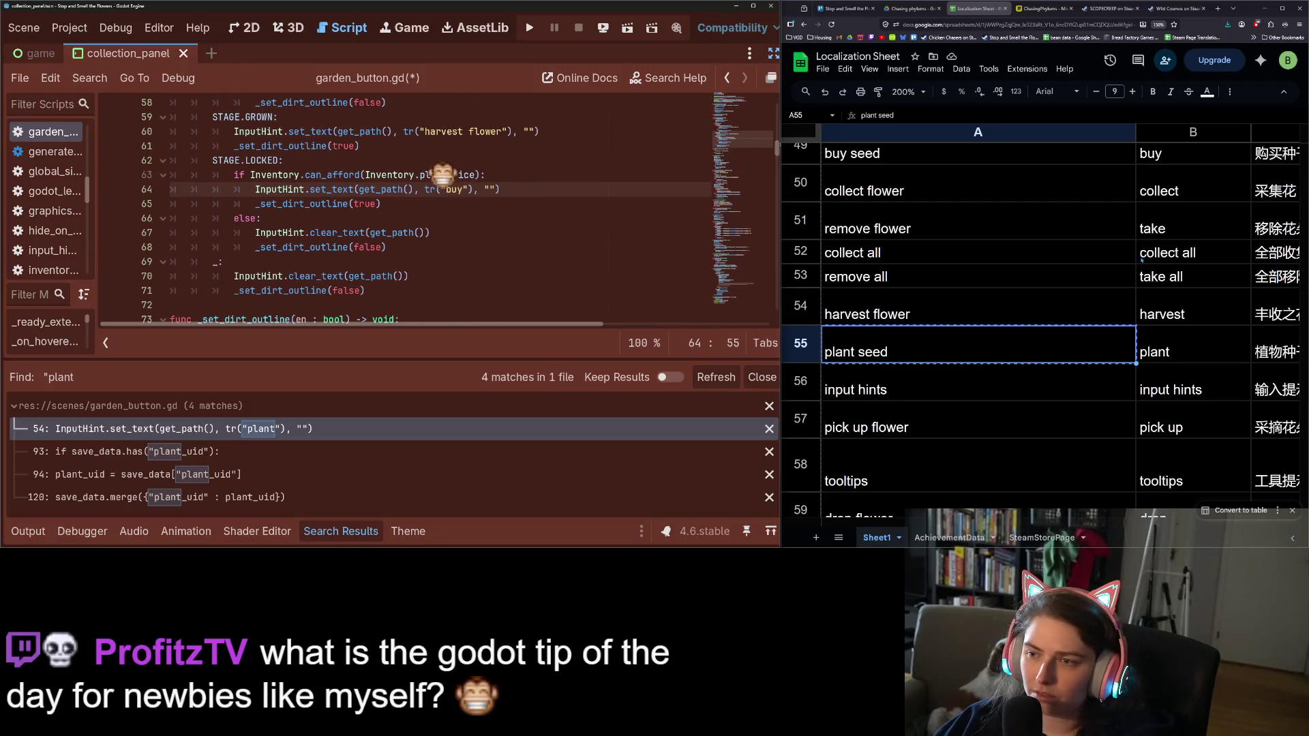
scroll(929, 295, up, 2)
Change line 64's hint key in garden_button.gd from "buy seed" to "buy plot" and save
click(929, 296)
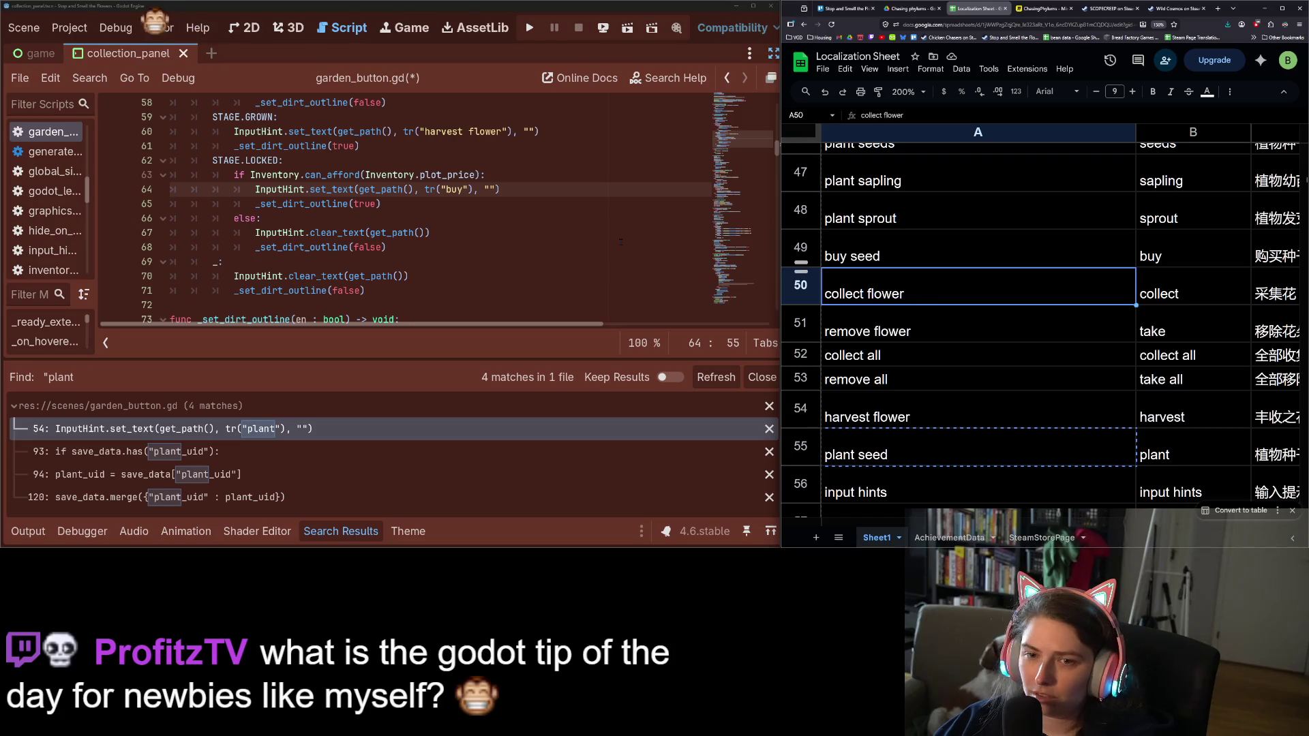
key(alt+Tab)
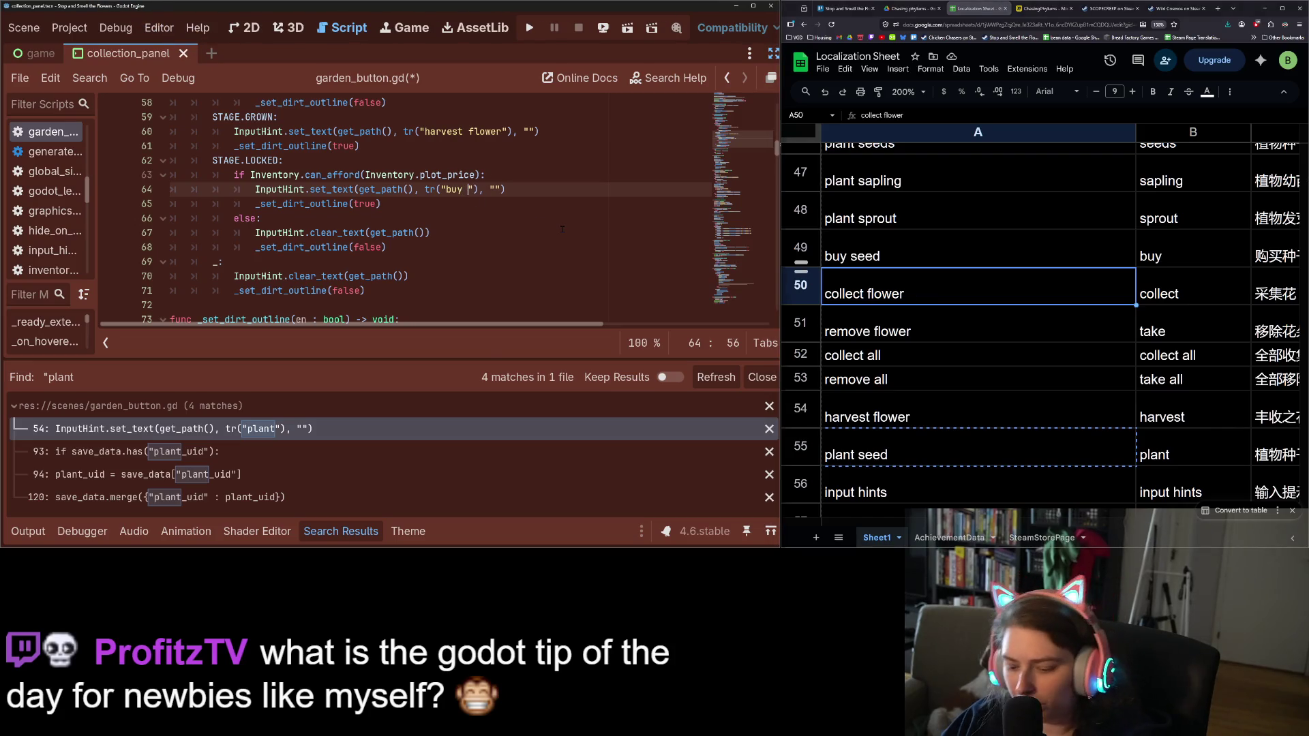
text(plot)
key(ctrl+s)
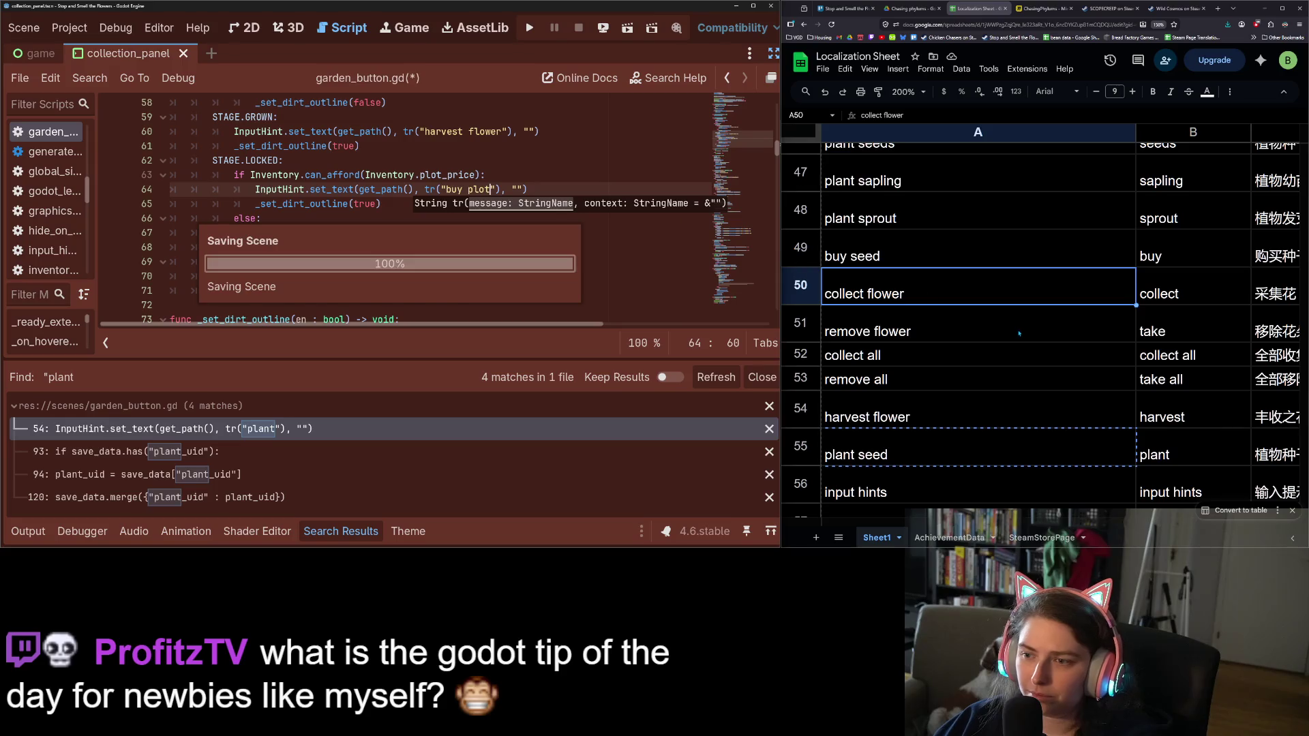
click(803, 284)
Insert row 50 keyed 'buy garden plot' above 'collect flower' and fill translations down from row 49
right_click(803, 285)
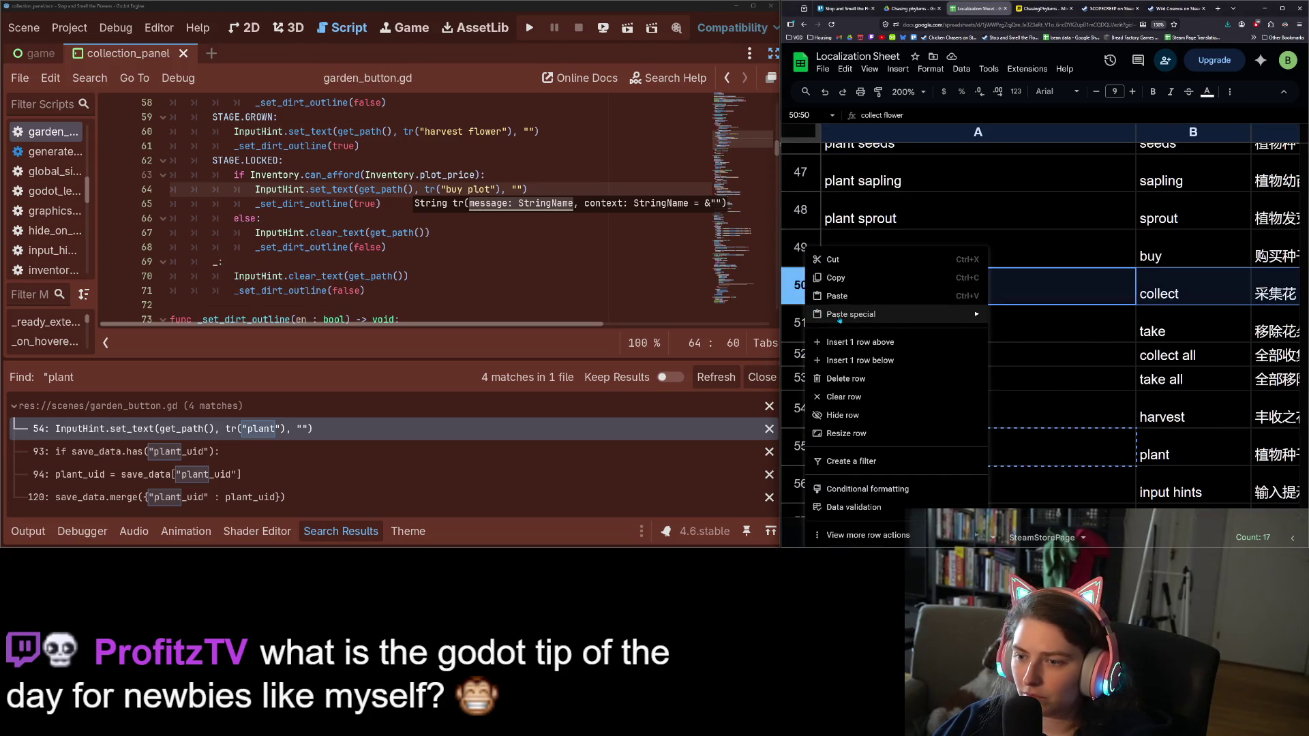
click(866, 342)
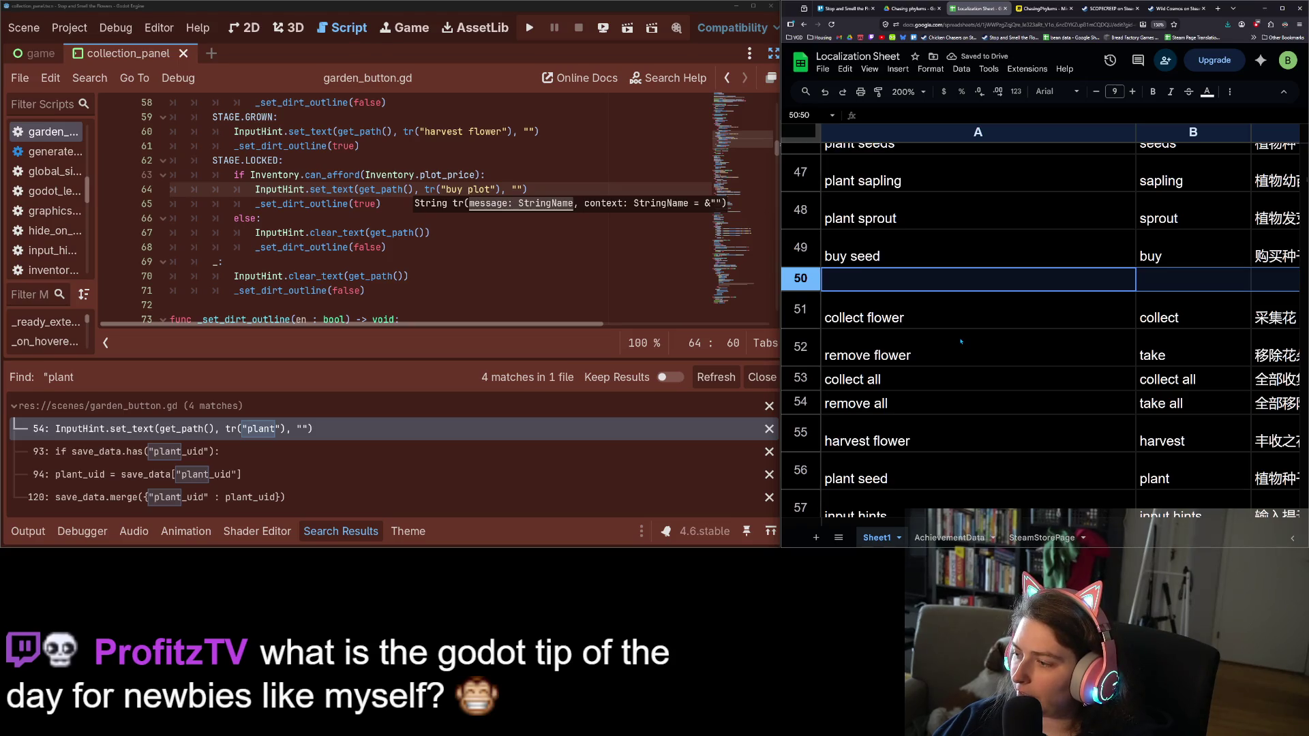
click(945, 259)
click(929, 285)
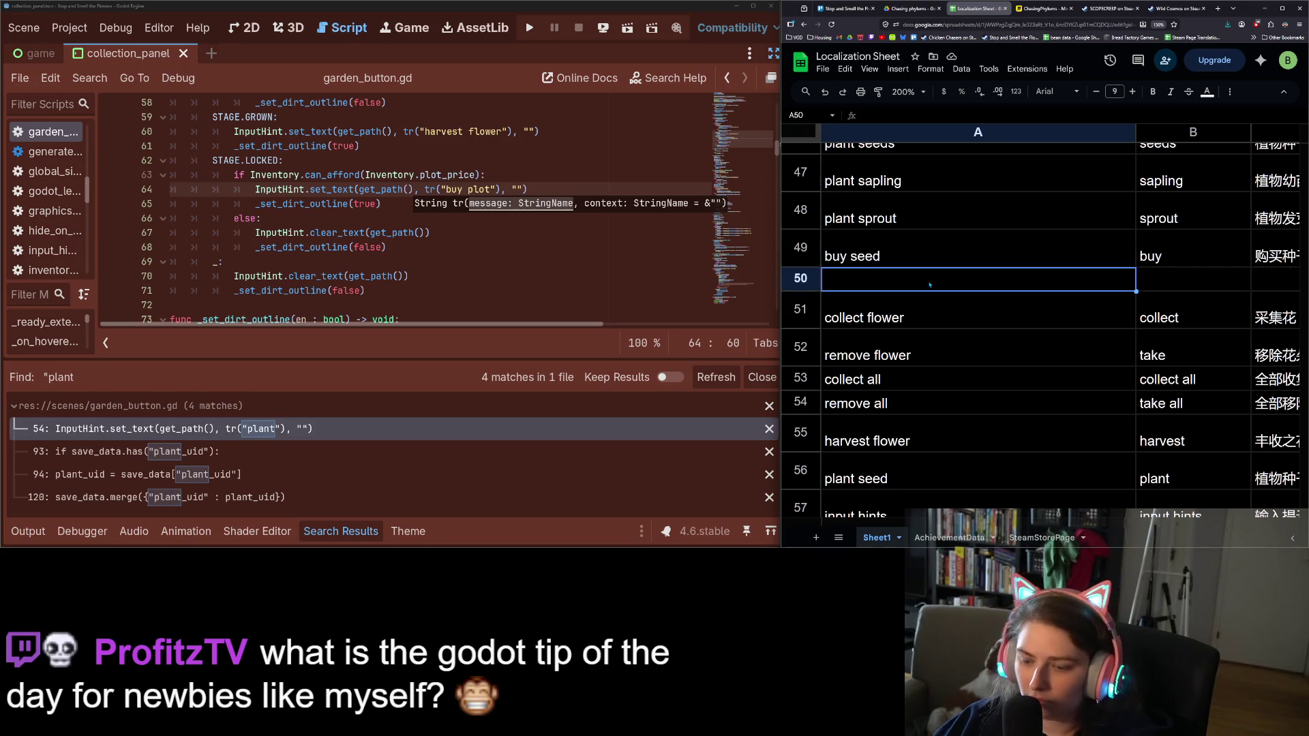
text(bout)
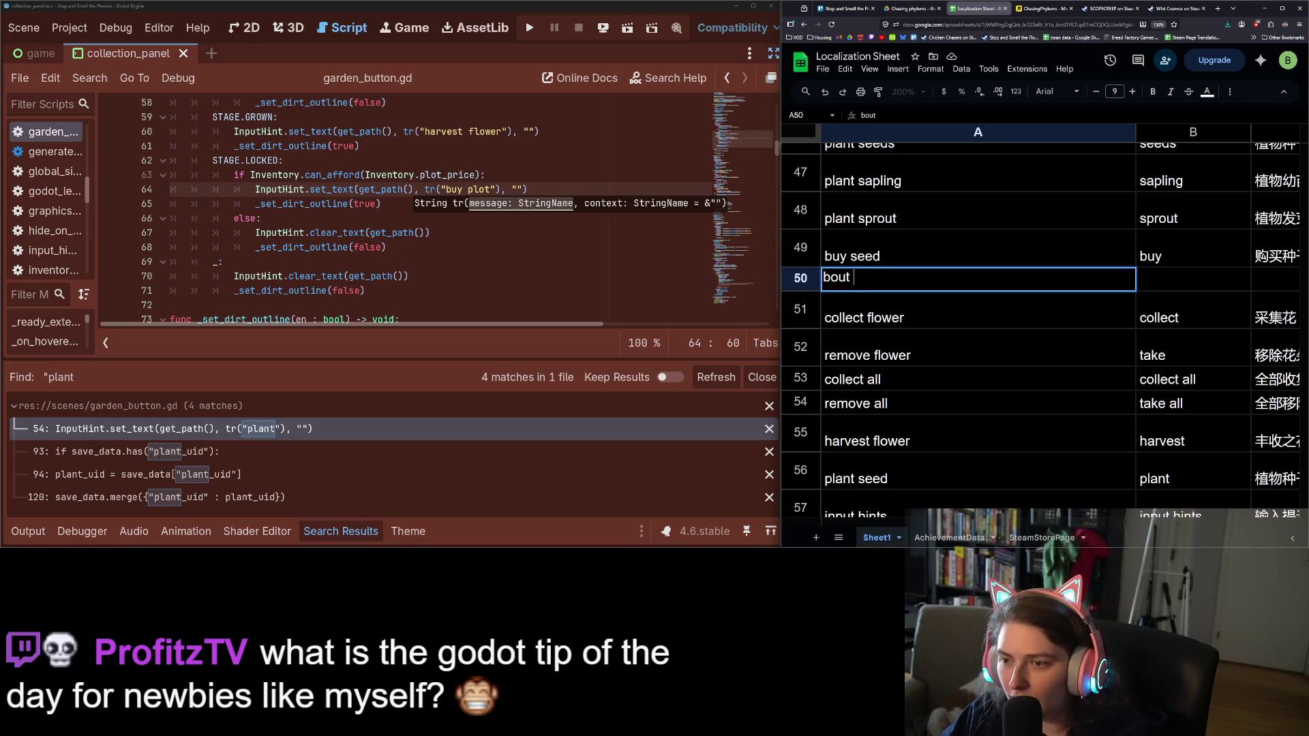
text(uy)
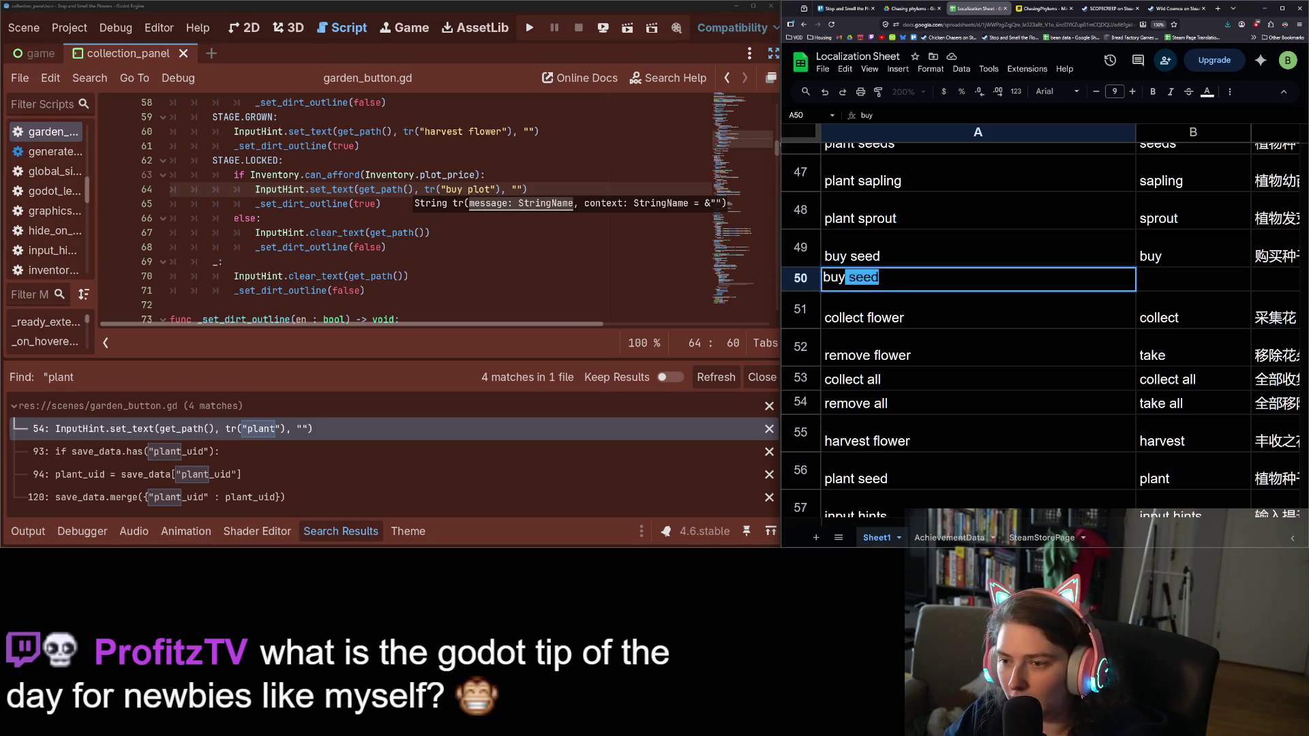
text(pt)
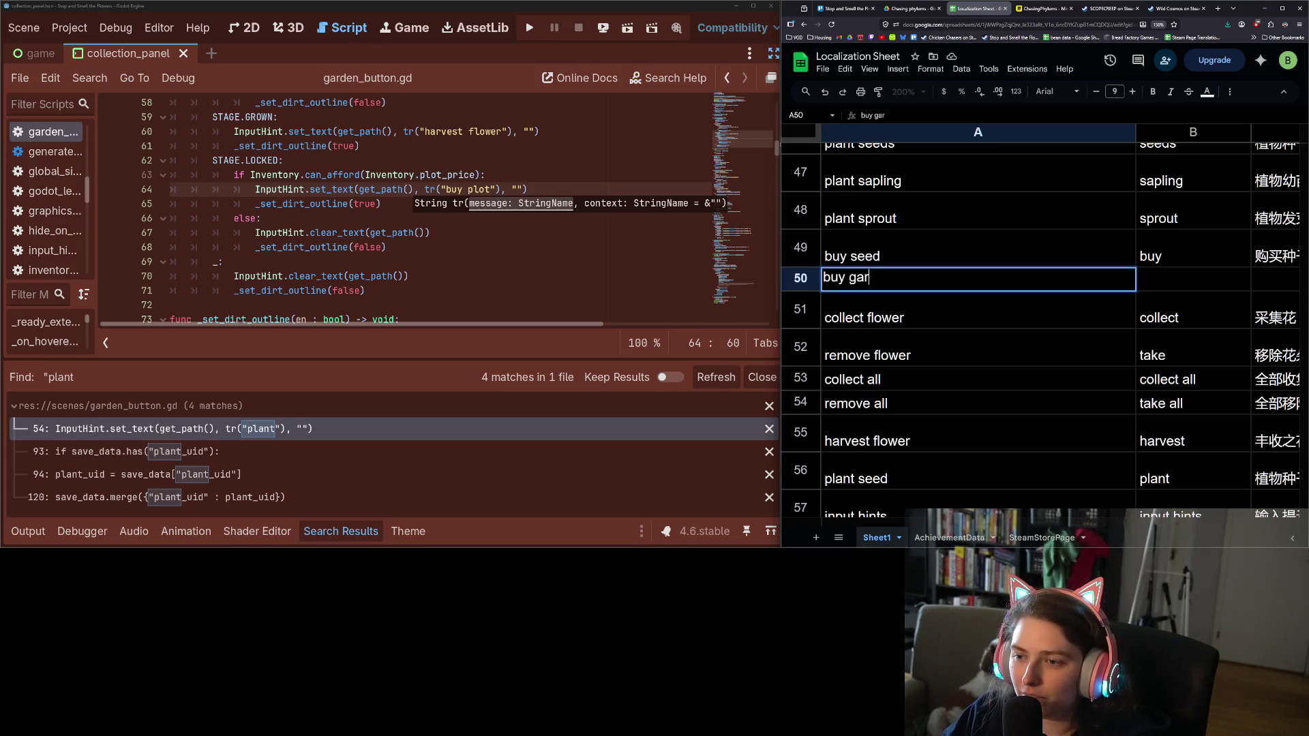
text(t)
key(Return)
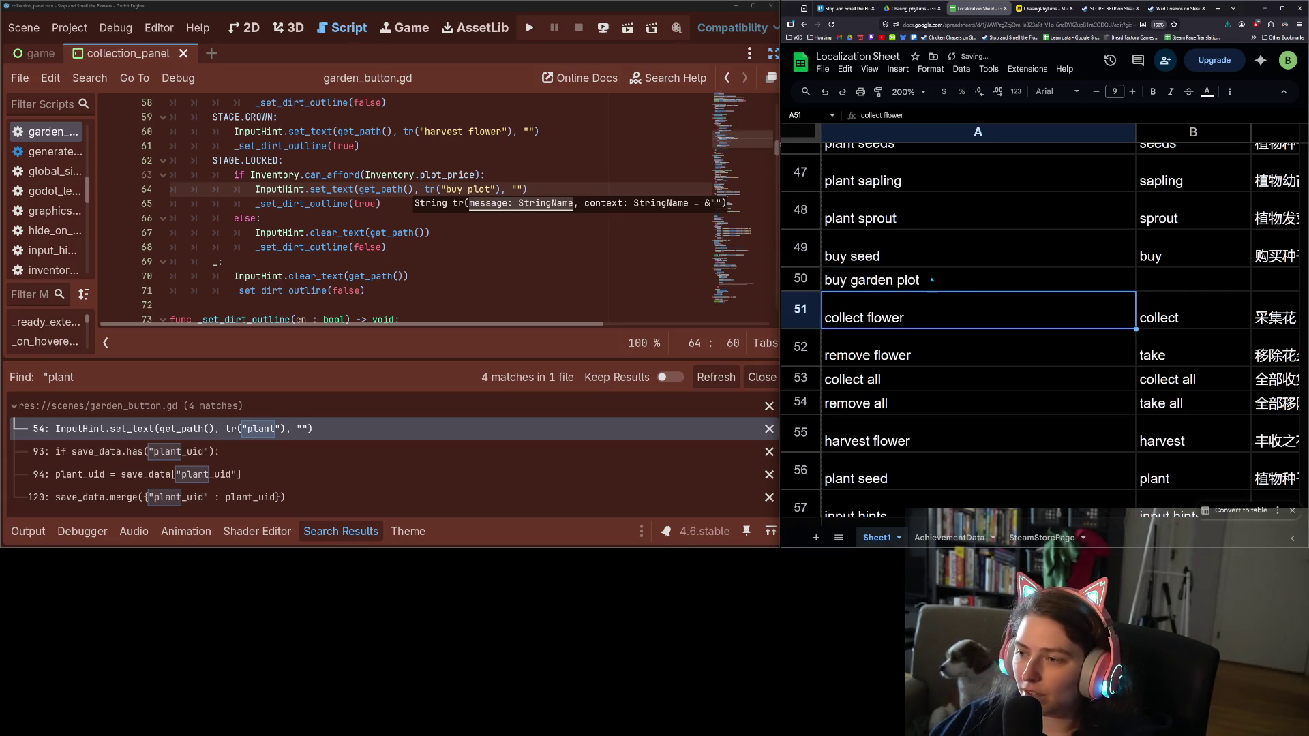
text(garde)
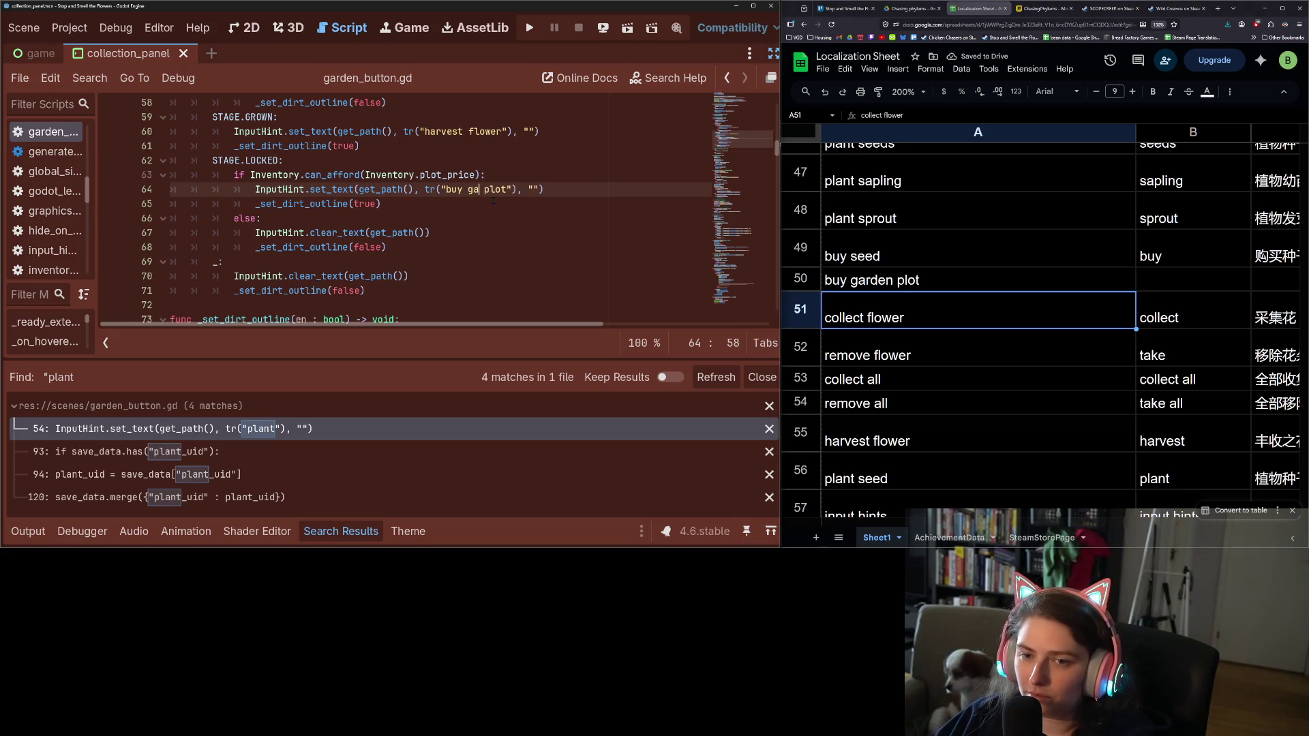
text(n)
key(ctrl+s)
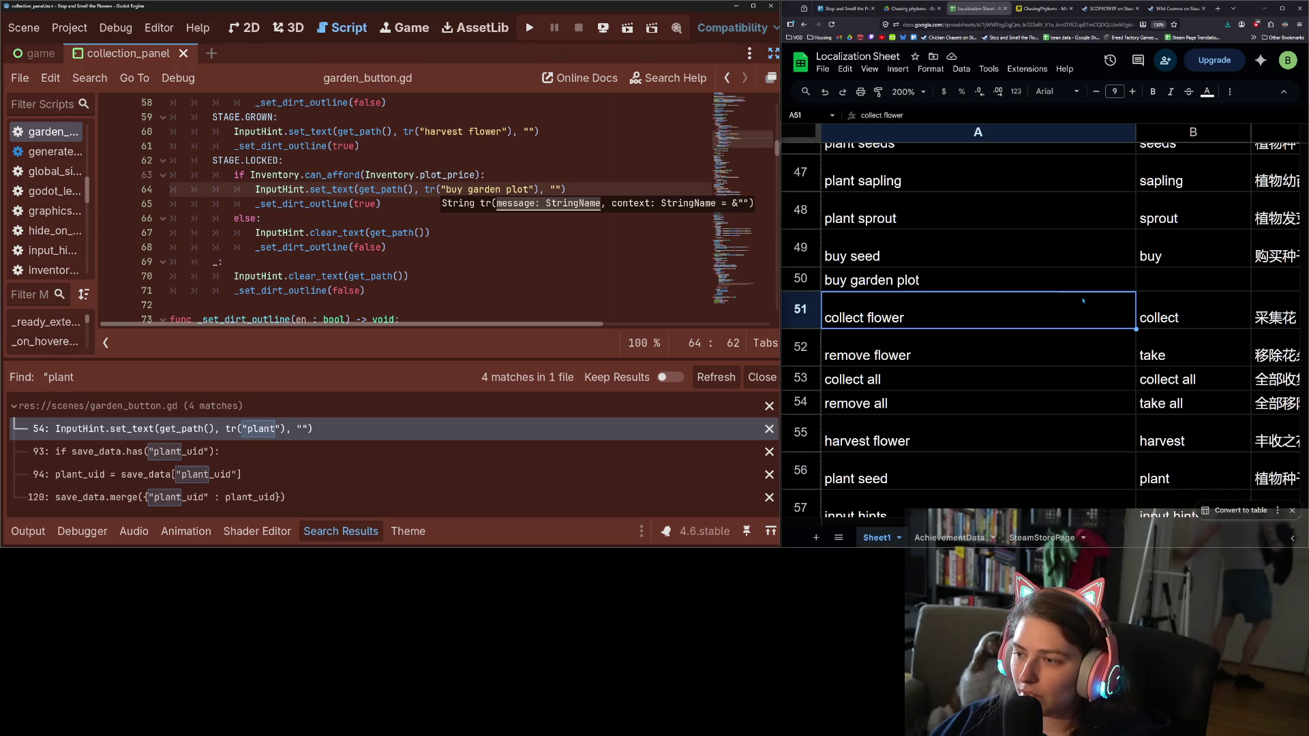
mouse_move(1165, 263)
mouse_down()
mouse_move(1283, 256)
mouse_move(1180, 268)
mouse_move(1181, 291)
mouse_up()
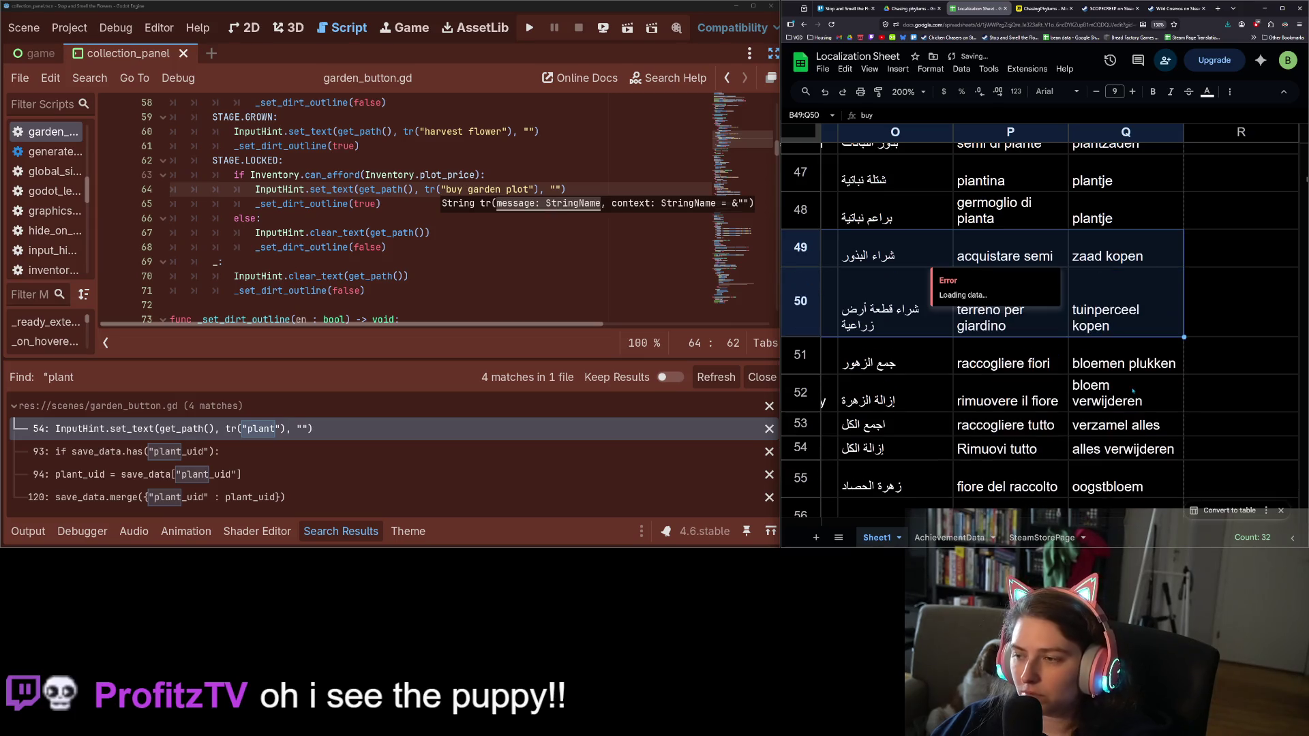
scroll(1135, 391, up, 10)
scroll(1135, 392, up, 4)
scroll(1135, 392, down, 7)
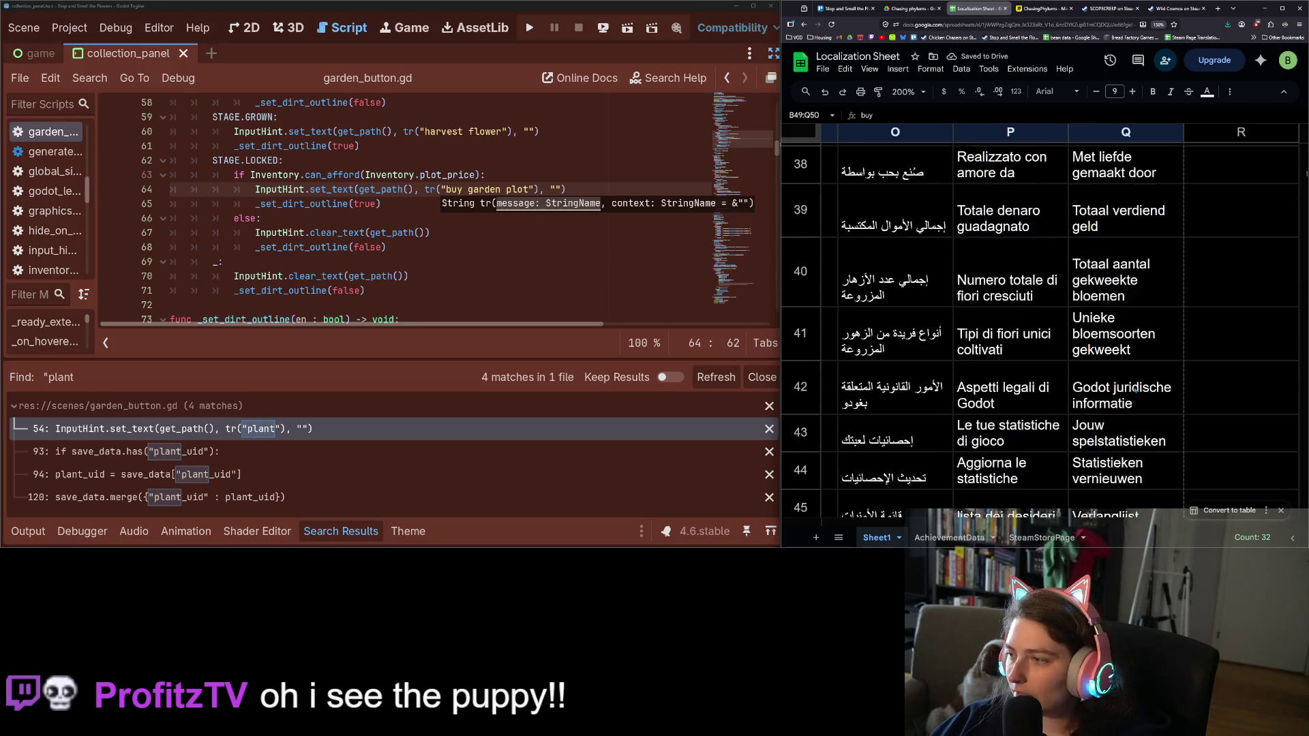
scroll(1135, 392, up, 1)
scroll(1135, 393, up, 20)
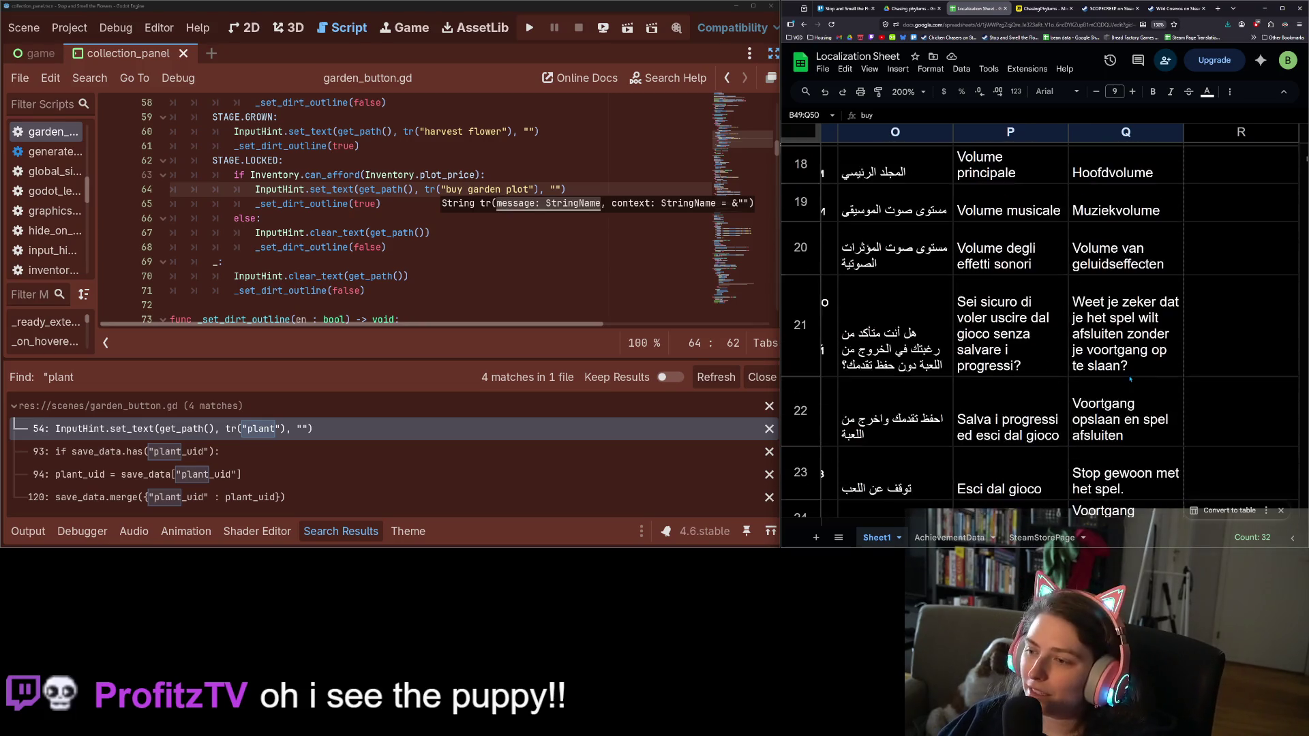
scroll(1129, 378, down, 20)
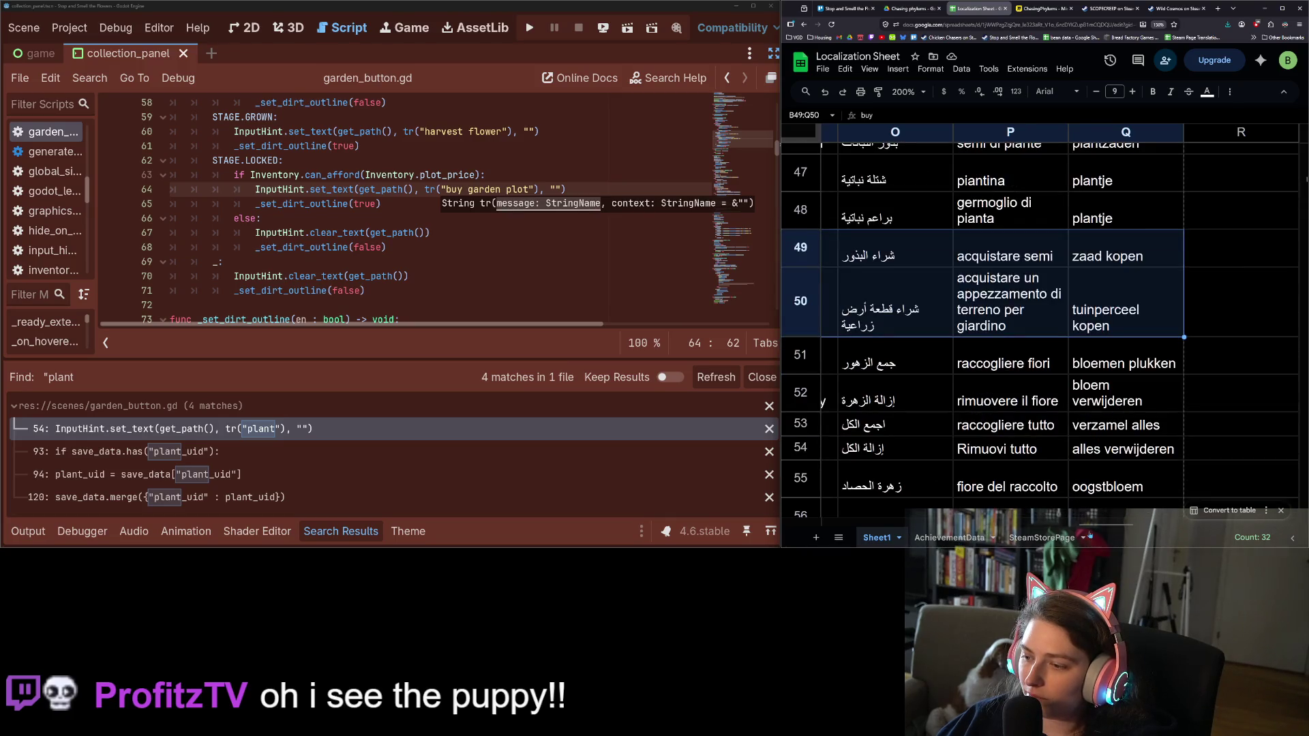
drag(1100, 529, 870, 504)
scroll(920, 481, right, 4)
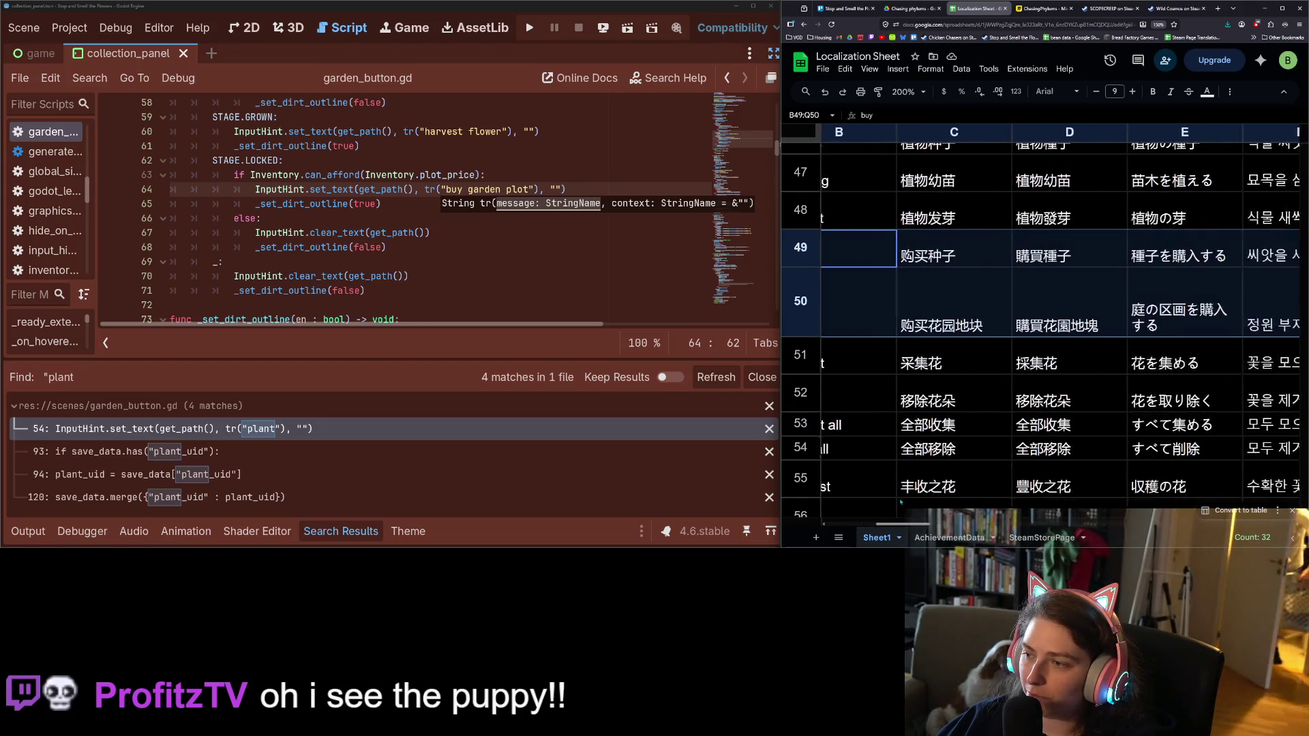
click(1078, 306)
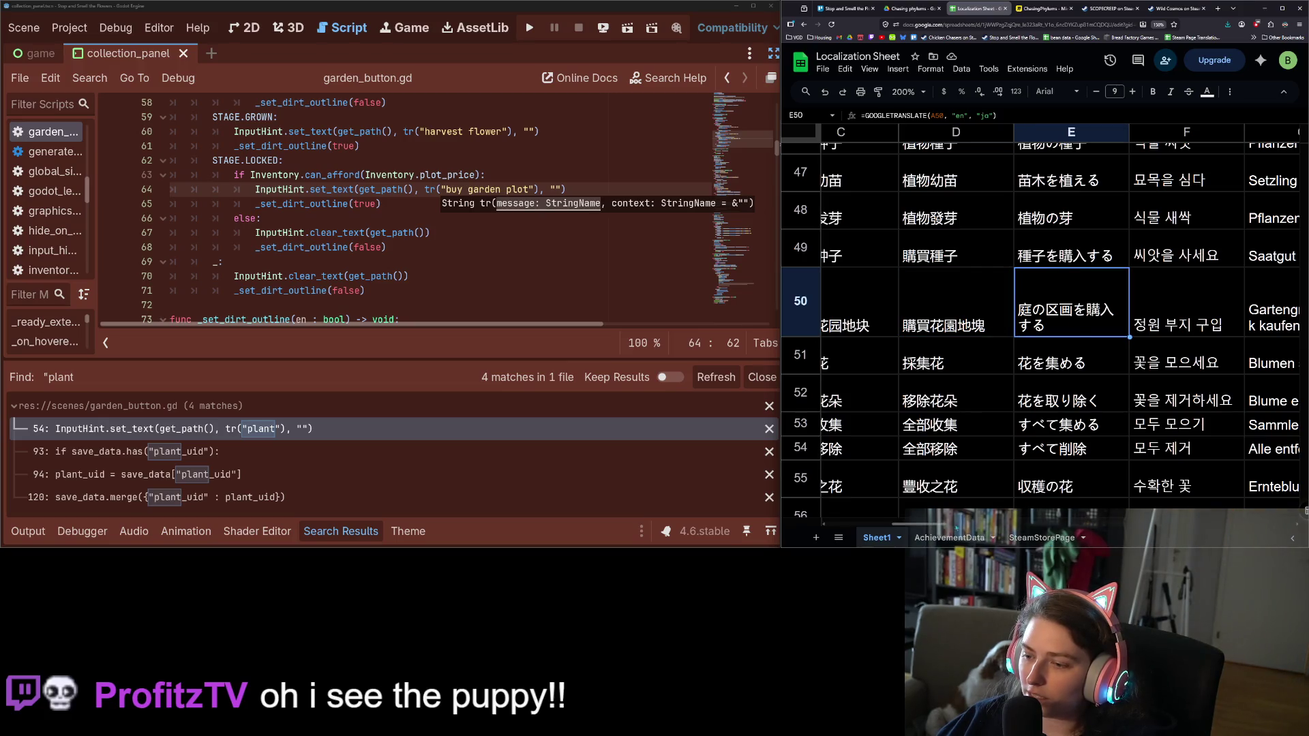
scroll(813, 512, left, 4)
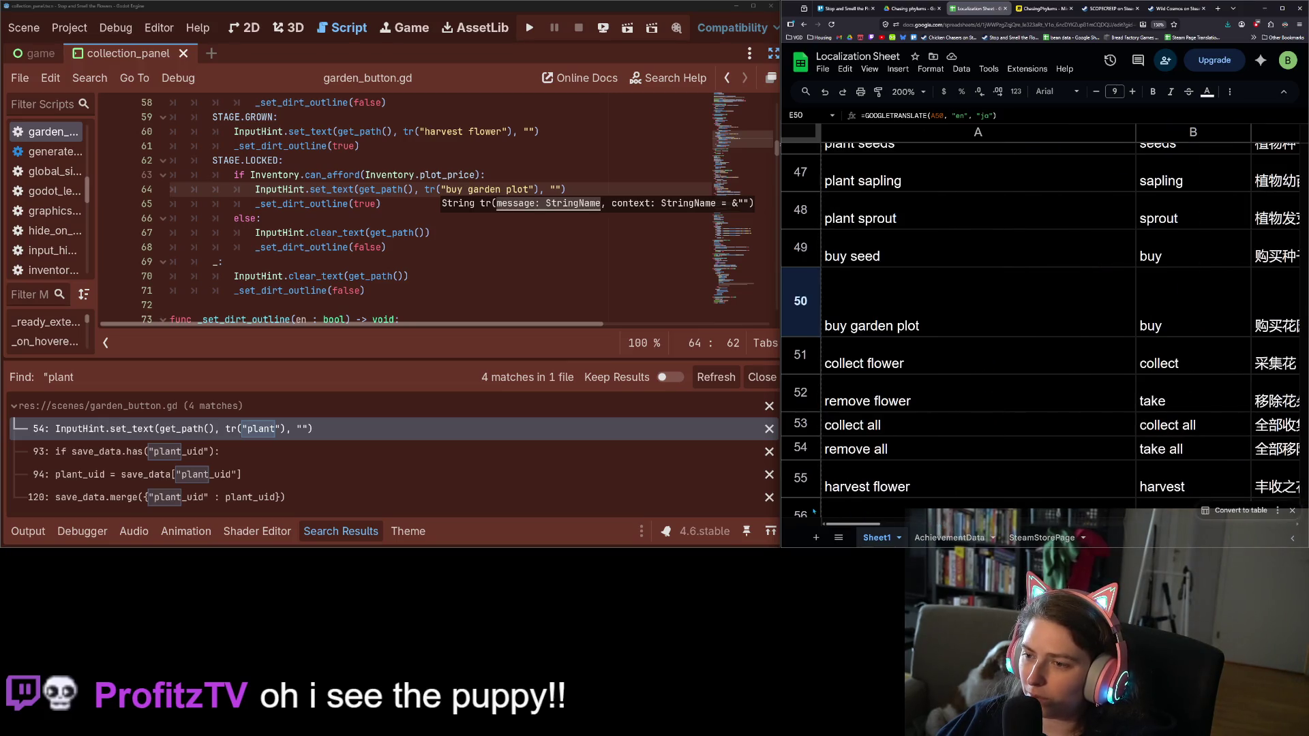
click(962, 320)
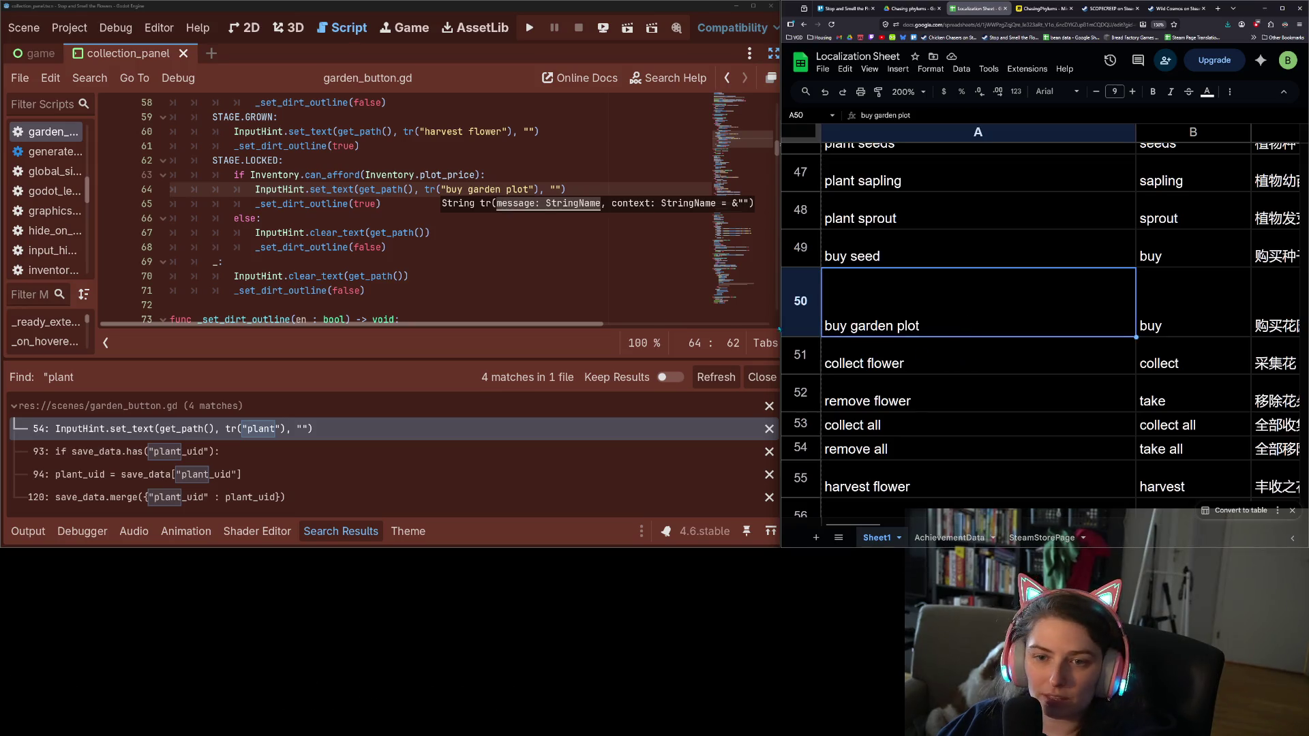
click(559, 232)
scroll(532, 262, up, 4)
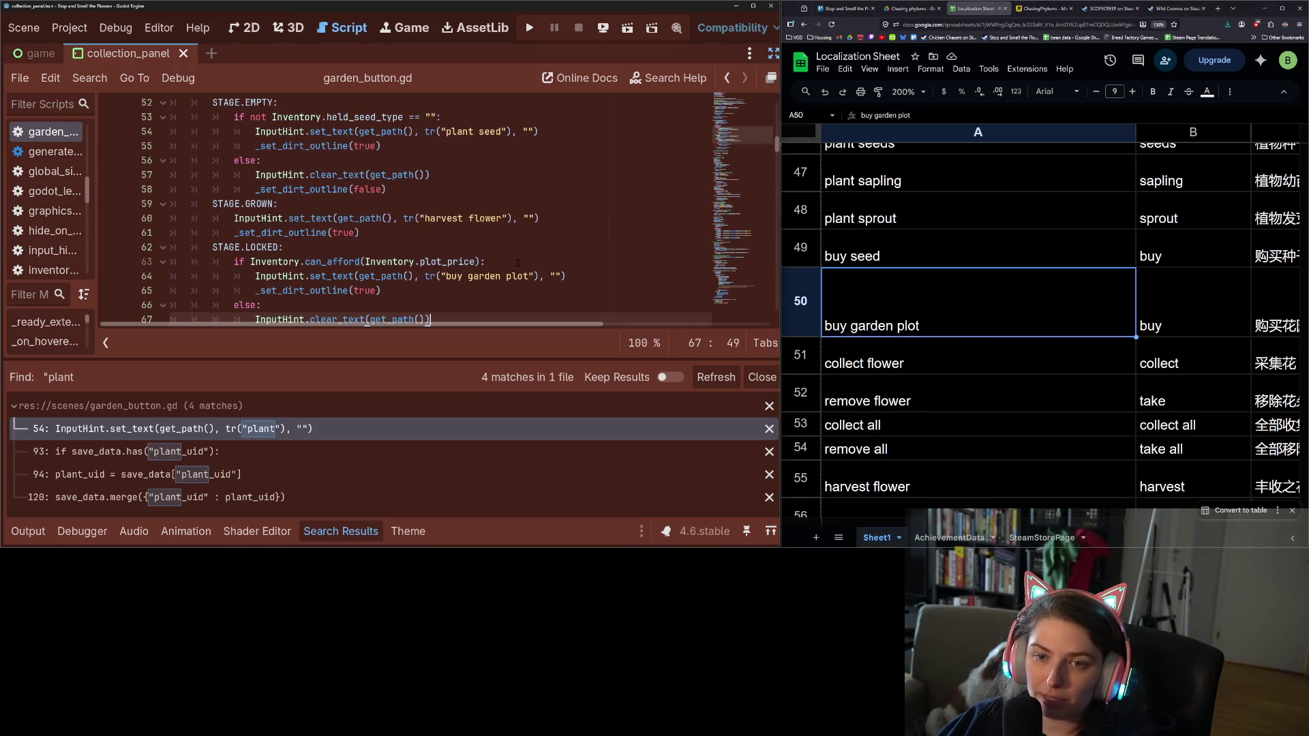
scroll(518, 262, down, 10)
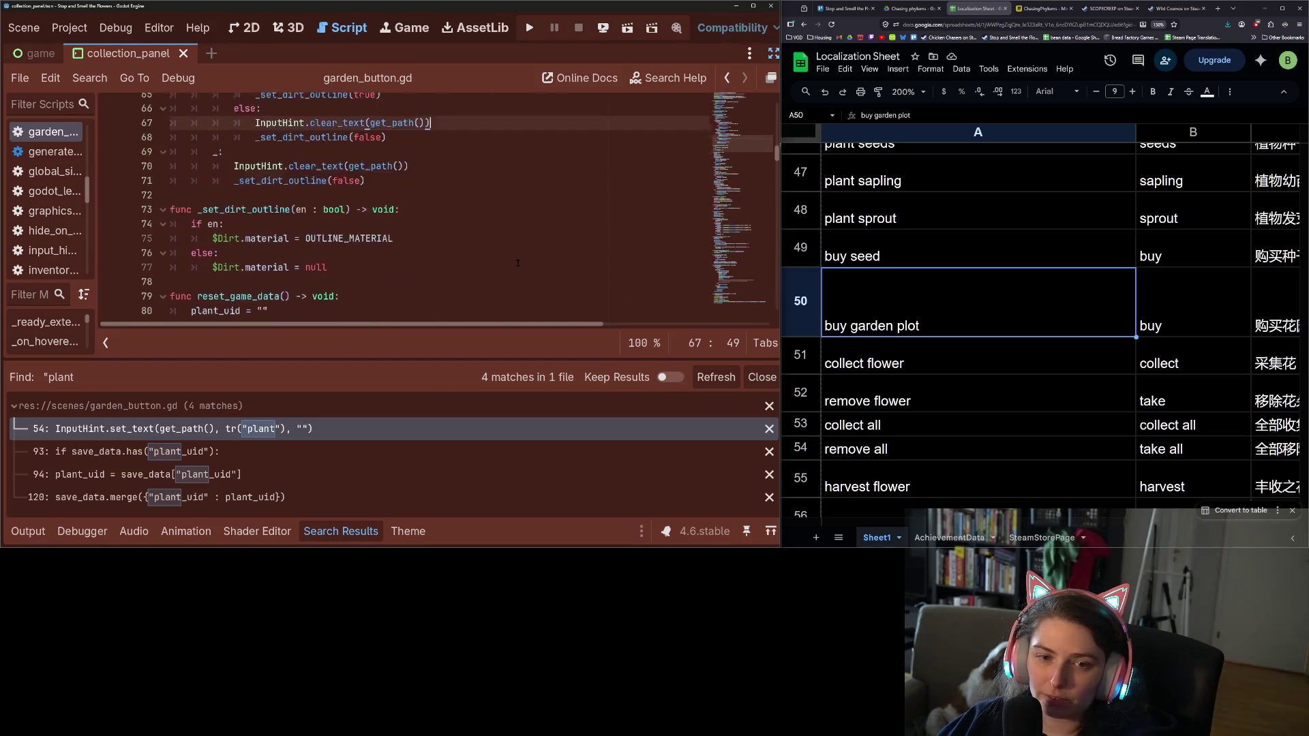
scroll(518, 263, down, 4)
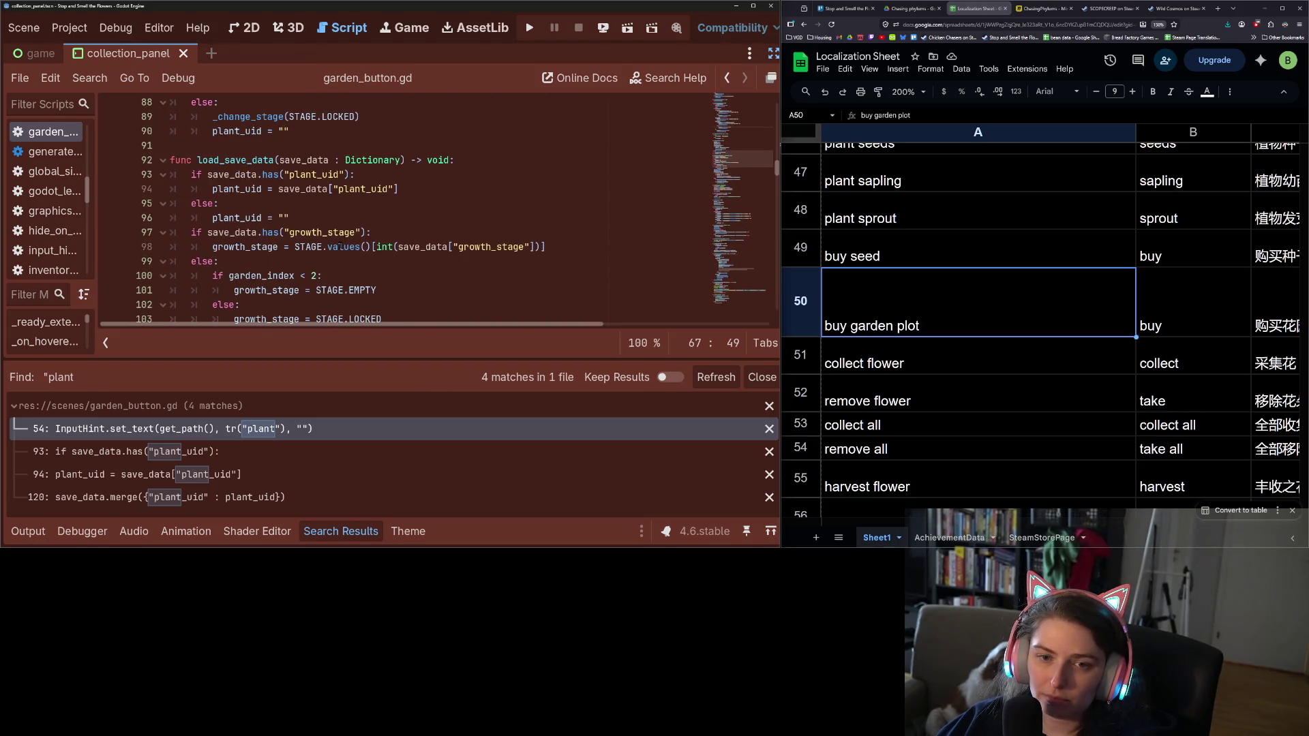
mouse_move(338, 246)
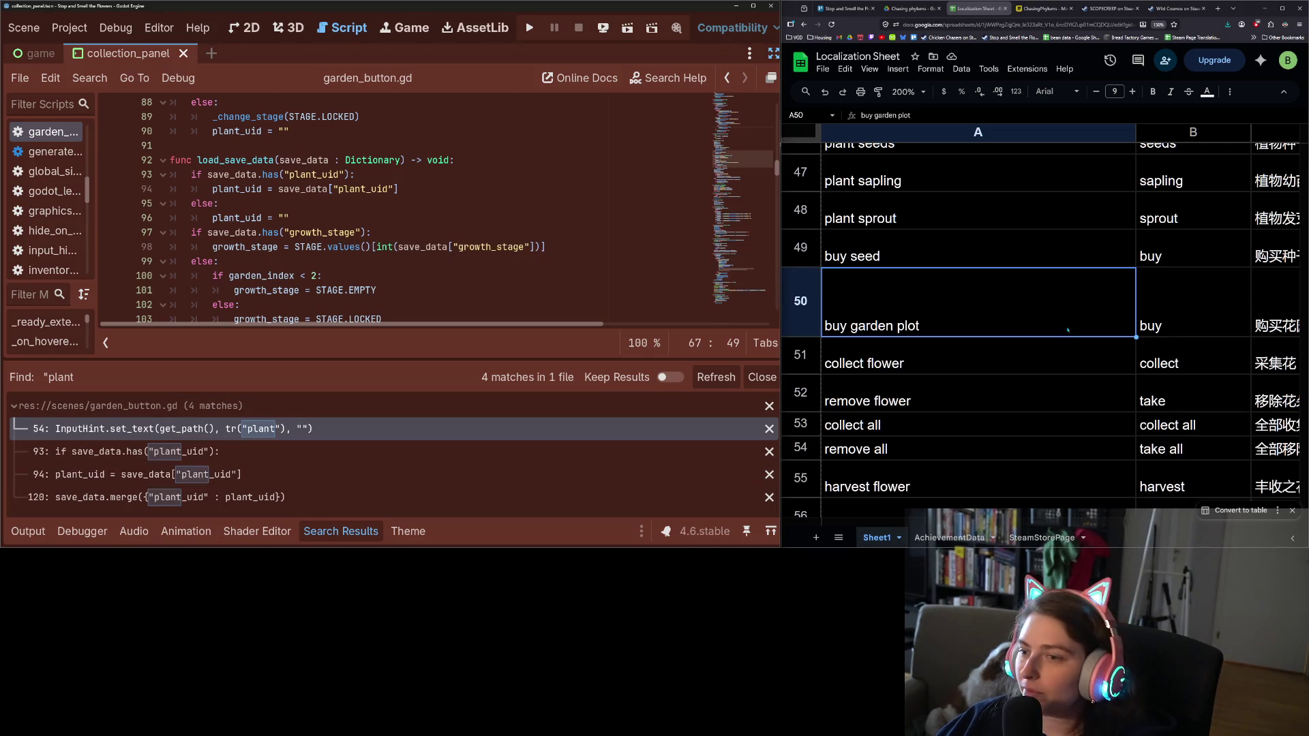
scroll(935, 383, up, 3)
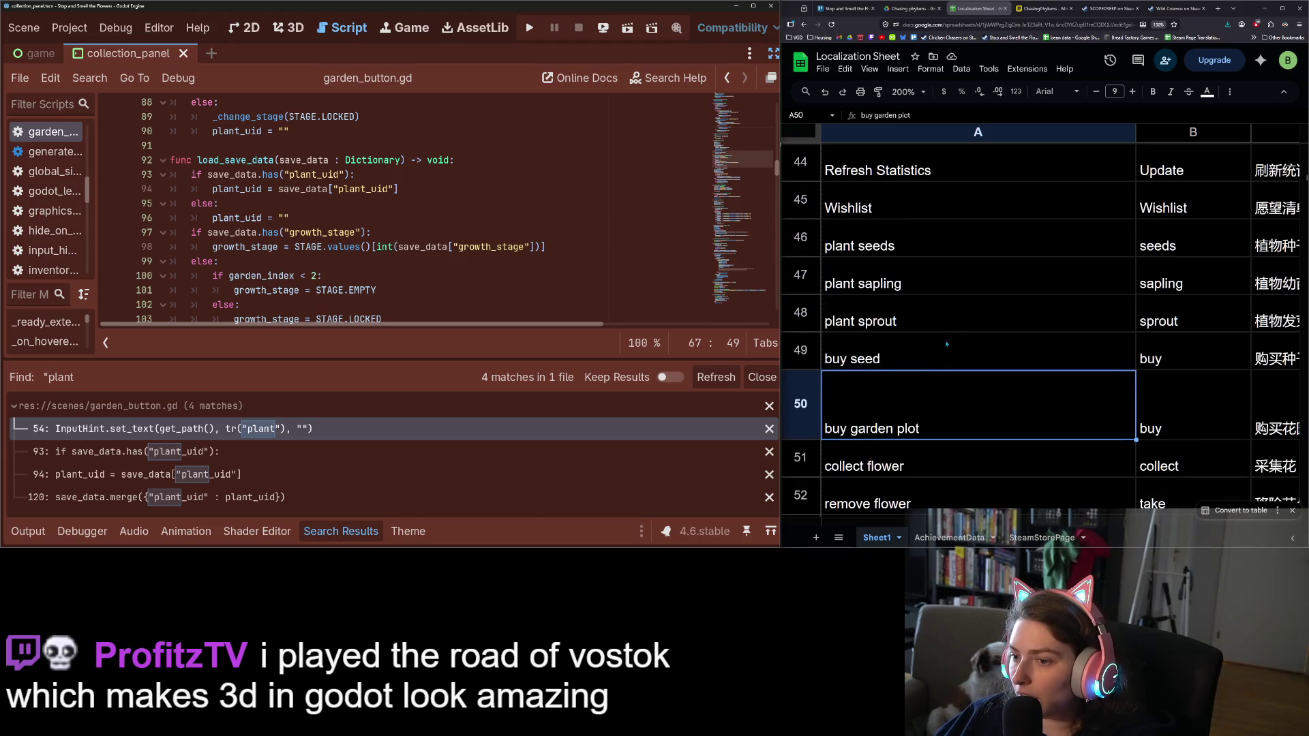
click(940, 280)
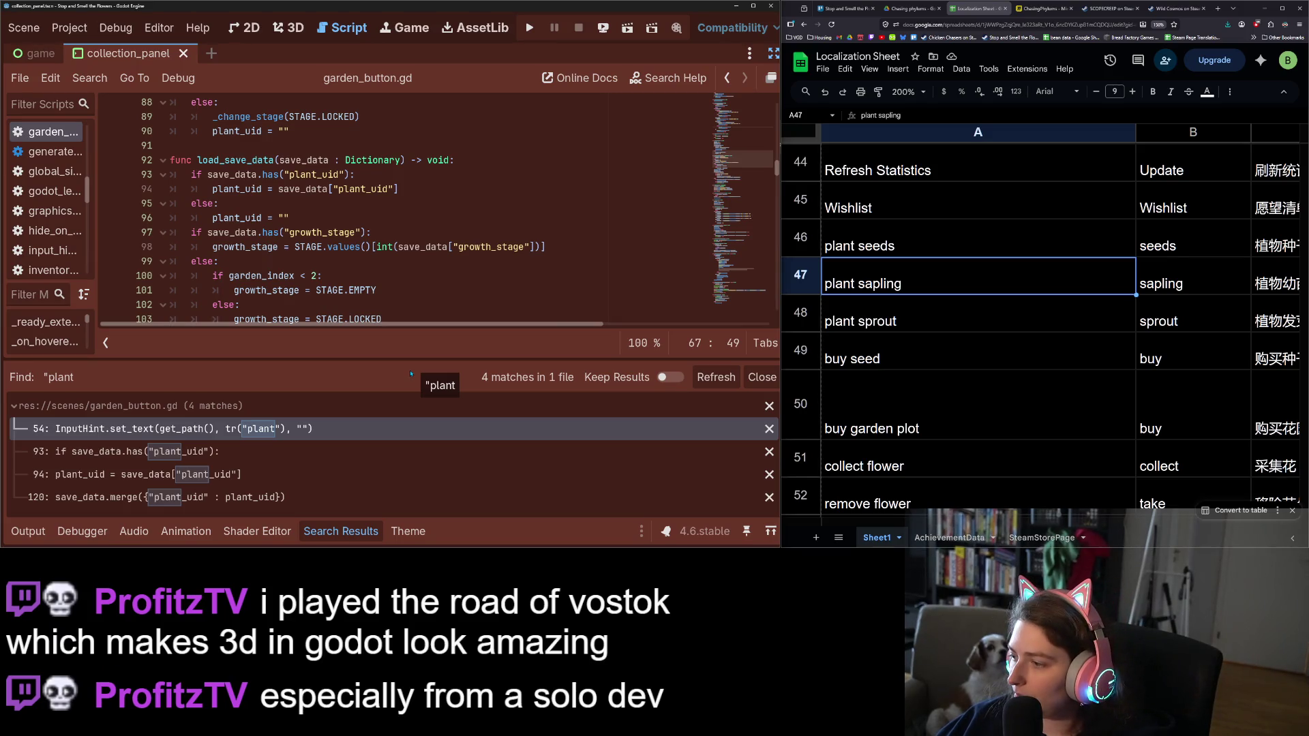
Rename key A47 from 'plant sapling' to 'flower sapling'
double_click(864, 283)
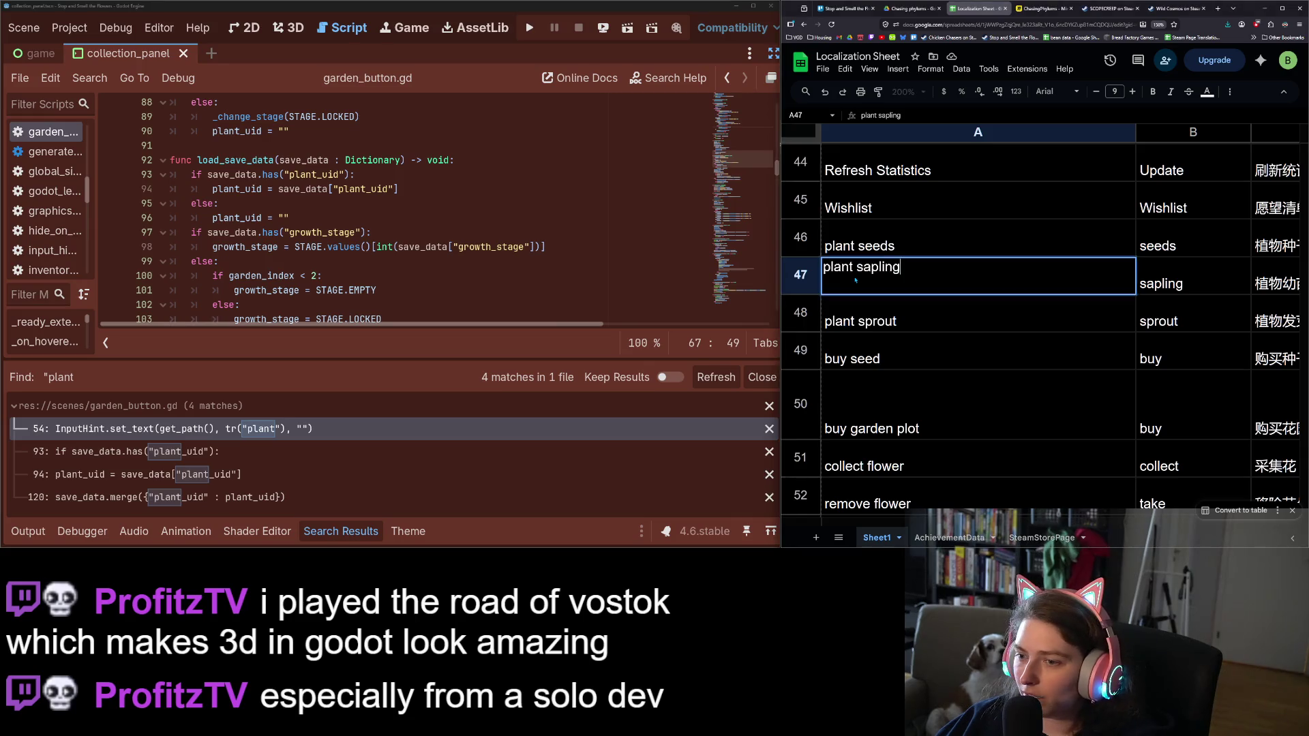
key(Home)
key(ctrl+shift+Right)
text(flower)
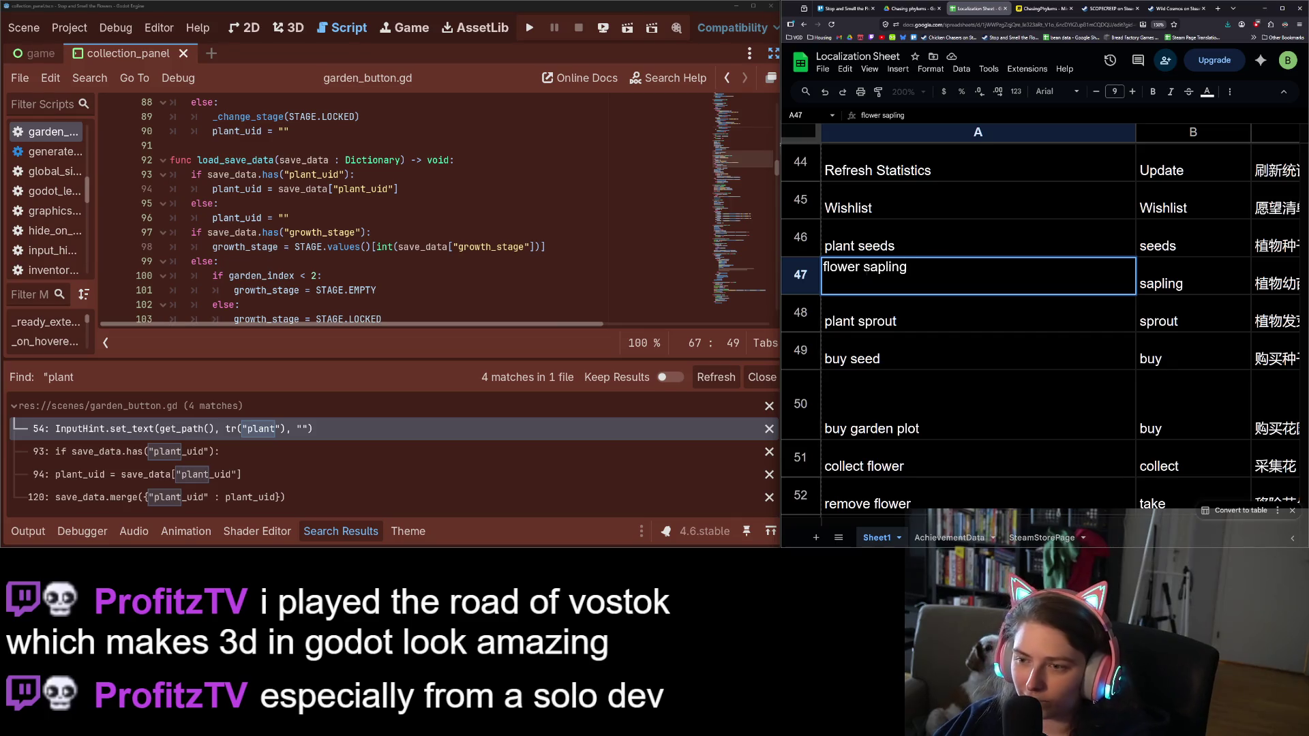
key(ctrl+shift+Left)
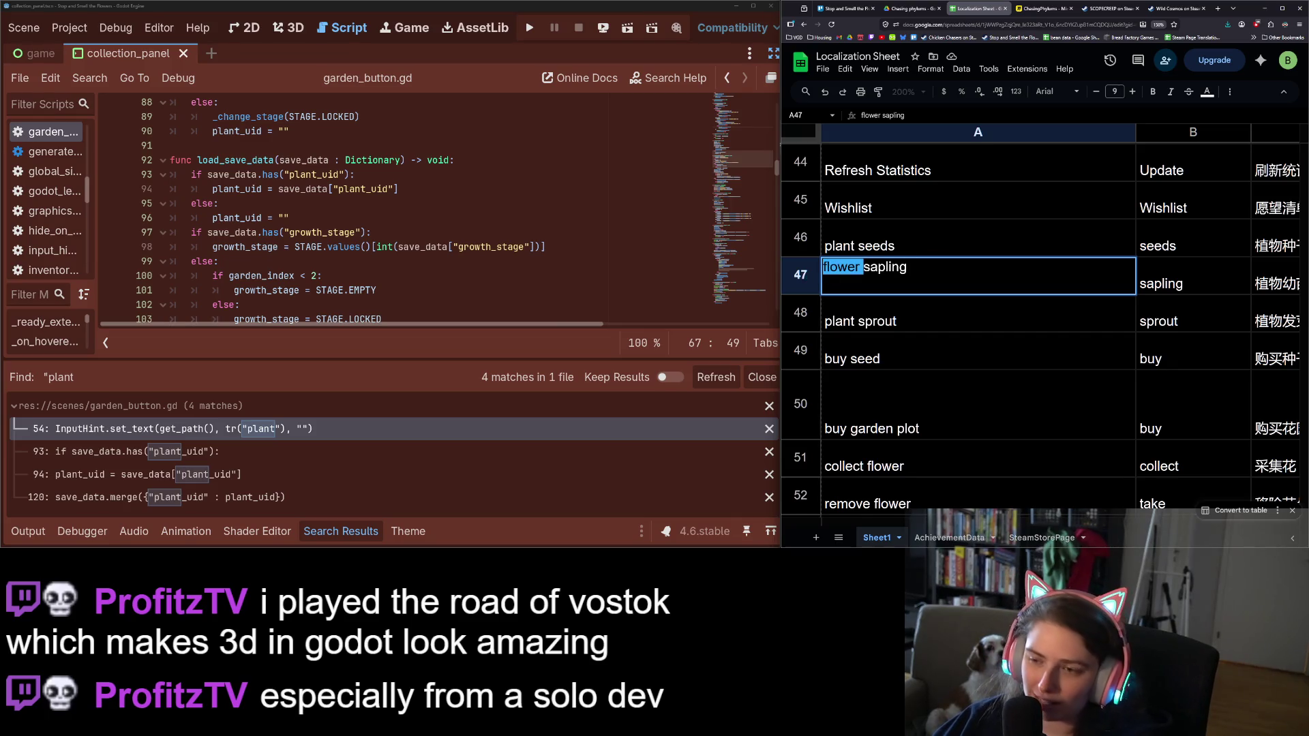
key(Return)
Rename key A46 from 'plant seeds' to 'flower seeds'
key(Up)
key(Up)
key(Return)
key(Home)
key(ctrl+shift+Right)
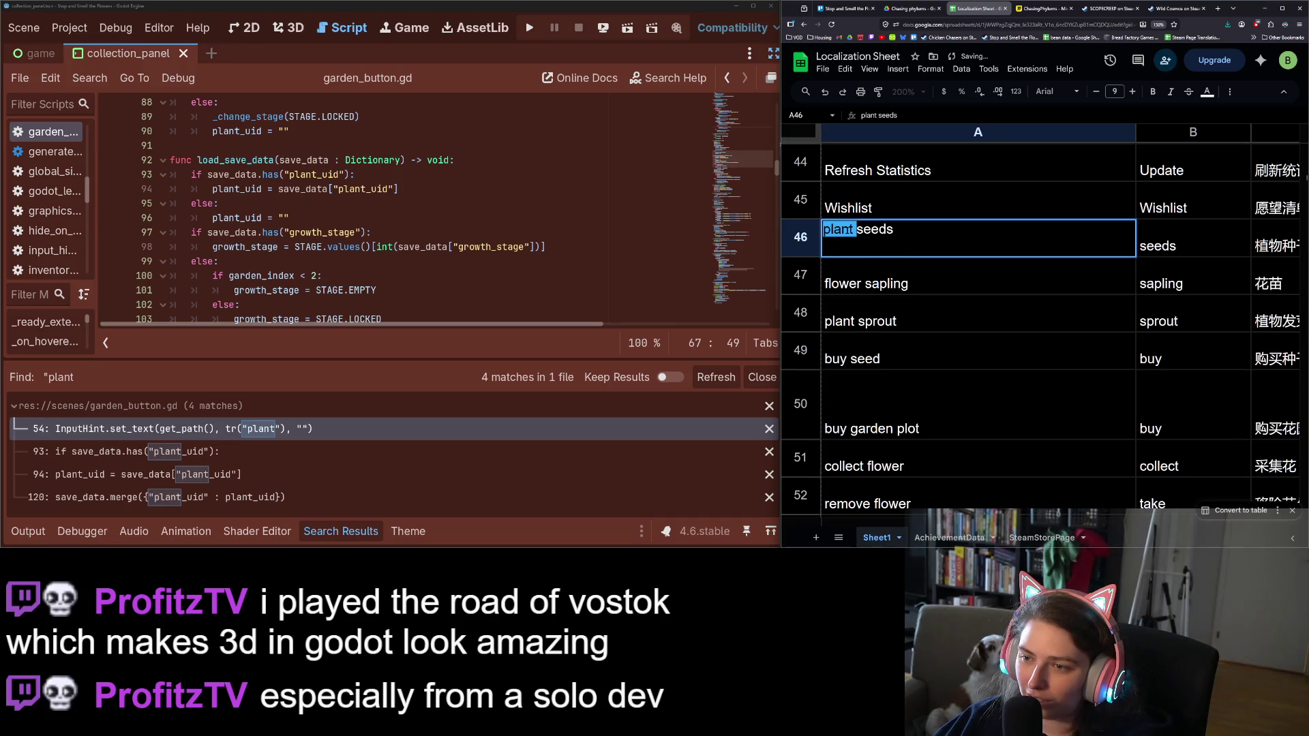
text(flower)
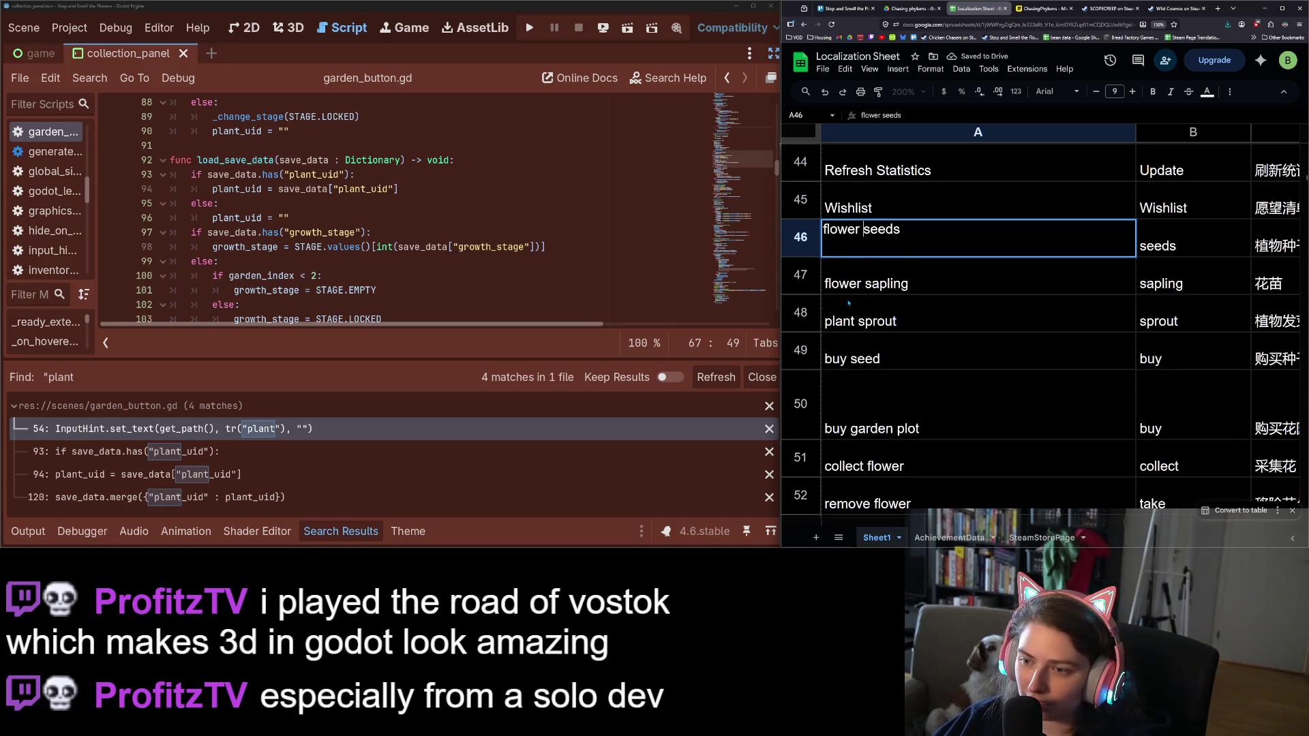
key(Return)
Rename key A48 from 'plant sprout' to 'flower sprout'
key(Down)
key(Return)
key(Home)
key(ctrl+shift+Right)
text(flower)
key(Return)
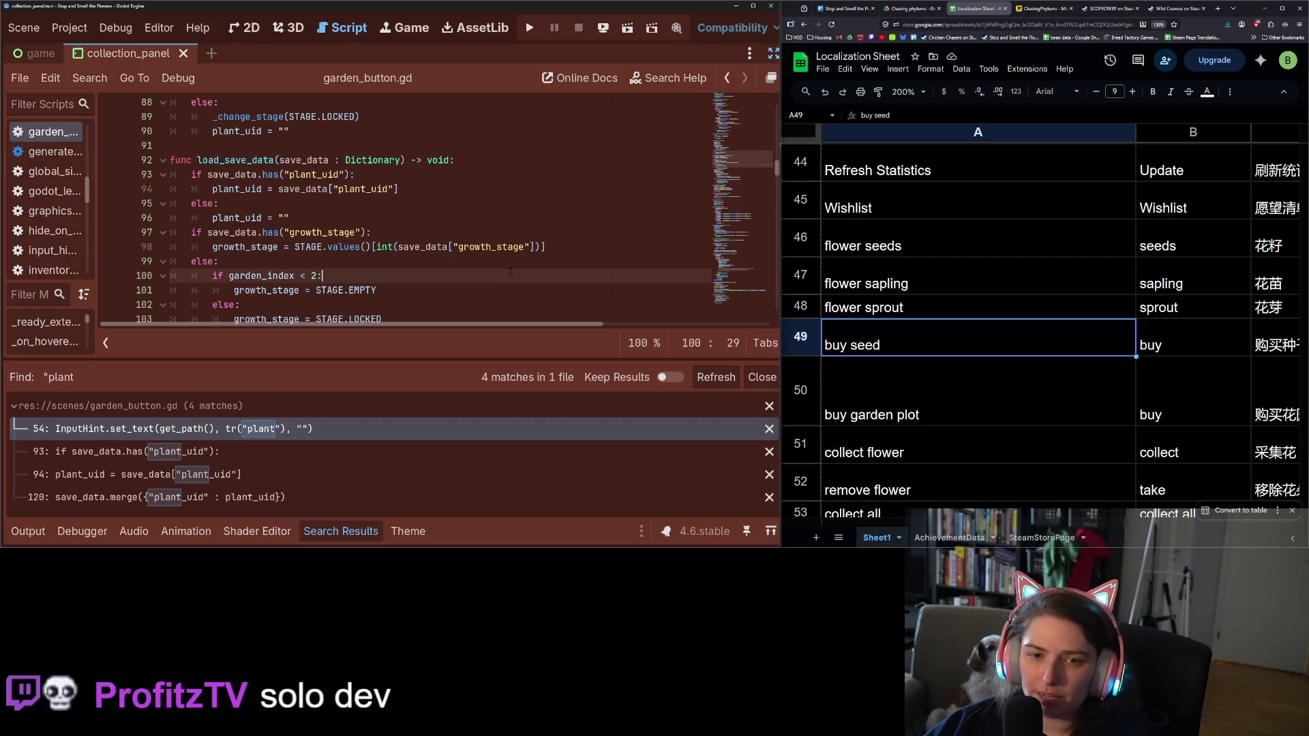
key(ctrl+shift+f)
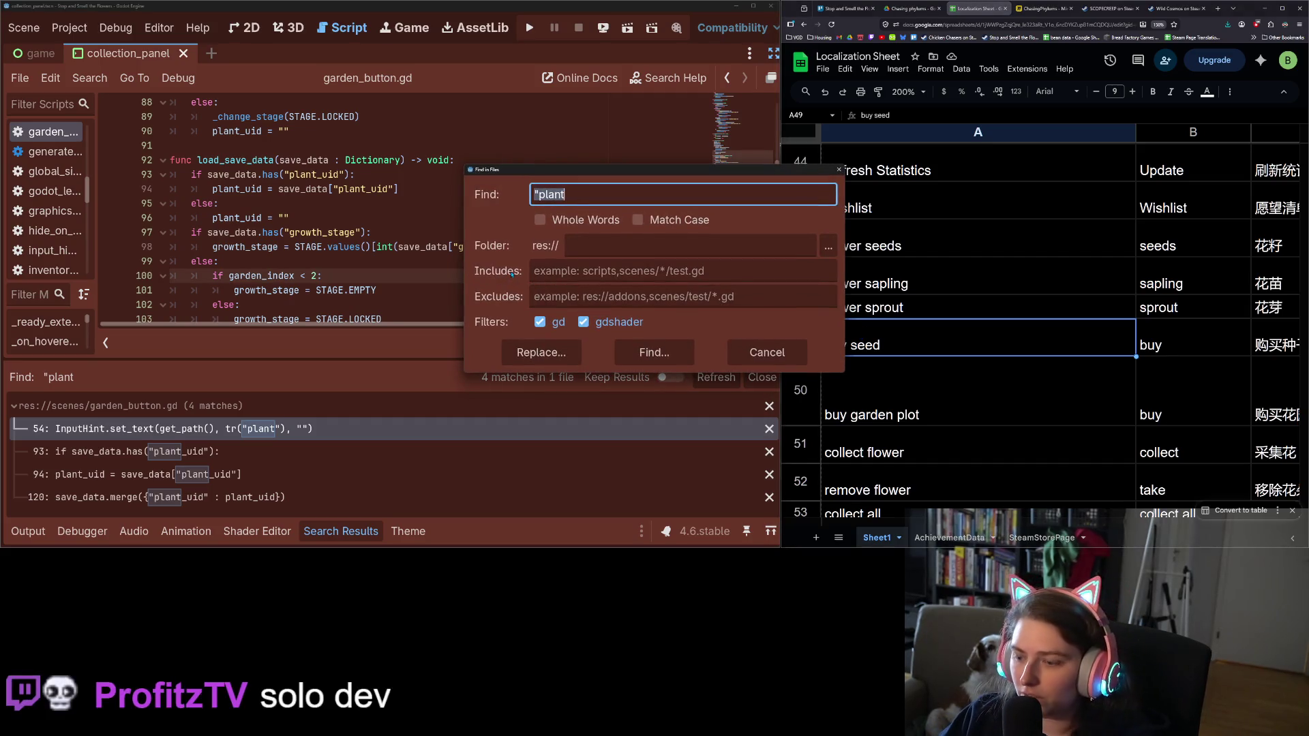
Search all project files for '"seeds', open the first match, and run the game
text("seeds)
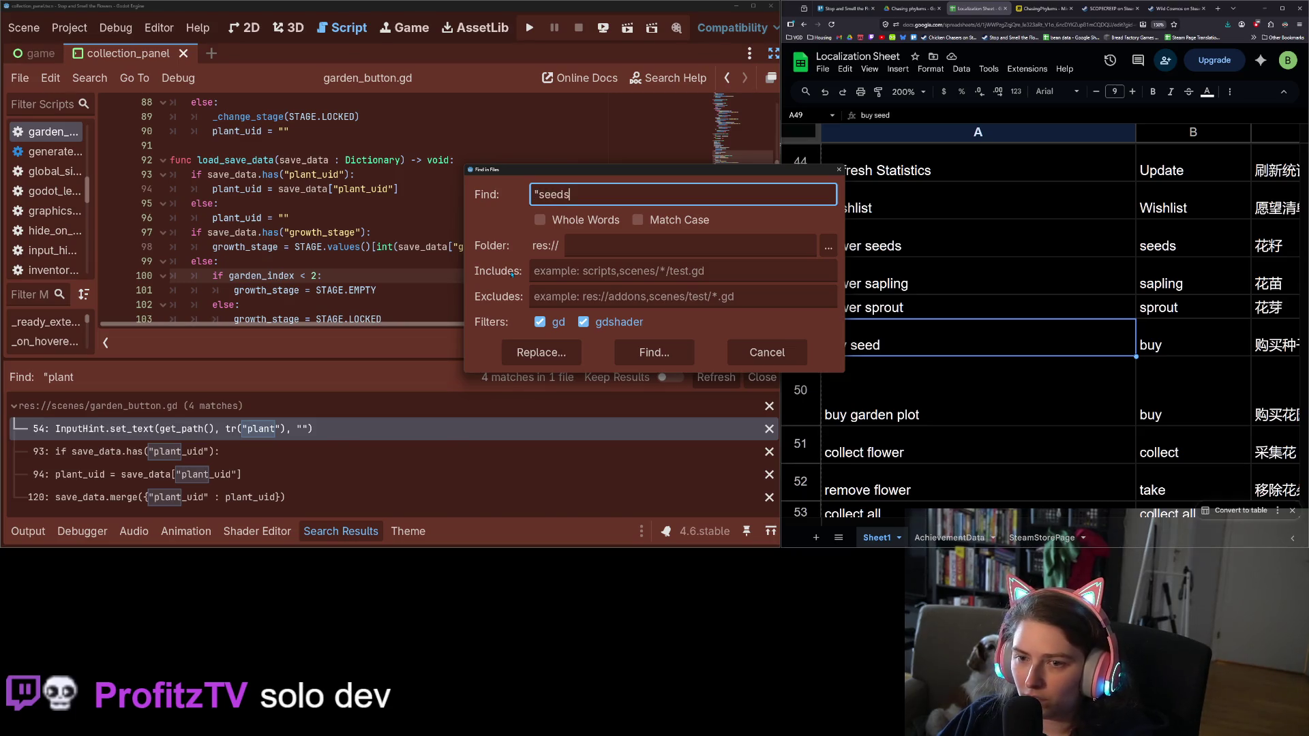
key(Return)
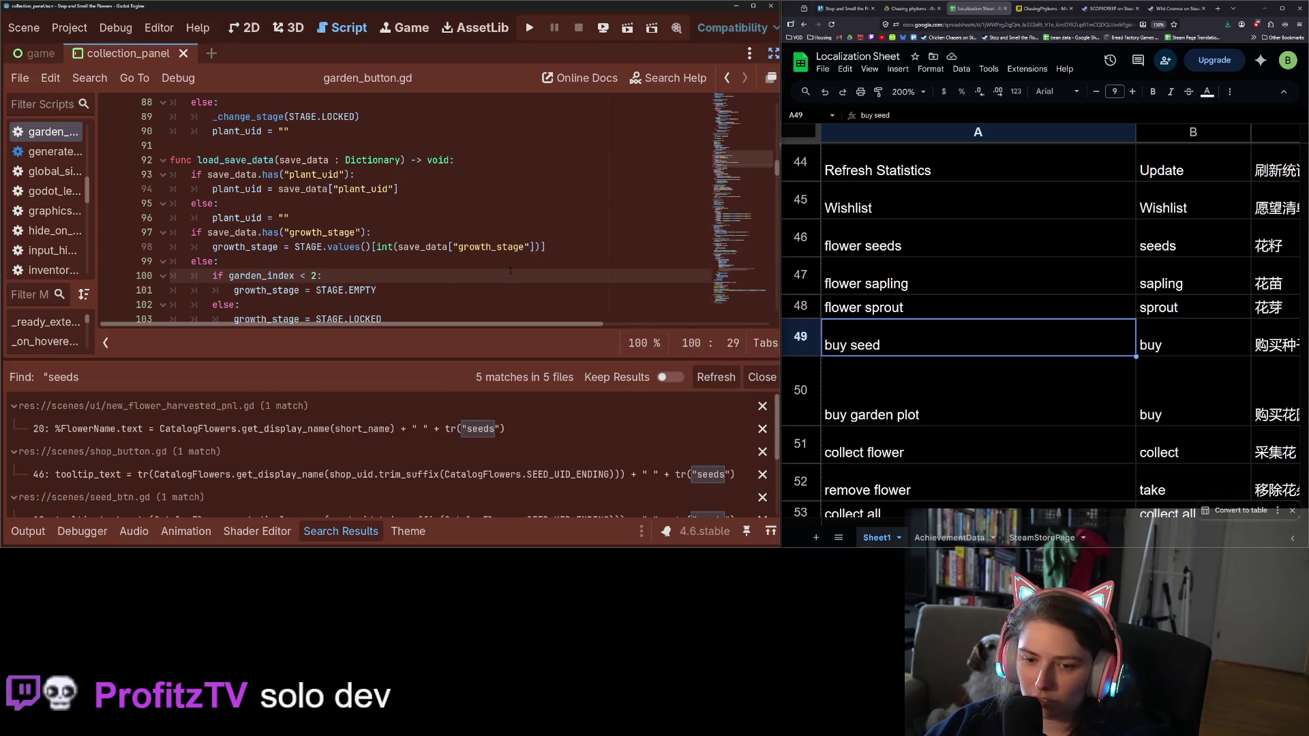
click(510, 429)
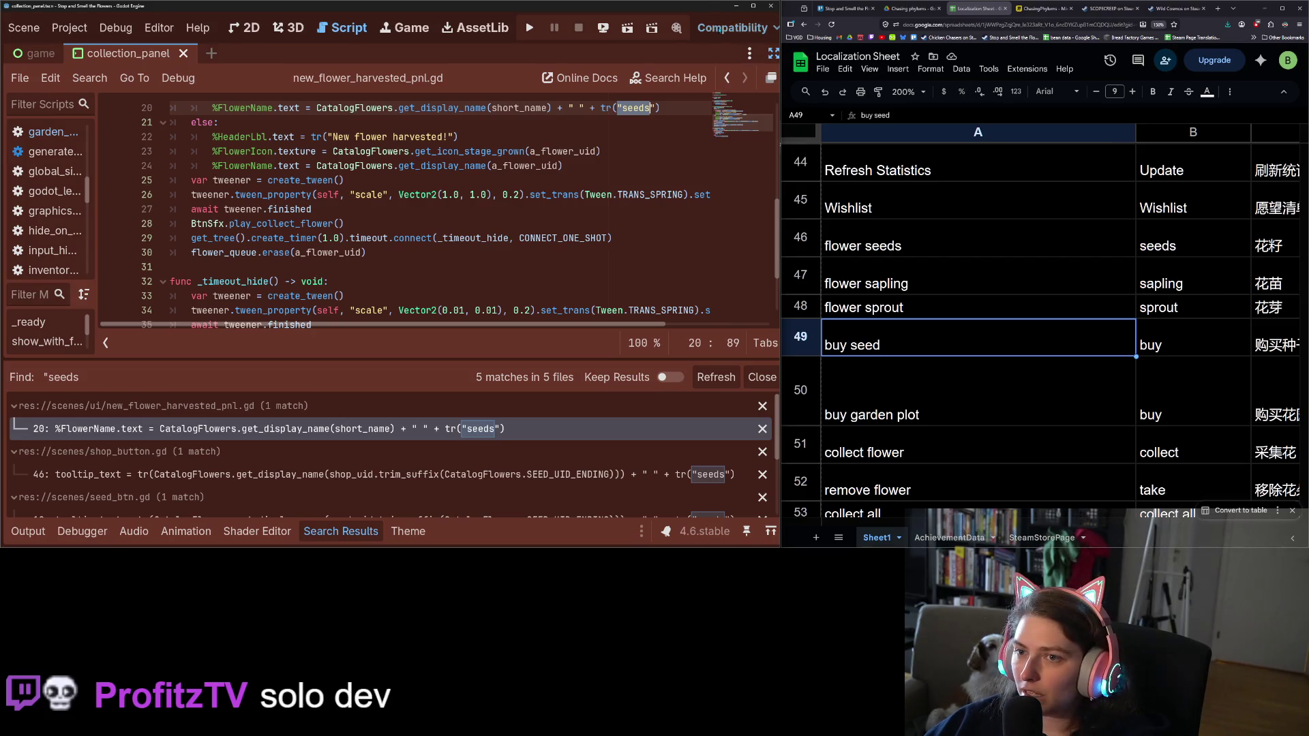
click(530, 29)
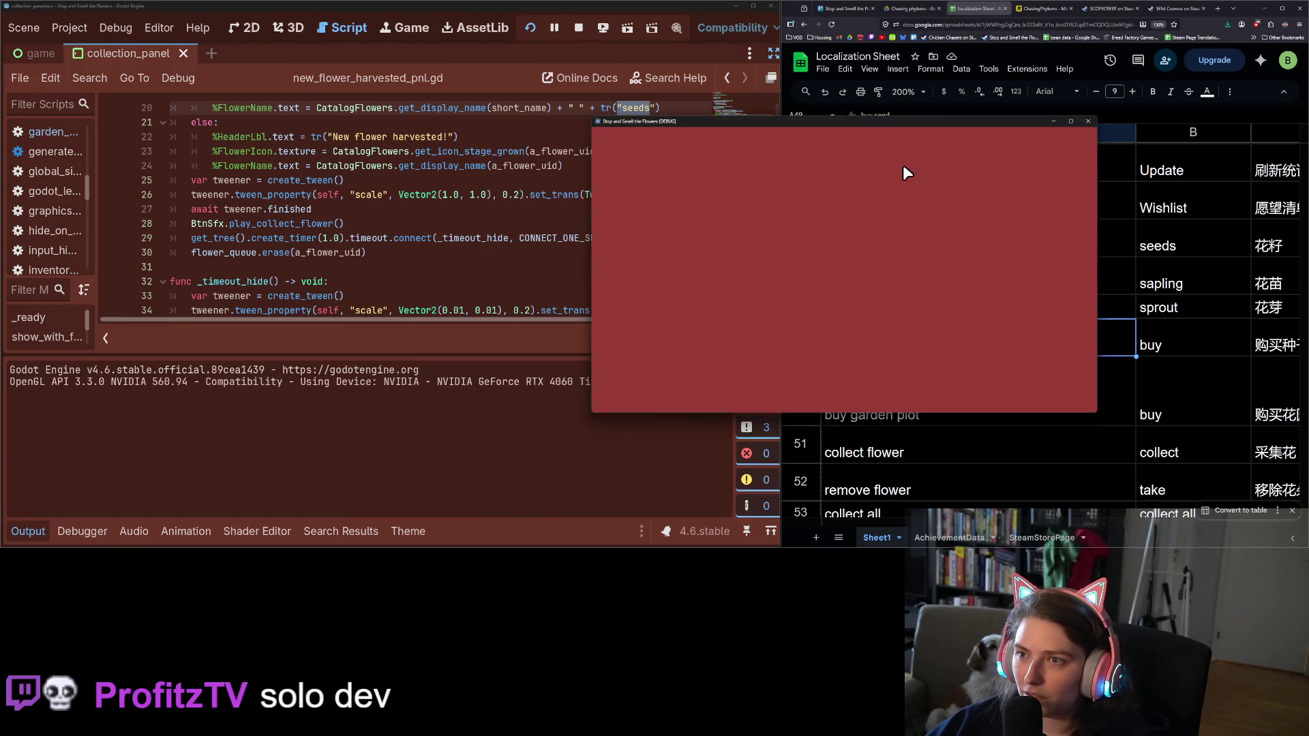
Maximize the game, view Game Settings and its Volume tab, then return to the Flower Garden
click(1070, 122)
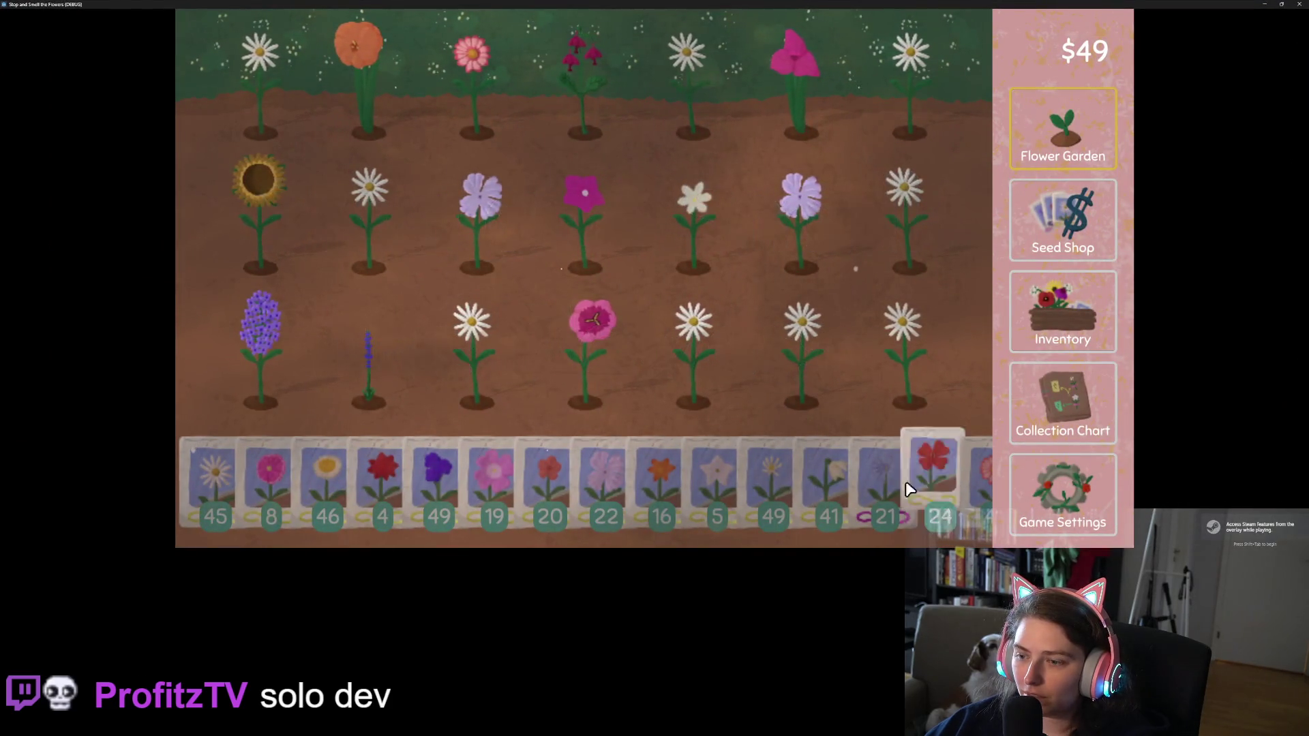
scroll(870, 499, down, 5)
click(1033, 495)
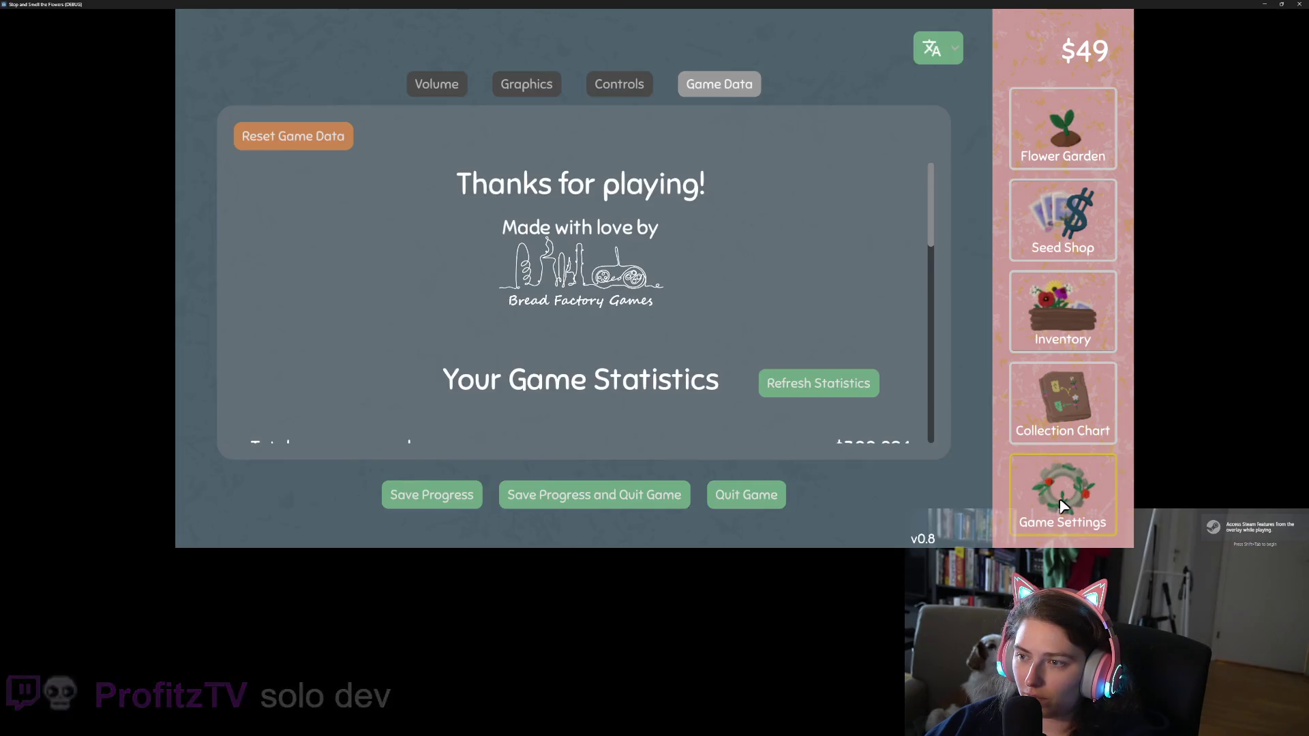
click(424, 91)
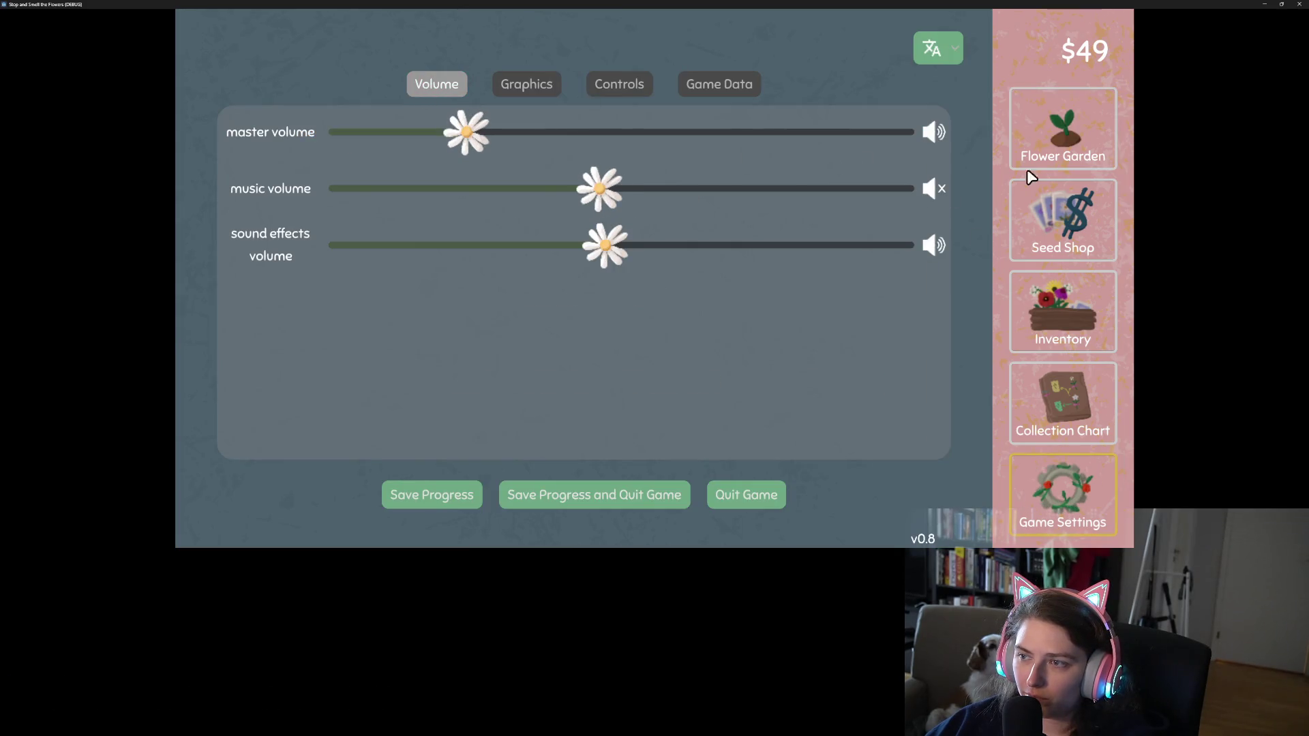
click(1043, 140)
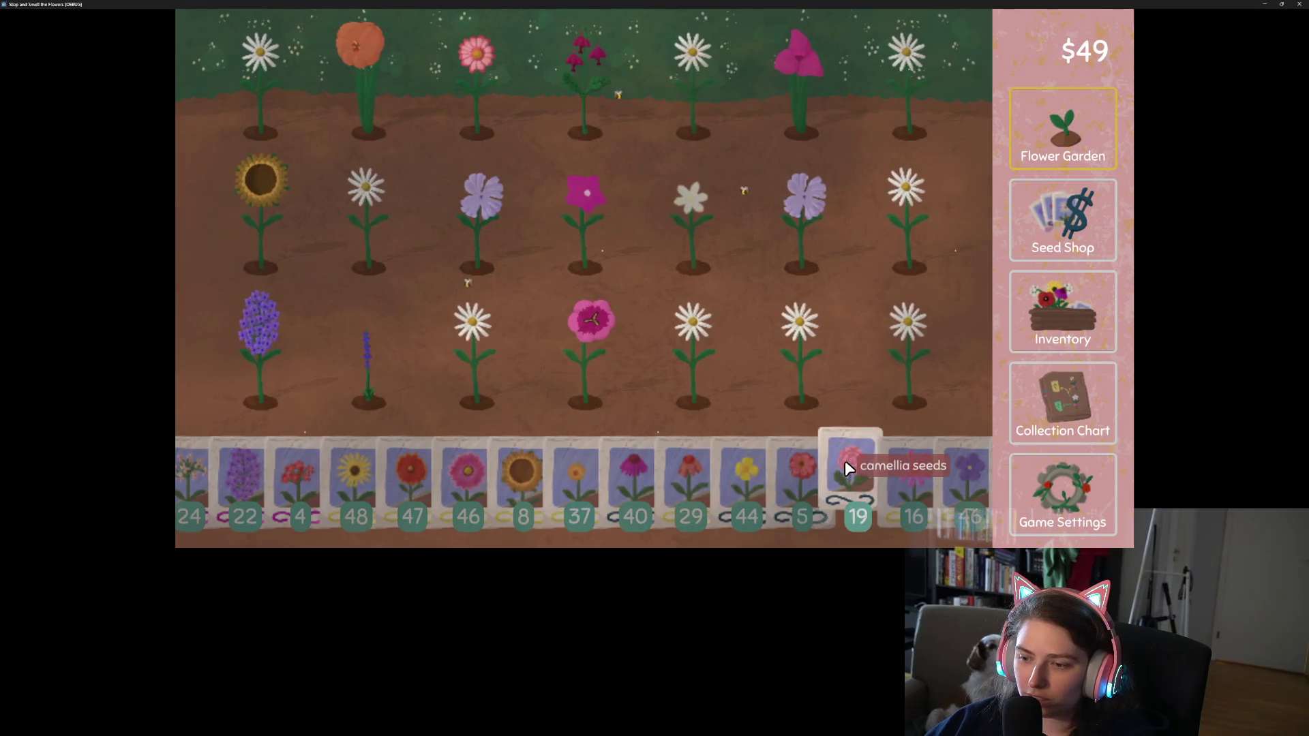
click(851, 474)
Harvest all garden flowers, replant row 3's two empty holes, then quit without saving
mouse_move(312, 152)
mouse_down()
mouse_move(539, 122)
mouse_move(941, 163)
mouse_up()
mouse_move(214, 225)
mouse_down()
mouse_move(597, 362)
mouse_move(940, 341)
mouse_move(927, 384)
mouse_up()
click(801, 477)
drag(801, 402, 943, 392)
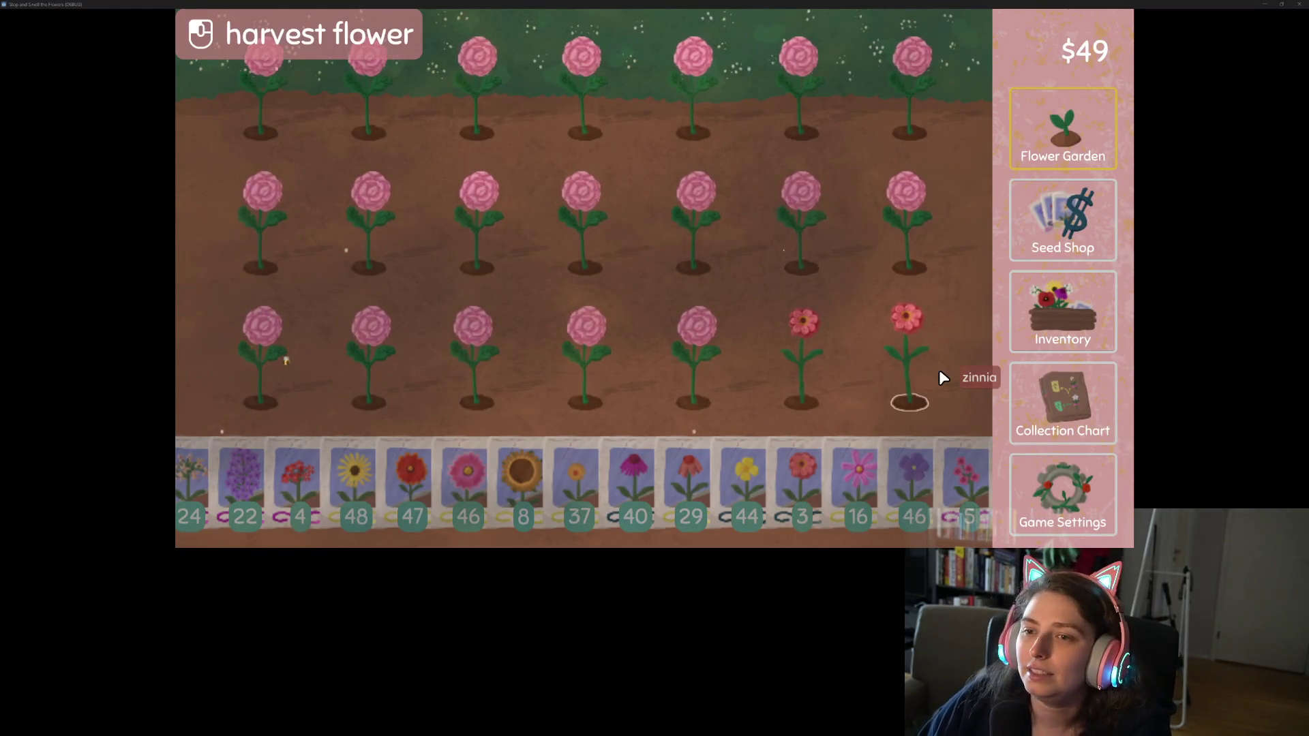
click(1298, 4)
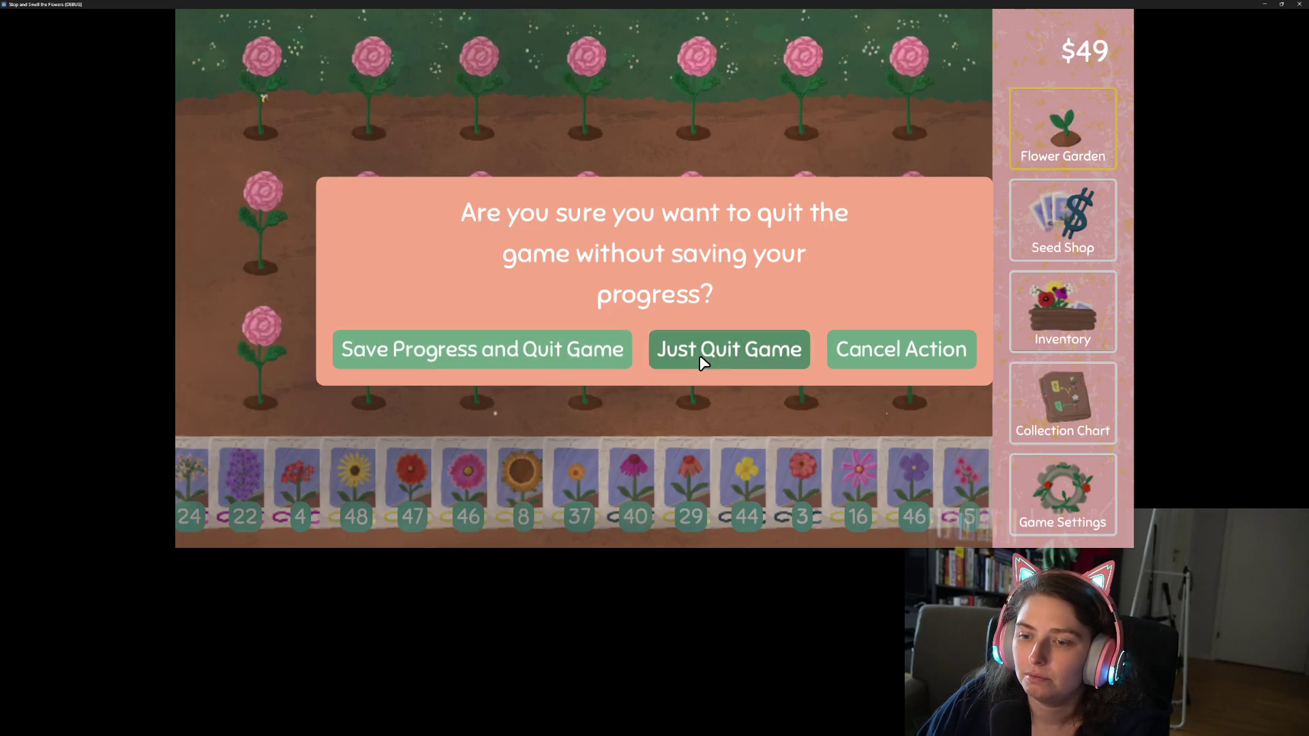
click(730, 349)
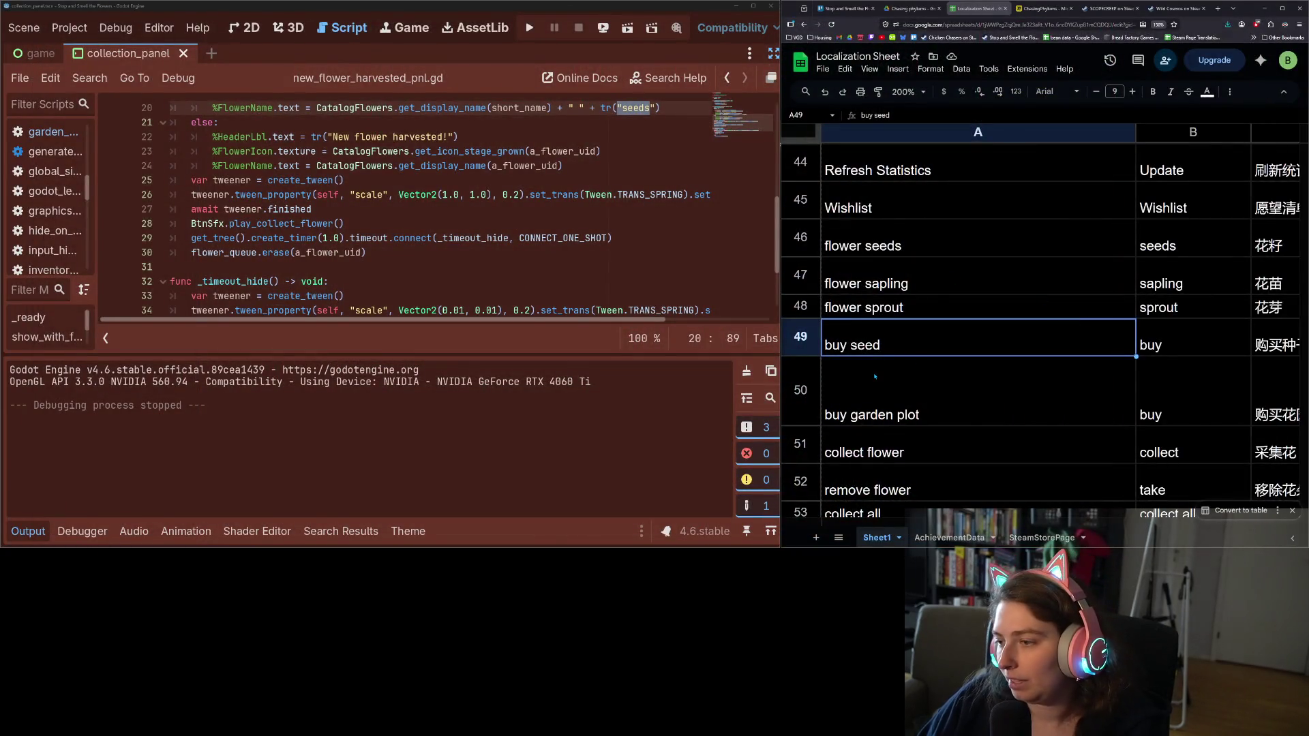
Search the project for the seeds key and change it to 'flower seeds' on line 20 of the first match
click(431, 257)
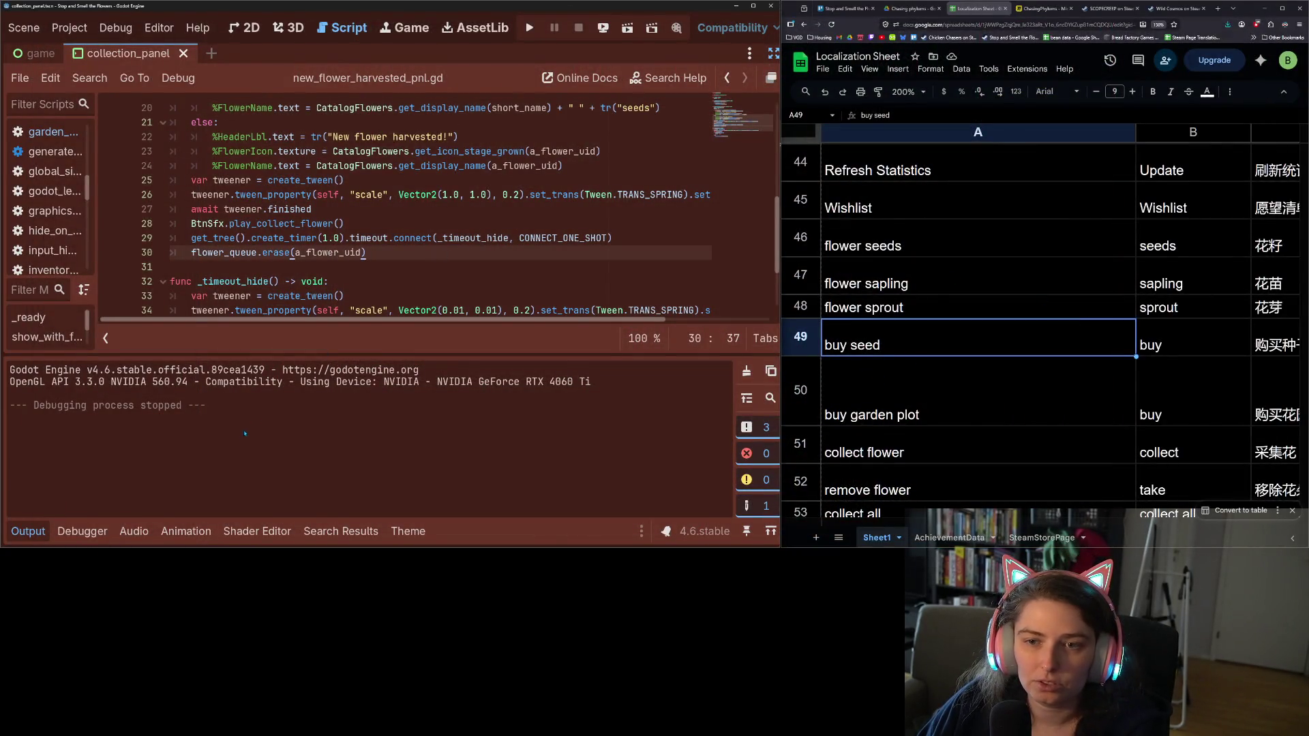
click(28, 531)
click(542, 303)
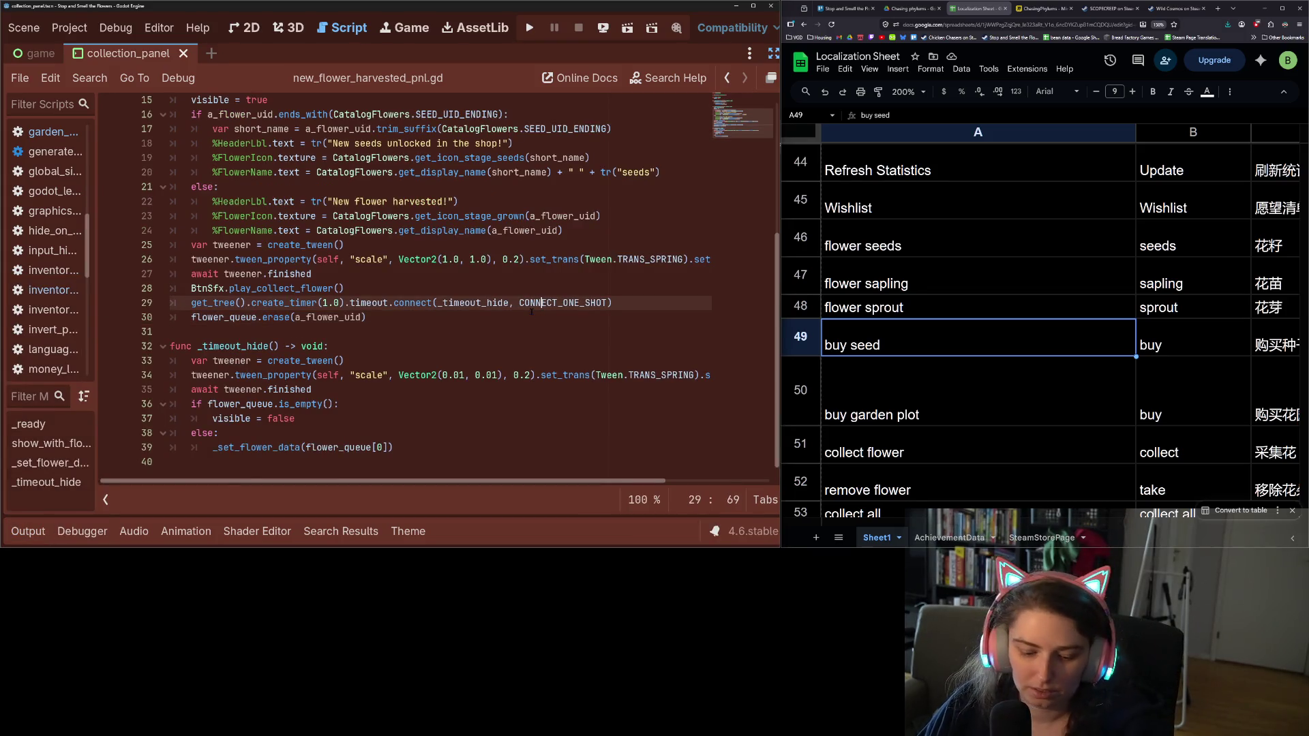
key(ctrl+shift+f)
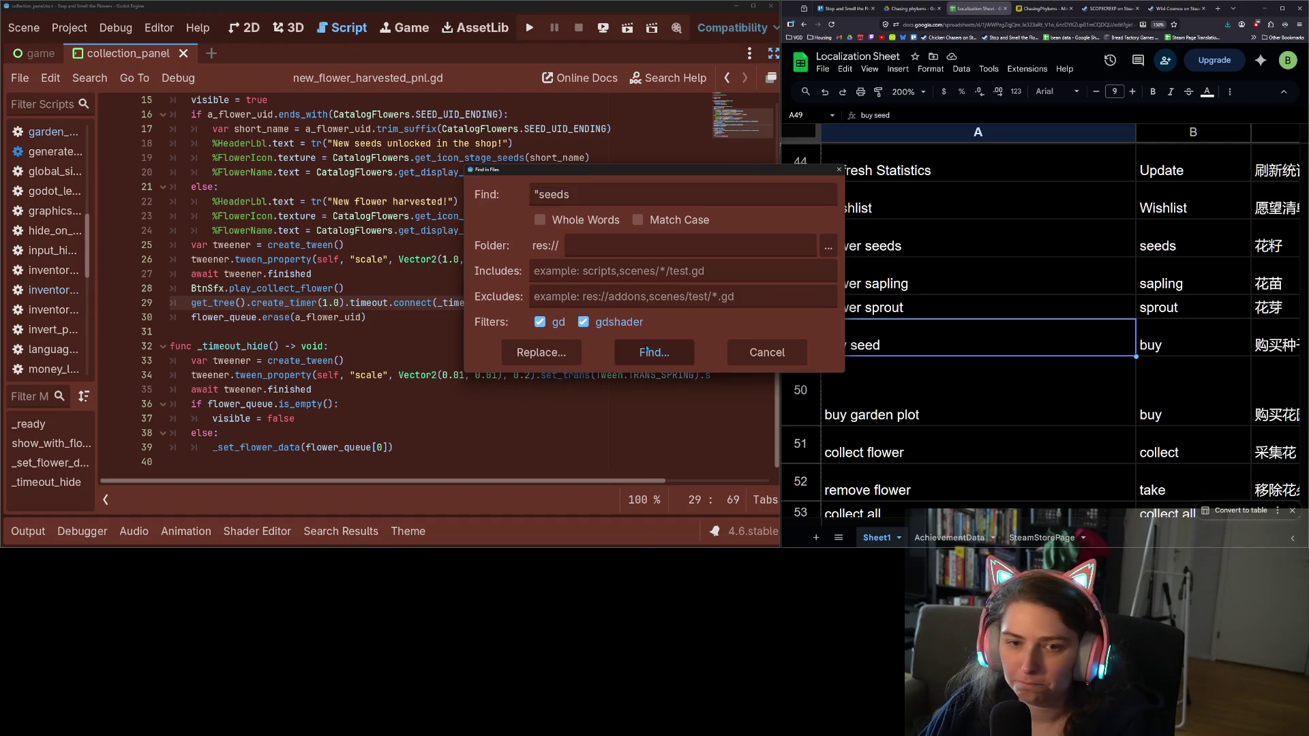
click(654, 353)
click(485, 427)
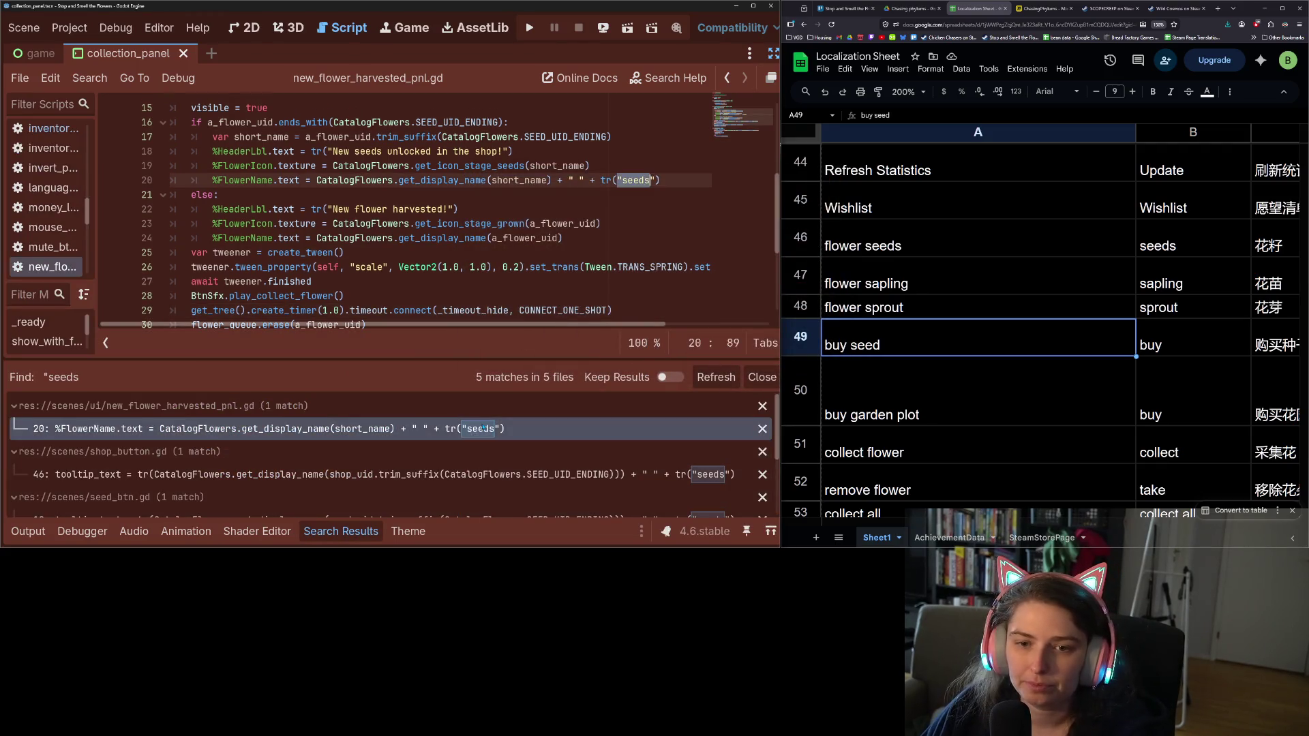
click(903, 251)
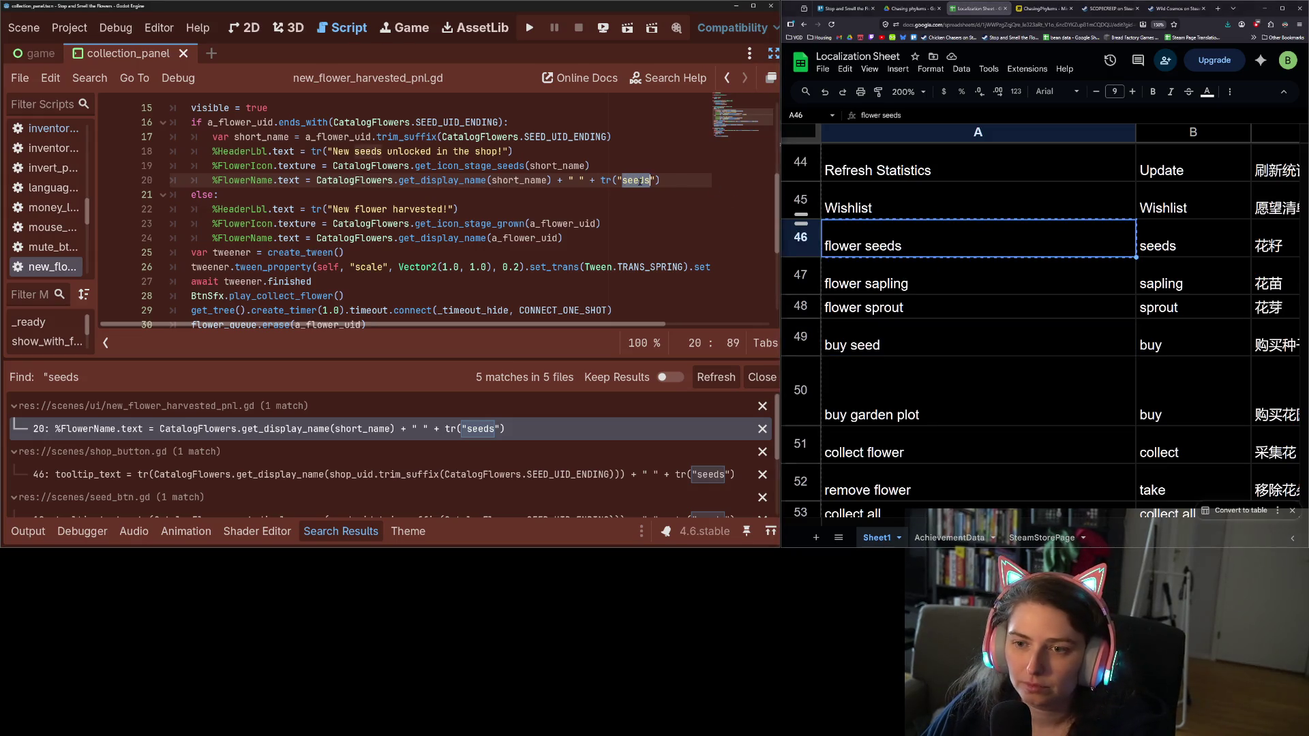
text(flower seeds)
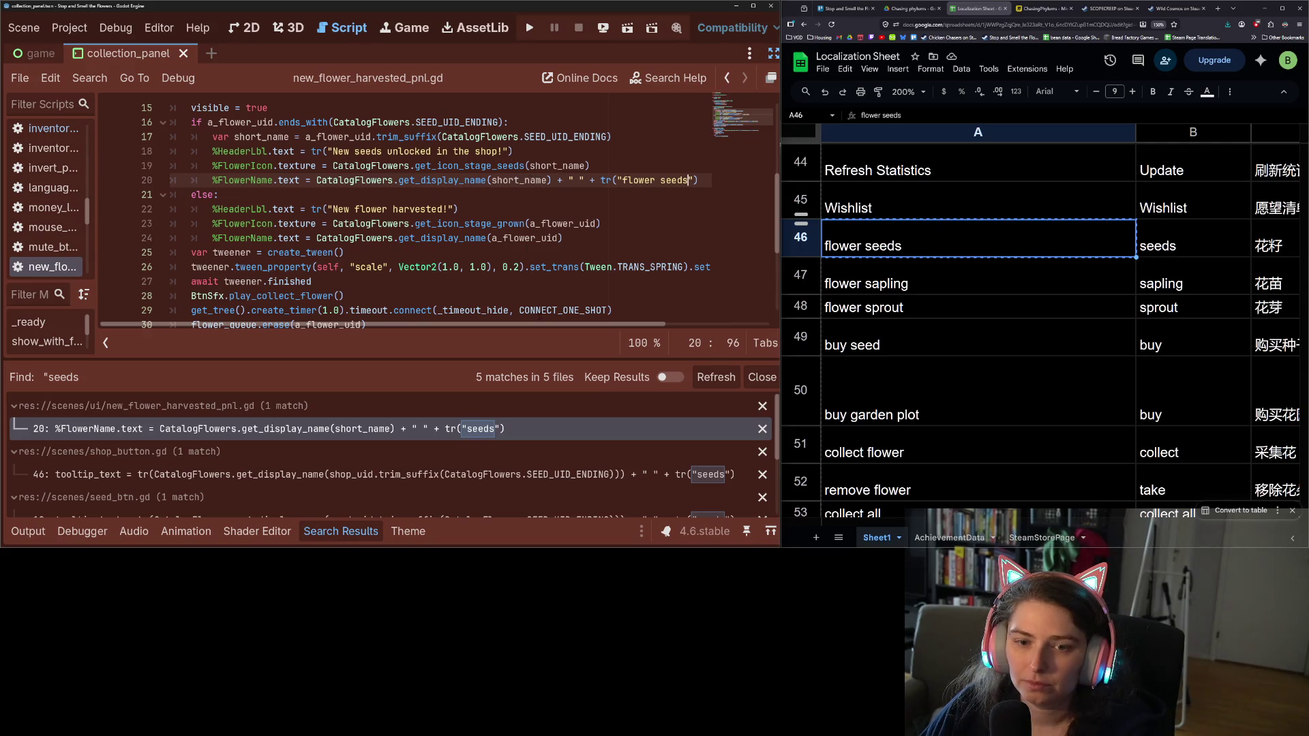
Replace the seeds key with 'flower seeds' in shop_button.gd line 46 and seed_btn.gd line 19
click(352, 473)
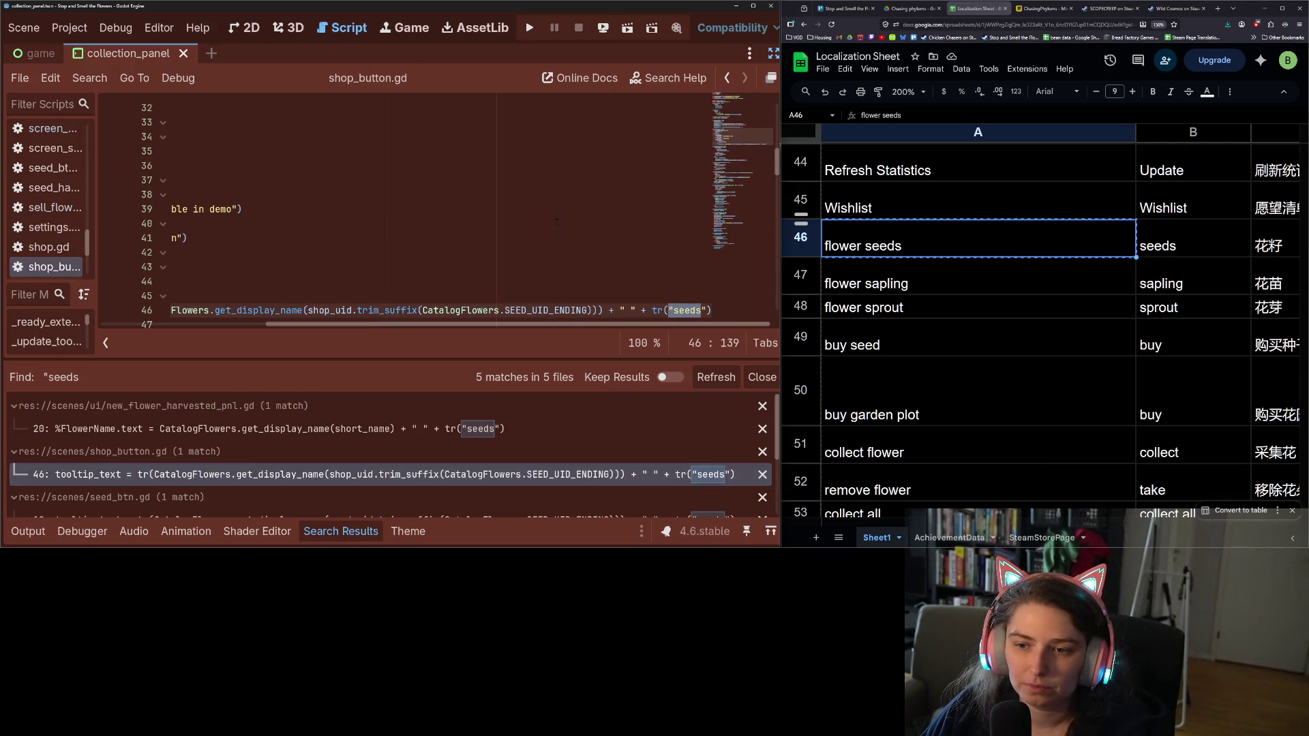
text(flower seeds)
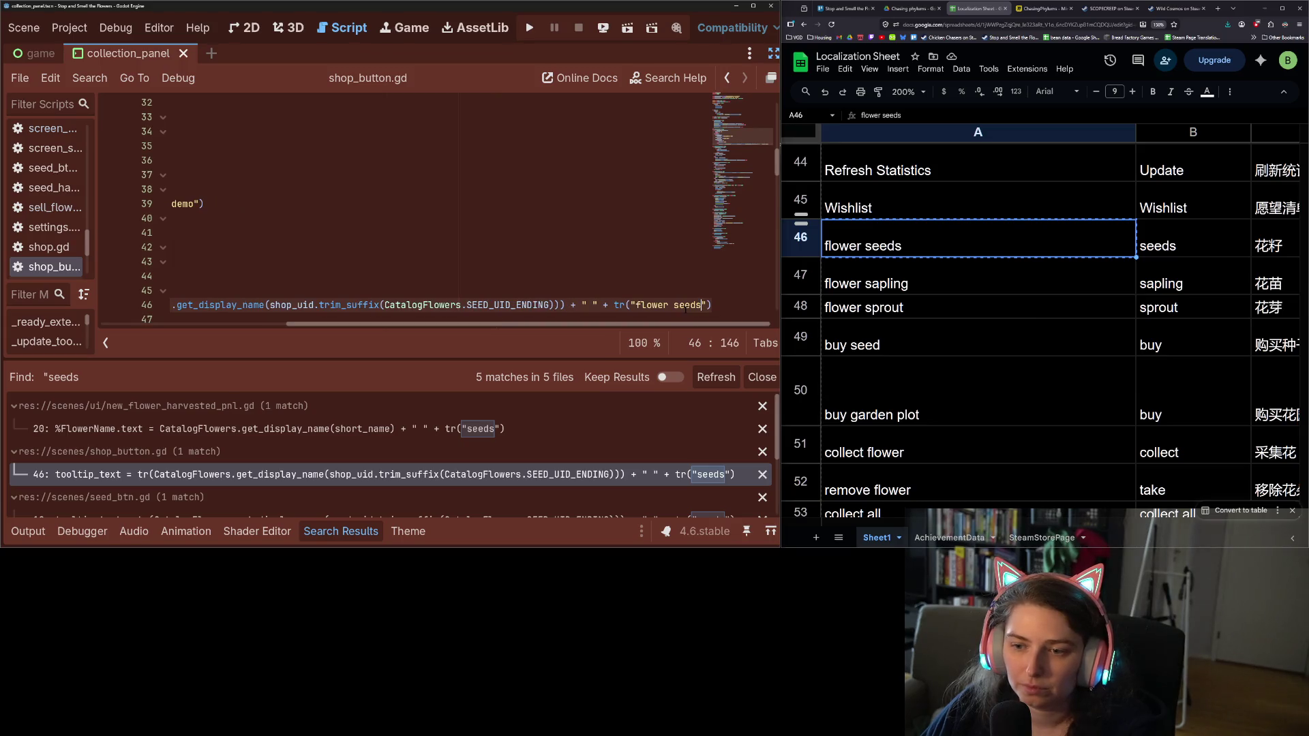
scroll(597, 443, down, 1)
click(648, 475)
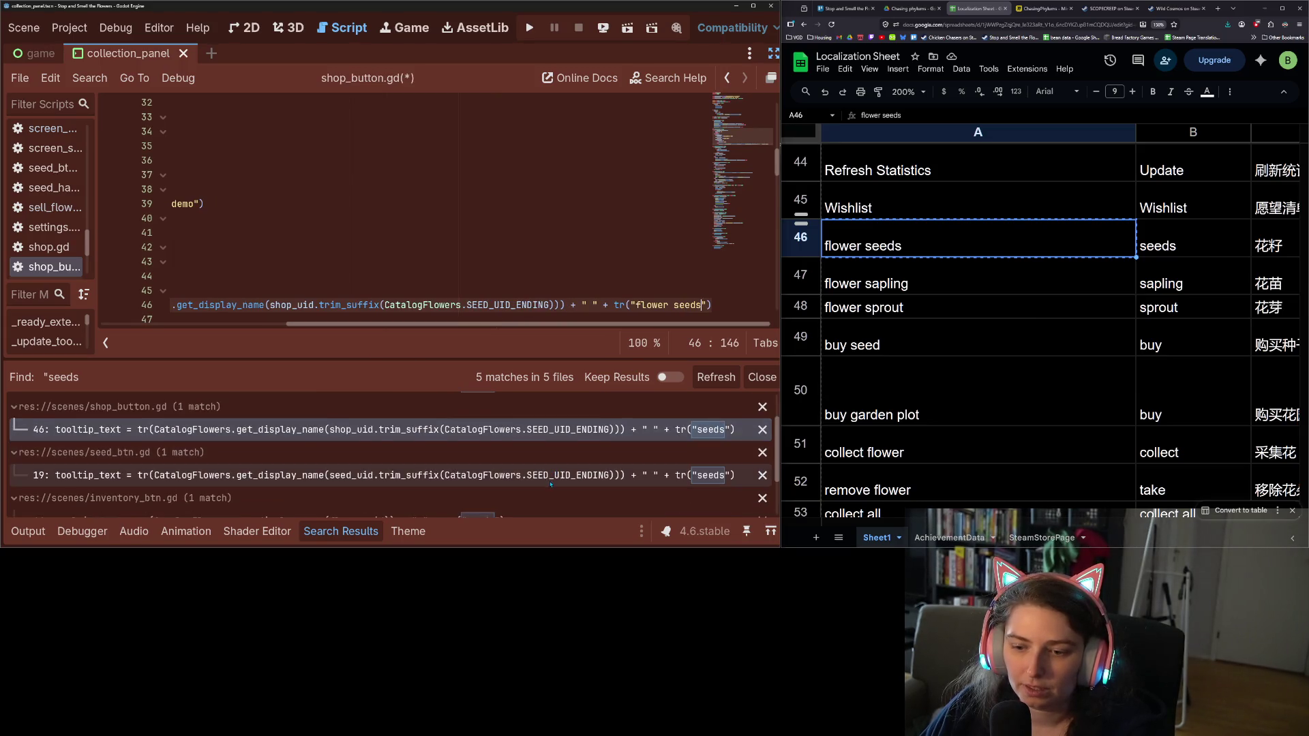
scroll(692, 312, down, 1)
mouse_move(172, 291)
mouse_down()
mouse_move(651, 304)
mouse_move(756, 330)
mouse_up()
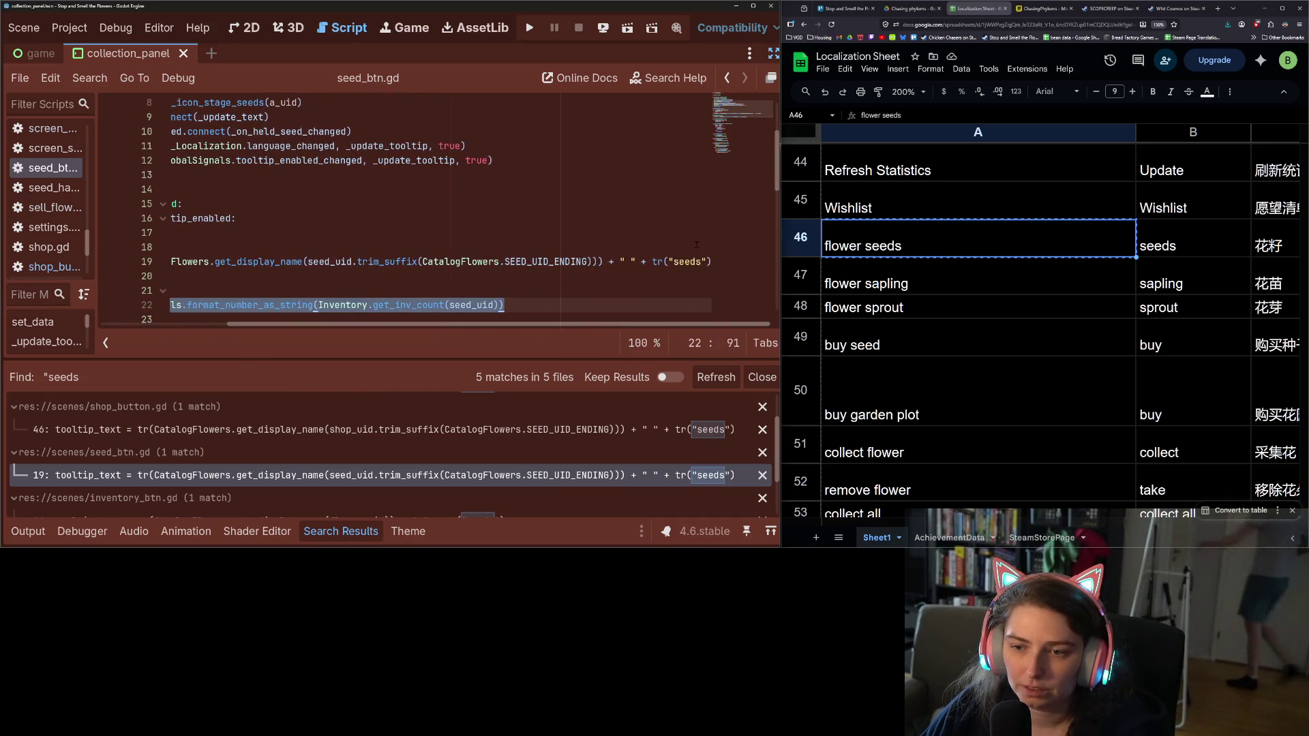
double_click(686, 262)
text(flower seeds)
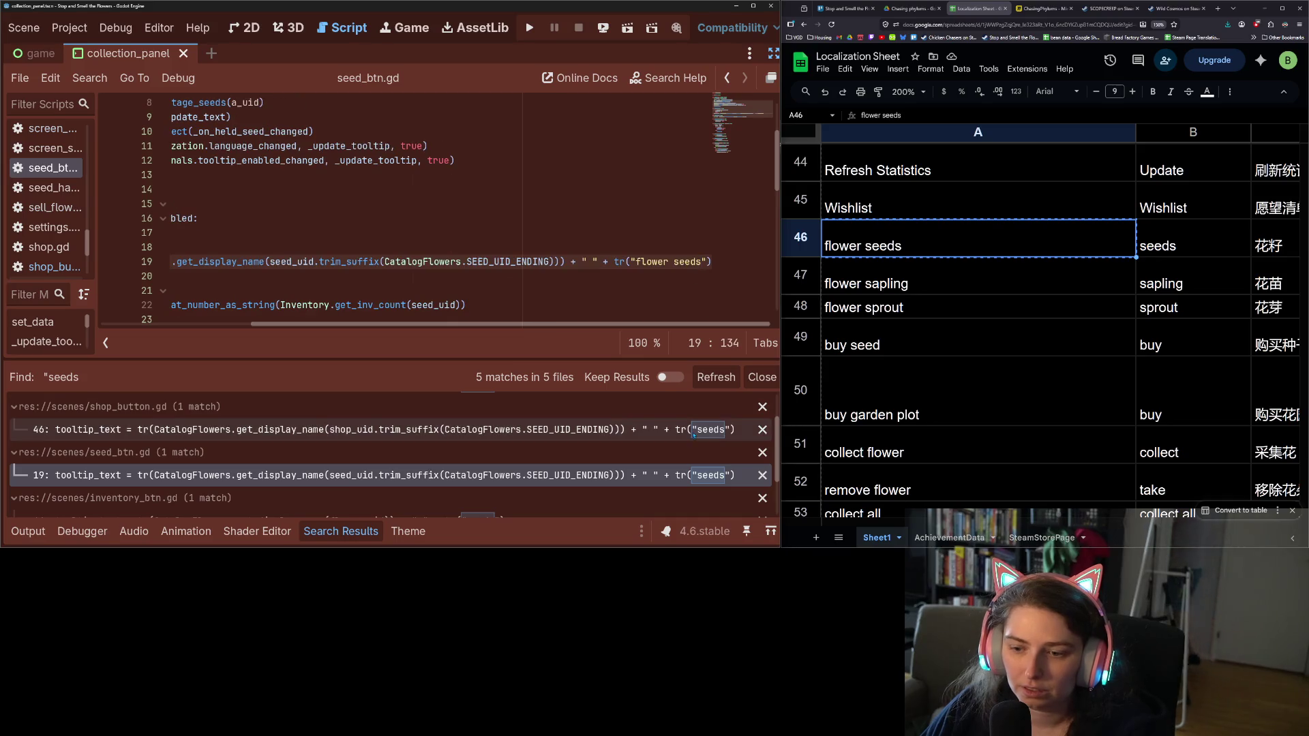
Replace the seeds key with 'flower seeds' in inventory_btn.gd line 44 and garden_button.gd line 143
scroll(628, 485, down, 2)
click(624, 460)
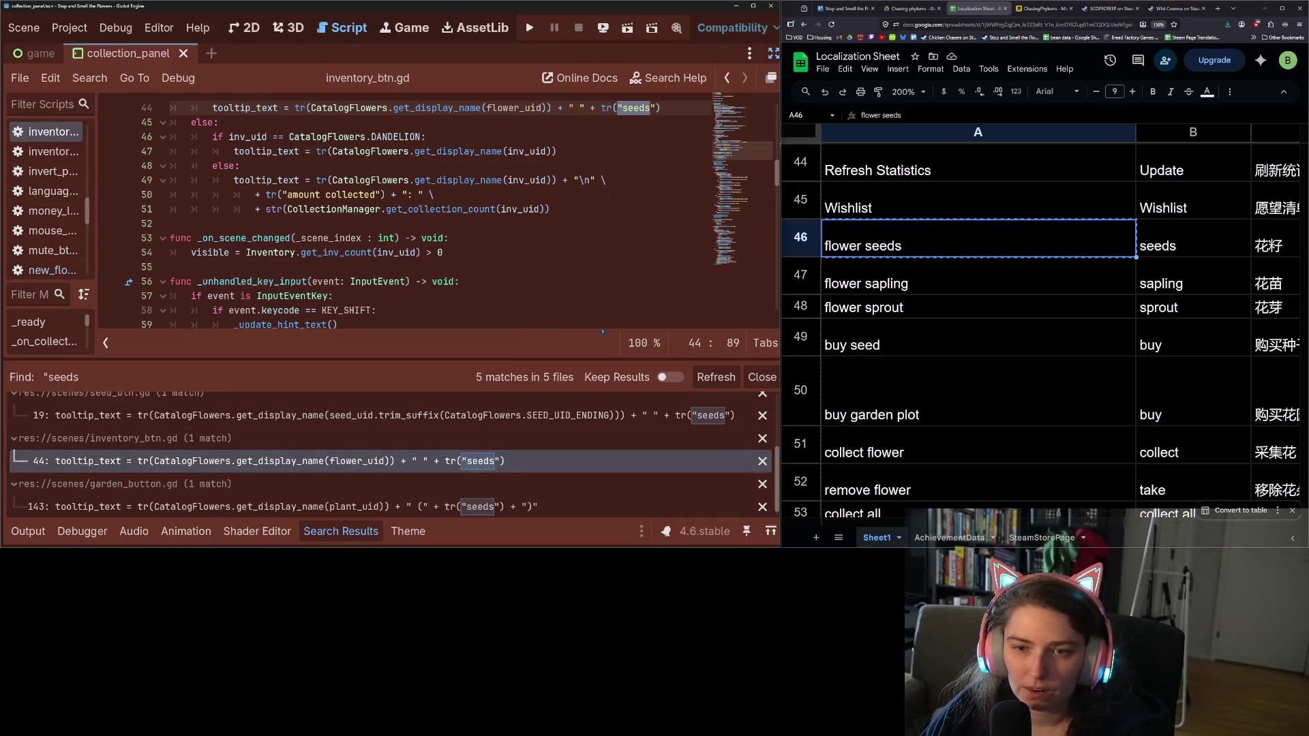
text(flower seeds)
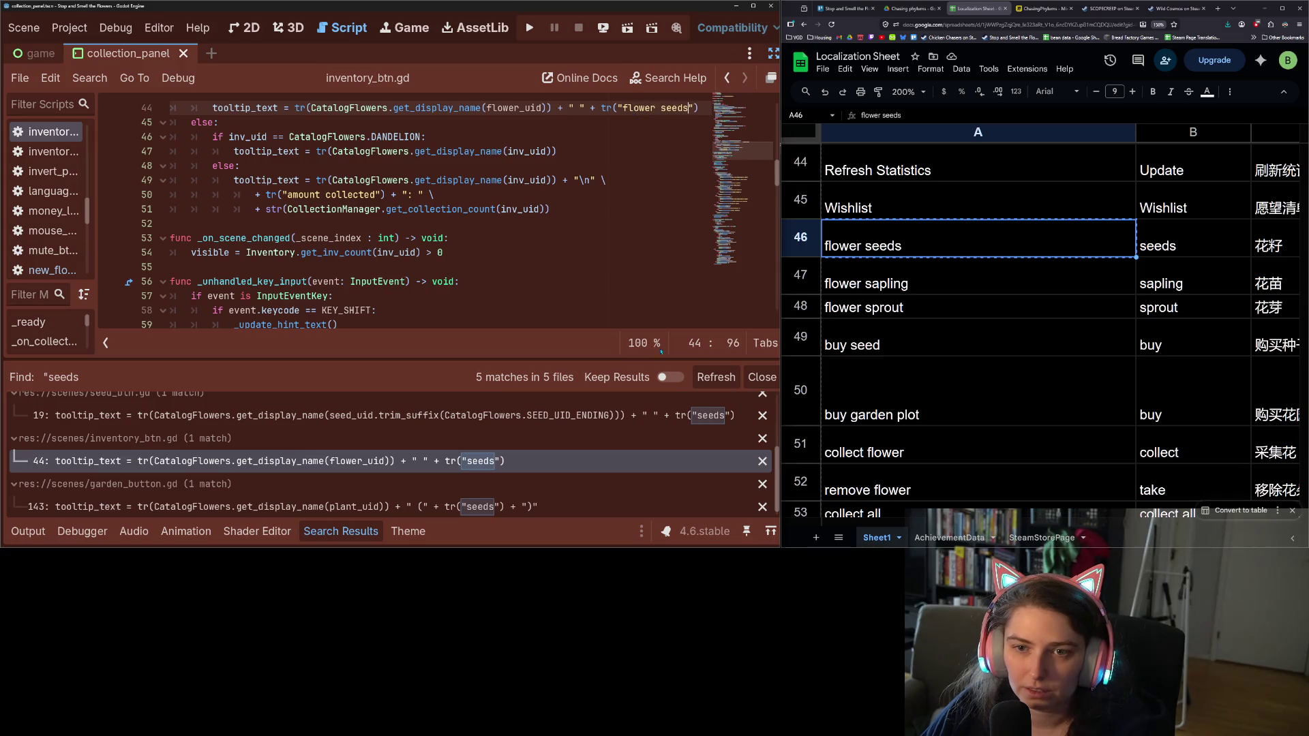
click(533, 507)
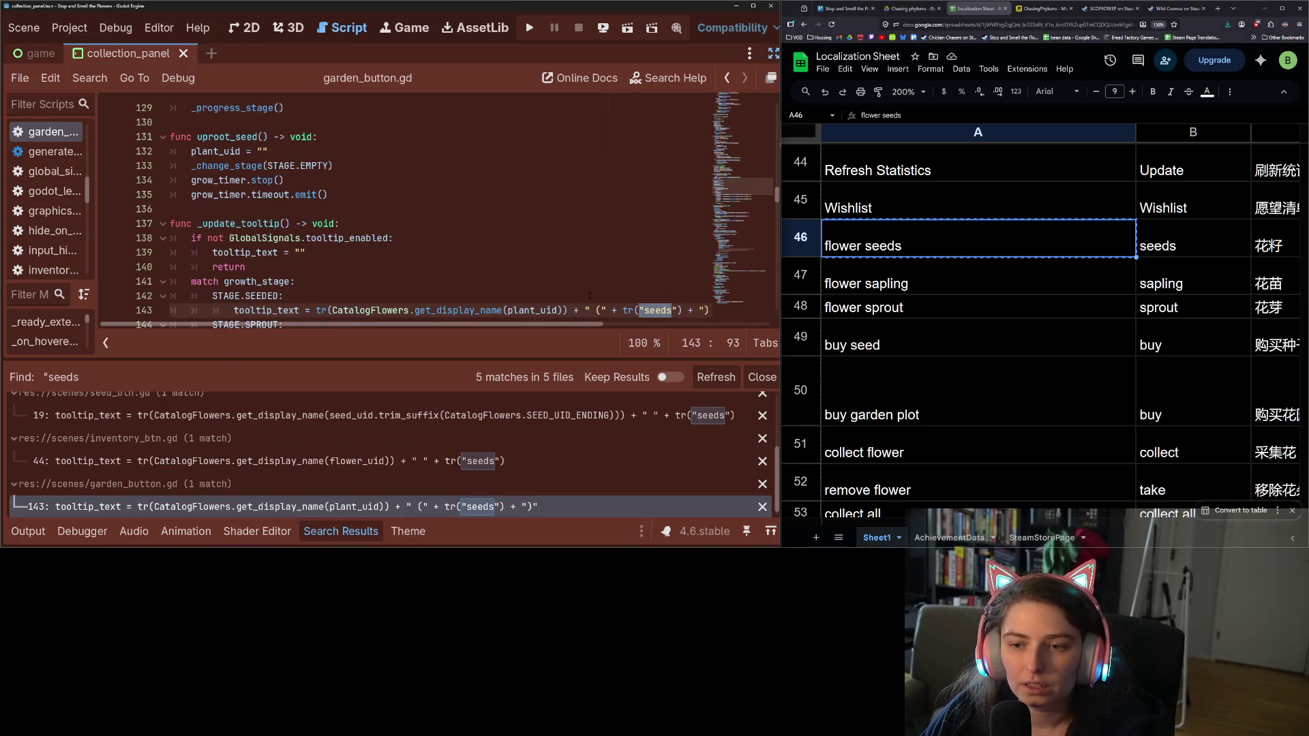
text(flower seeds)
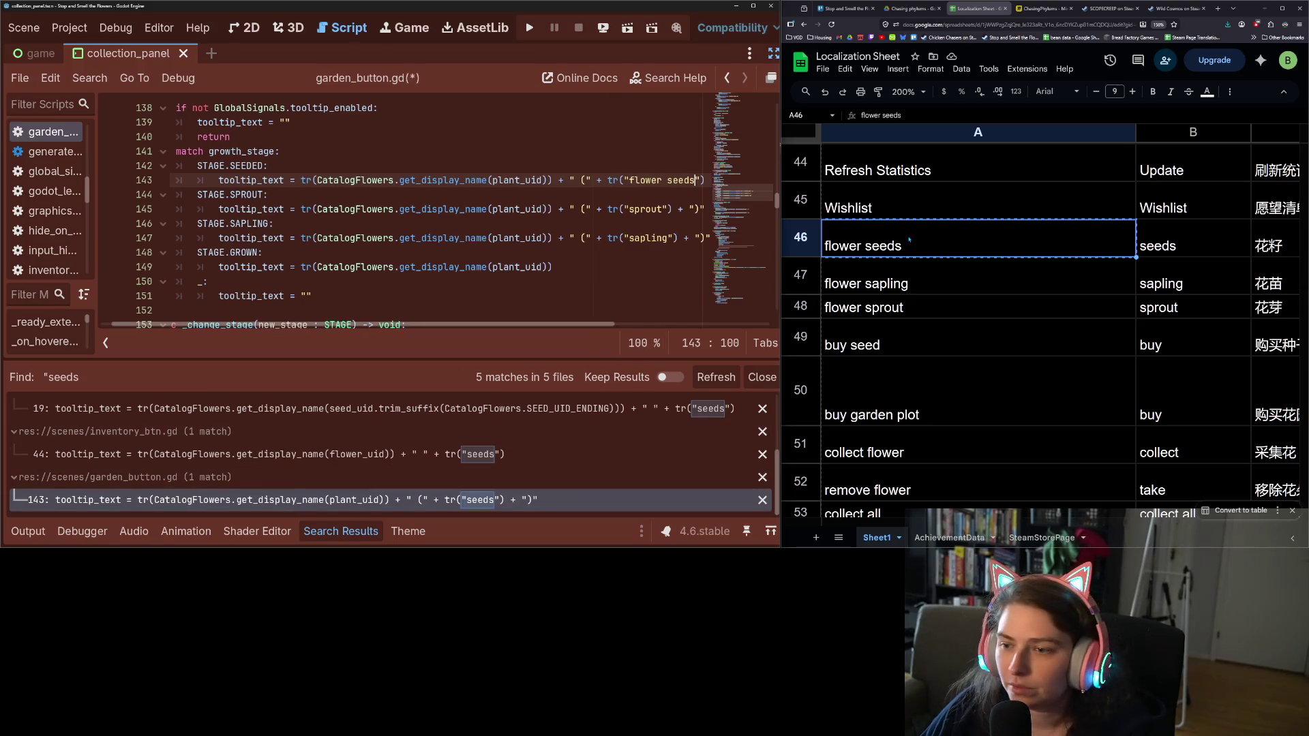
Set garden_button.gd line 147 to 'flower sapling' and line 145 to 'flower sprout', then save
click(913, 278)
double_click(645, 209)
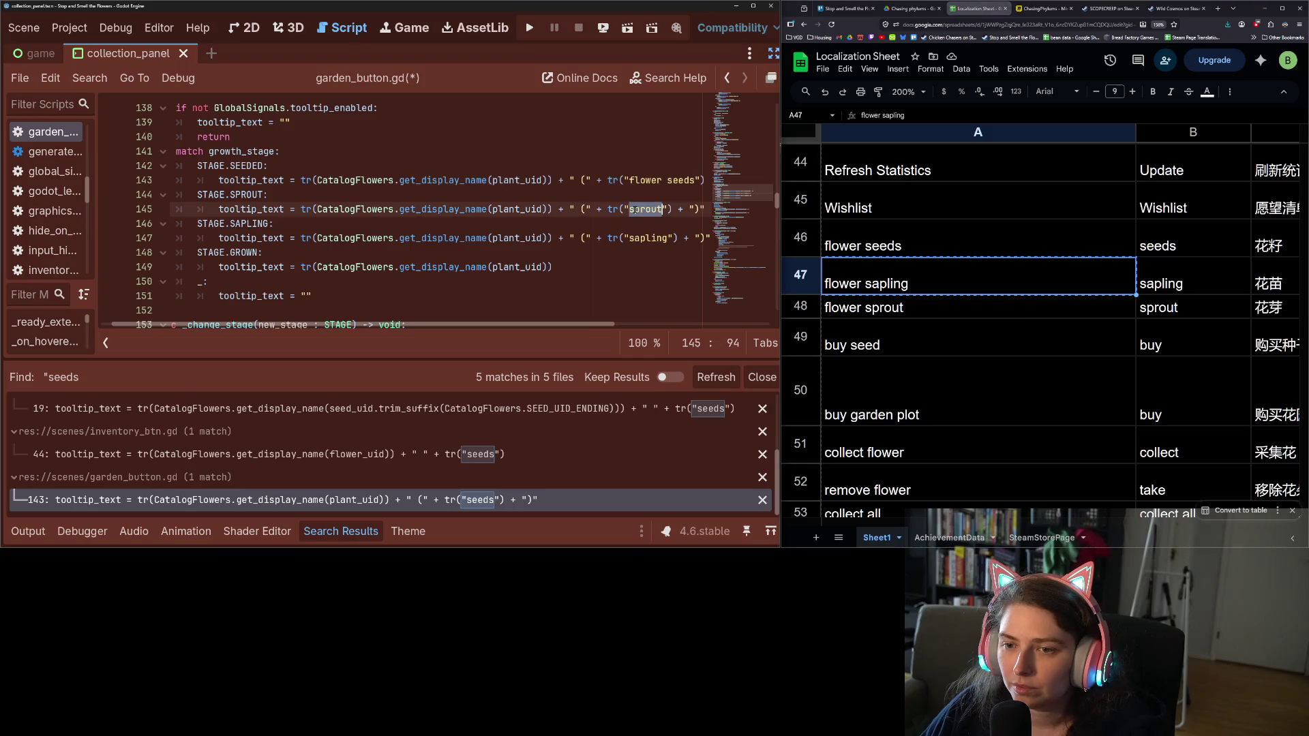
text(flower sapling)
key(ctrl+z)
double_click(639, 238)
text(flower sapling)
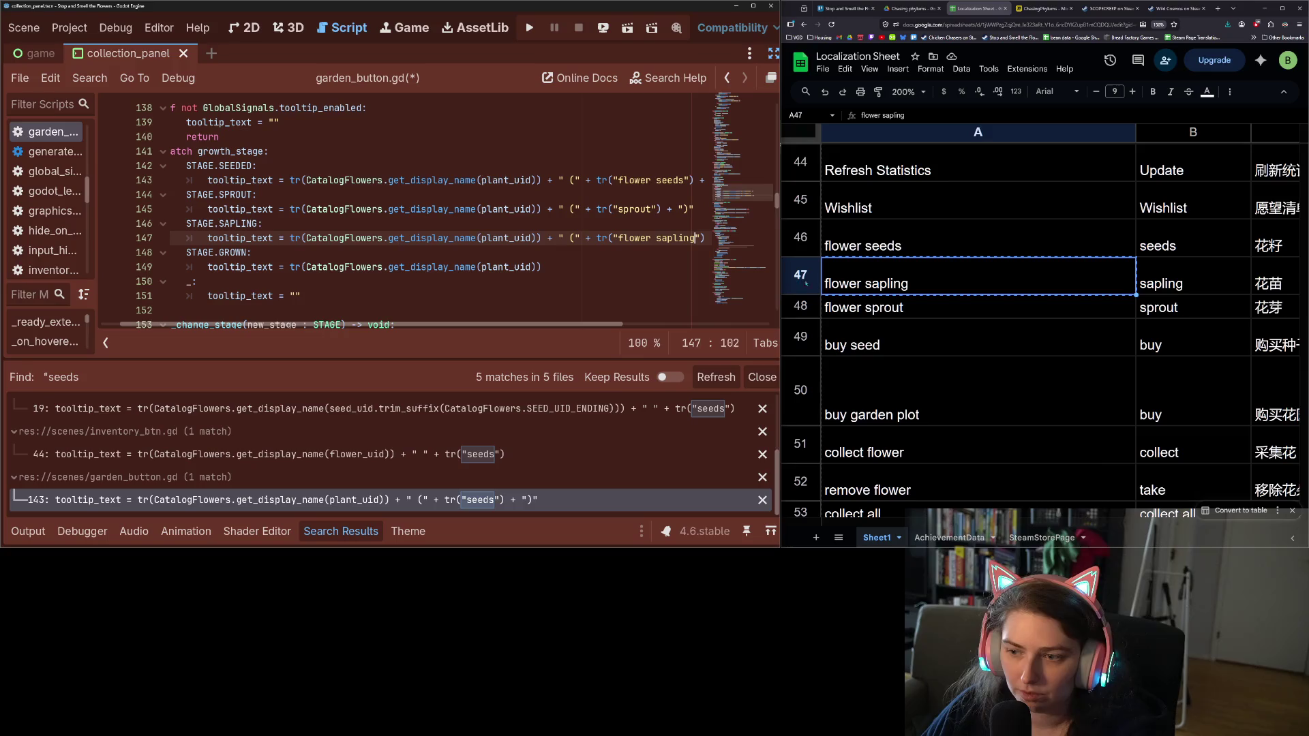
click(886, 307)
double_click(641, 209)
text(flower sprout)
key(ctrl+s)
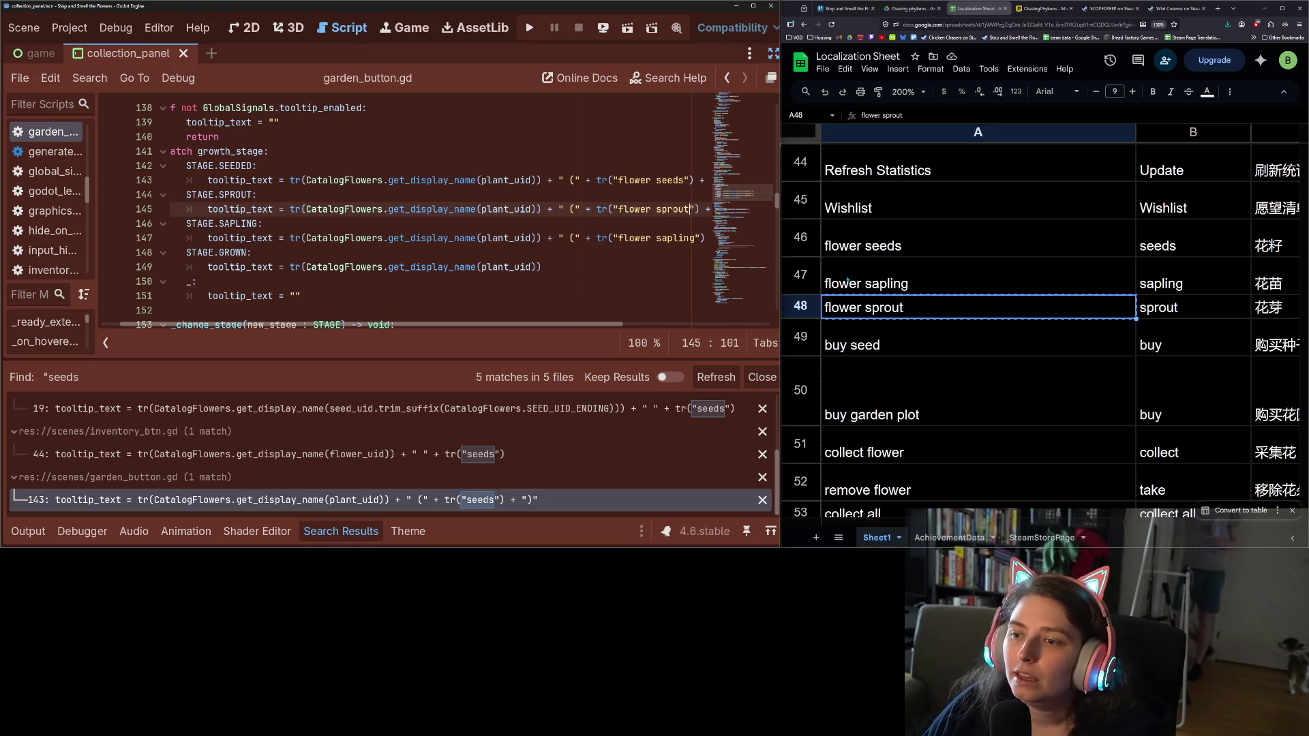
Reopen Find in Files with the earlier '"sap' search text ready to edit
scroll(866, 314, down, 2)
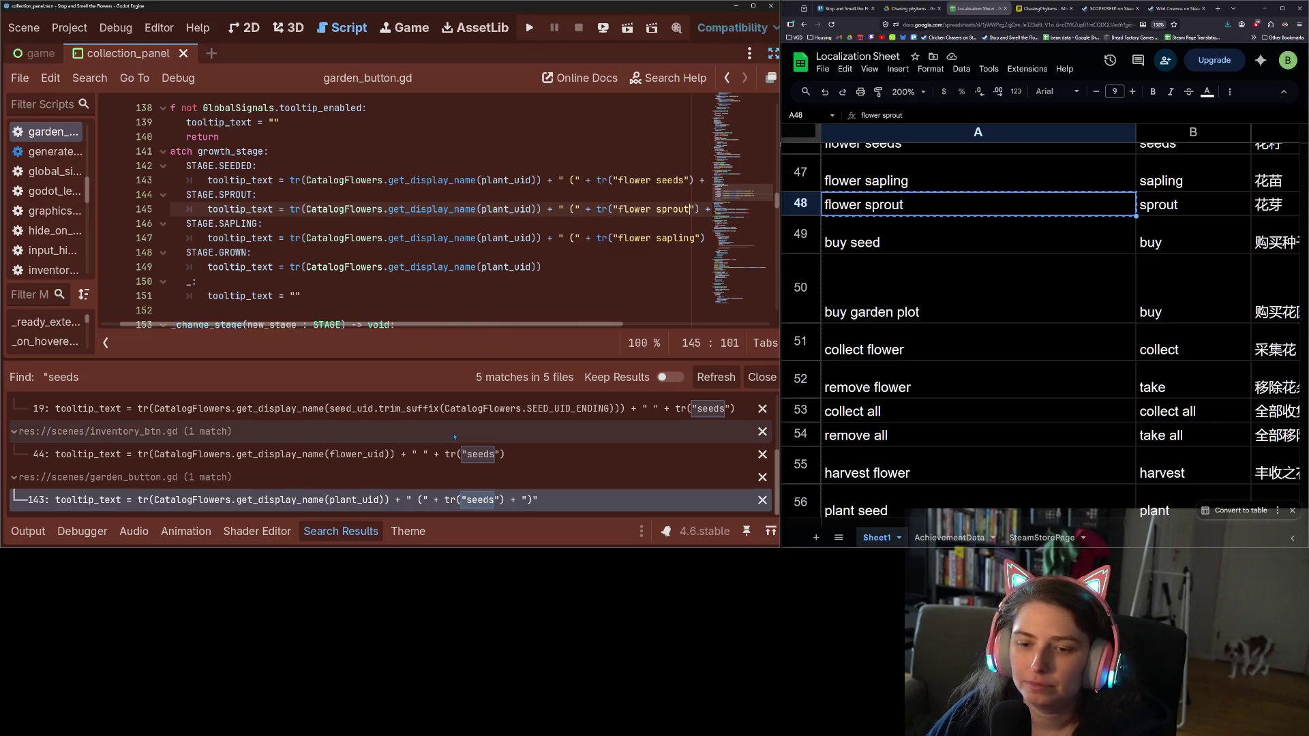
key(ctrl+shift+f)
key(End)
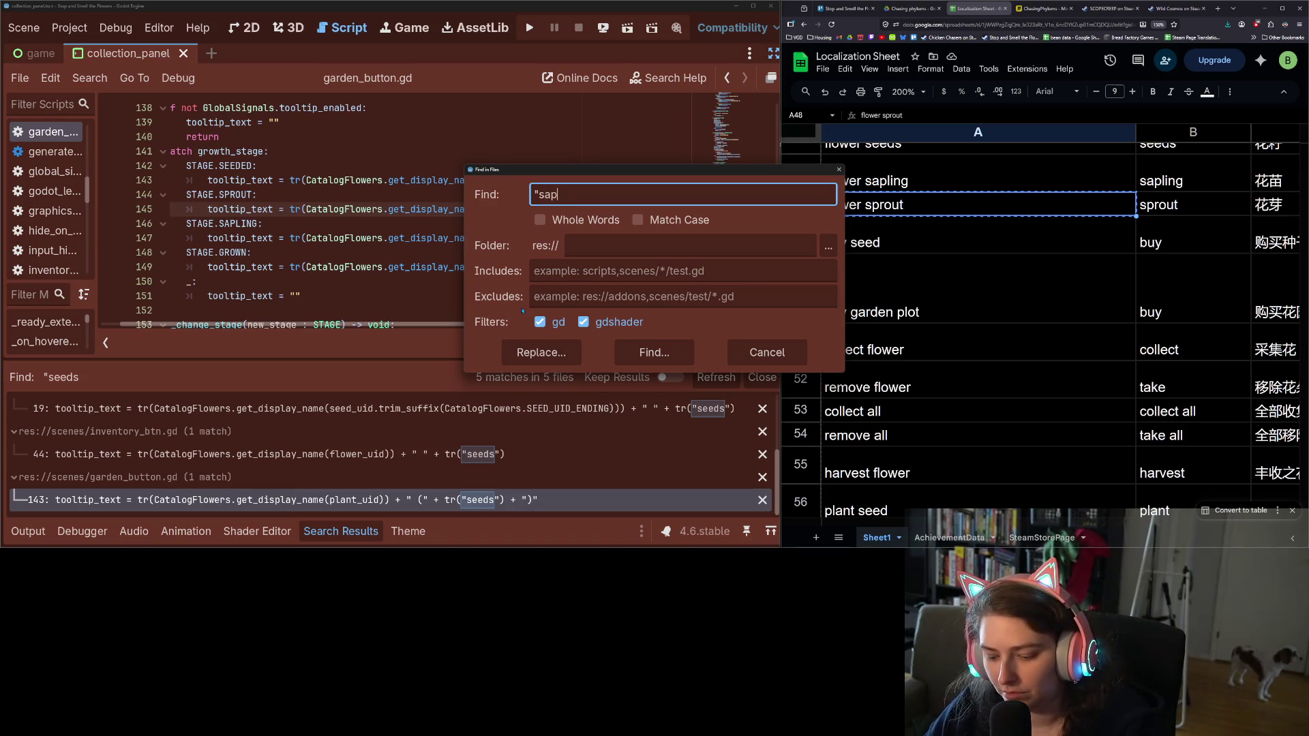
Search the project for leftover '"sapling' and '"sprout' keys
text(ng)
key(Return)
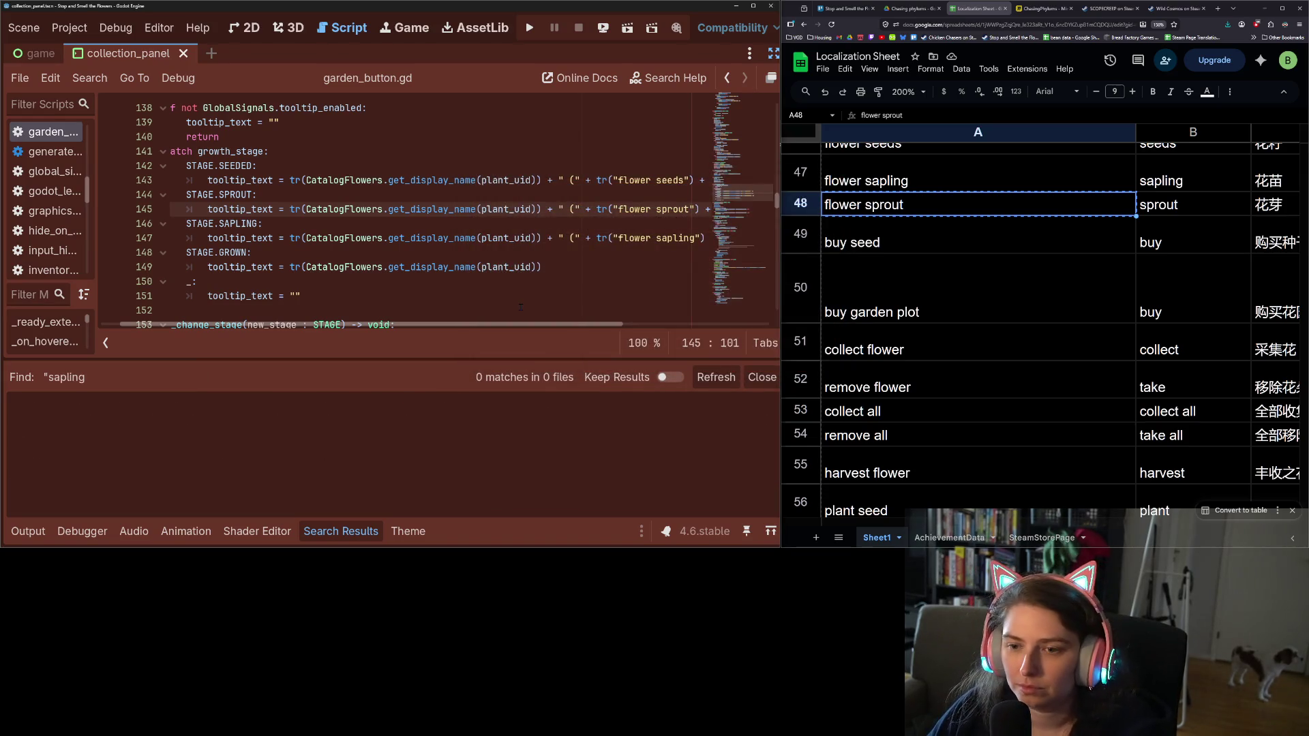
key(ctrl+shift+f)
key(End)
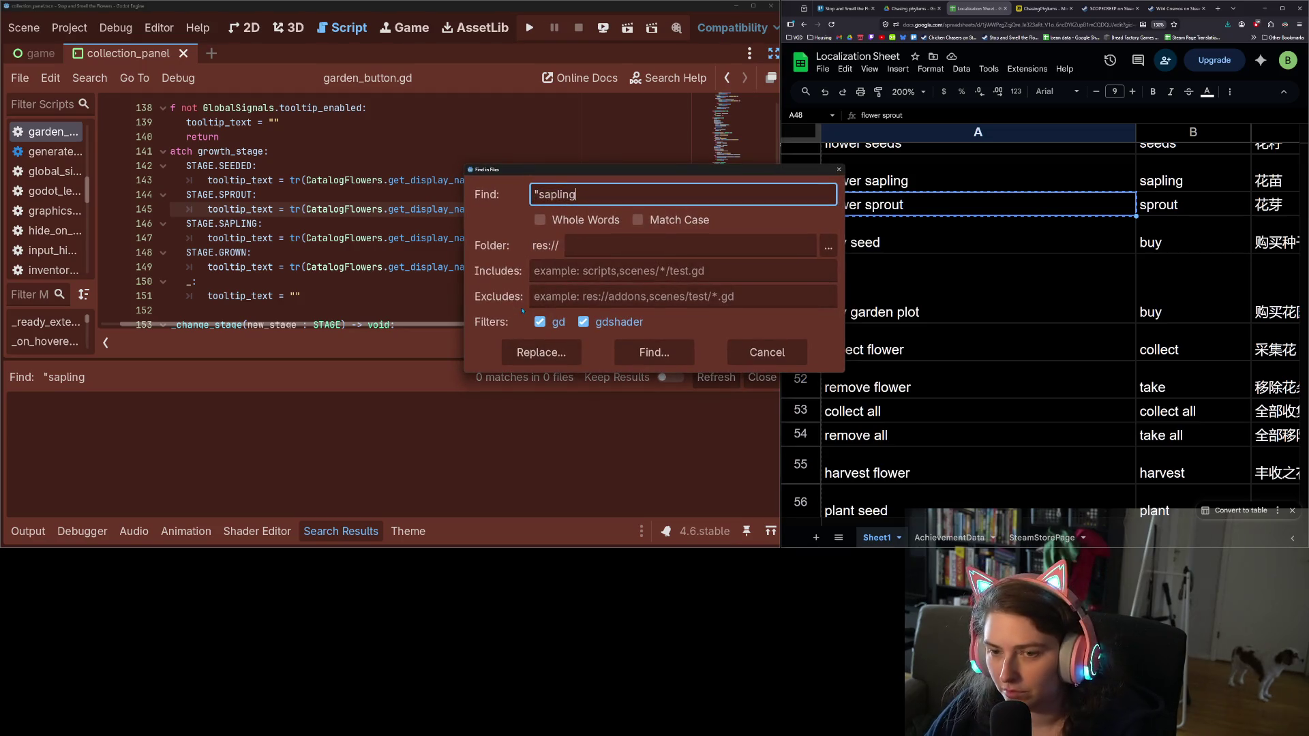
key(BackSpace)
key(BackSpace)
key(BackSpace)
key(BackSpace)
key(BackSpace)
key(BackSpace)
text(prout)
key(Return)
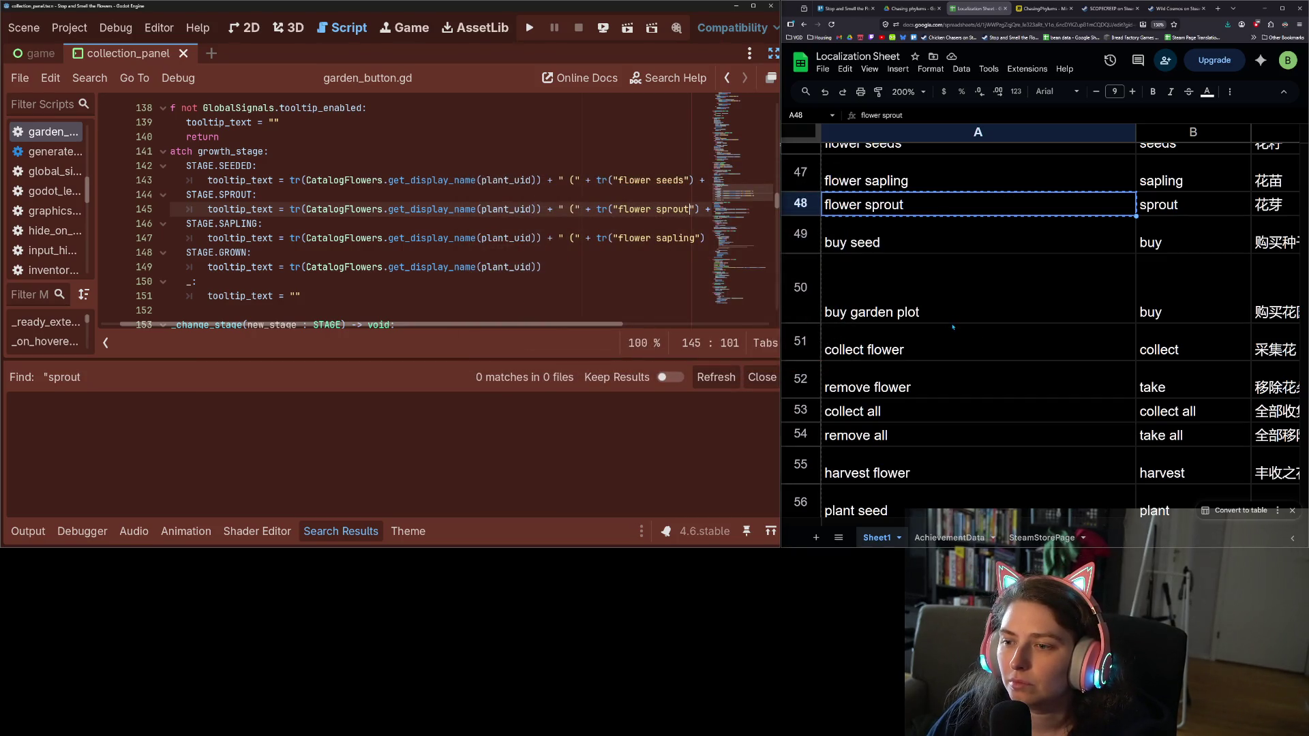
Find the '"buy' key and change shop_button.gd line 133 to tr("buy seed"), then save
click(910, 245)
click(477, 238)
key(ctrl+shift+f)
text("buy)
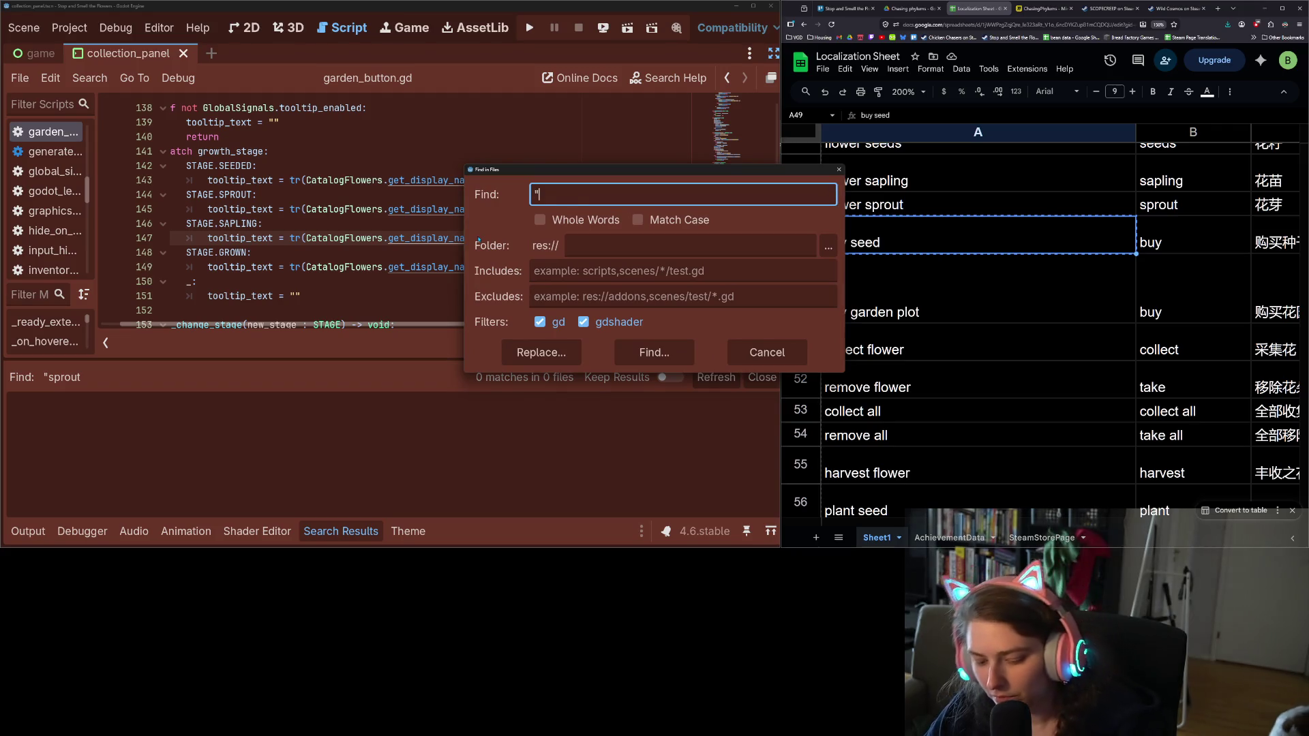
key(Return)
key(Down)
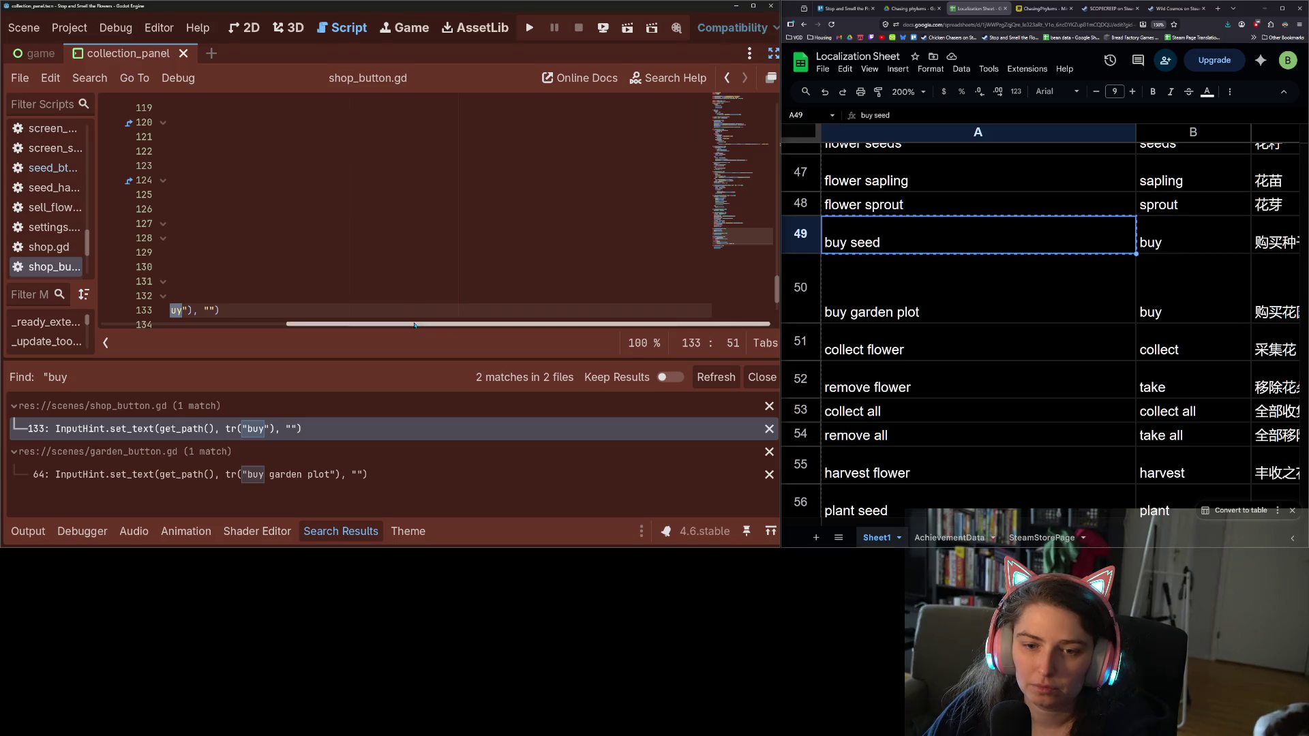
text(seed)
key(ctrl+s)
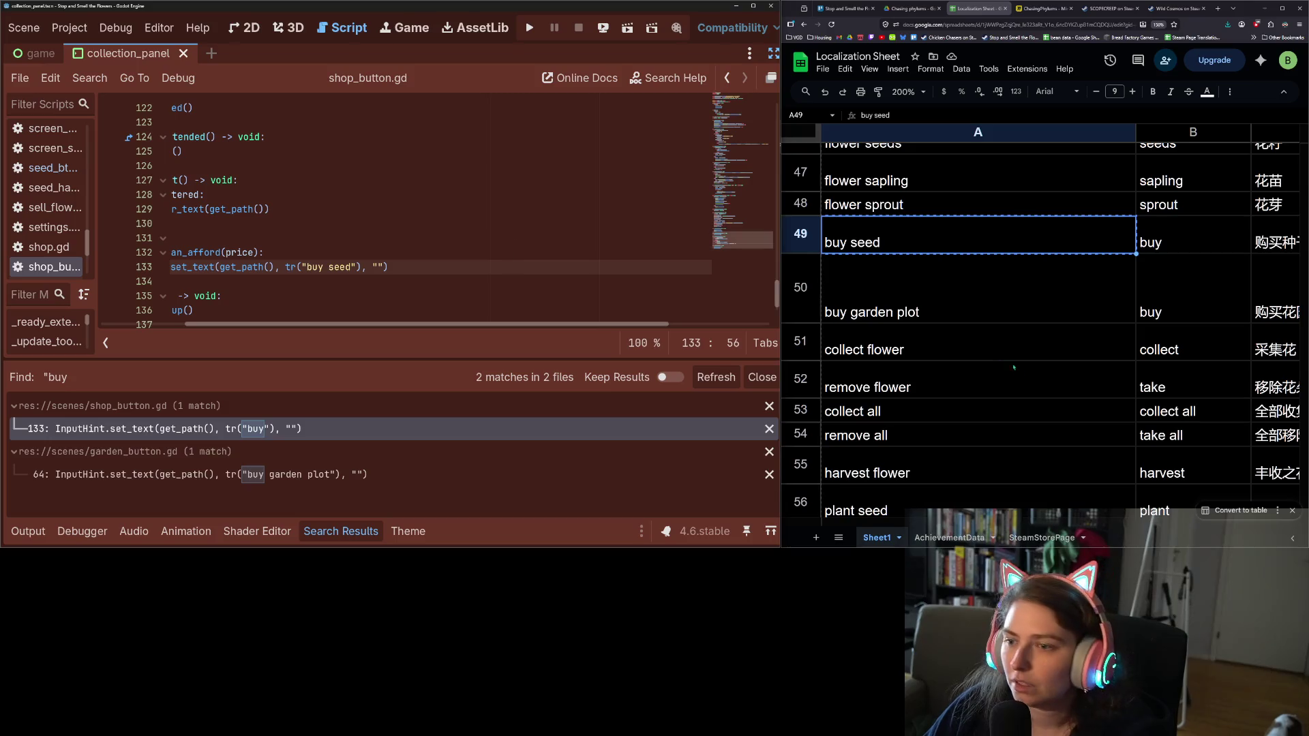
scroll(998, 355, up, 3)
scroll(1010, 369, up, 5)
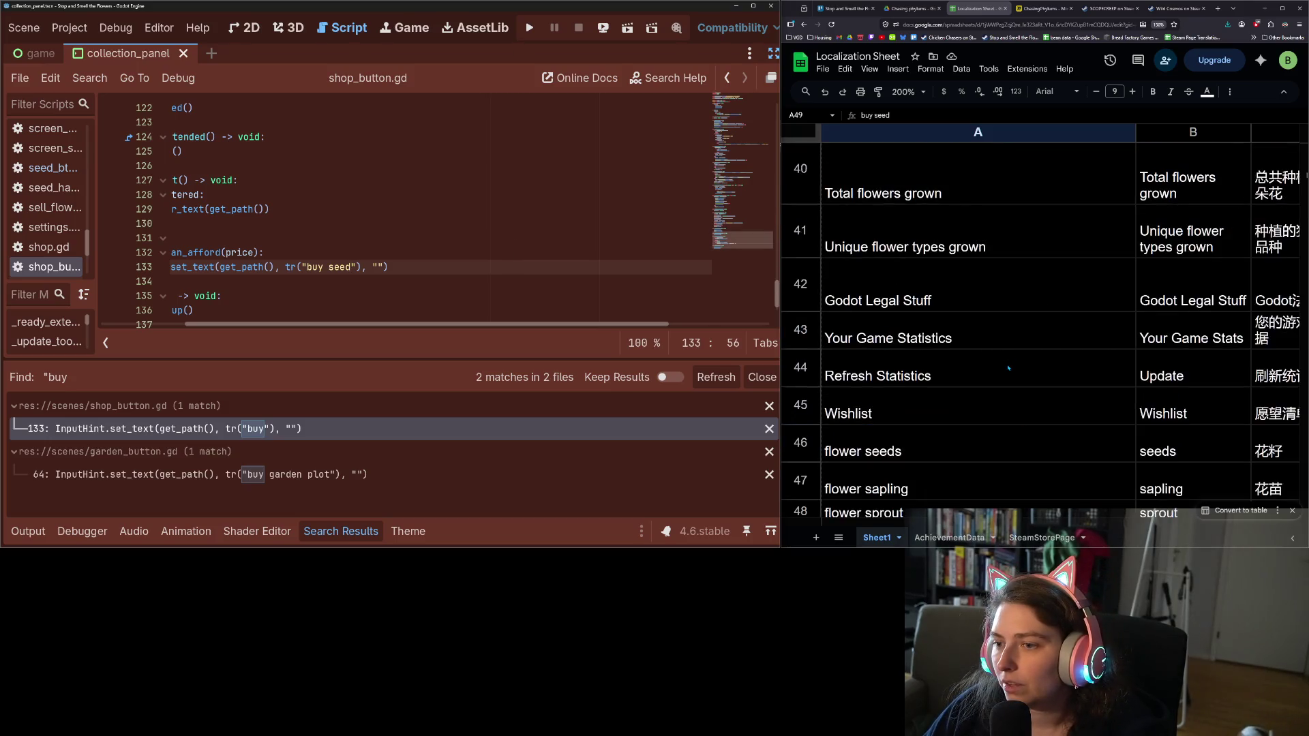
scroll(1008, 368, up, 15)
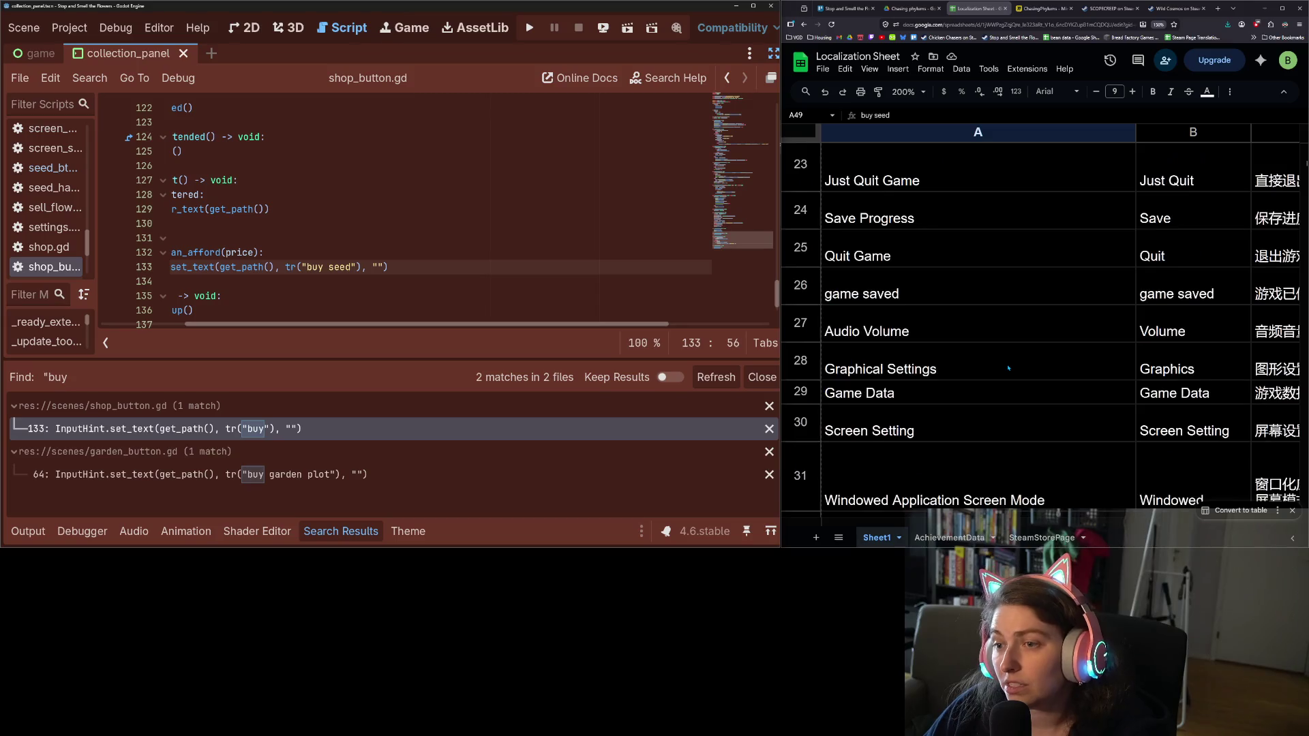
scroll(1008, 369, down, 3)
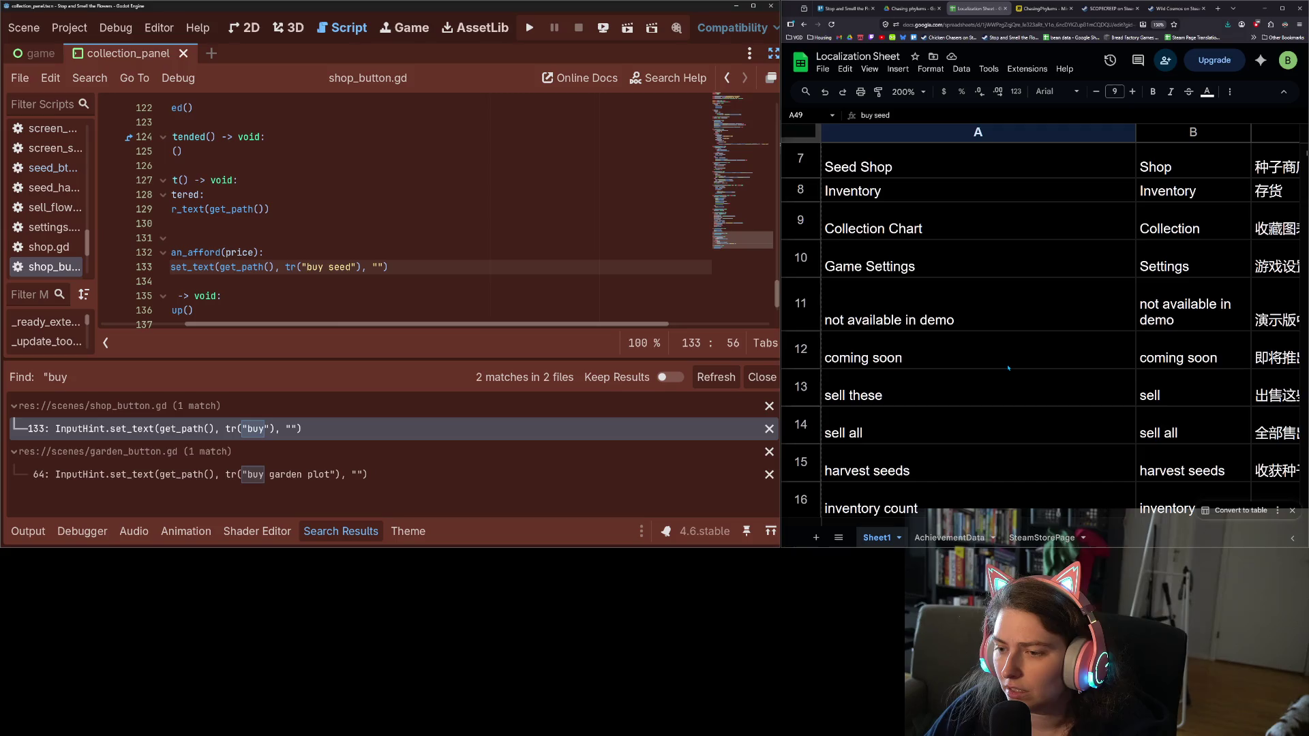
scroll(1008, 369, down, 15)
scroll(1009, 368, down, 10)
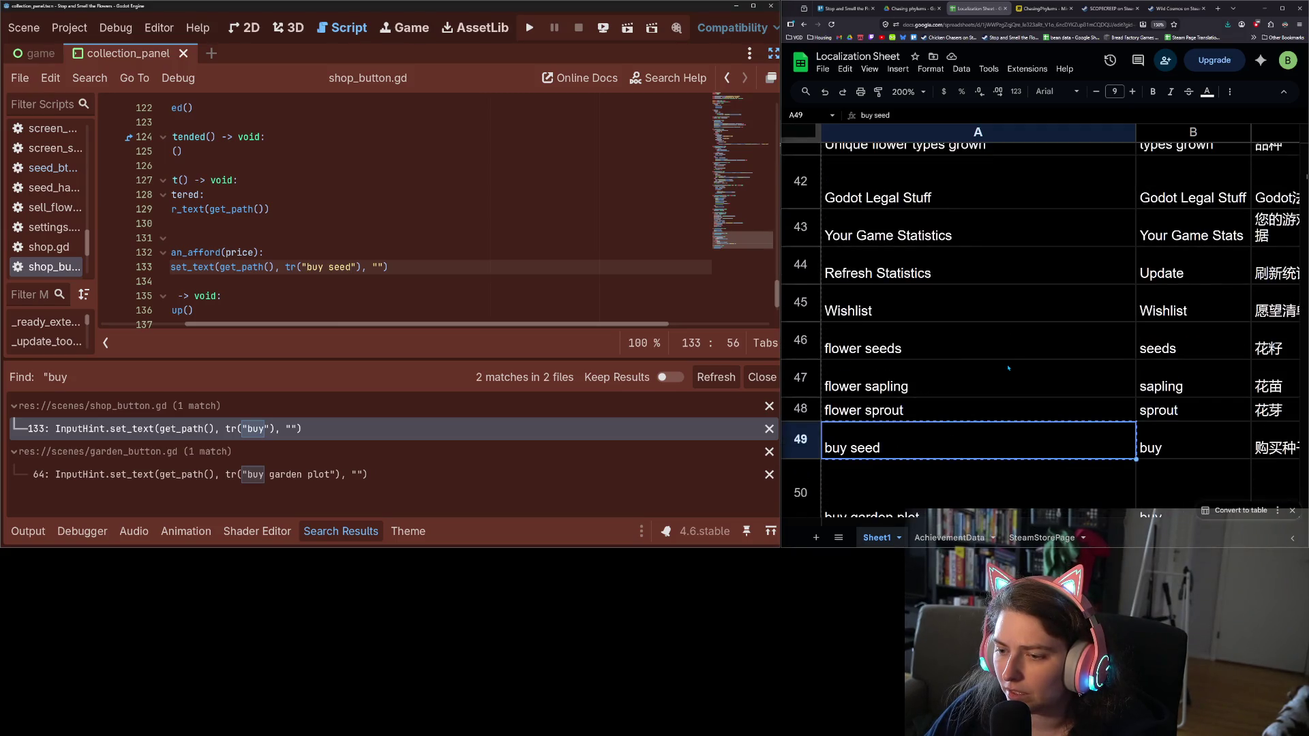
scroll(1008, 368, down, 4)
scroll(1008, 368, down, 5)
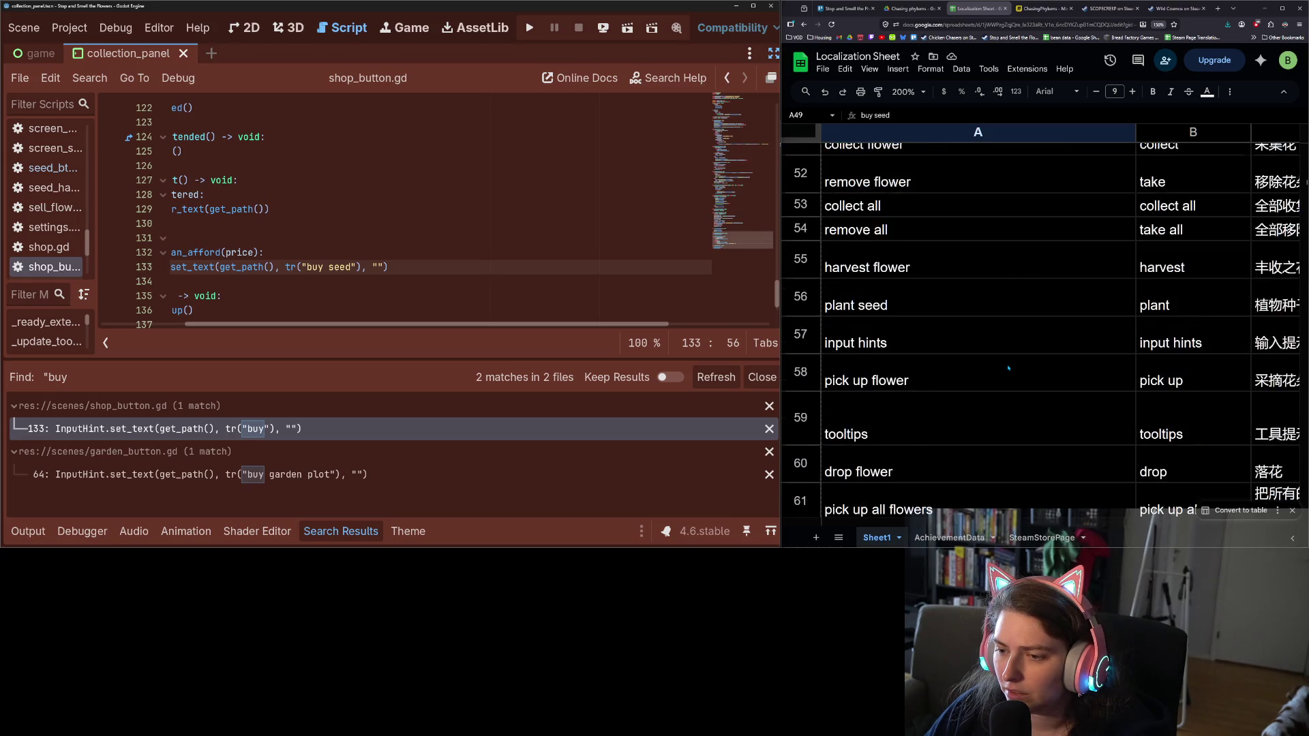
scroll(1008, 368, down, 10)
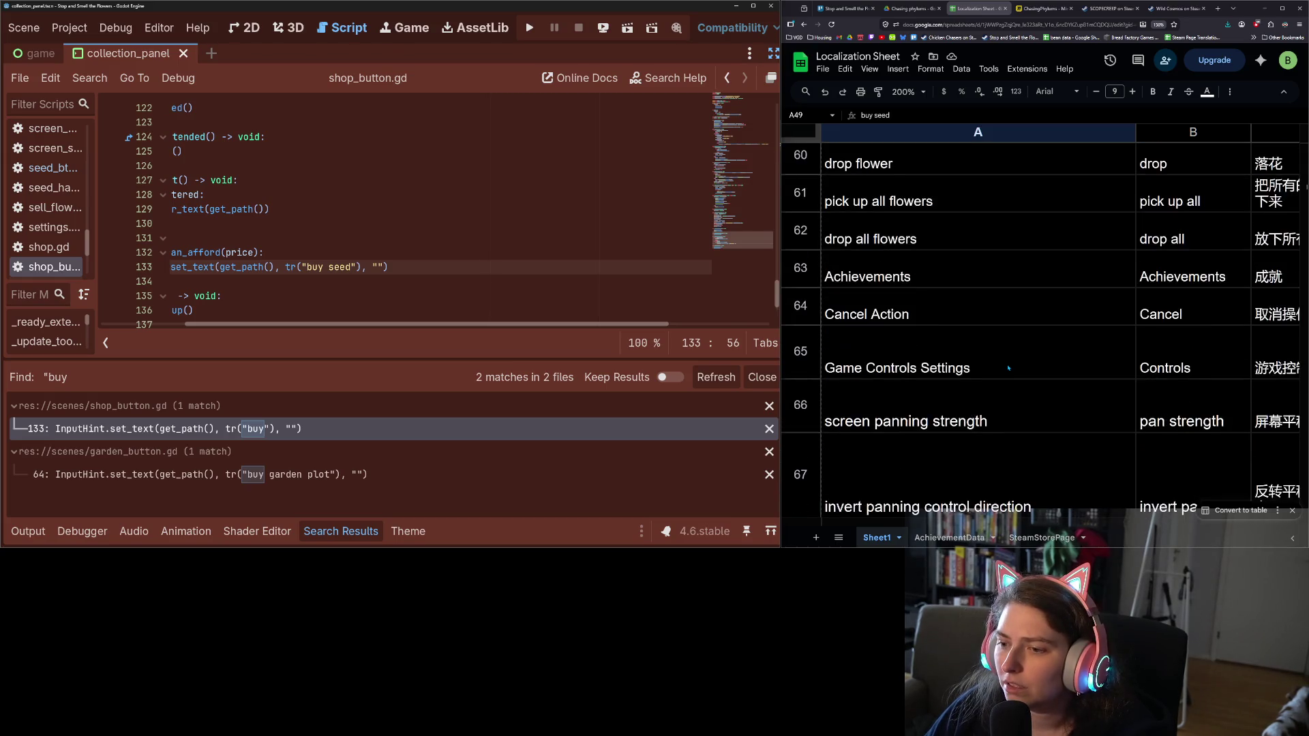
scroll(1008, 368, up, 20)
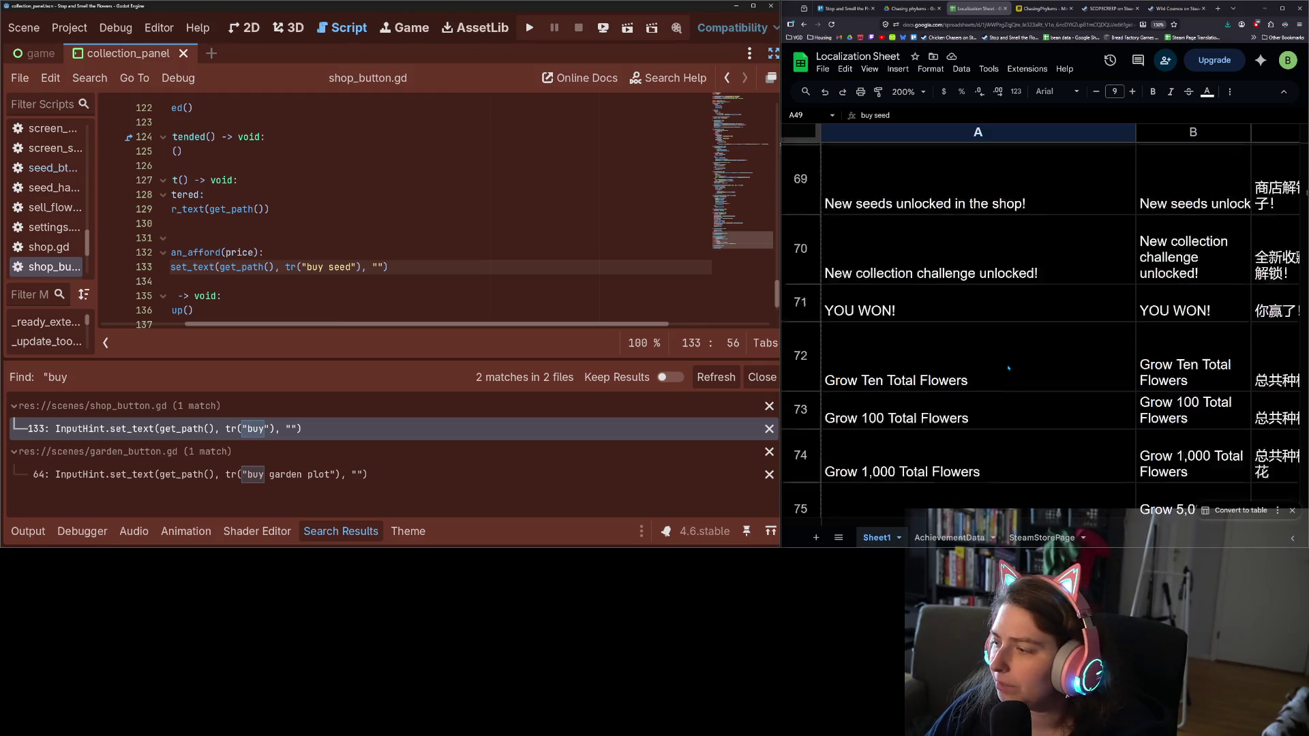
scroll(1008, 369, up, 10)
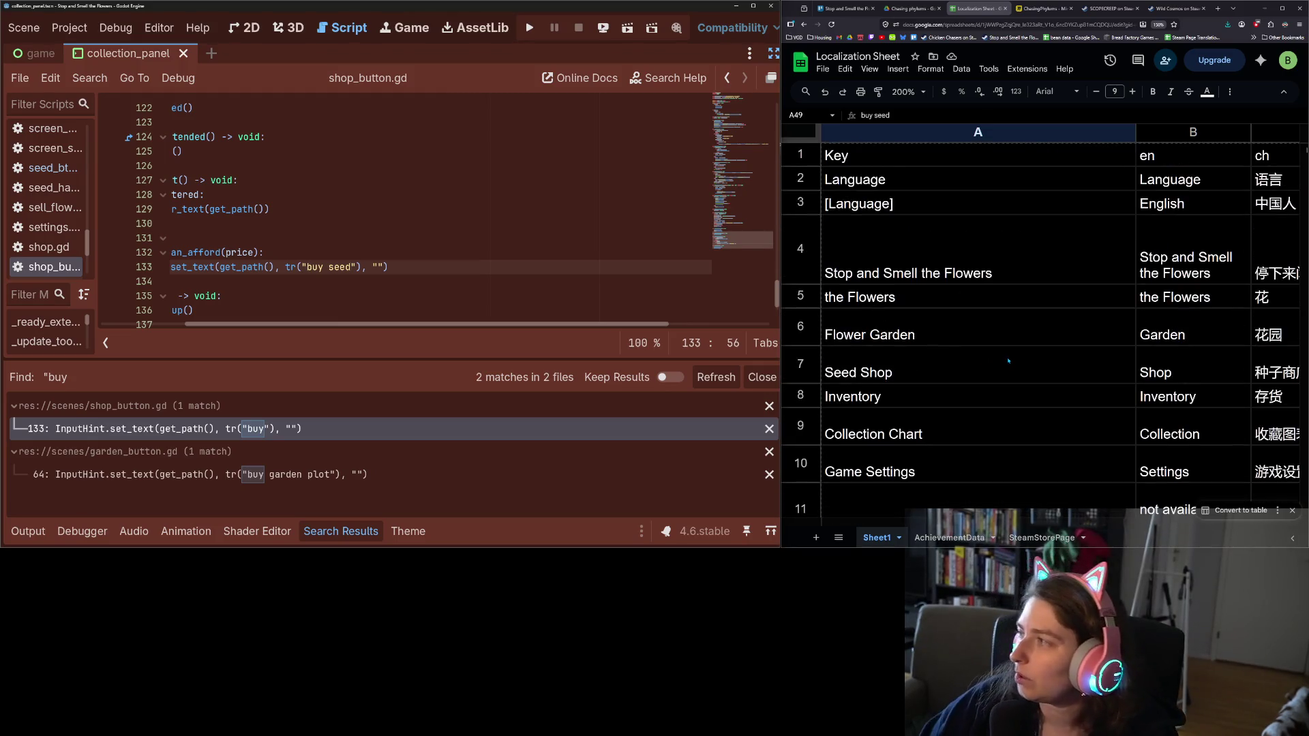
Download Sheet1 as 'Localization Sheet - Sheet1.csv' (Comma Separated Values)
click(1008, 368)
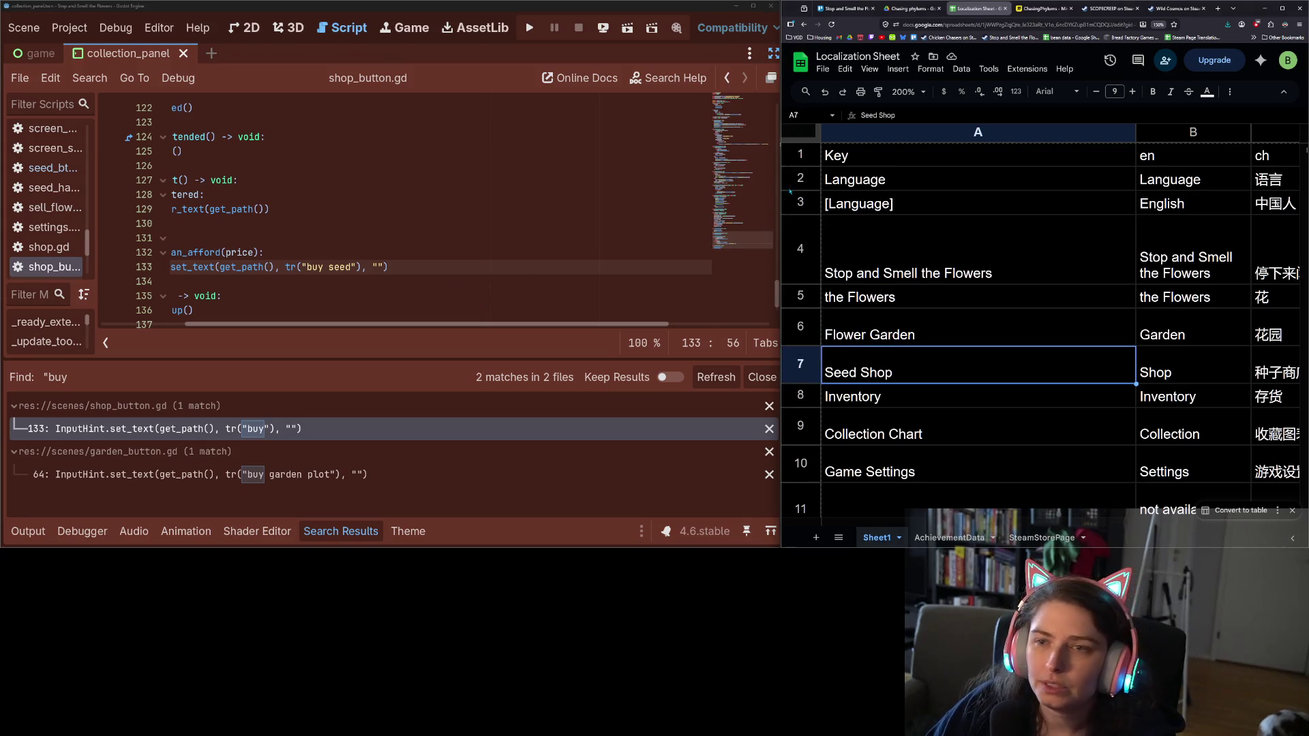
click(821, 70)
mouse_move(852, 207)
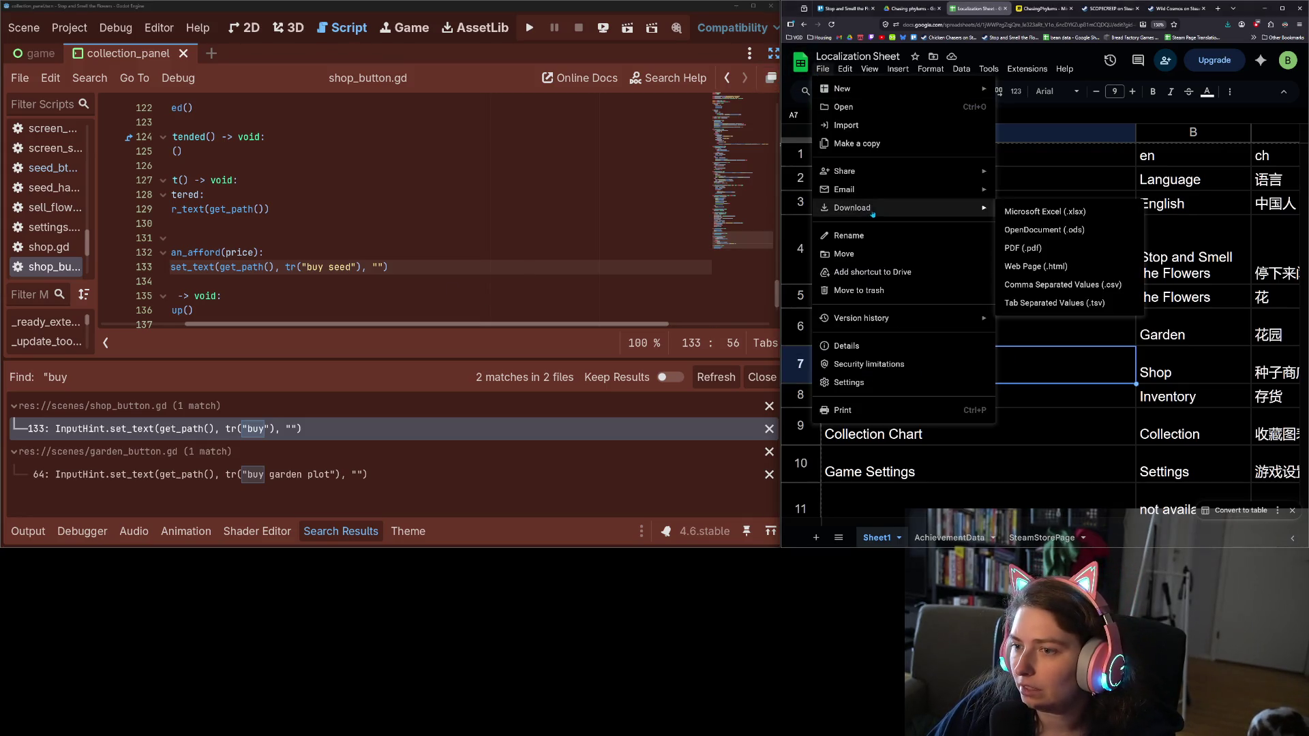
click(1046, 286)
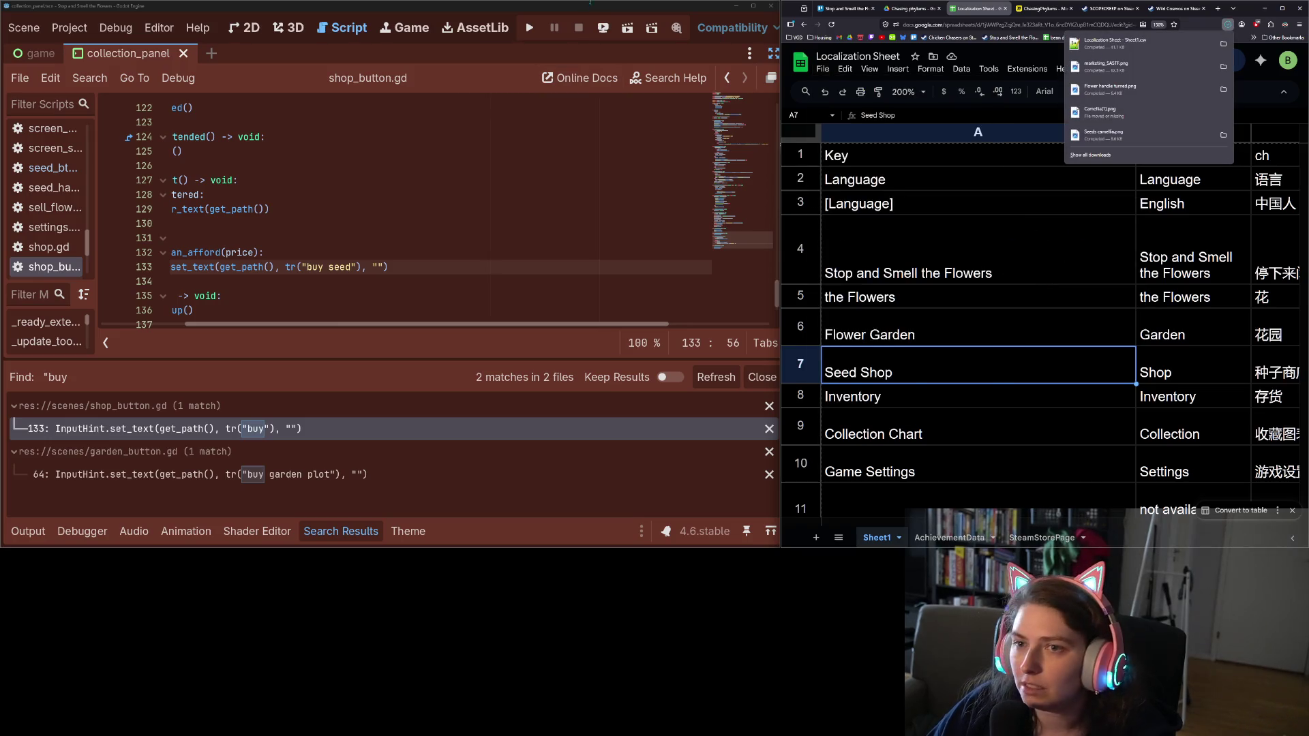
click(593, 10)
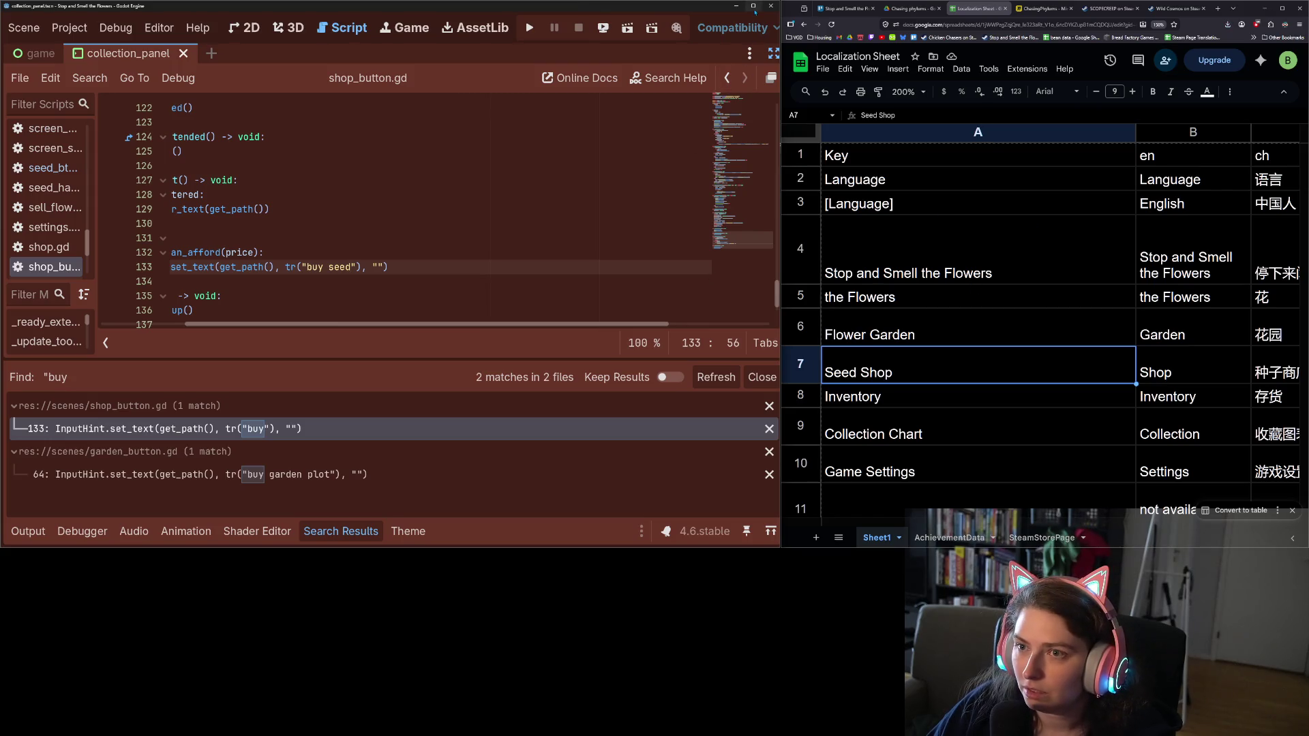
click(753, 6)
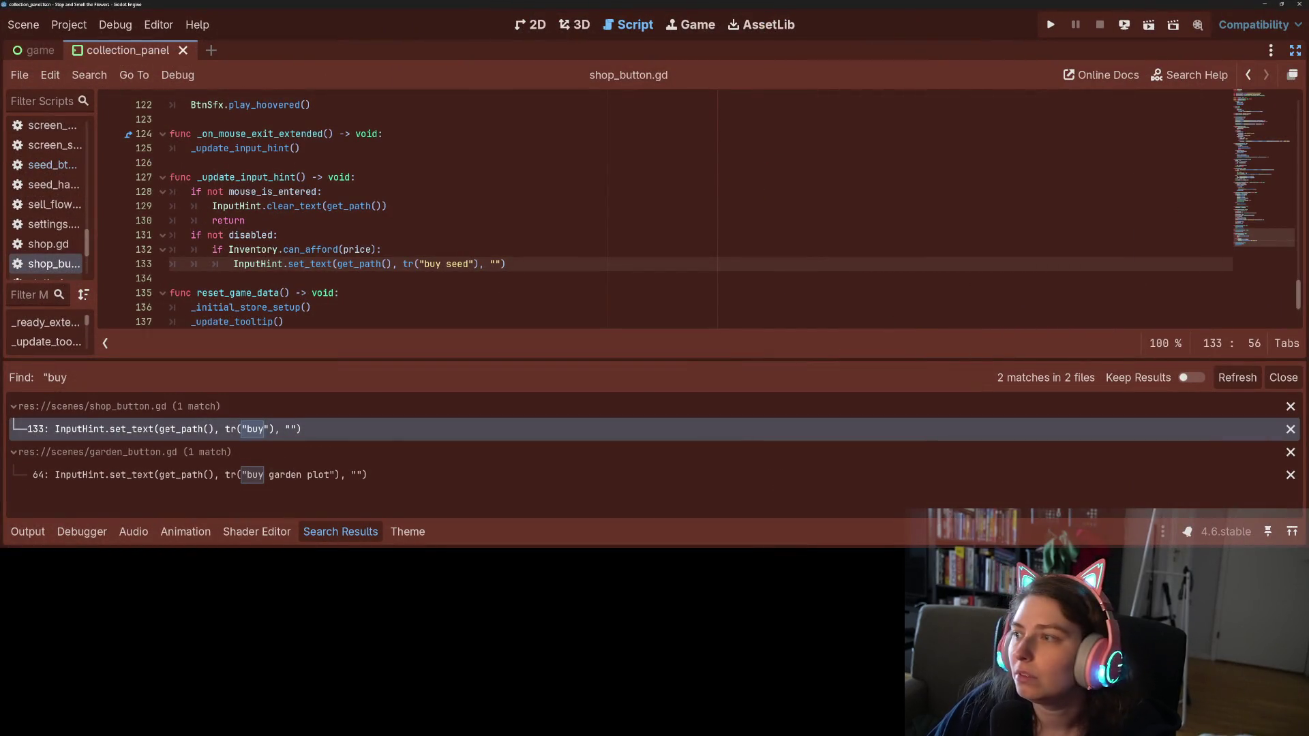
Restore and widen the editor's side panels, then open the project's localization folder
key(ctrl+shift+F11)
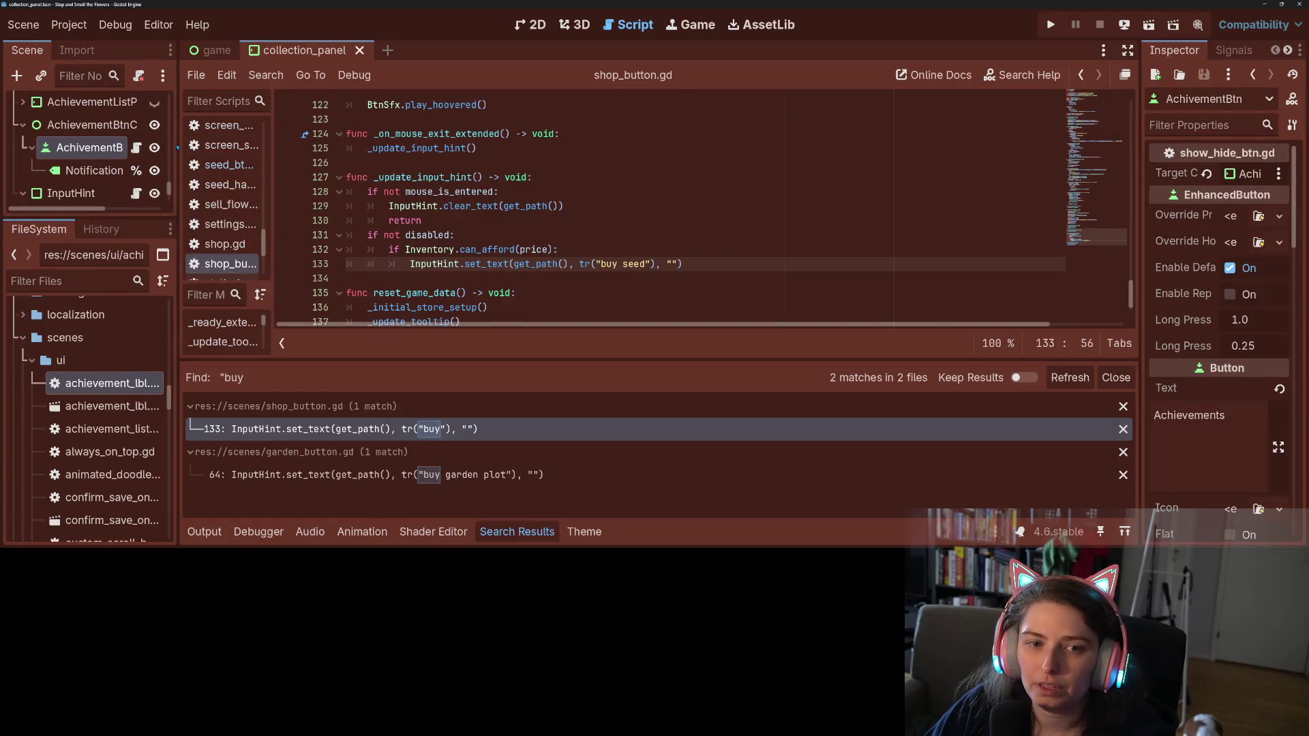
drag(177, 146, 360, 146)
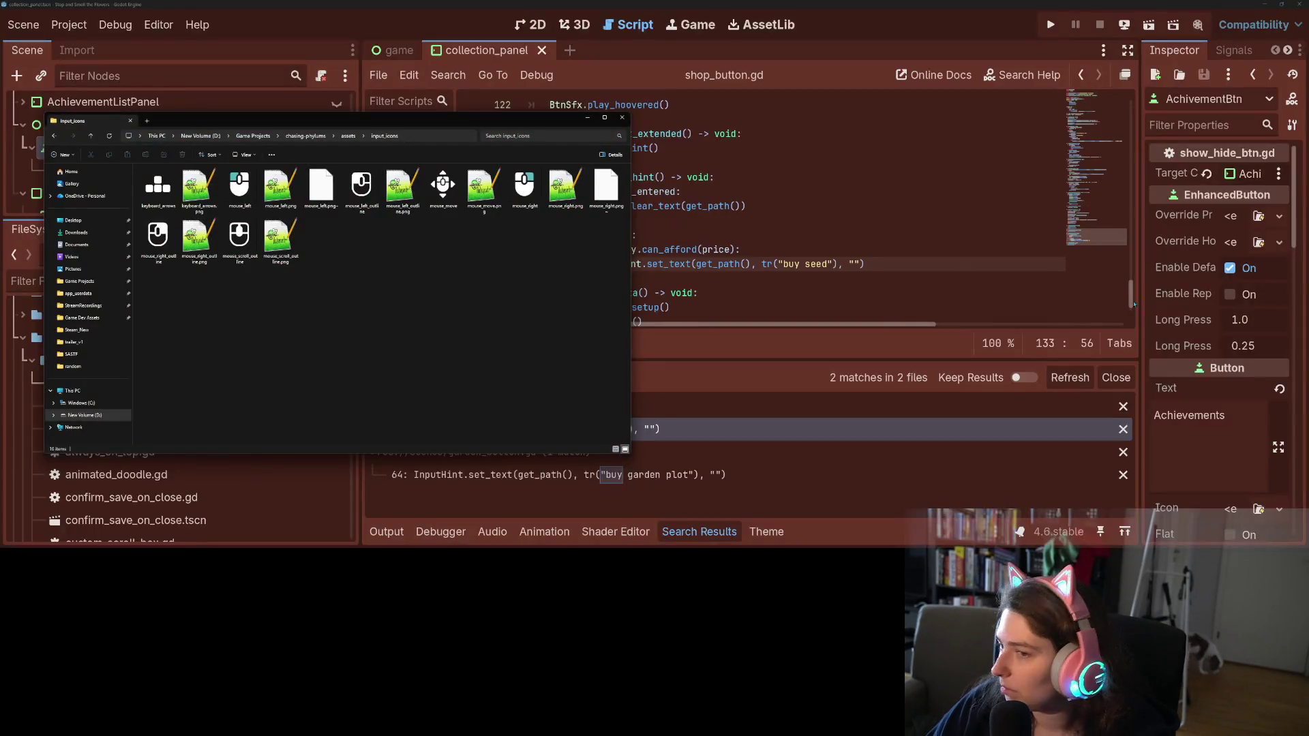
click(305, 135)
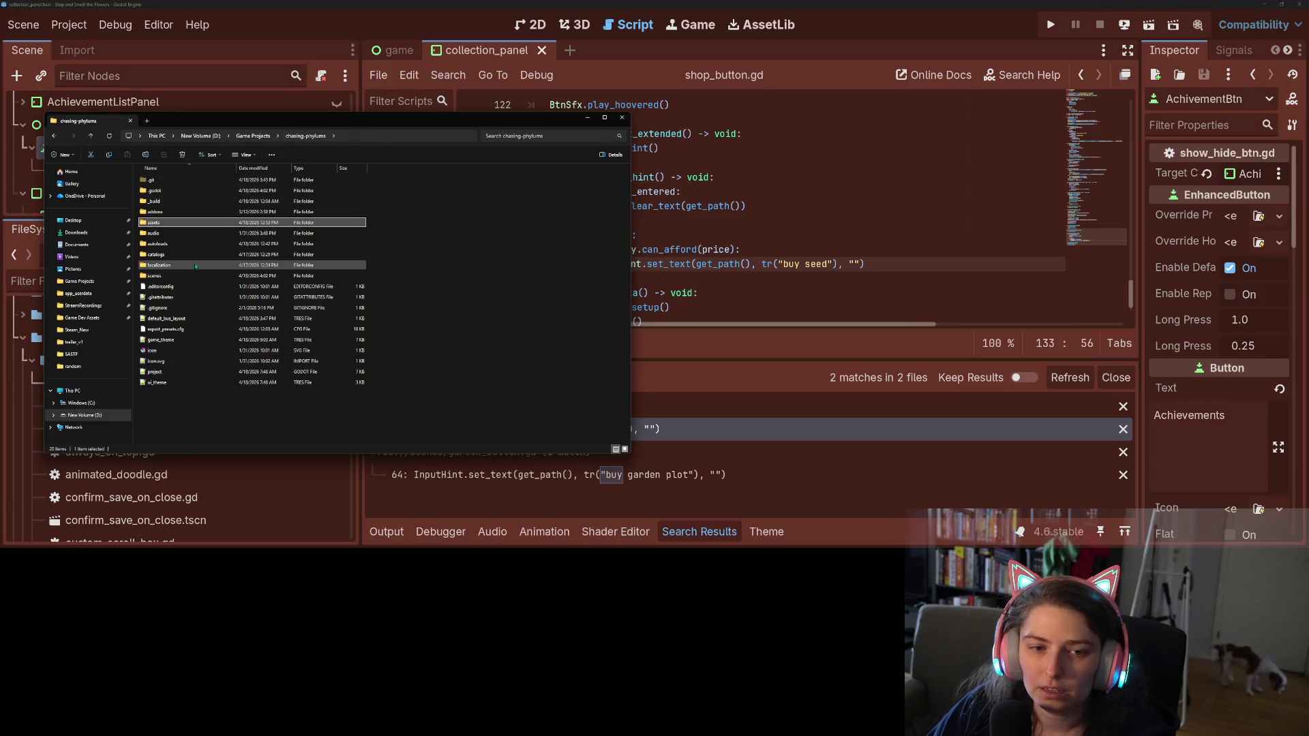
double_click(179, 266)
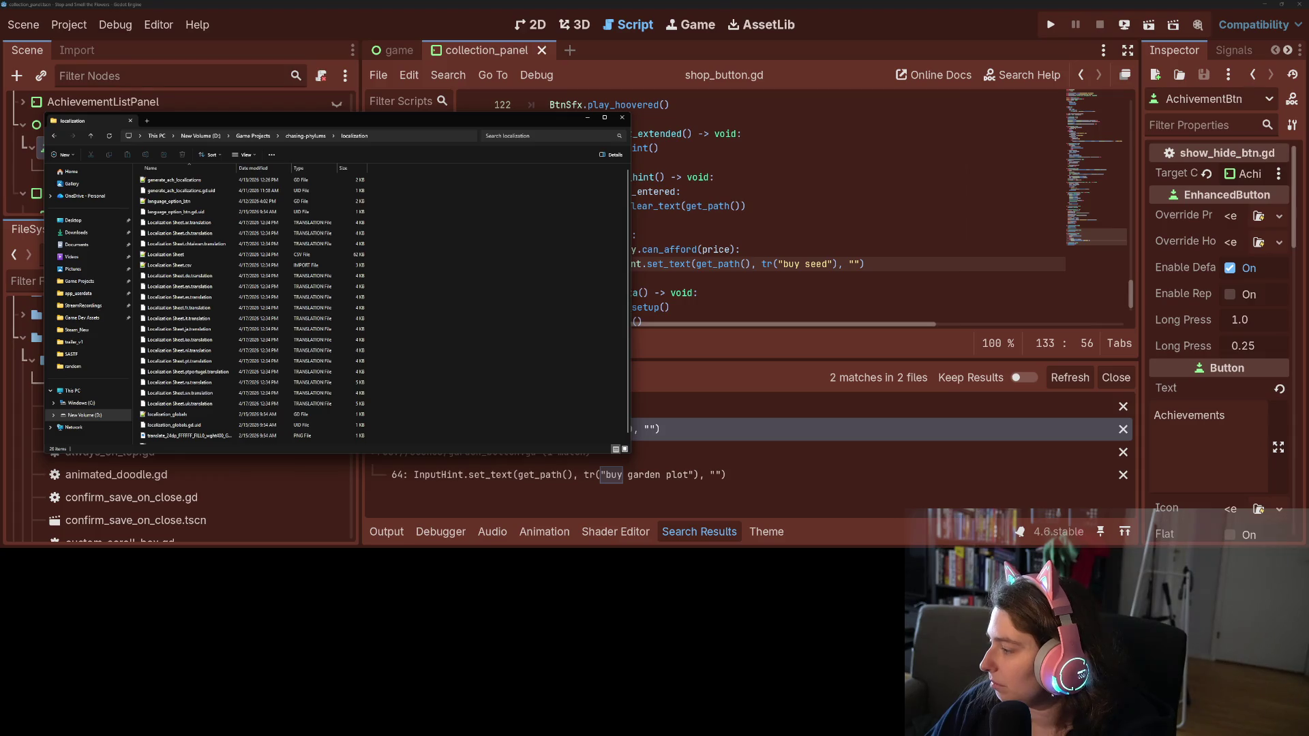
Rename the downloaded CSV to Localization Sheet and replace the old copy in the localization folder
drag(706, 147, 810, 187)
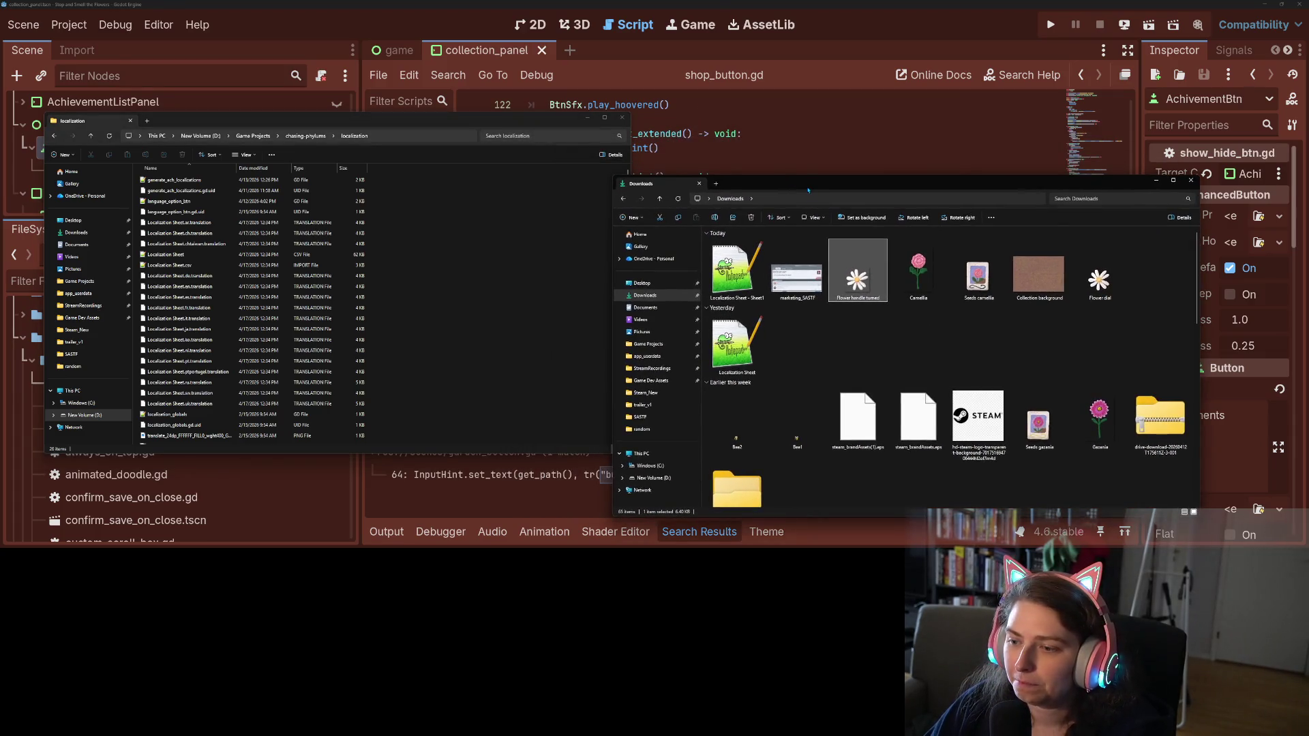
right_click(739, 286)
key(Escape)
click(743, 341)
key(Delete)
right_click(740, 285)
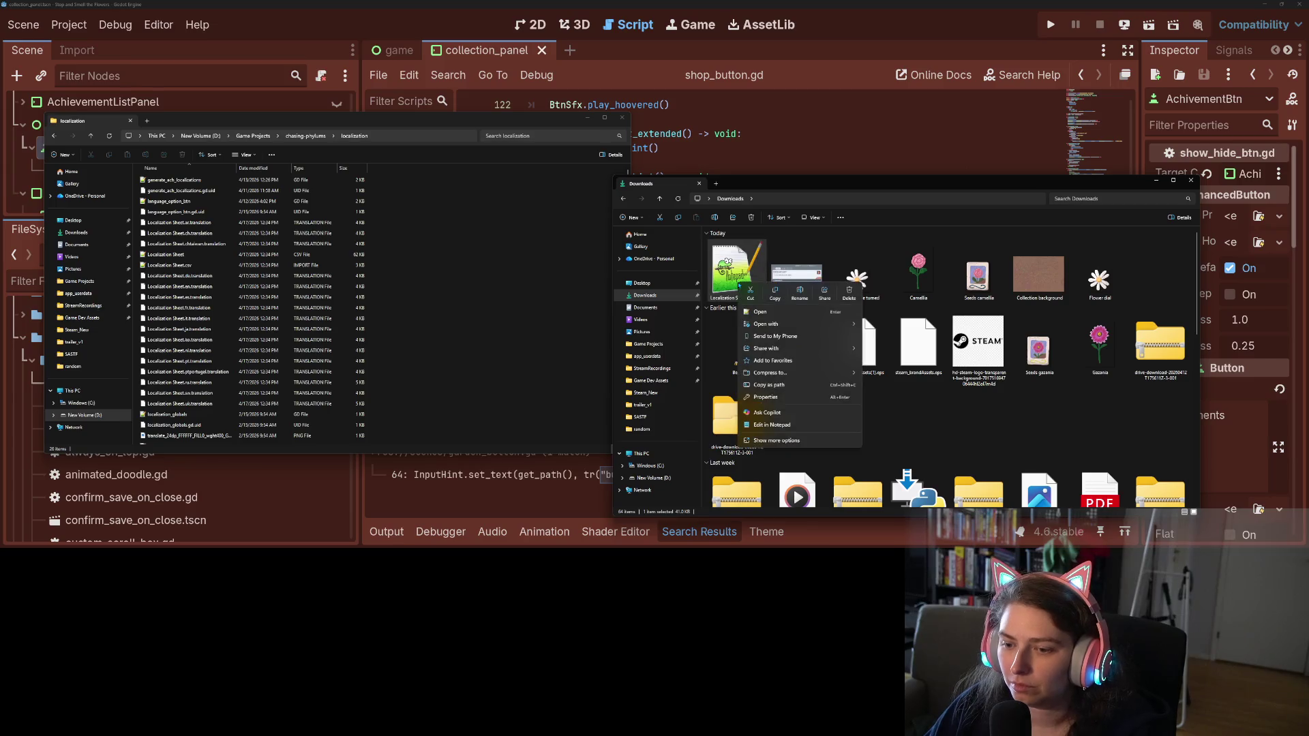
click(799, 293)
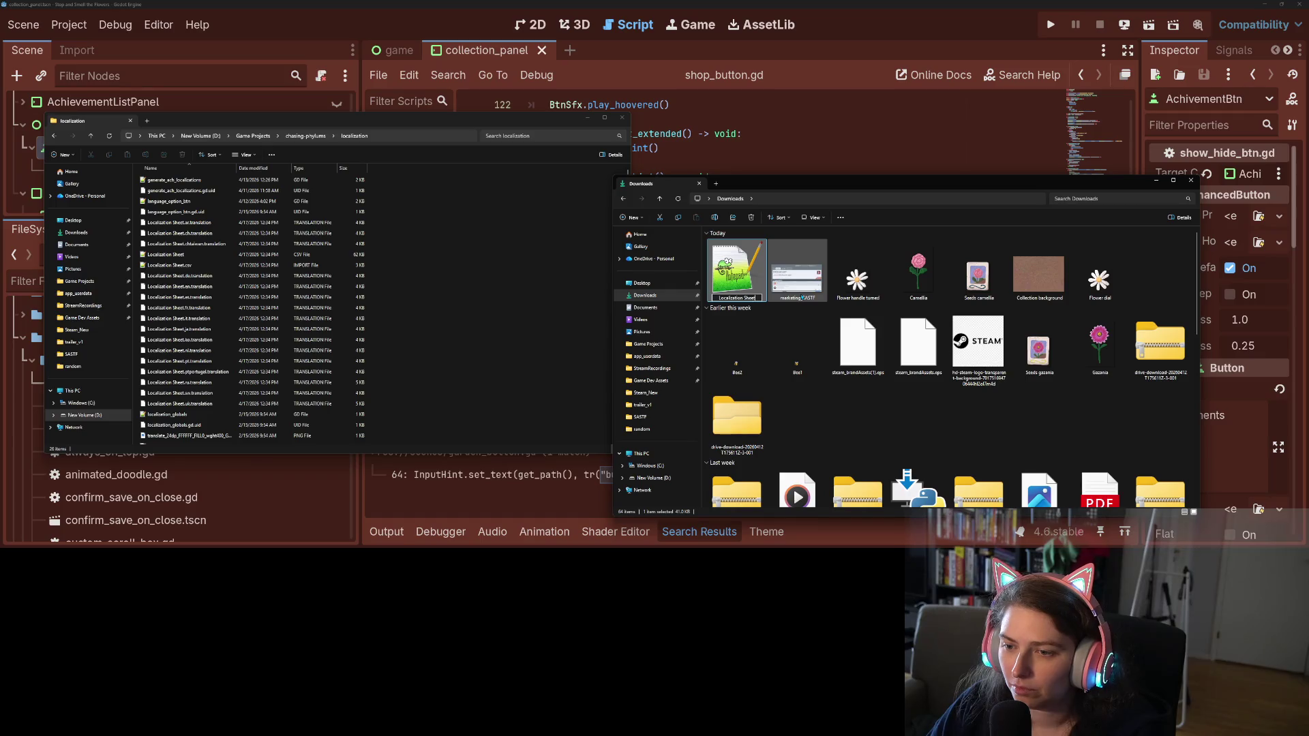
key(Return)
mouse_move(736, 272)
mouse_down()
mouse_move(482, 307)
mouse_move(464, 328)
mouse_up()
click(654, 225)
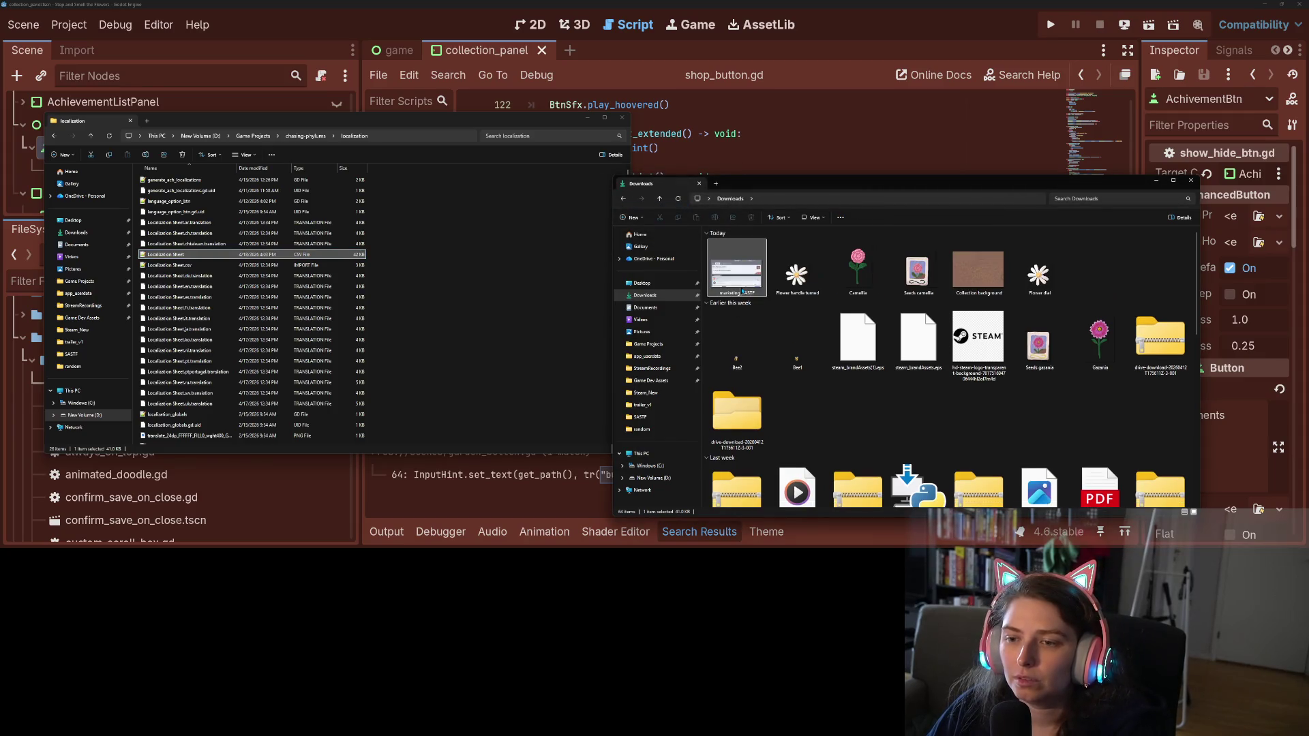
key(alt+Tab)
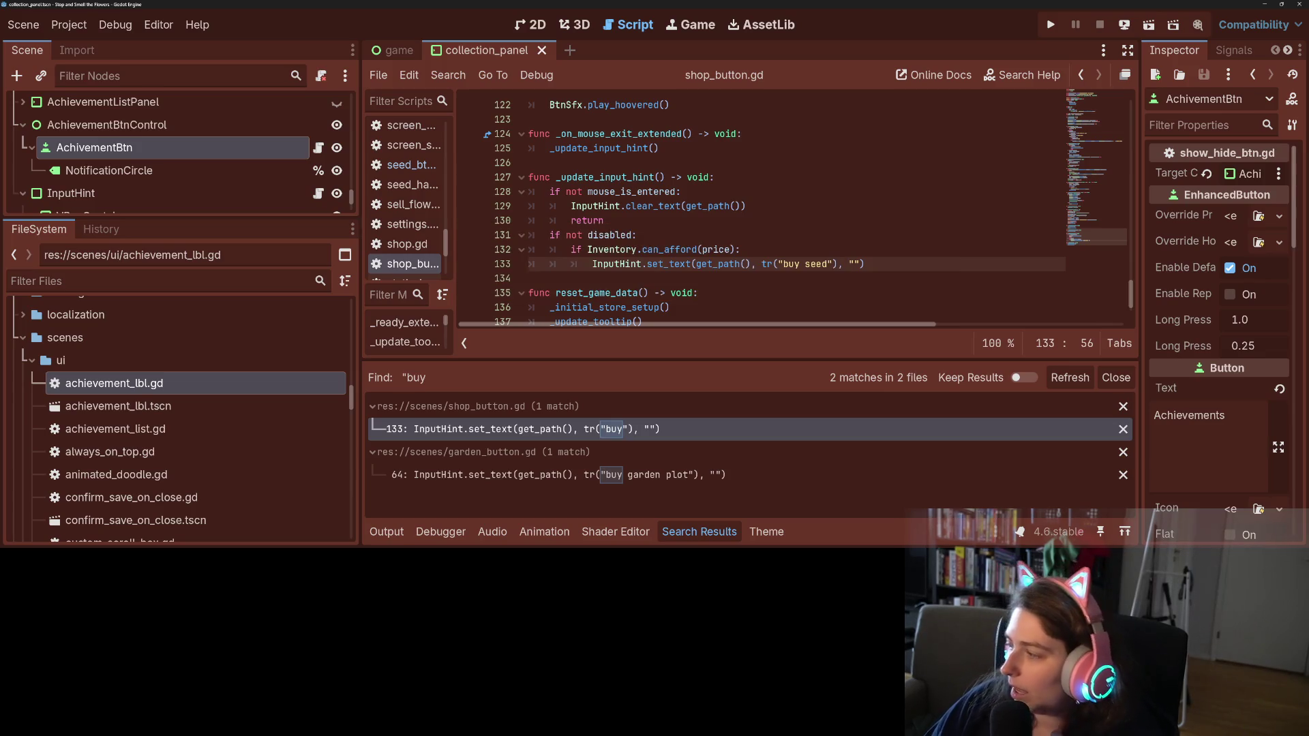
Run the game full-screen, check the Volume tab in Settings, then stop the debug run
key(alt+Tab)
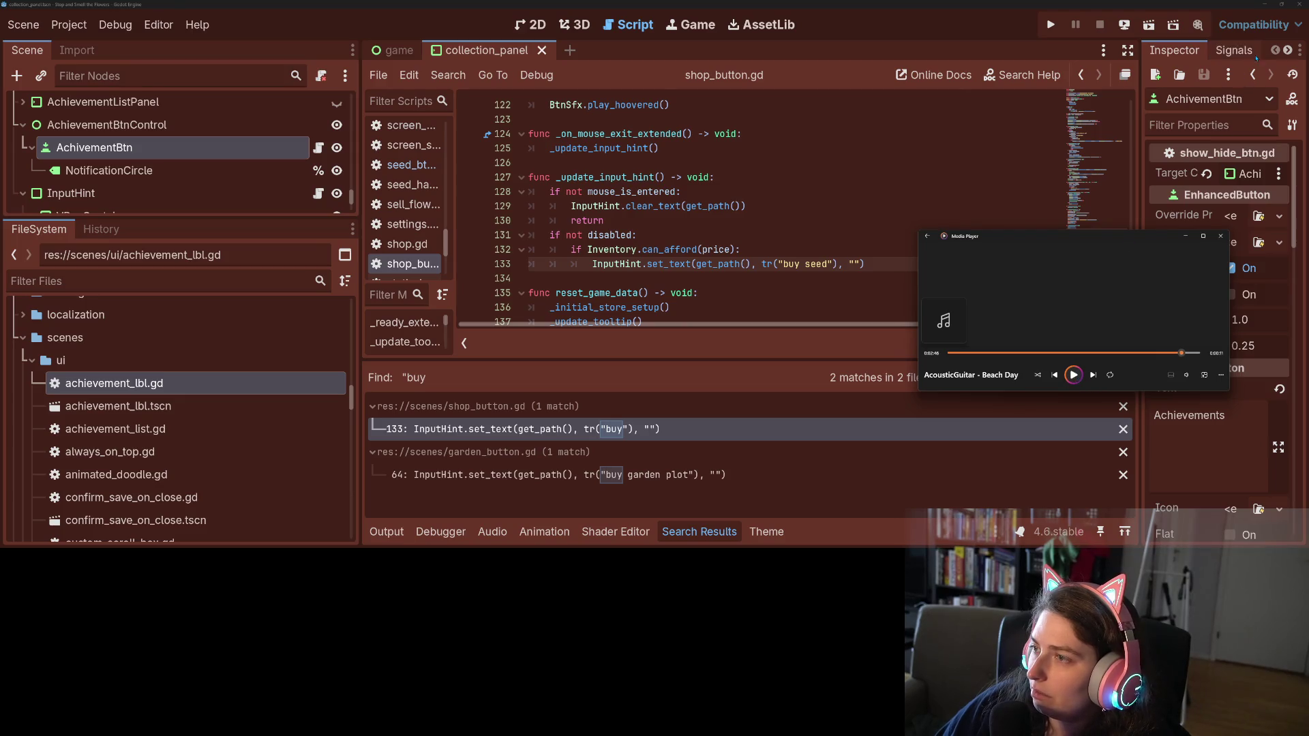
click(1050, 24)
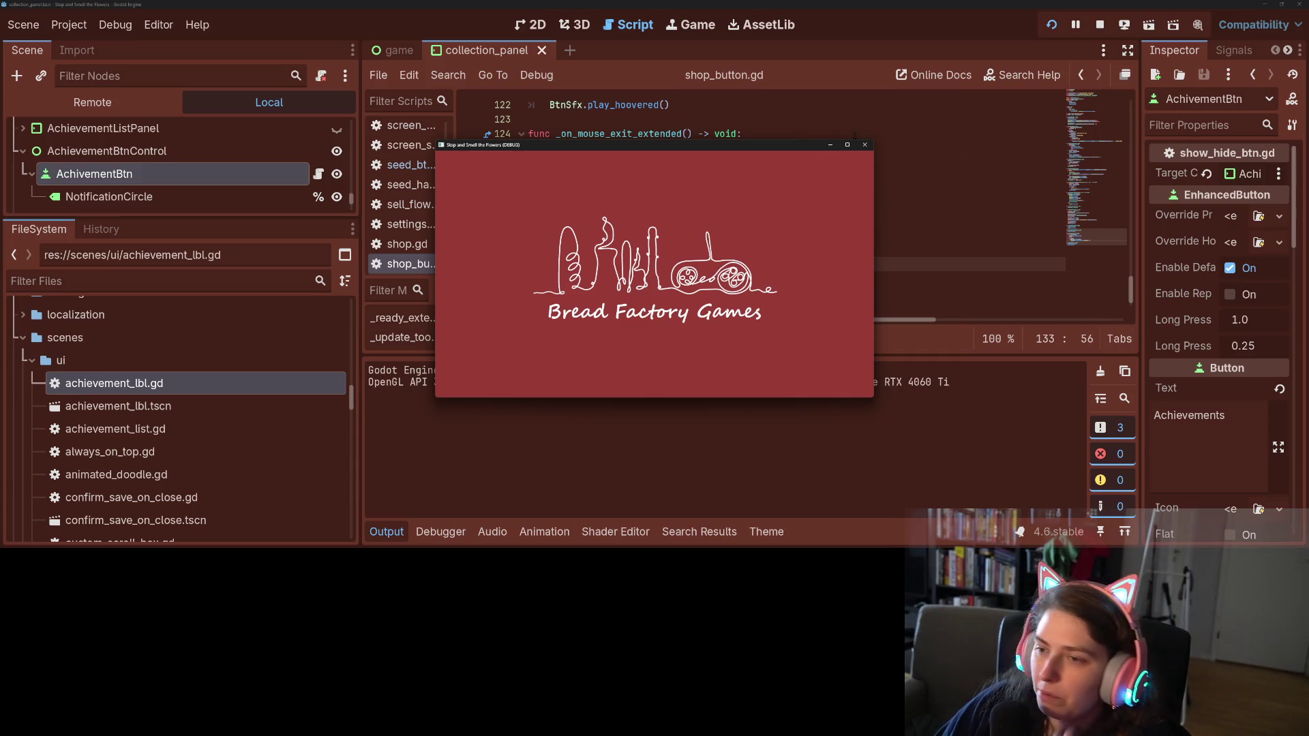
click(847, 145)
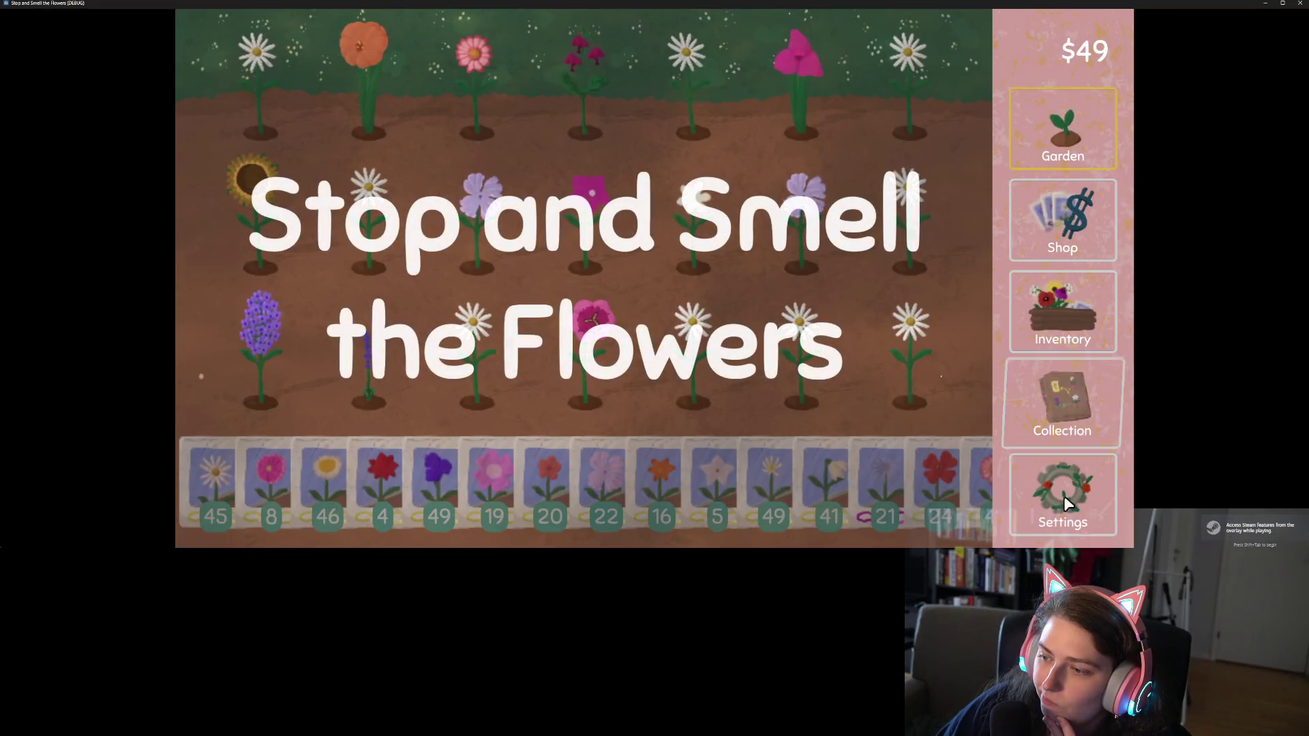
click(1065, 512)
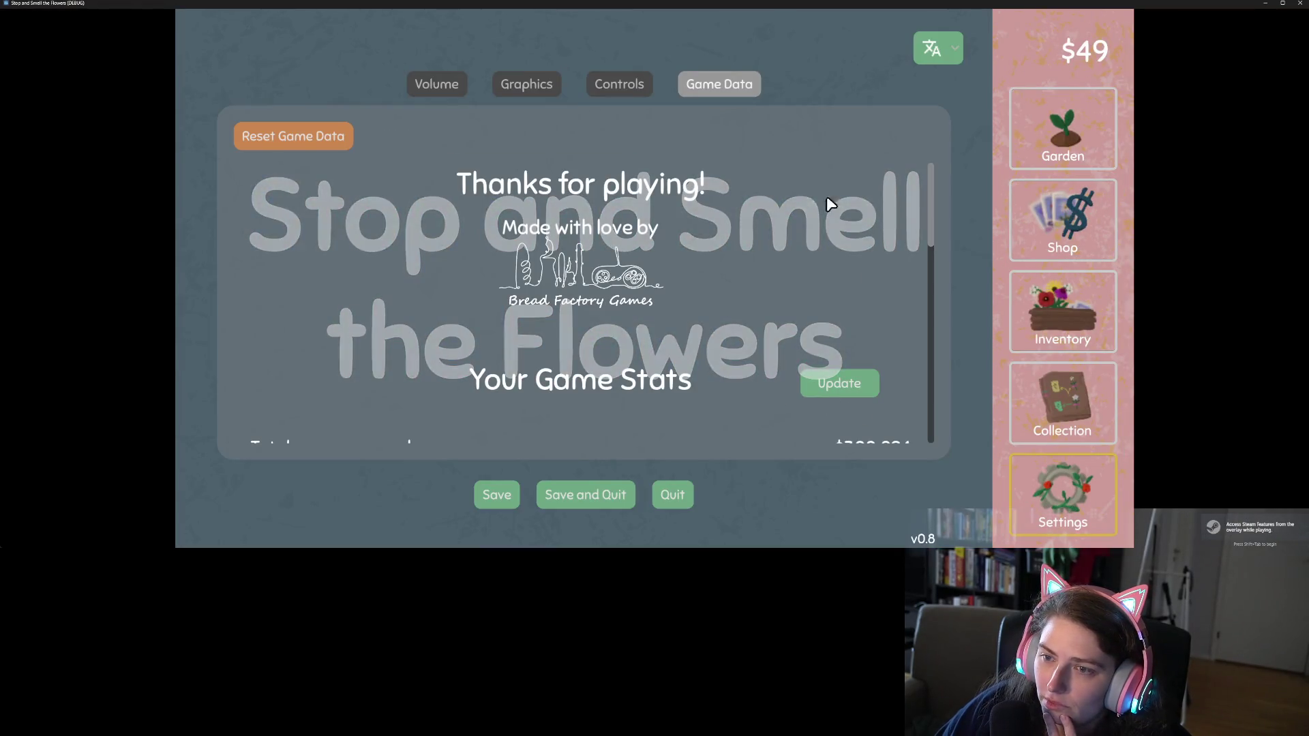
click(442, 84)
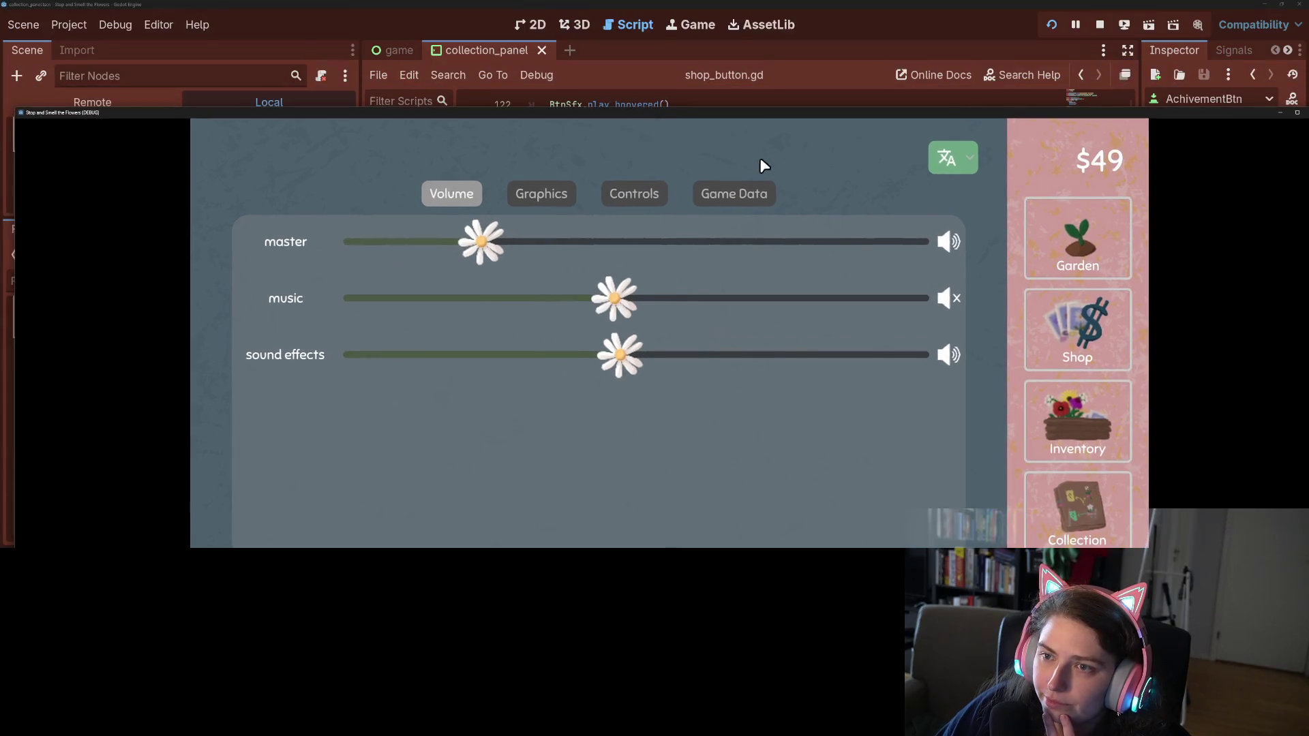
click(1099, 24)
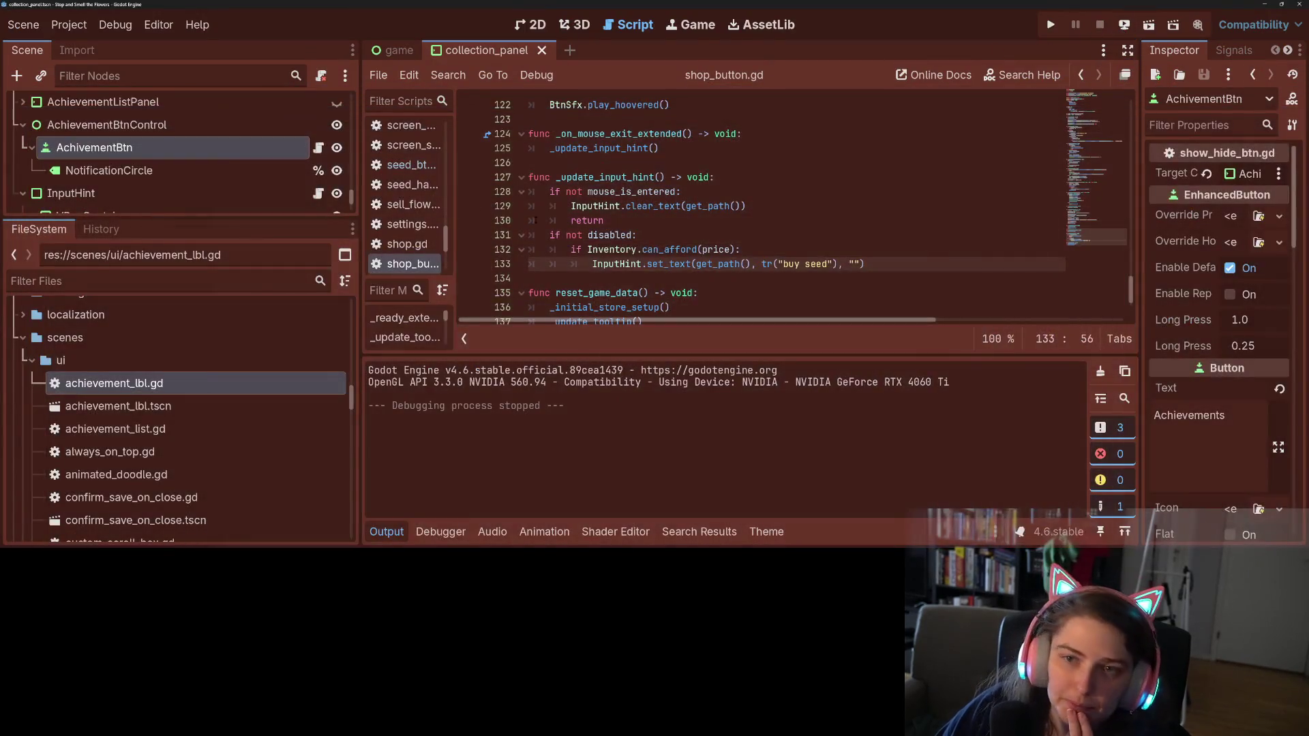
Open settings.tscn from the FileSystem dock for editing
scroll(177, 523, down, 3)
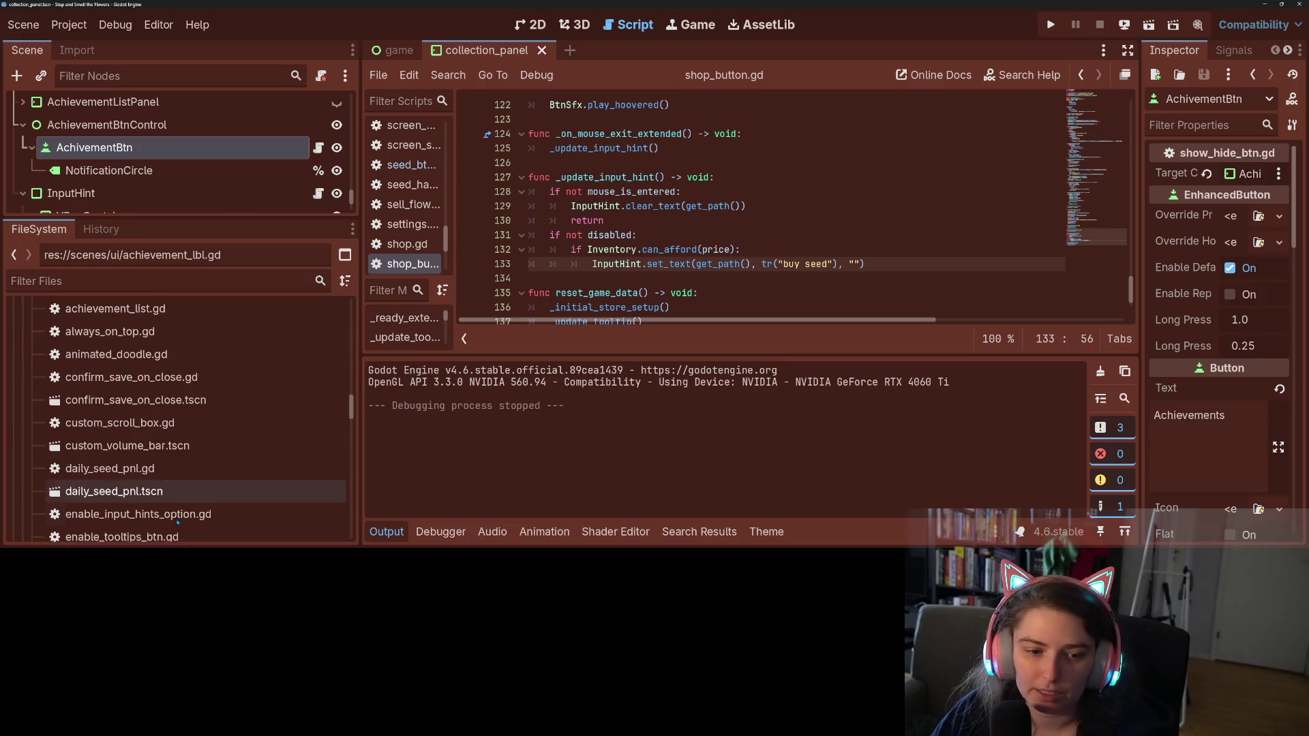
scroll(178, 522, down, 15)
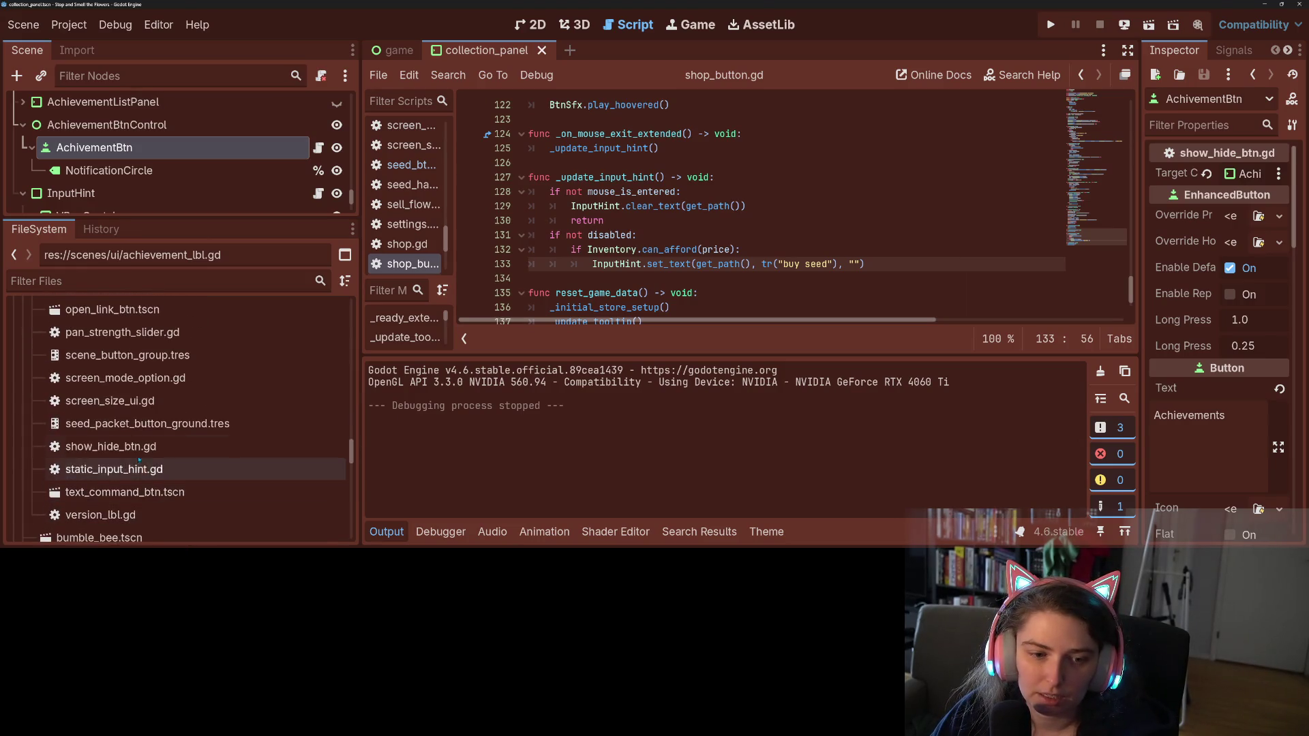
scroll(140, 446, down, 2)
scroll(138, 442, down, 10)
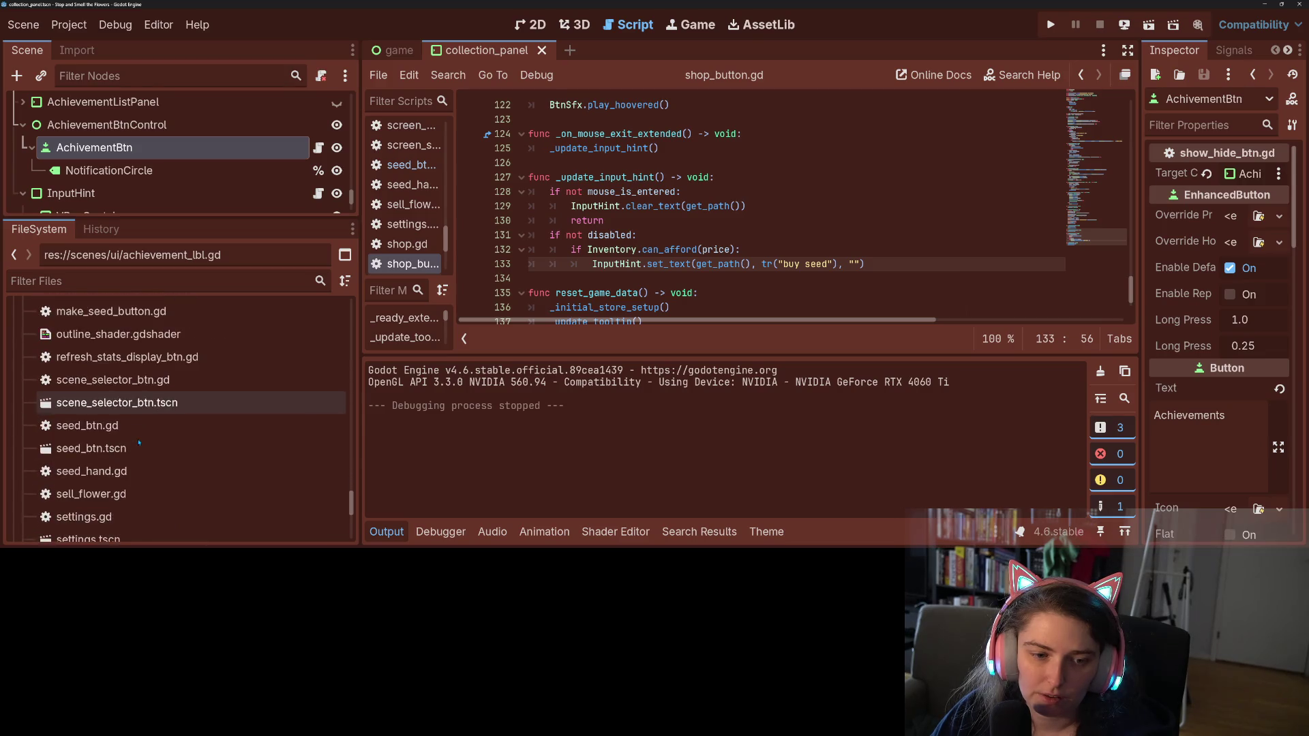
scroll(136, 443, down, 3)
double_click(89, 419)
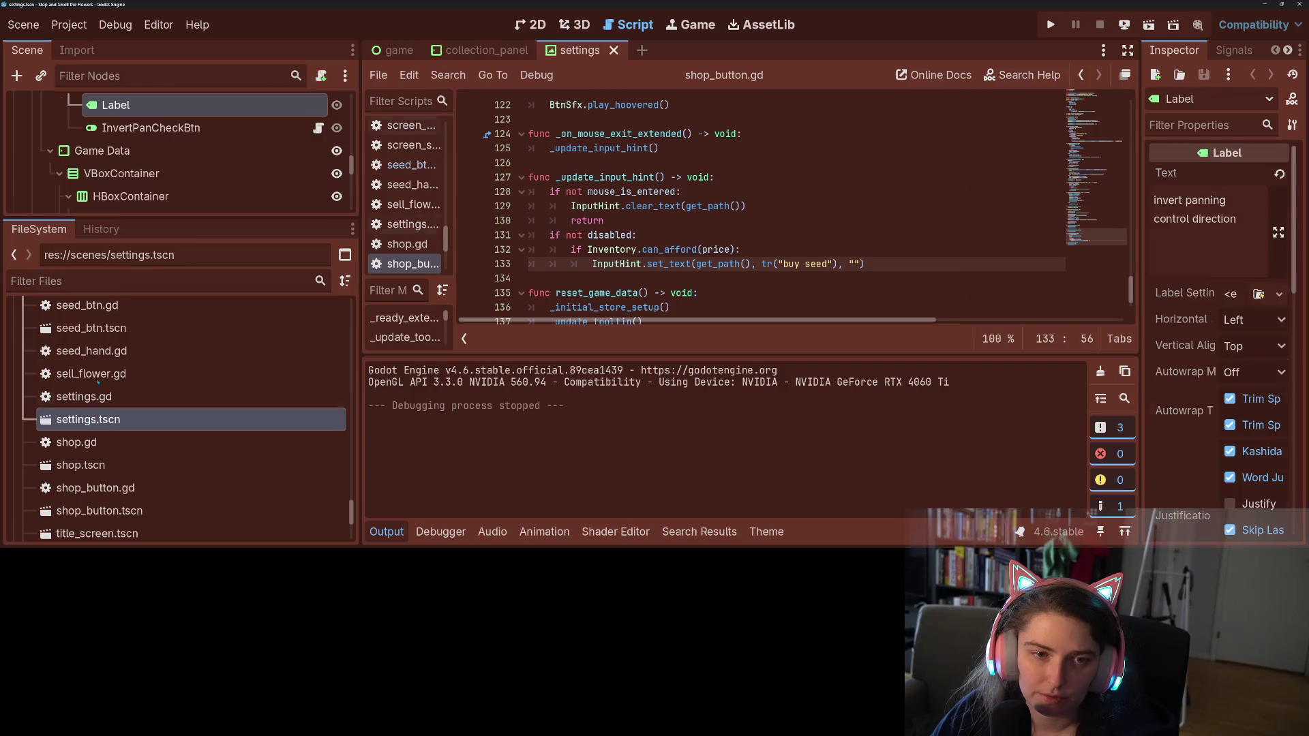
Unhide the Volume node and enlarge the scene tree panel
scroll(298, 159, up, 6)
scroll(298, 158, up, 1)
scroll(331, 170, up, 4)
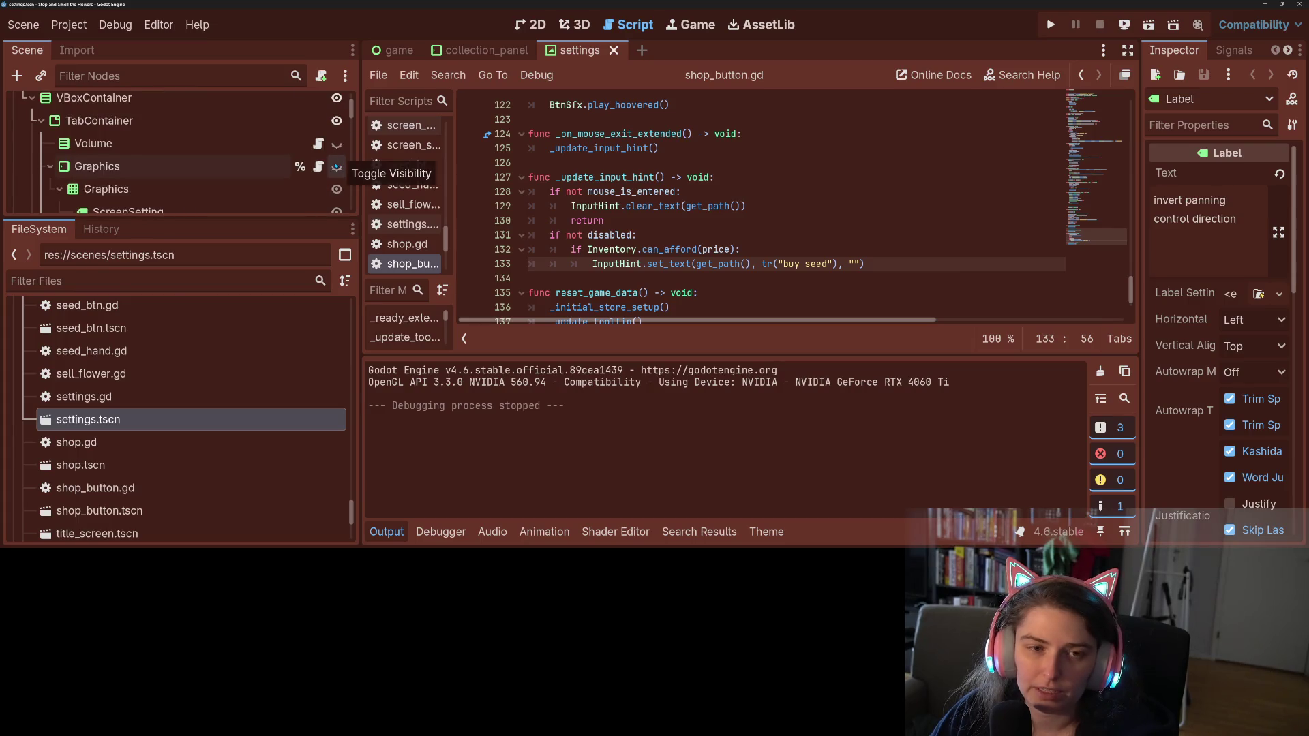
click(337, 144)
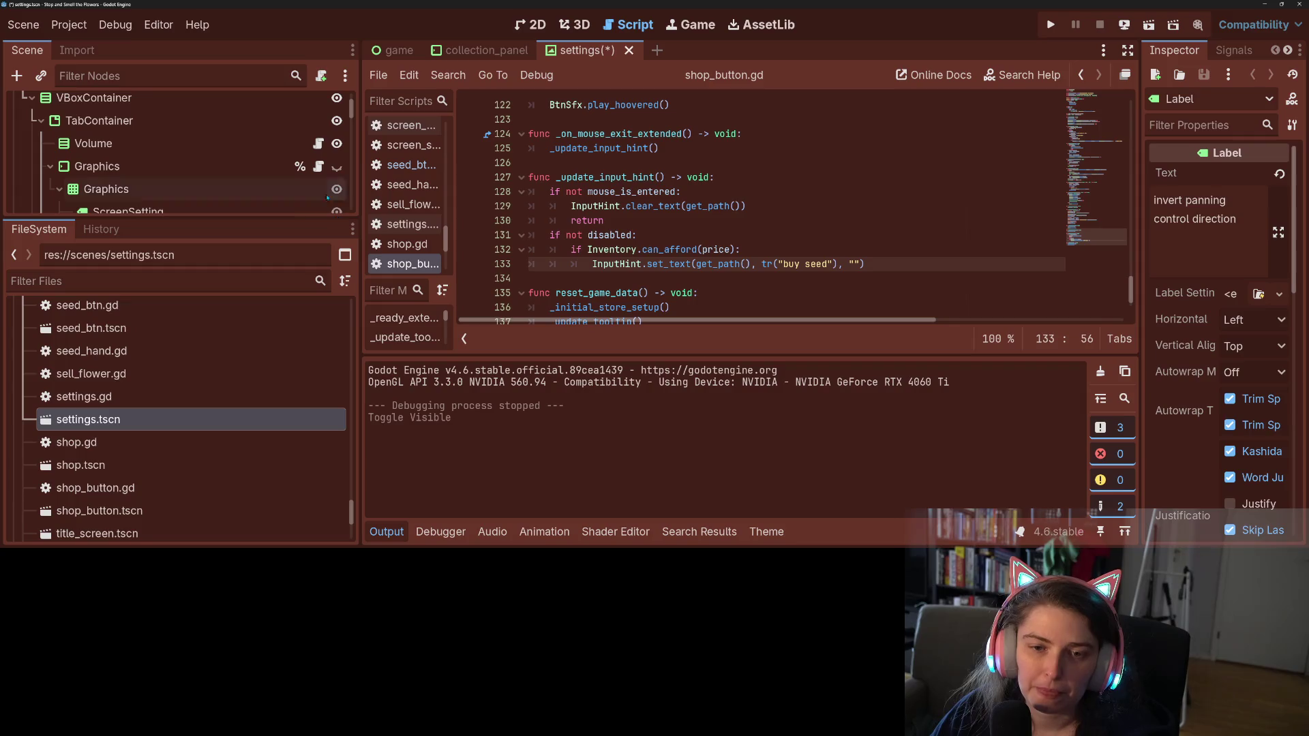
drag(288, 218, 248, 506)
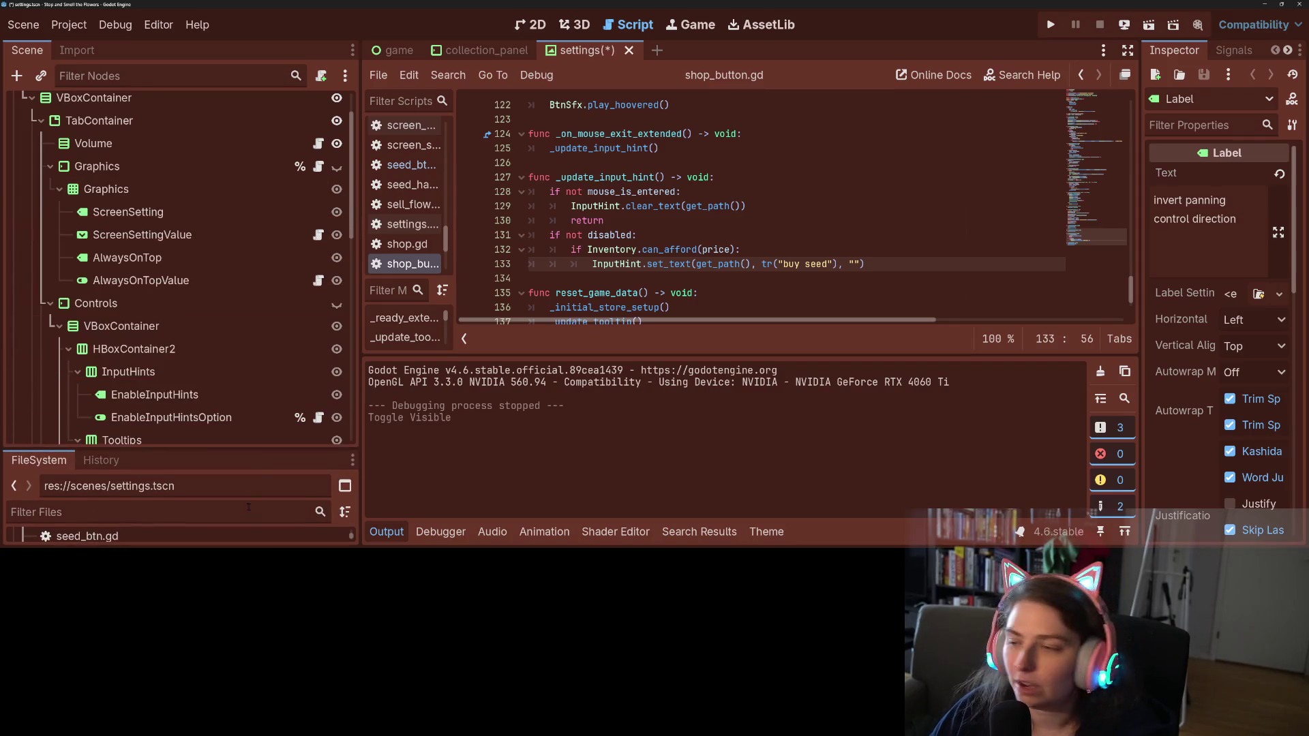
key(alt+Tab)
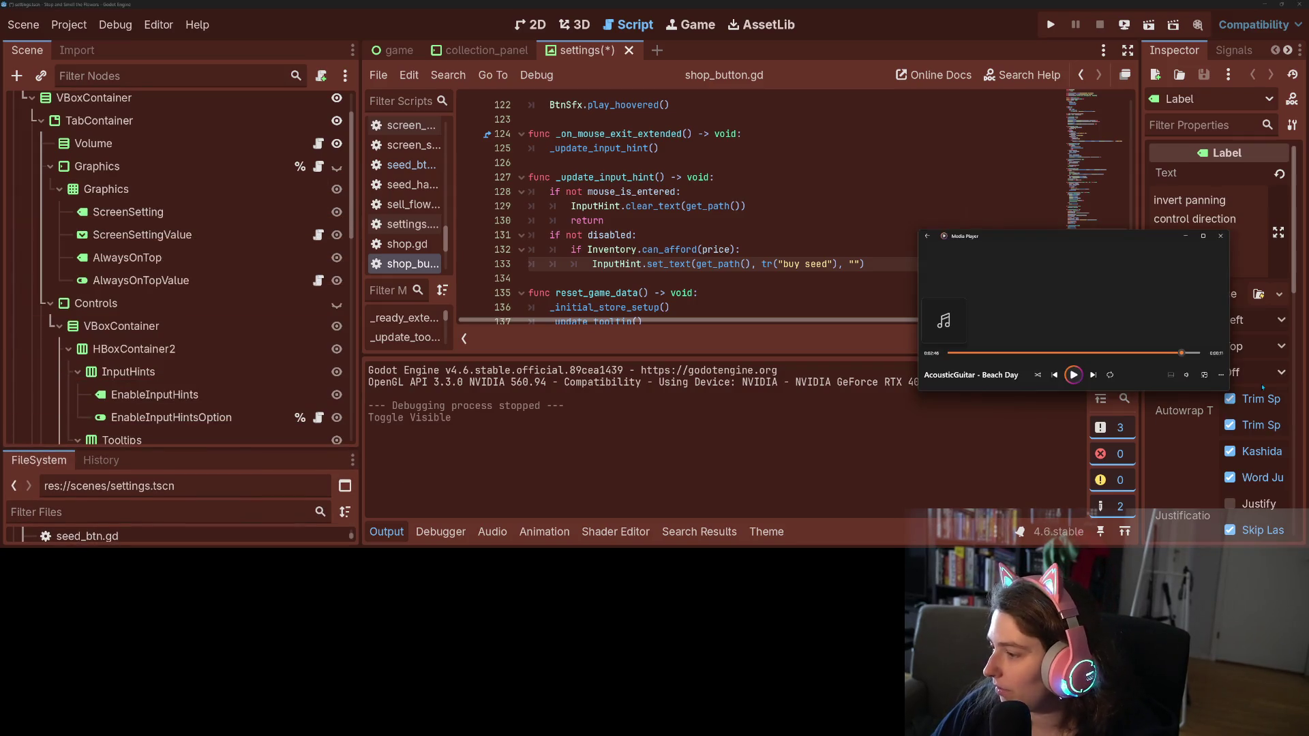
click(1004, 401)
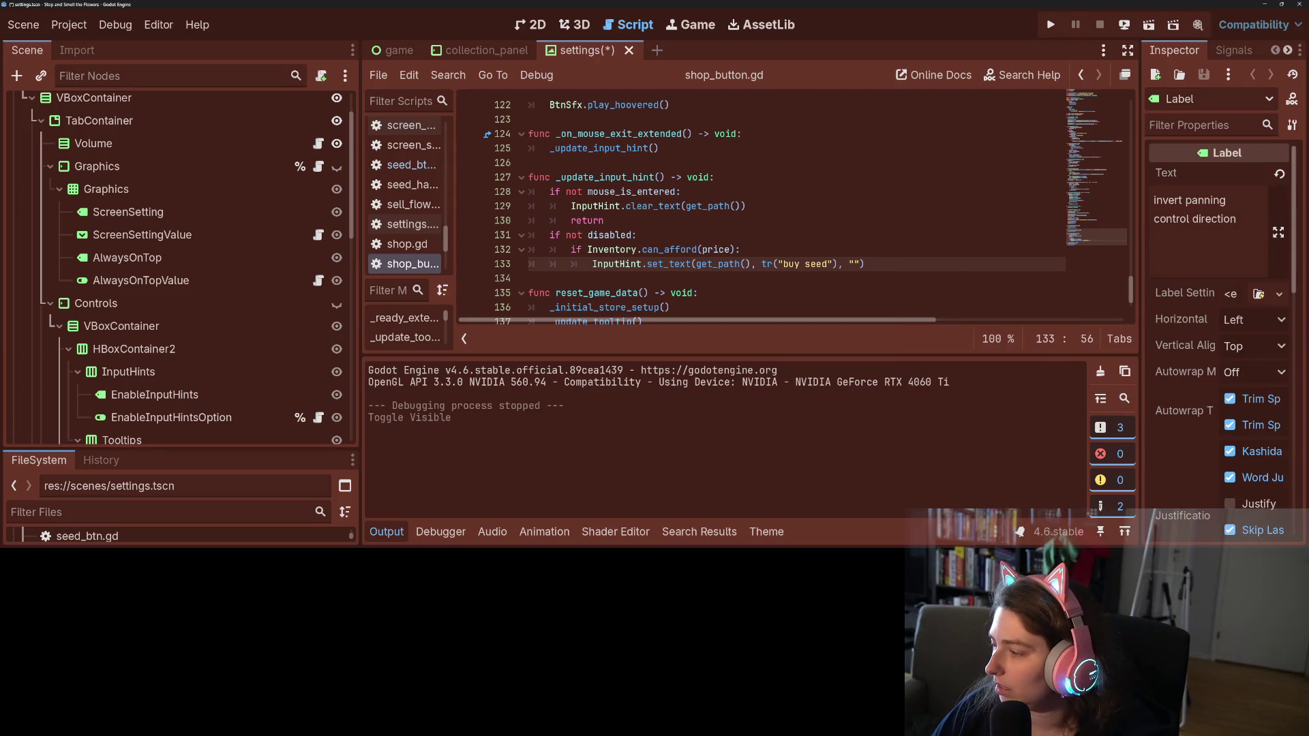
key(alt+Tab)
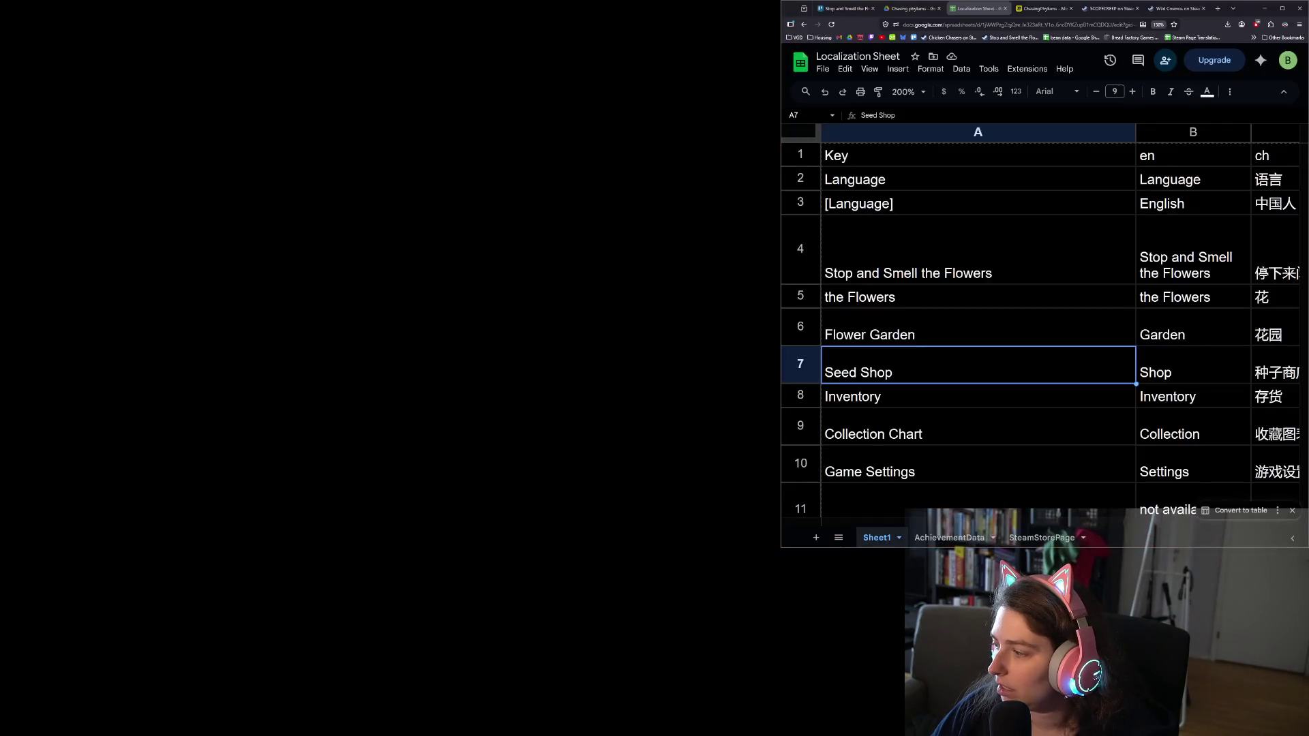
Copy the Audio Volume key from A27 and rename the Volume node to 'Audio Volume'
scroll(989, 376, down, 2)
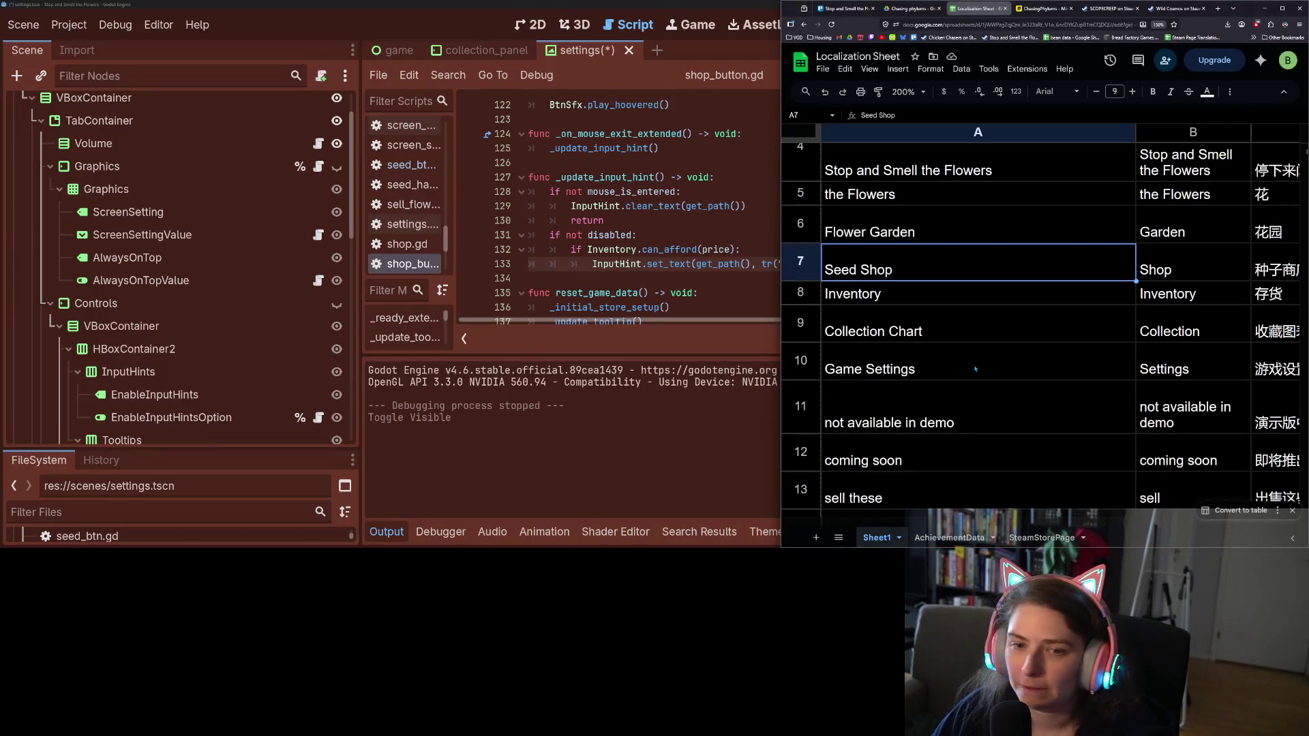
scroll(878, 313, down, 2)
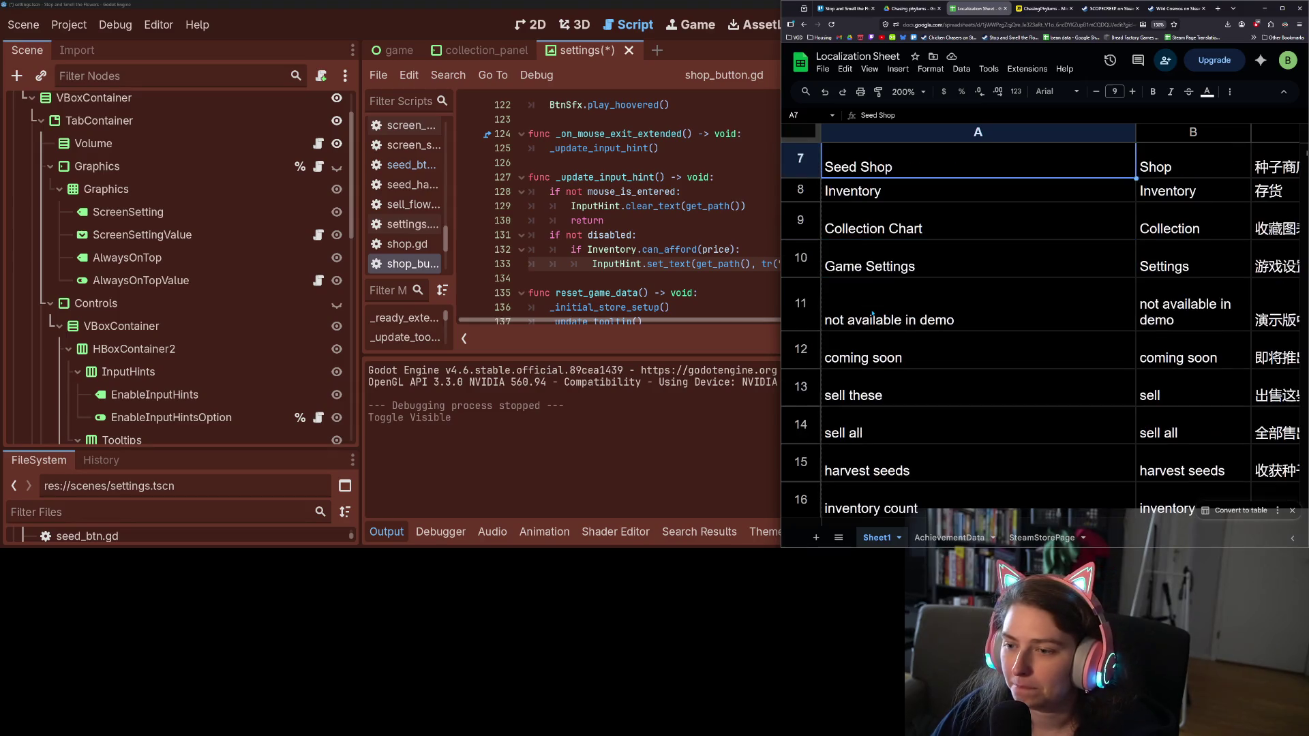
click(903, 273)
scroll(906, 295, down, 3)
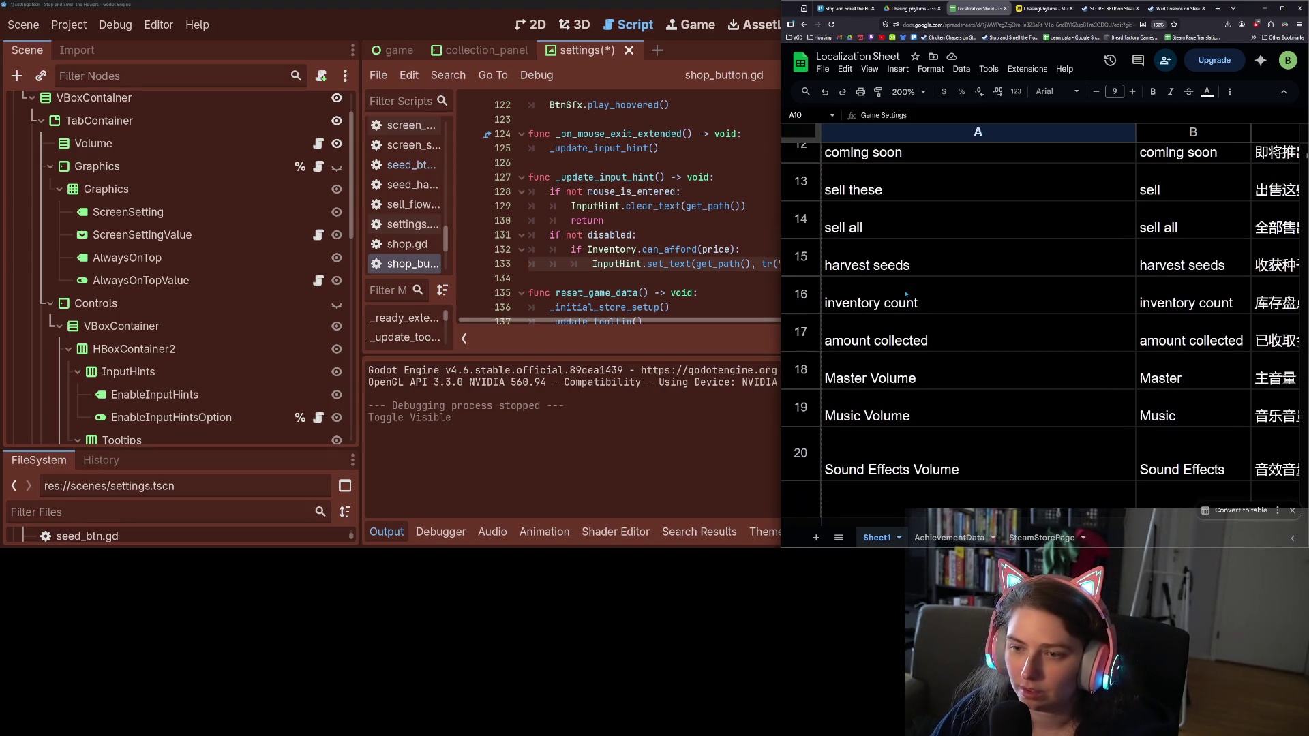
scroll(912, 296, down, 2)
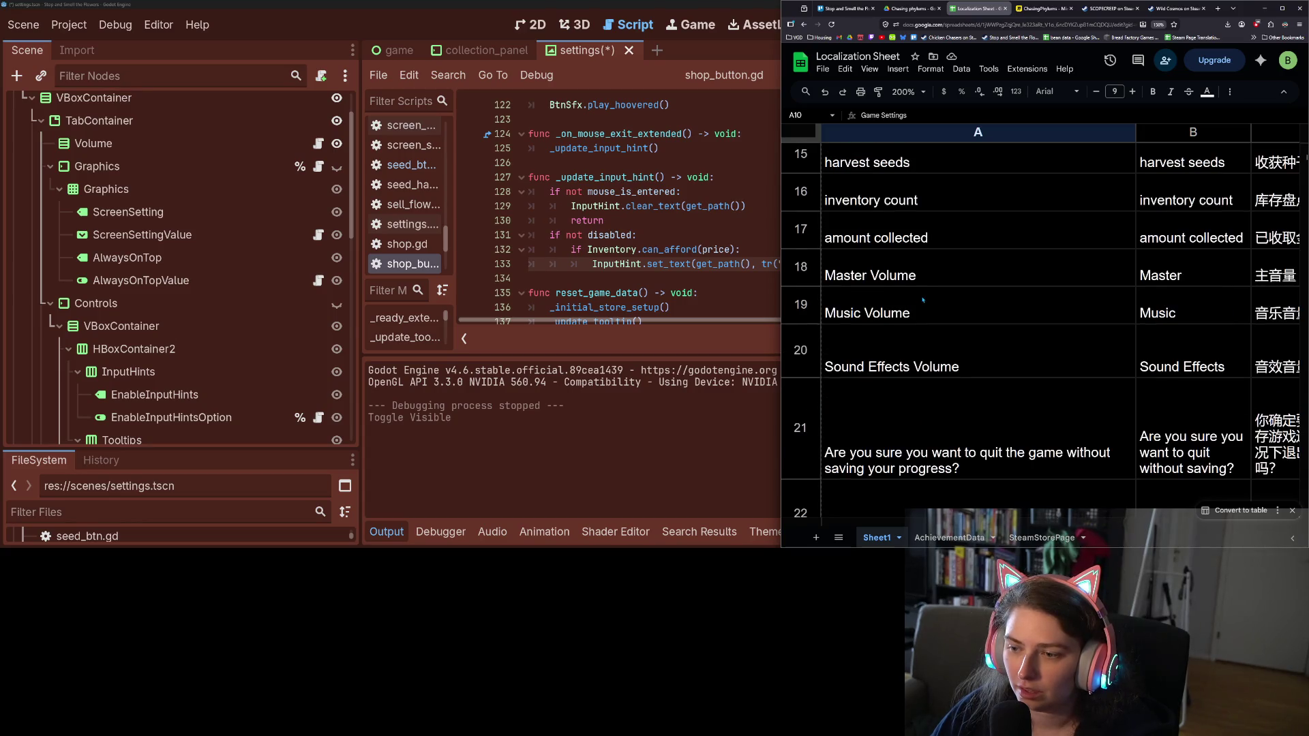
scroll(922, 300, down, 5)
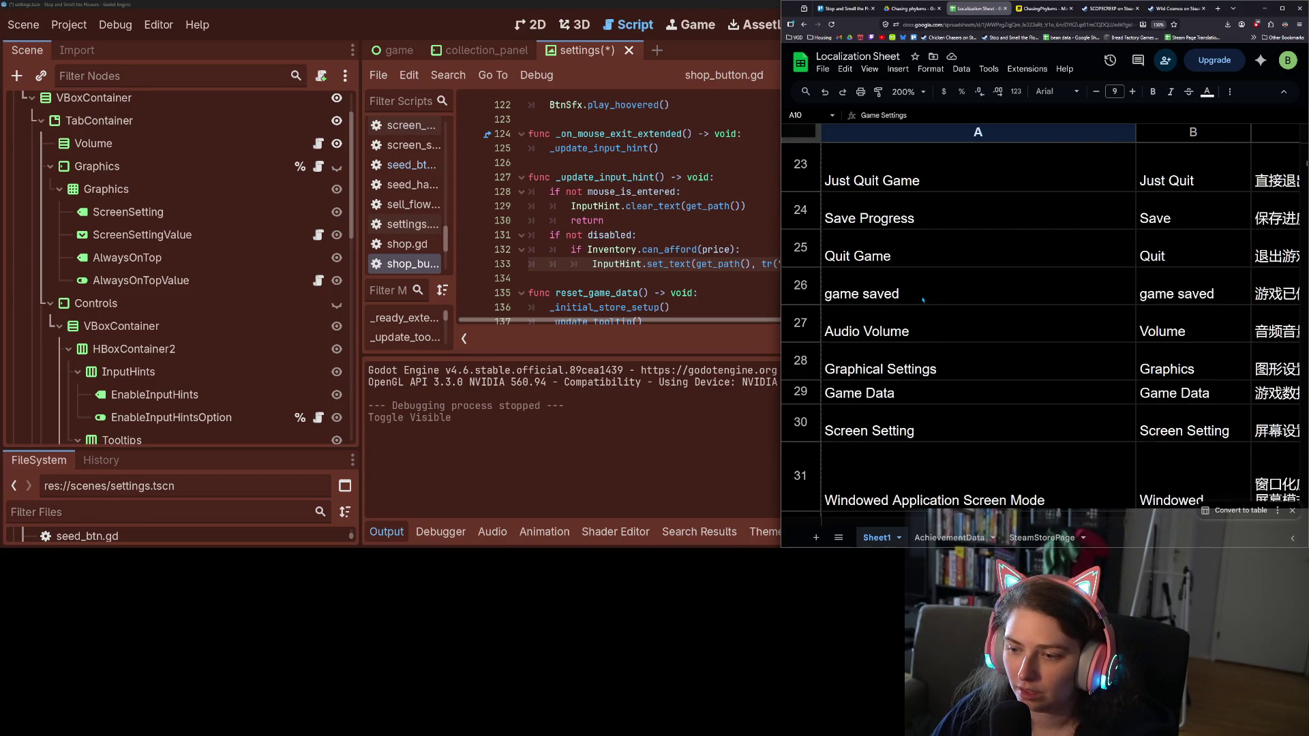
click(889, 329)
key(ctrl+c)
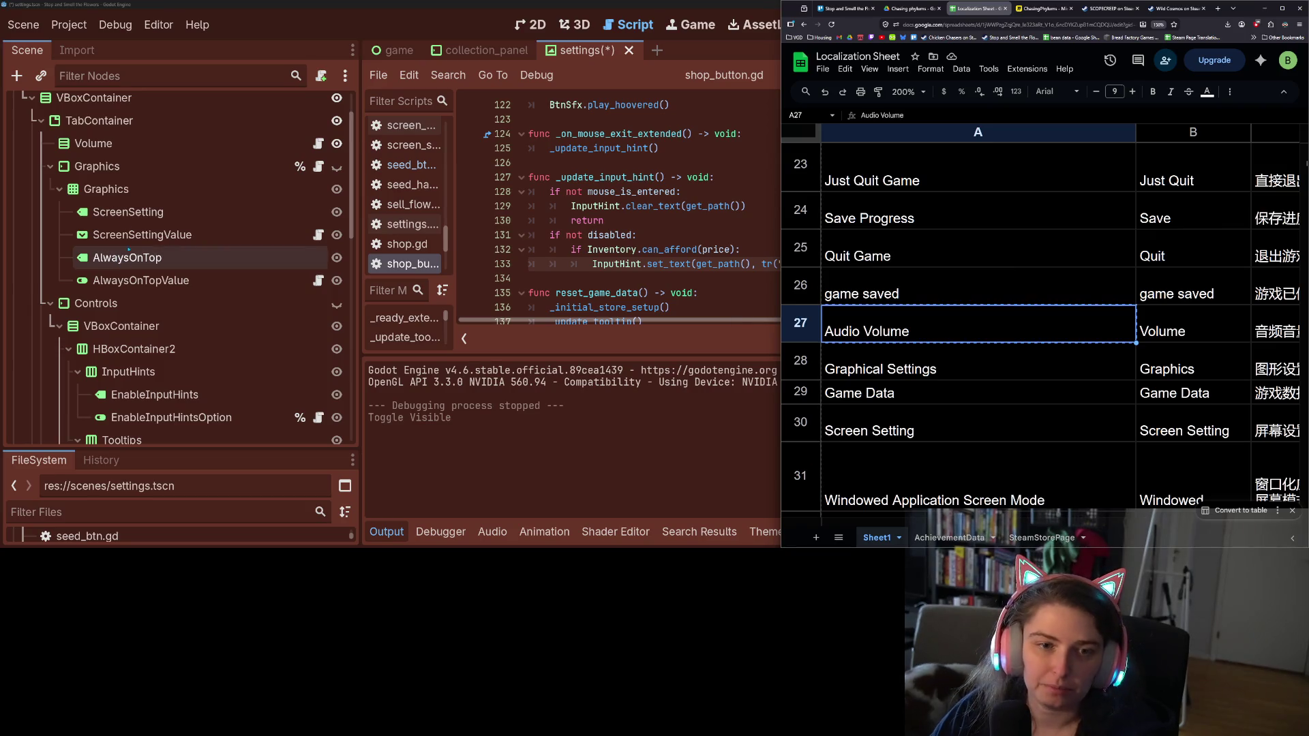
click(92, 152)
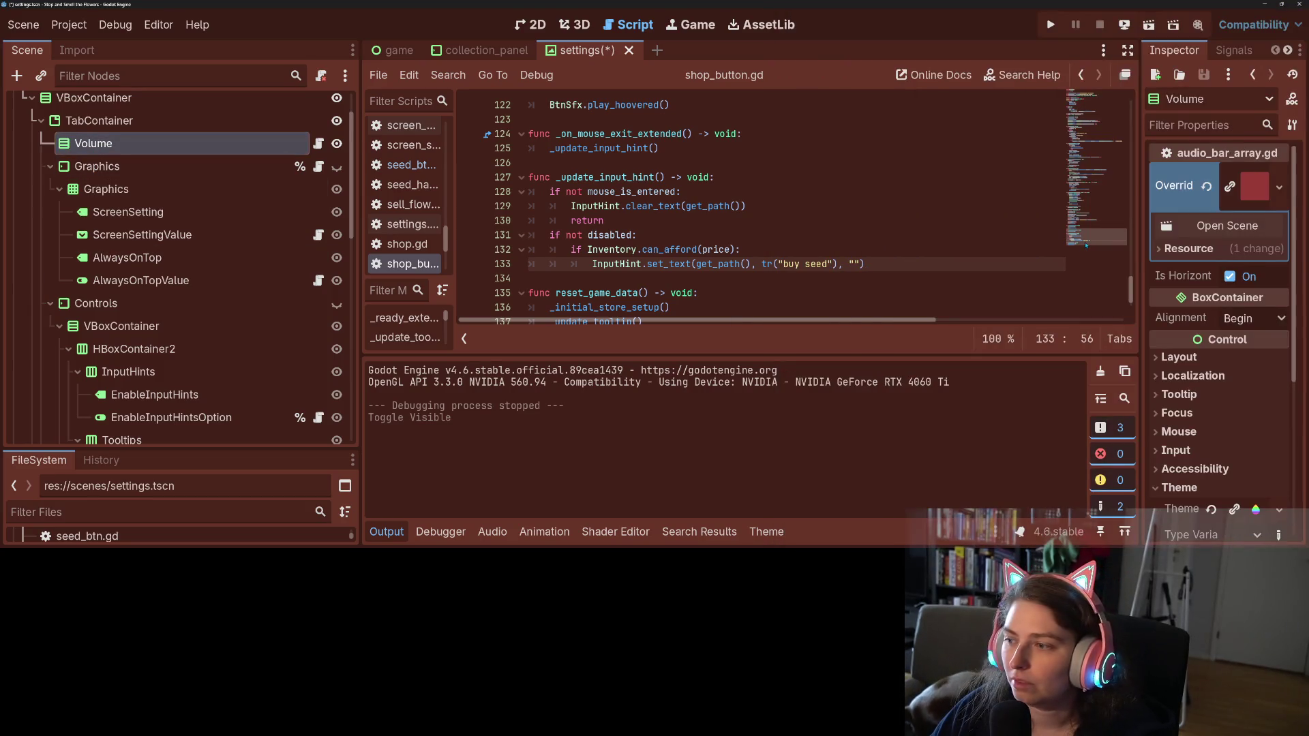
right_click(259, 145)
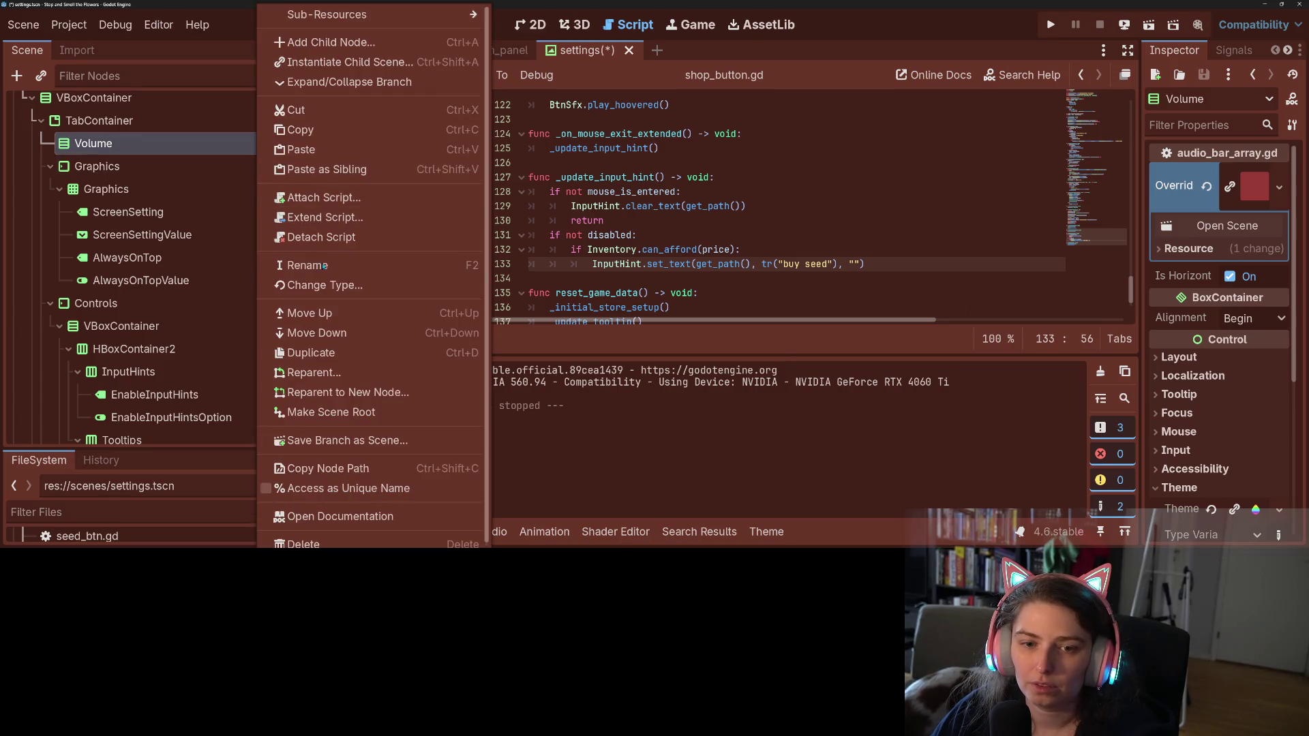
click(324, 271)
text(Audio Volume)
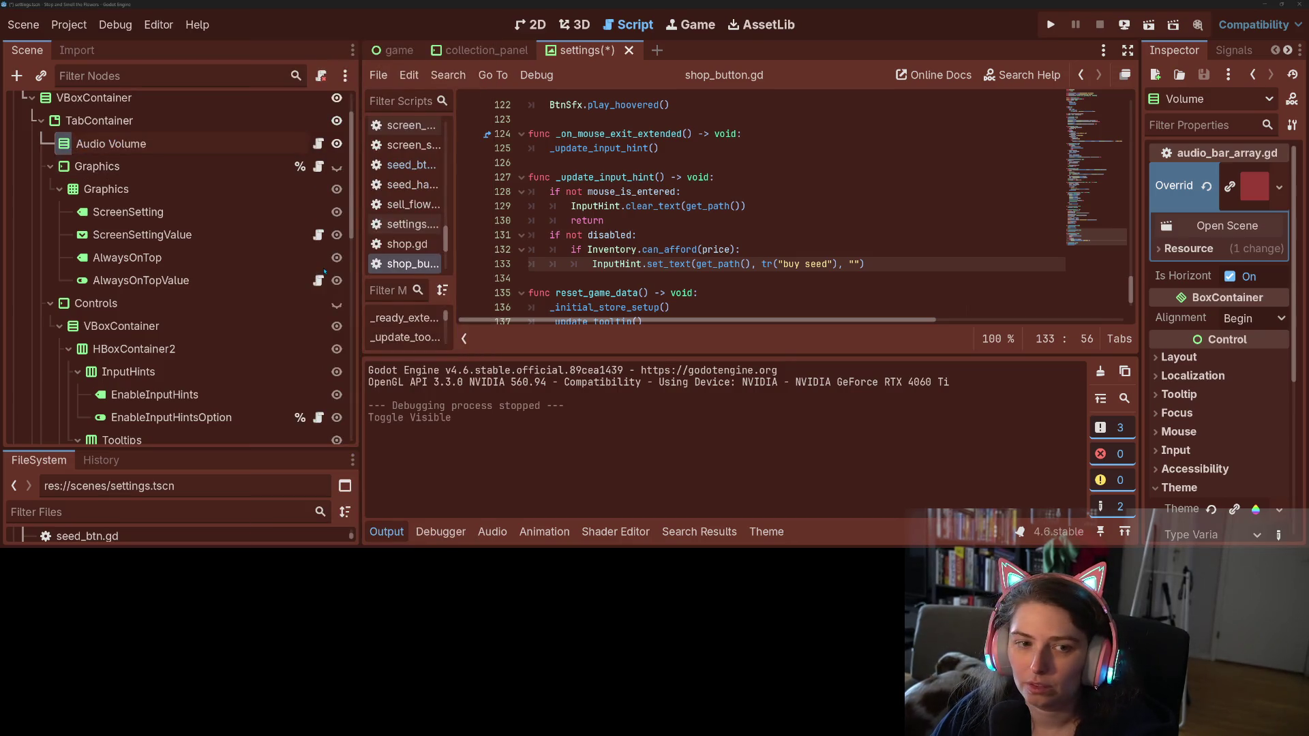
key(Return)
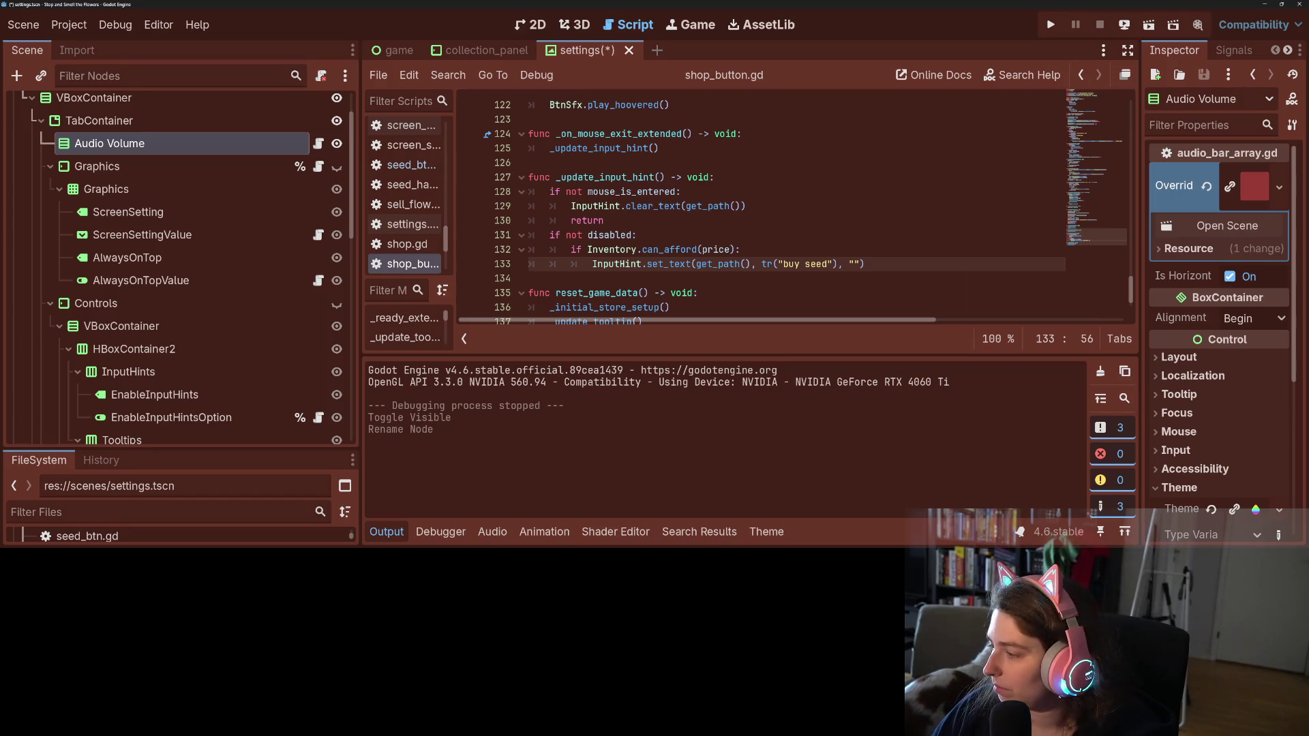
Rename the Graphics node to 'Graphical Settings' using the key from A28
key(alt+Tab)
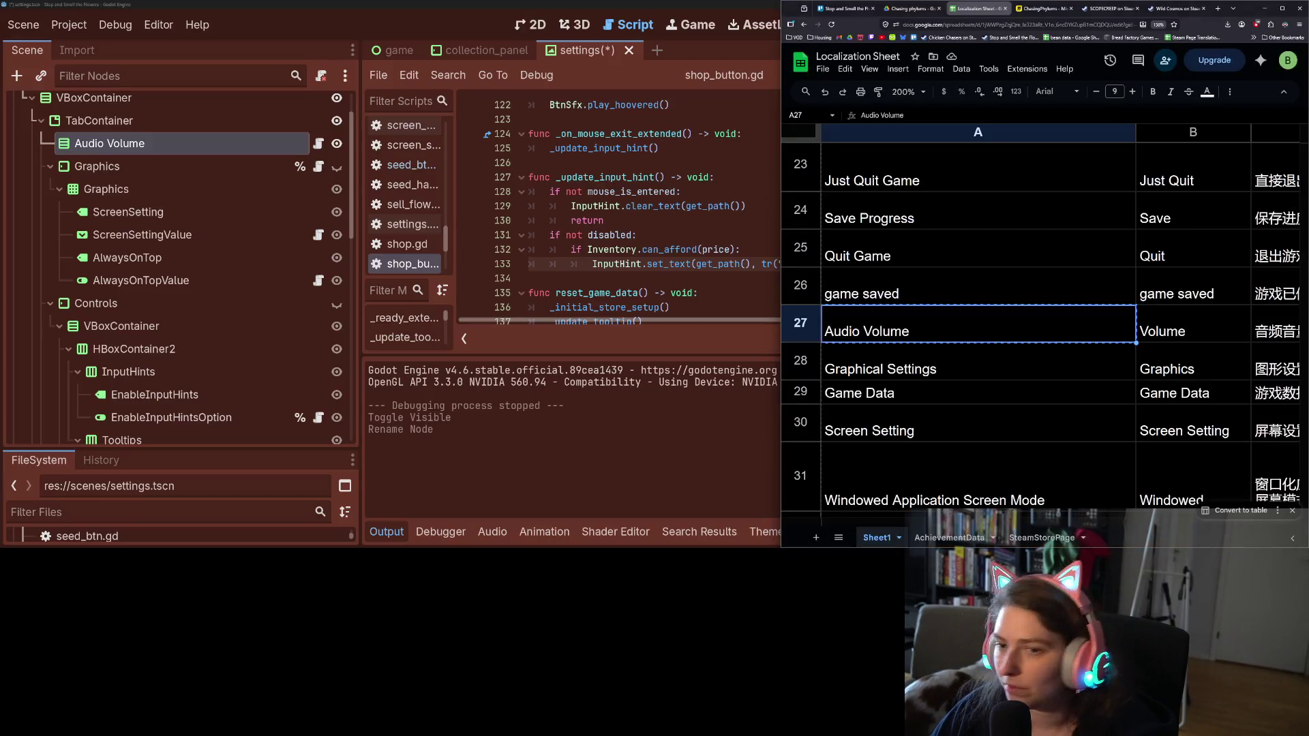
click(891, 371)
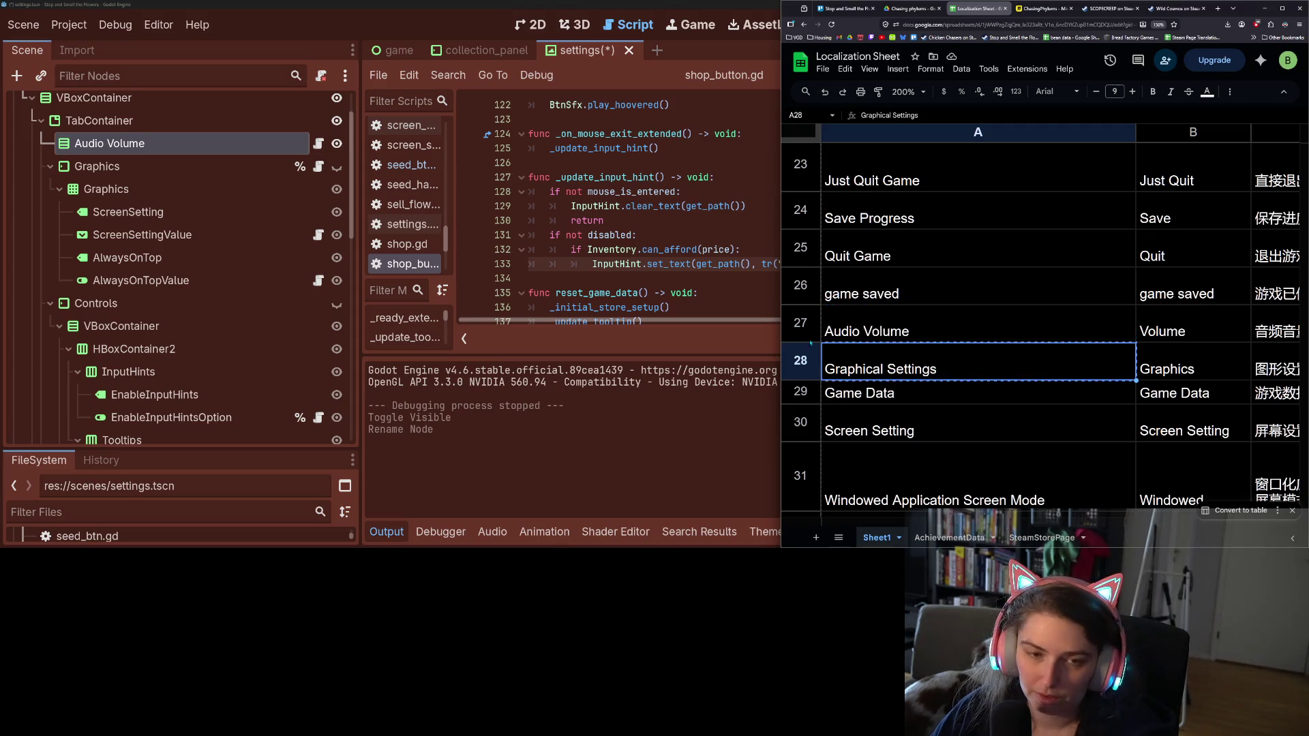
right_click(109, 166)
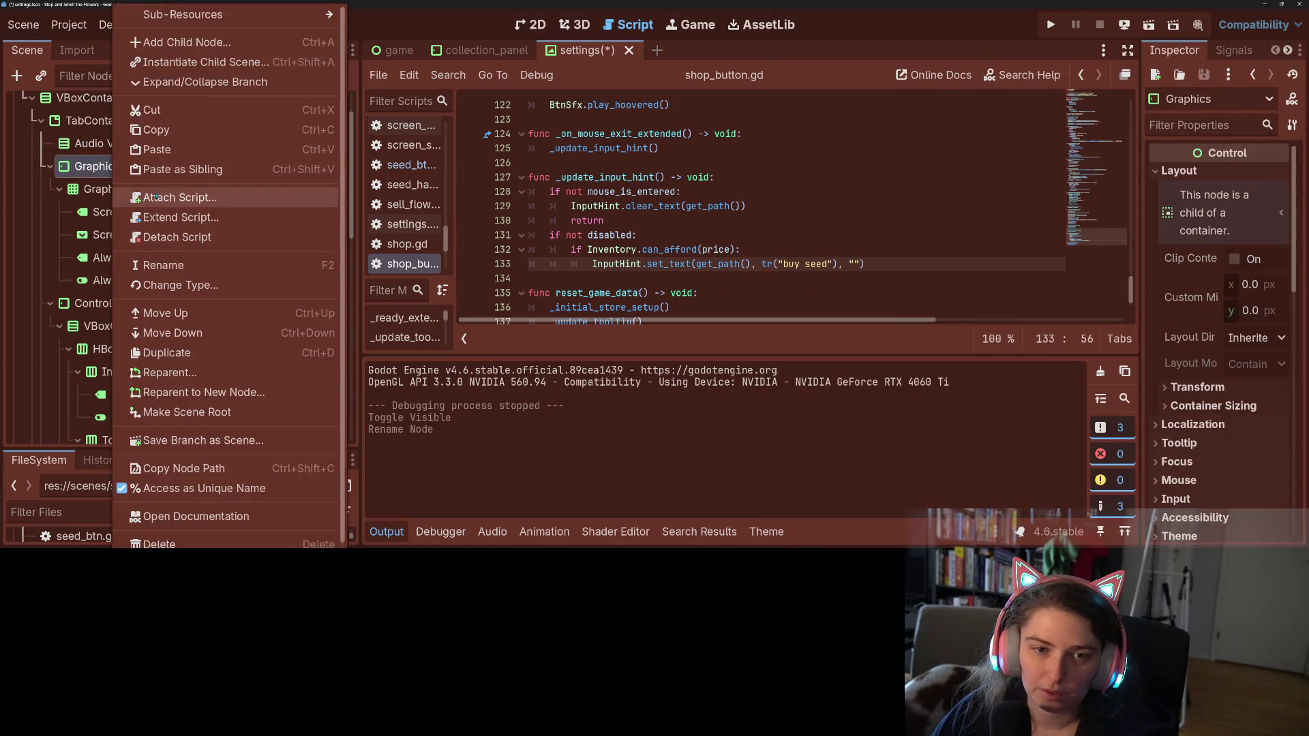
click(163, 265)
key(ctrl+v)
key(Return)
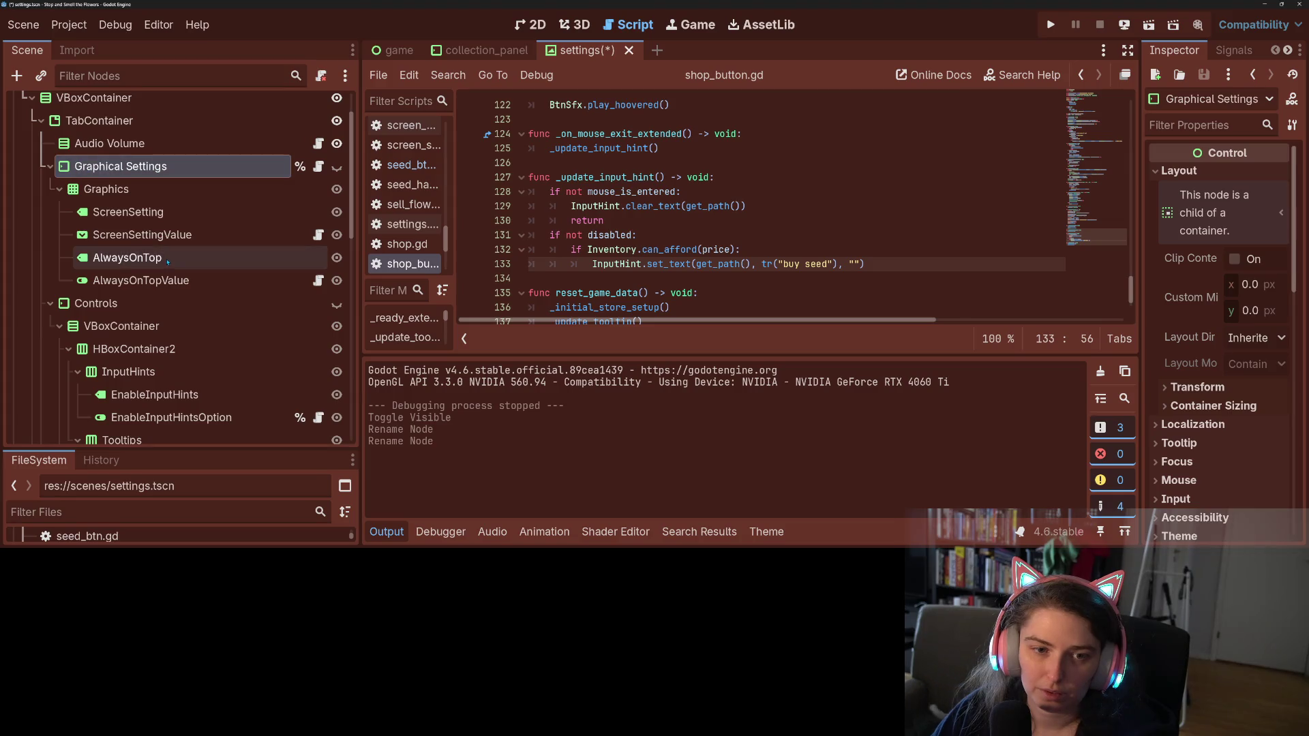
Rename the Controls node to 'Game Controls Settings' using the key from A65
click(102, 303)
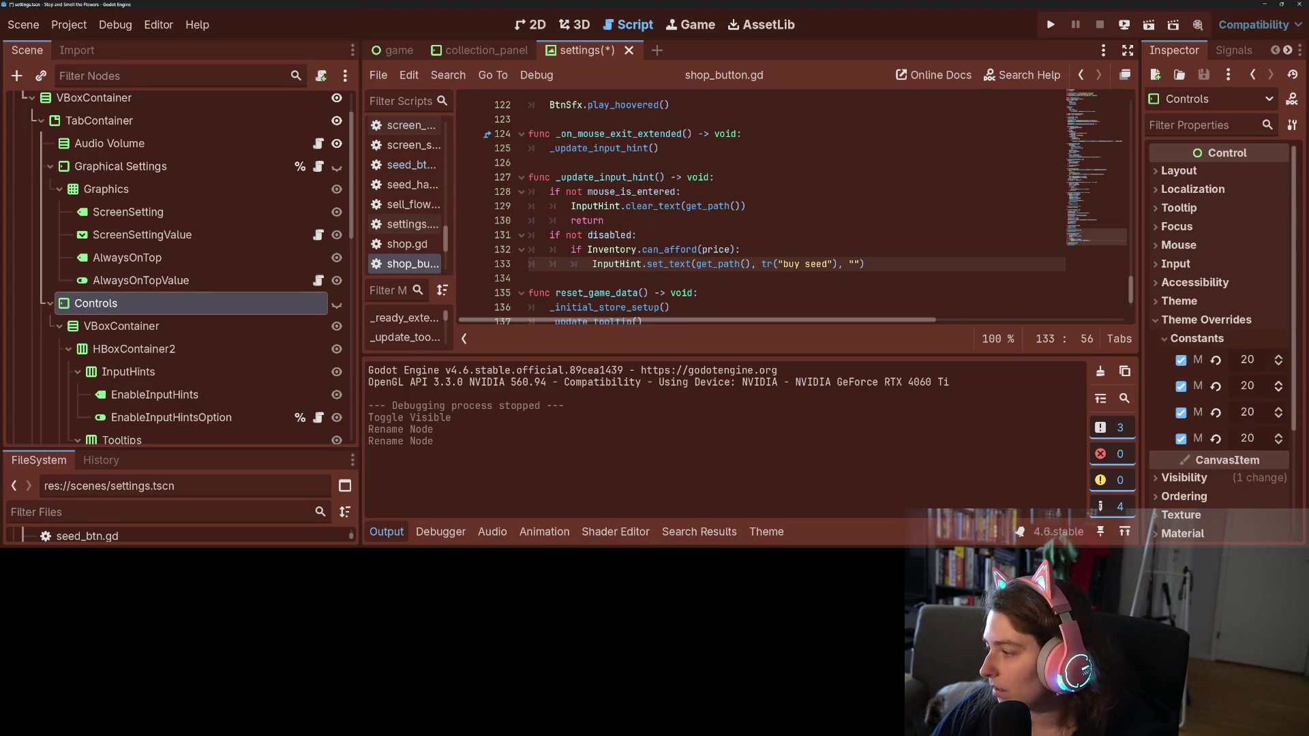
key(alt+Tab)
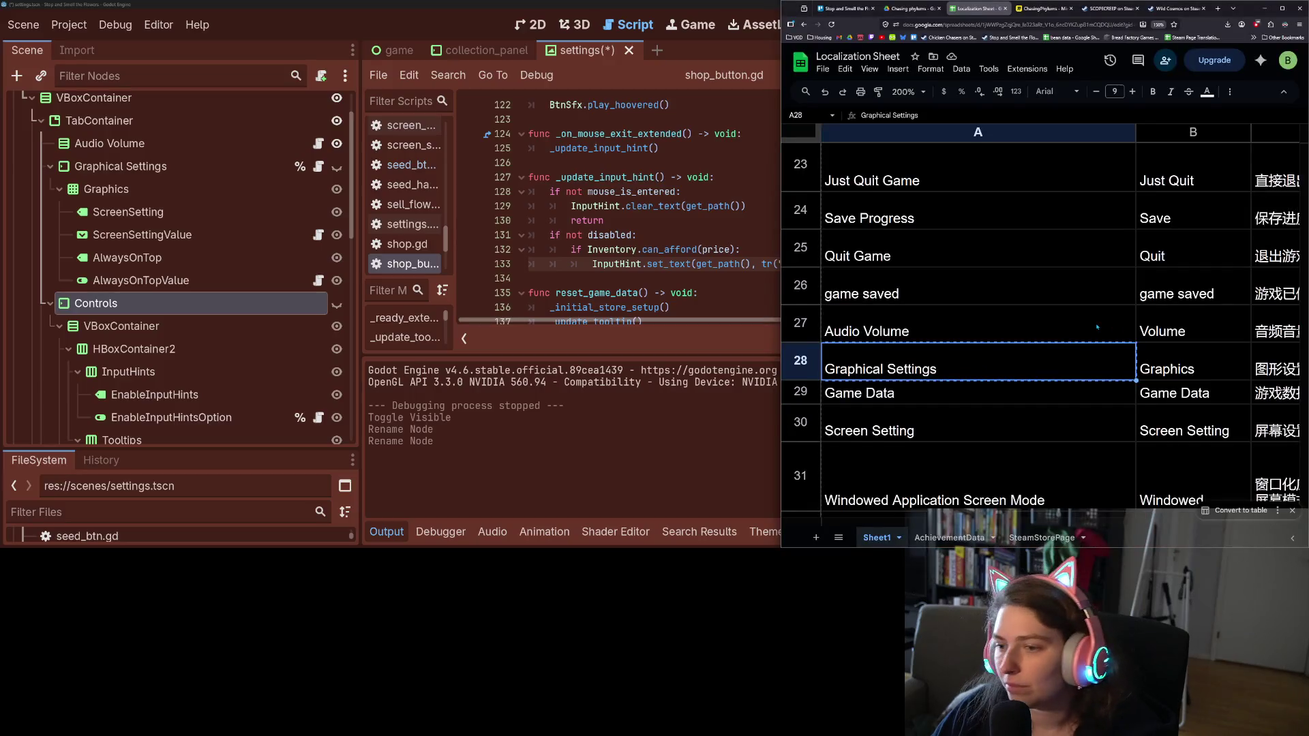
click(935, 388)
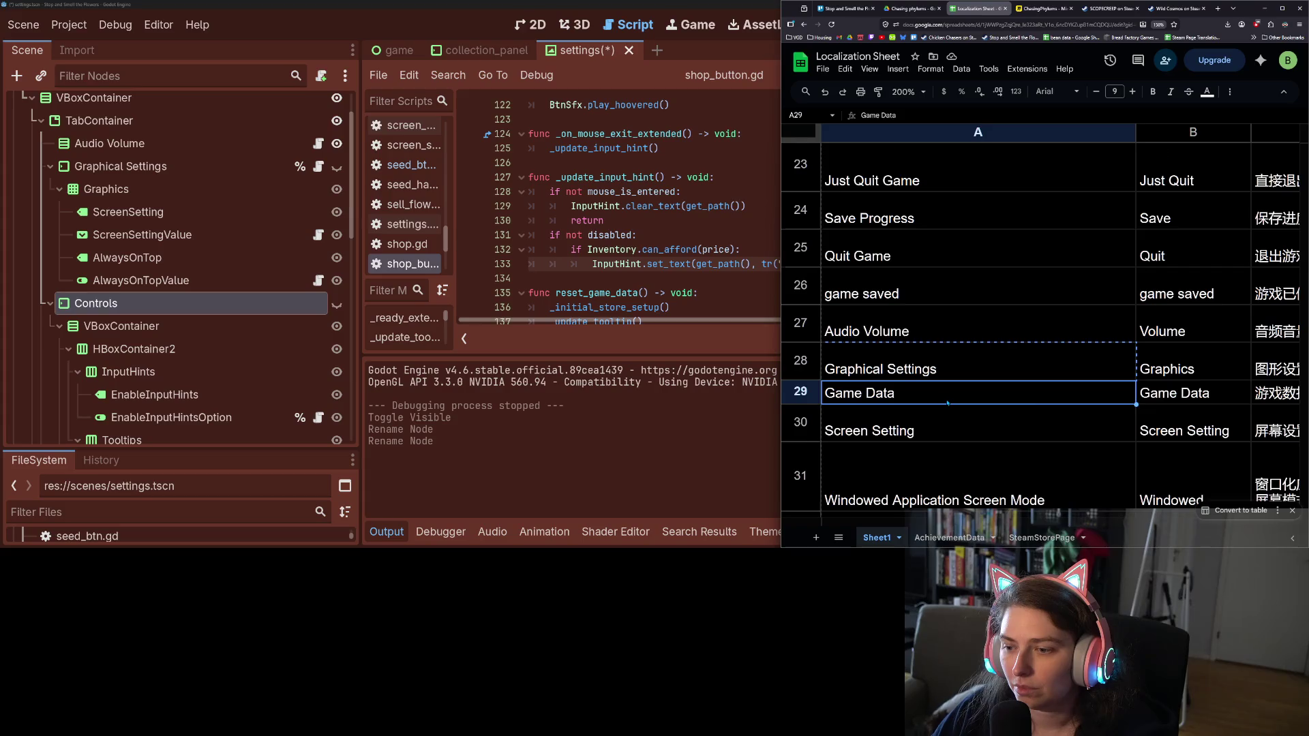
scroll(947, 403, down, 1)
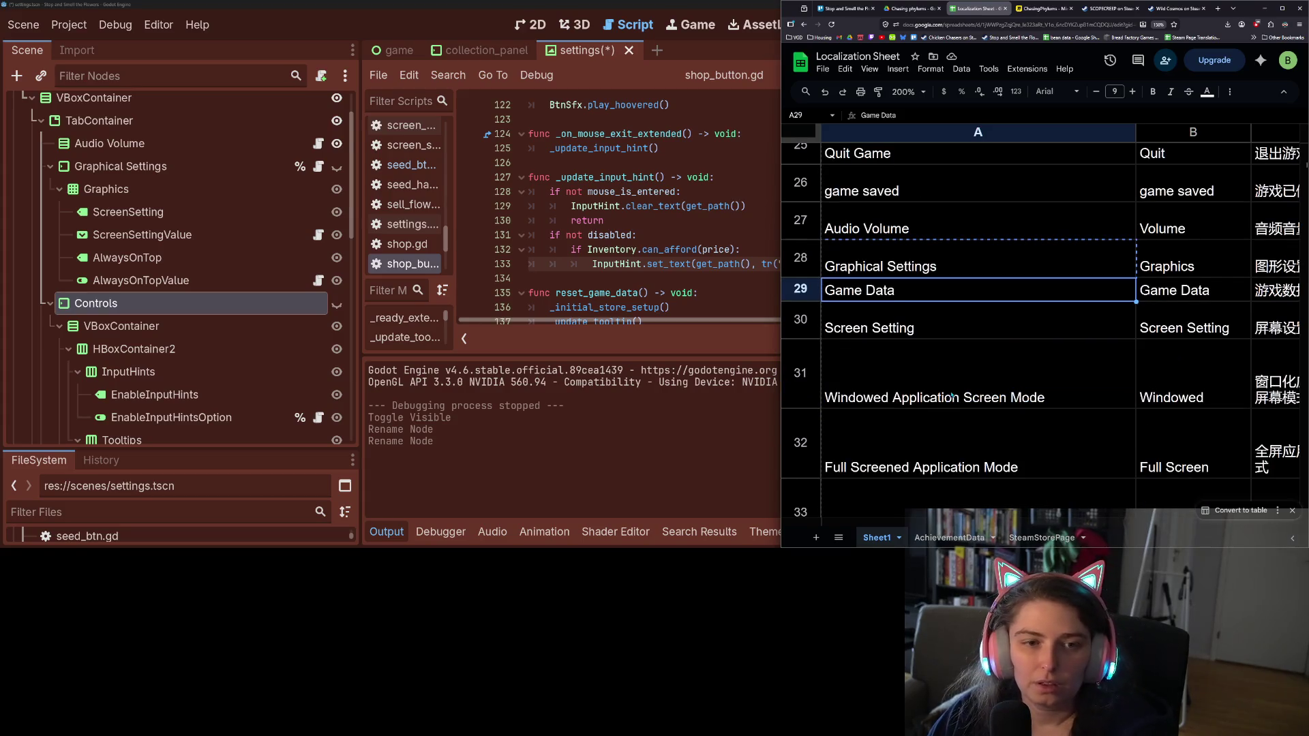
scroll(952, 396, down, 2)
scroll(951, 394, down, 2)
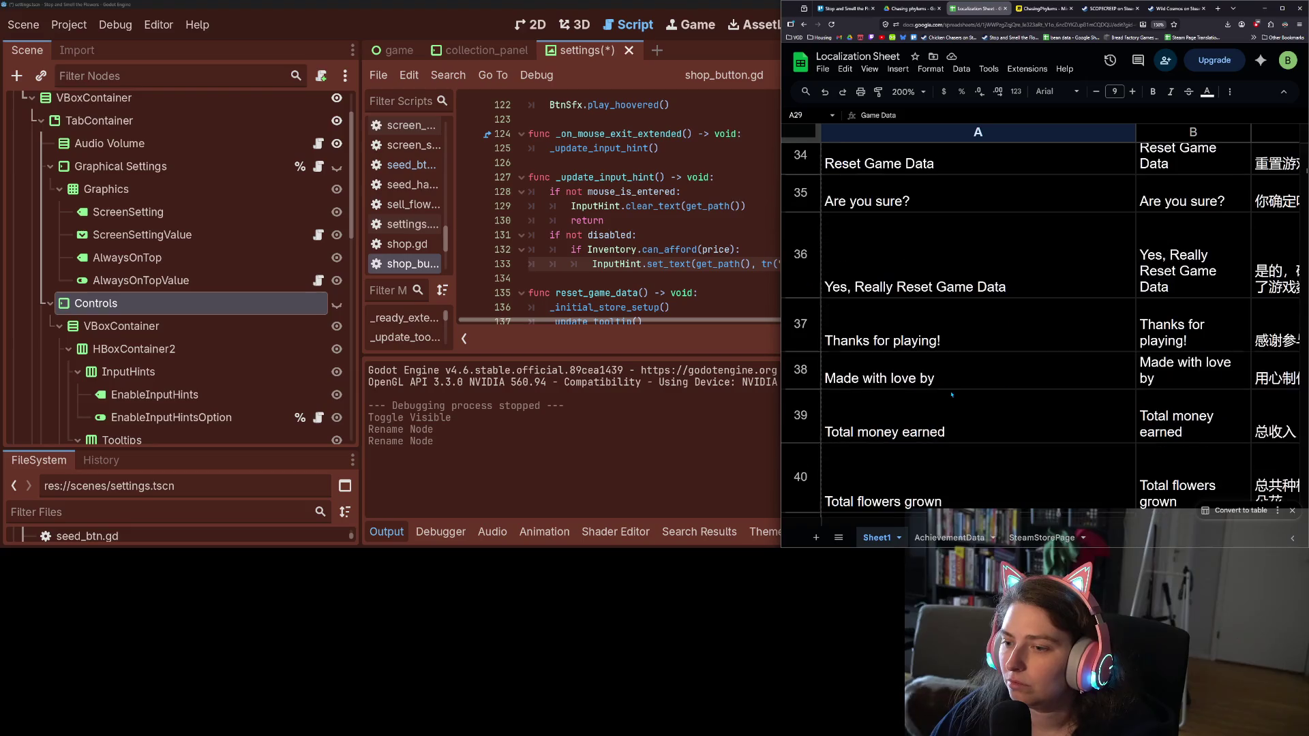
scroll(952, 395, down, 3)
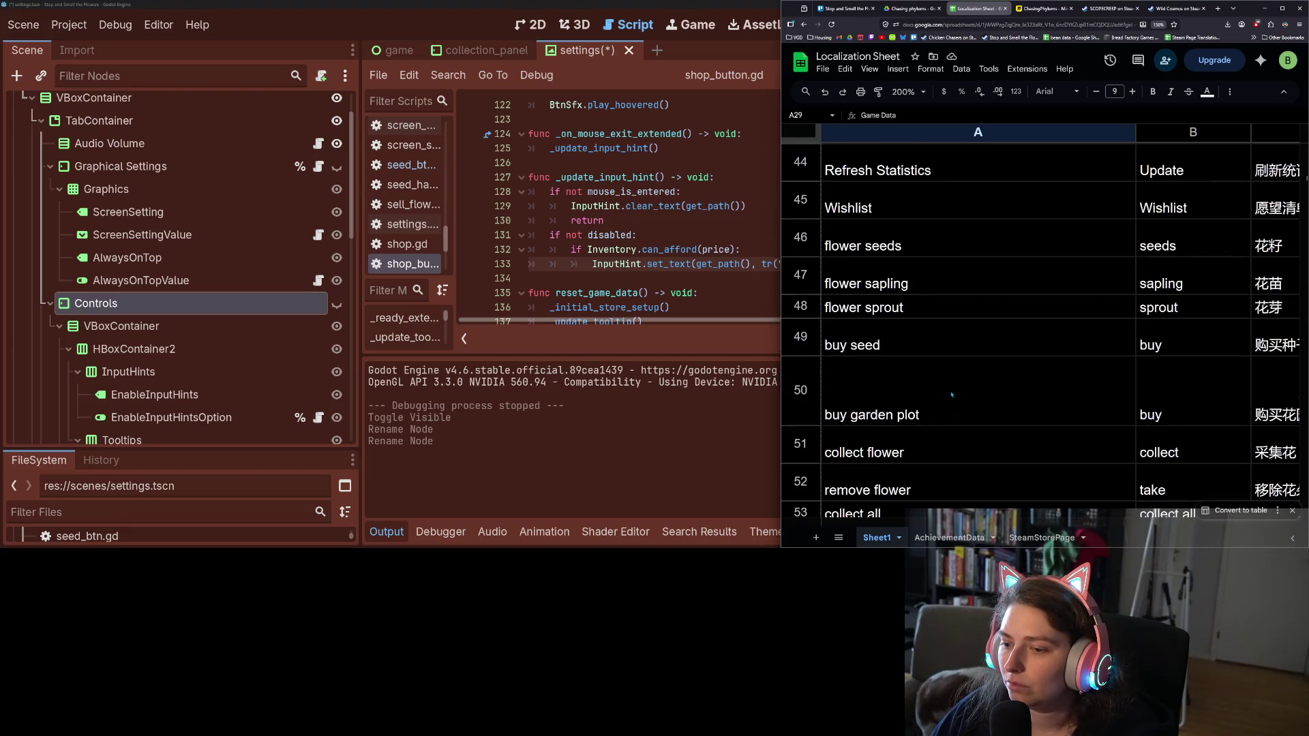
scroll(952, 394, down, 6)
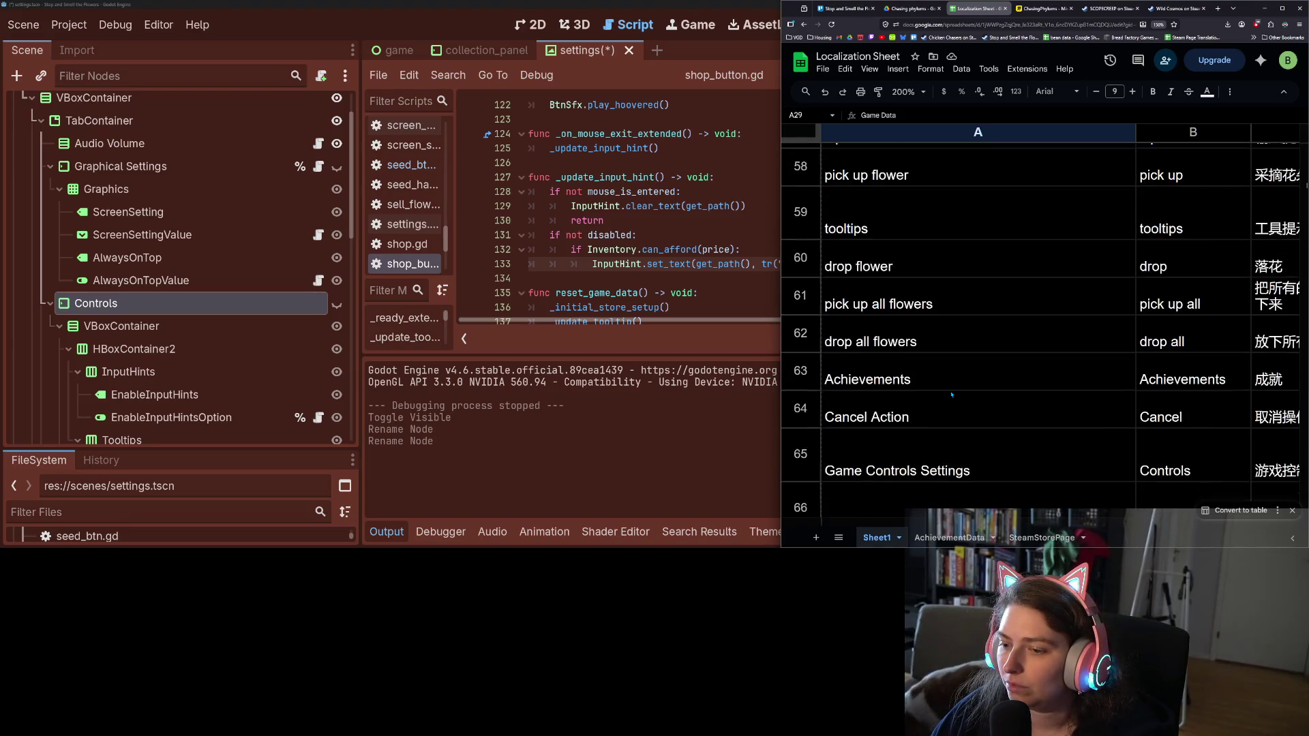
click(923, 367)
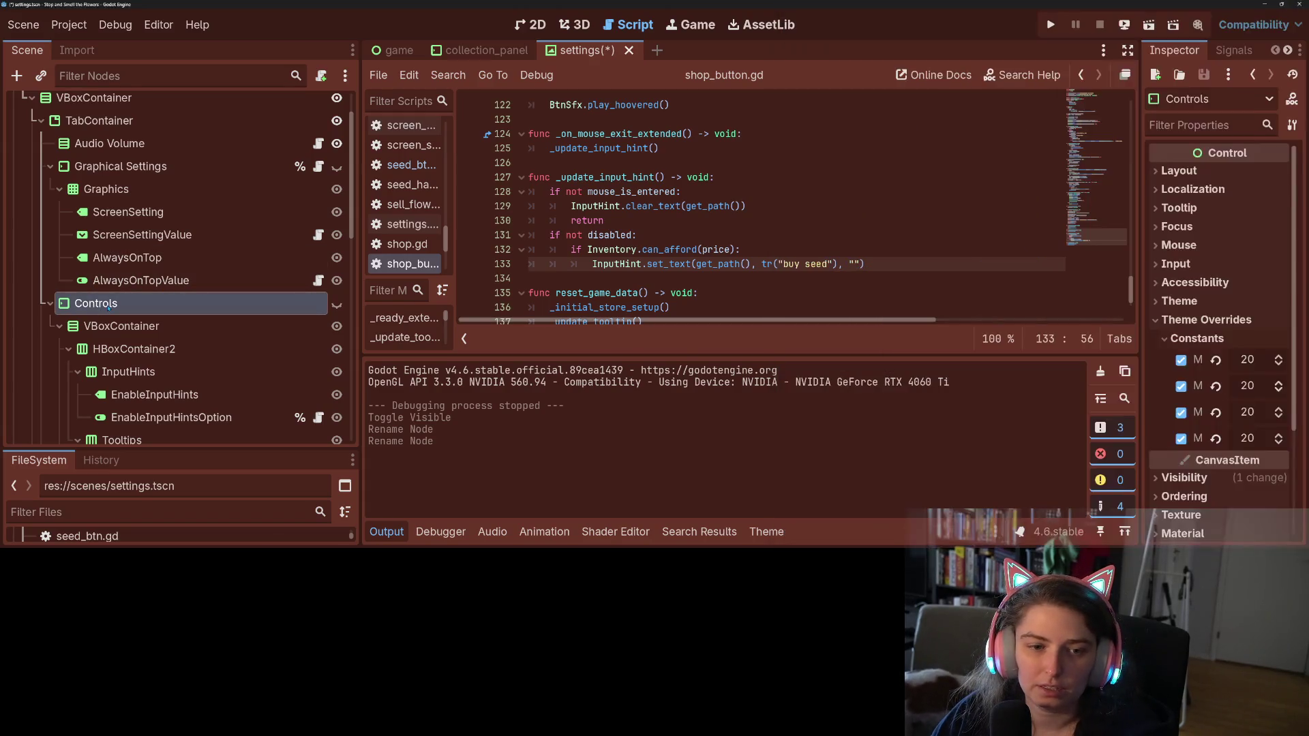
double_click(311, 300)
right_click(110, 297)
click(165, 375)
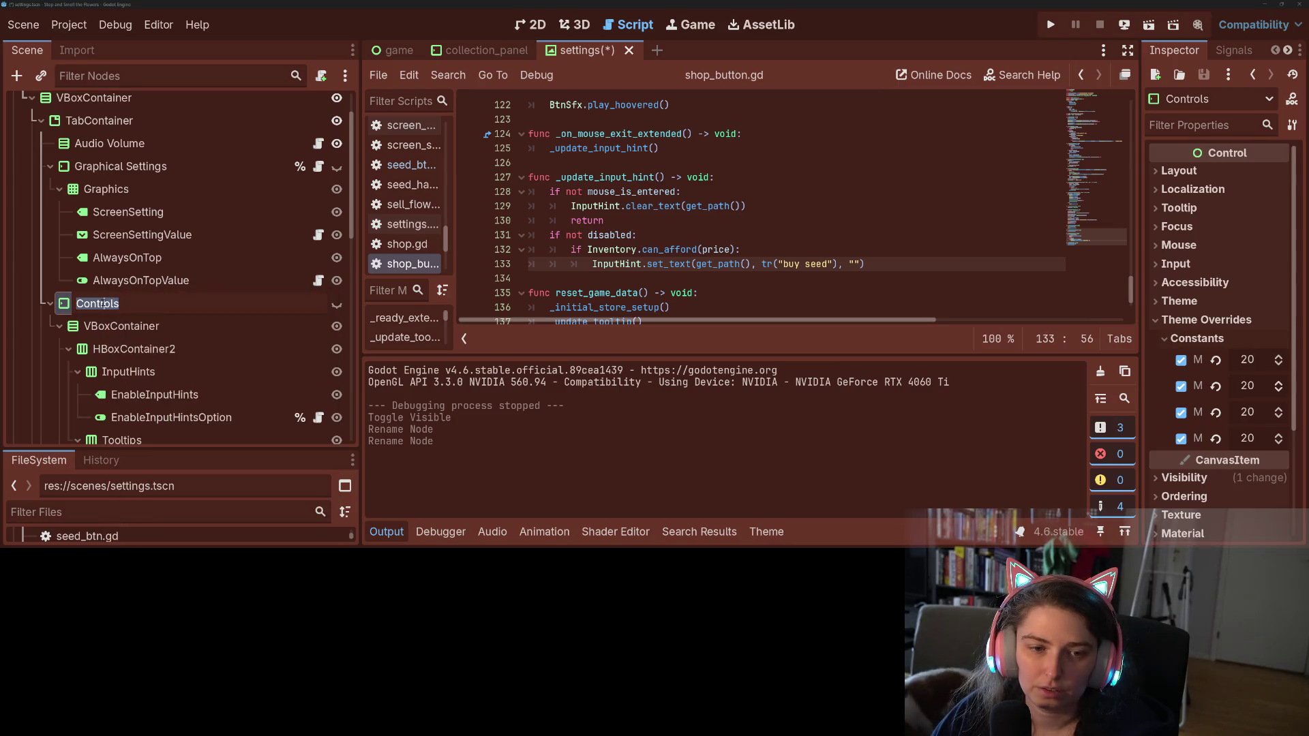
Save the settings scene and relaunch the game to test the renamed tabs
scroll(174, 341, down, 10)
click(170, 344)
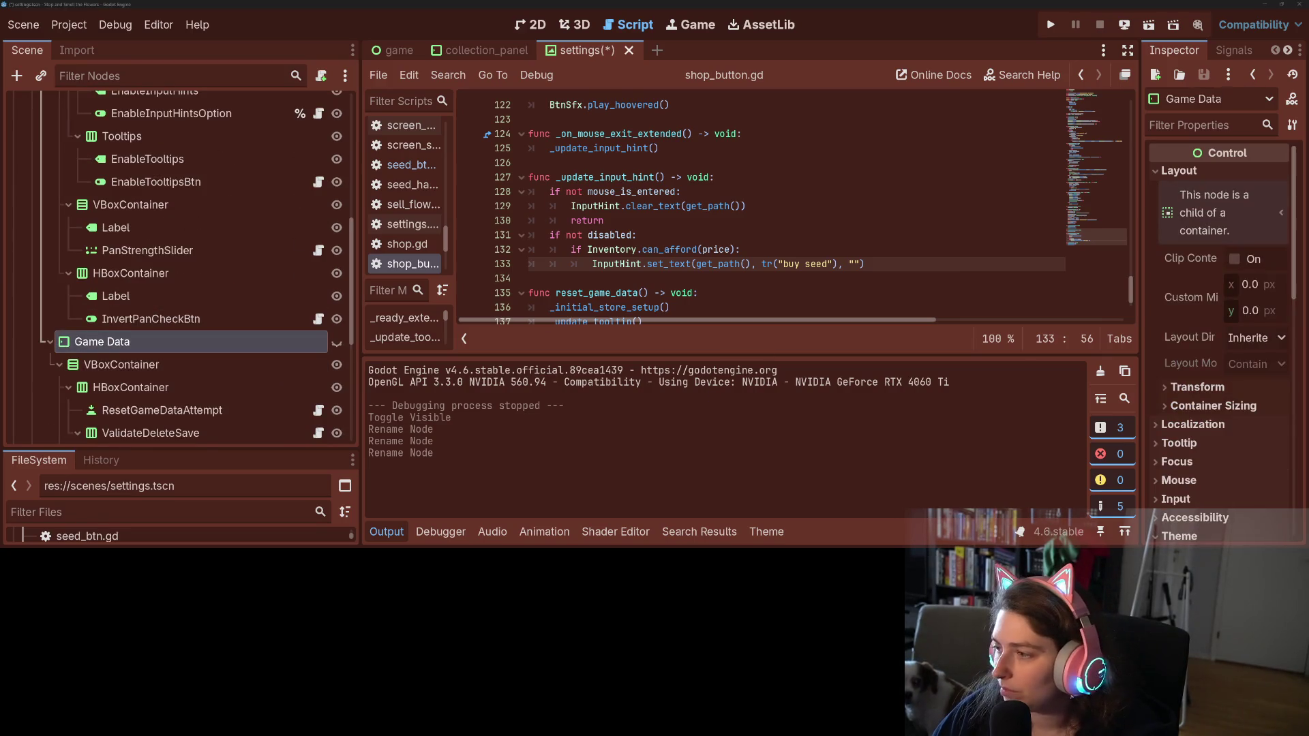
key(alt+Tab)
scroll(955, 389, up, 12)
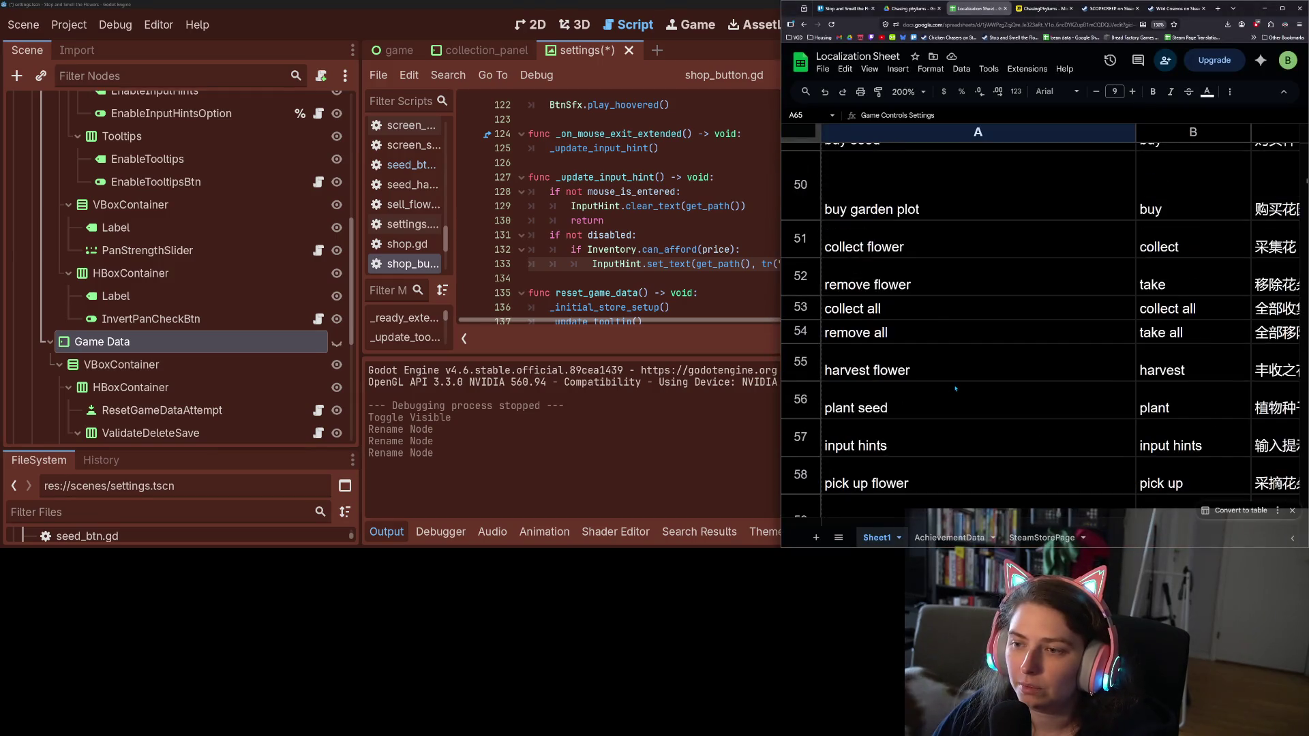
scroll(955, 389, up, 10)
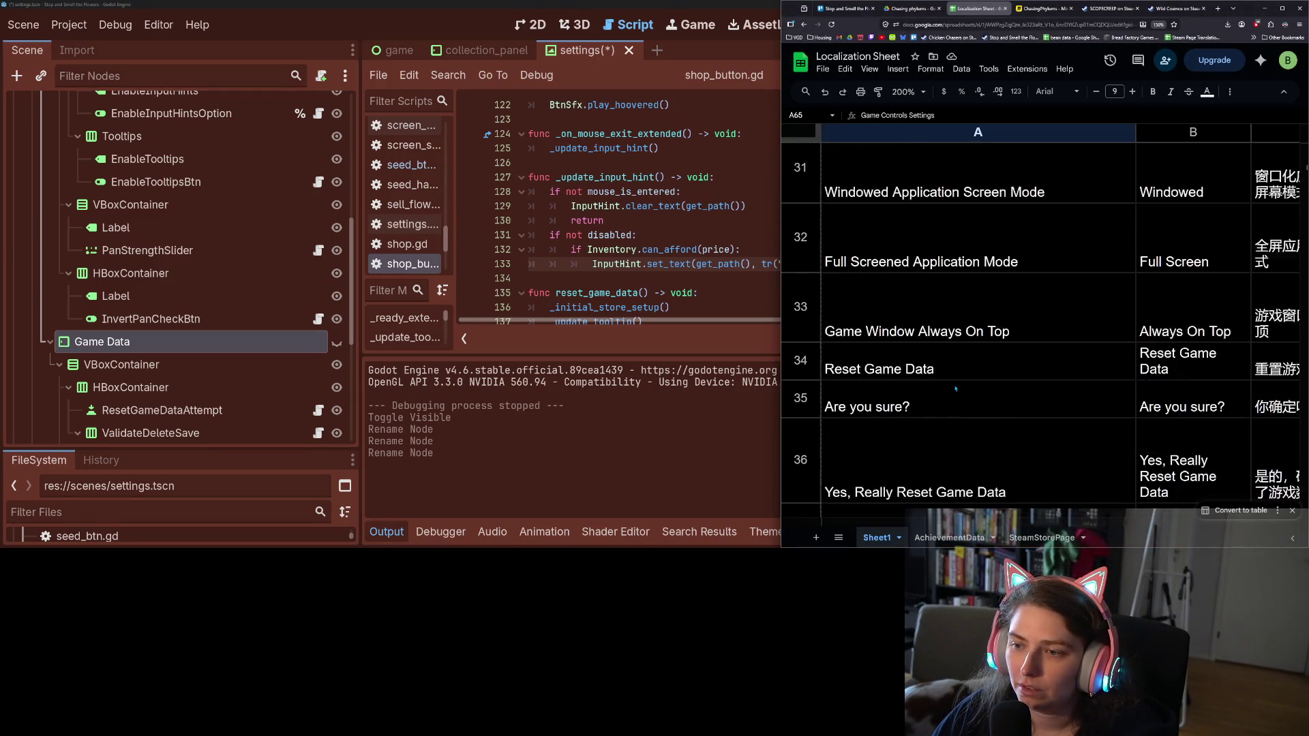
click(628, 4)
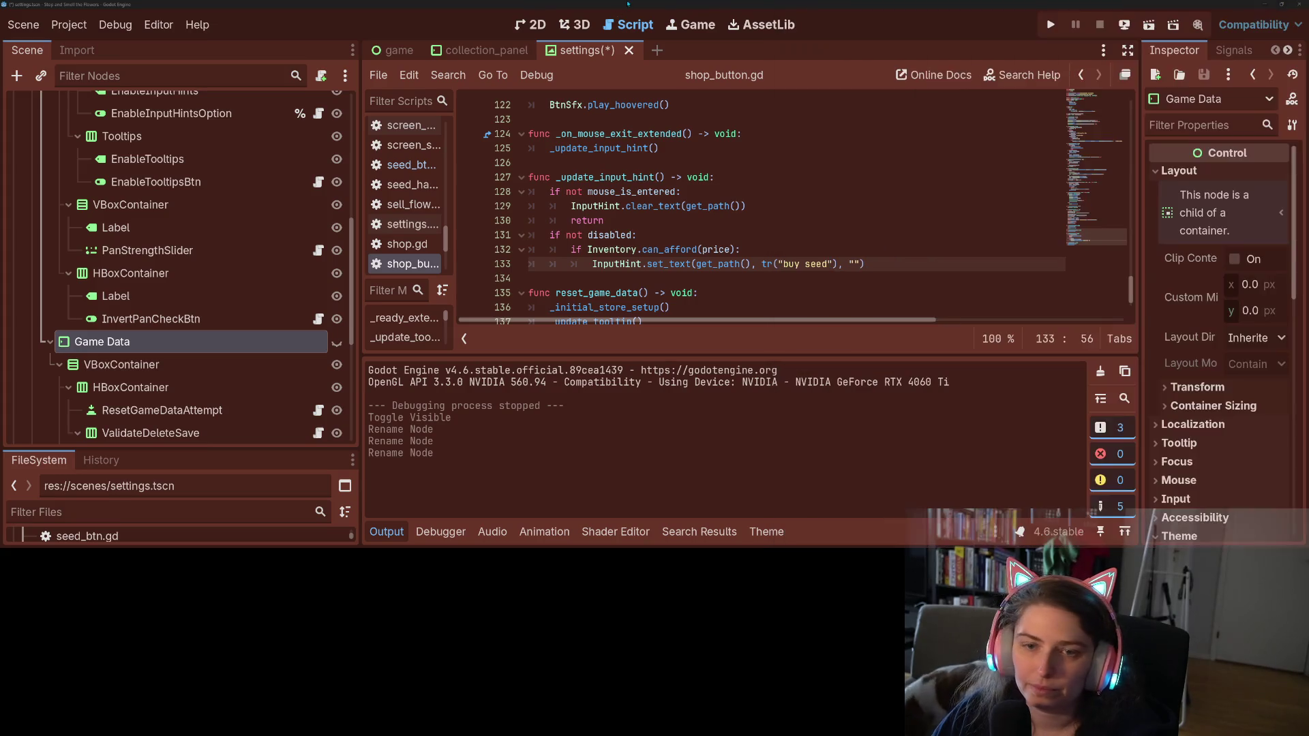
key(ctrl+s)
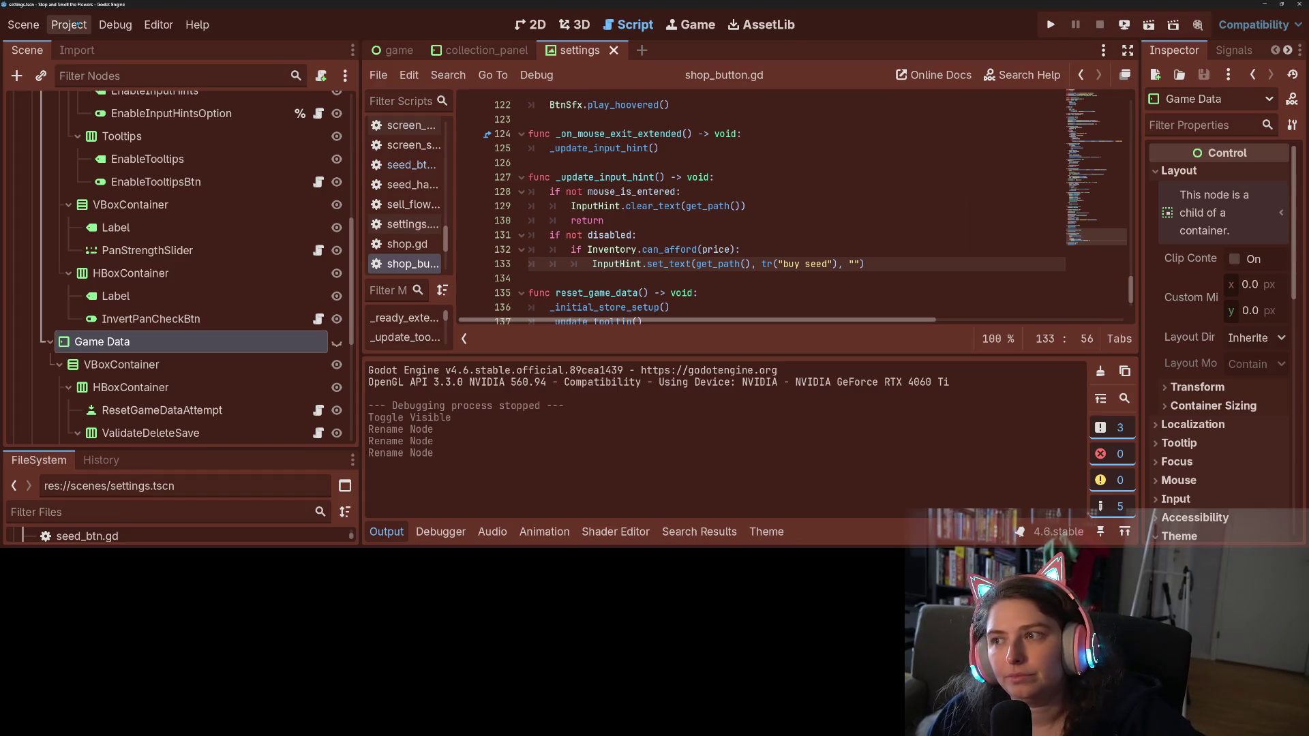
click(1056, 25)
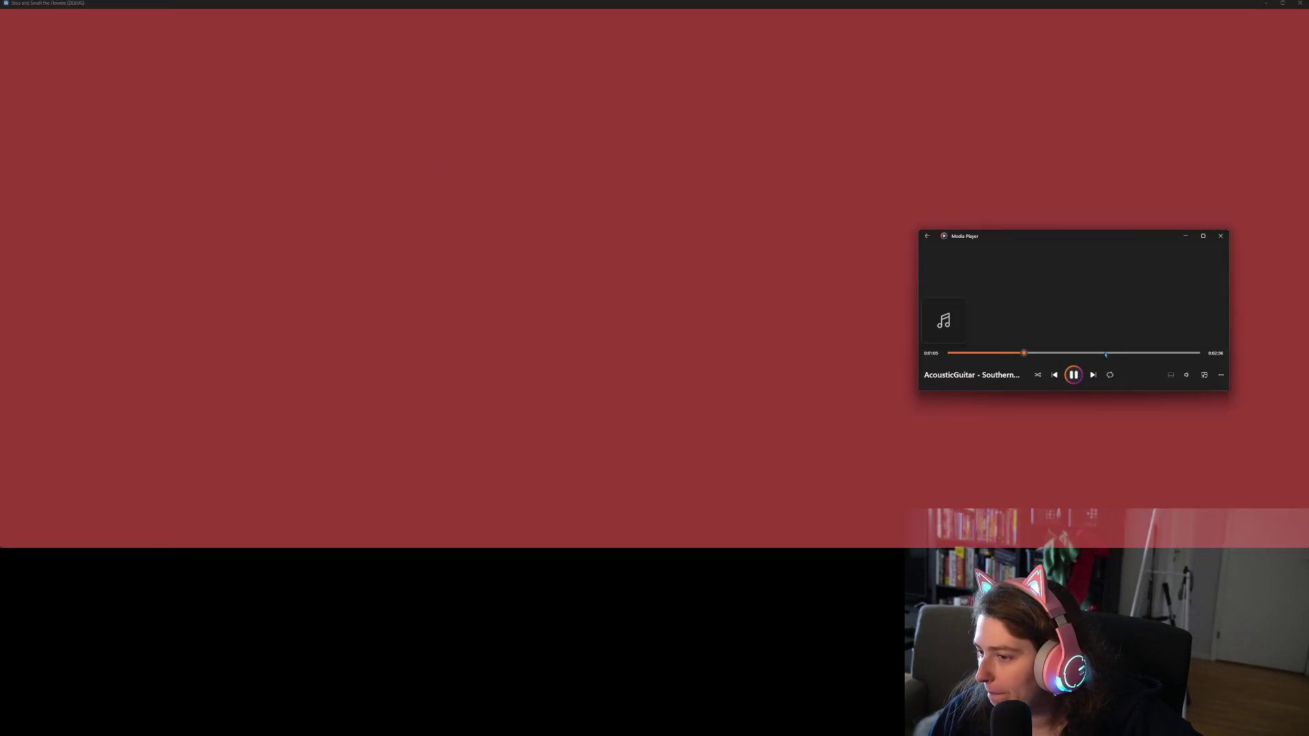
Close the crashed game and jump to the failing line 52 in settings.gd
click(1186, 237)
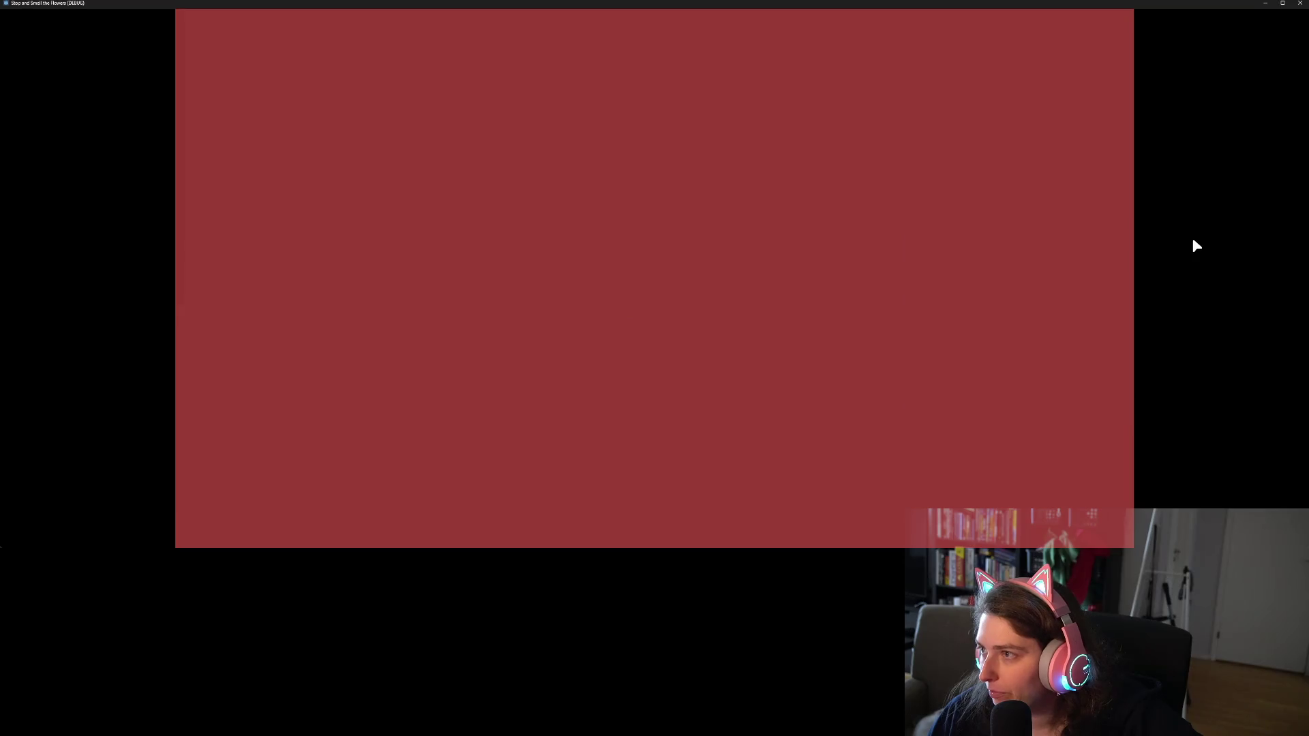
mouse_move(701, 3)
mouse_down()
mouse_move(1093, 232)
mouse_move(1295, 287)
mouse_move(1308, 425)
mouse_move(1308, 412)
mouse_move(1233, 391)
mouse_move(1029, 358)
mouse_move(902, 390)
mouse_move(922, 390)
mouse_move(760, 252)
mouse_up()
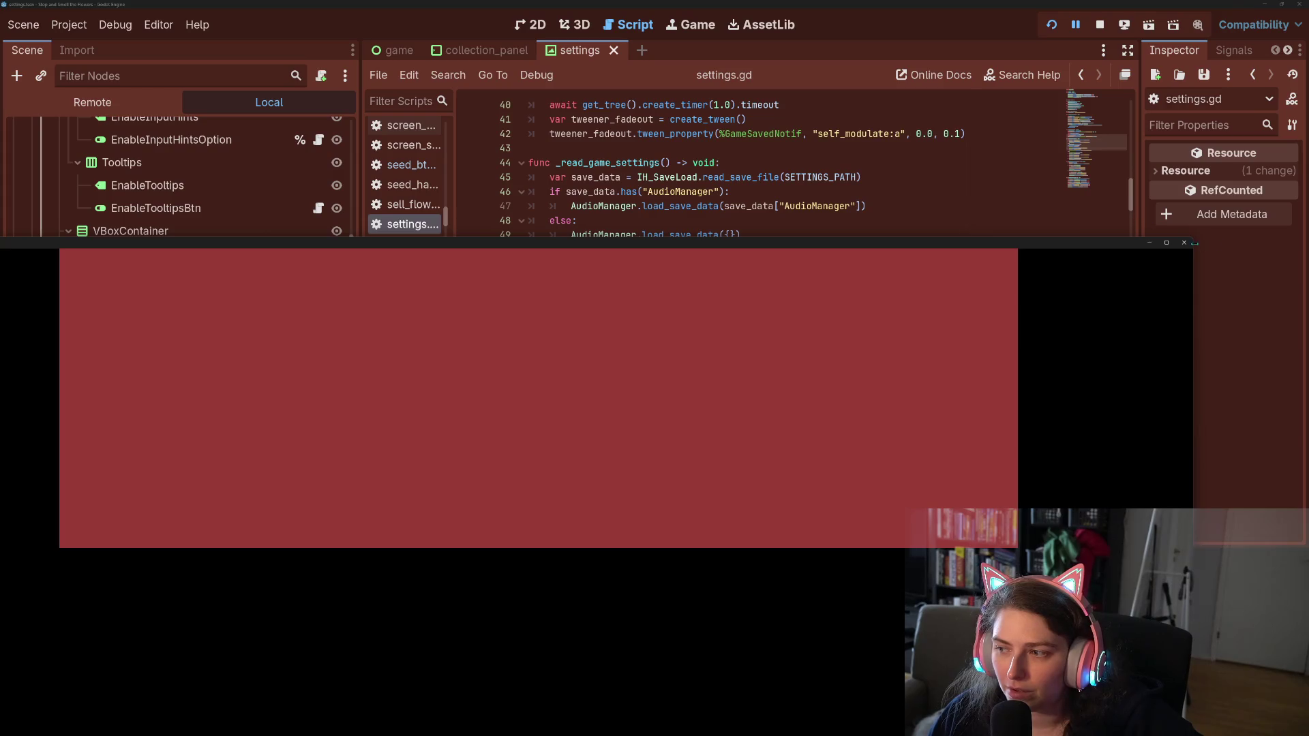
click(1184, 243)
click(575, 459)
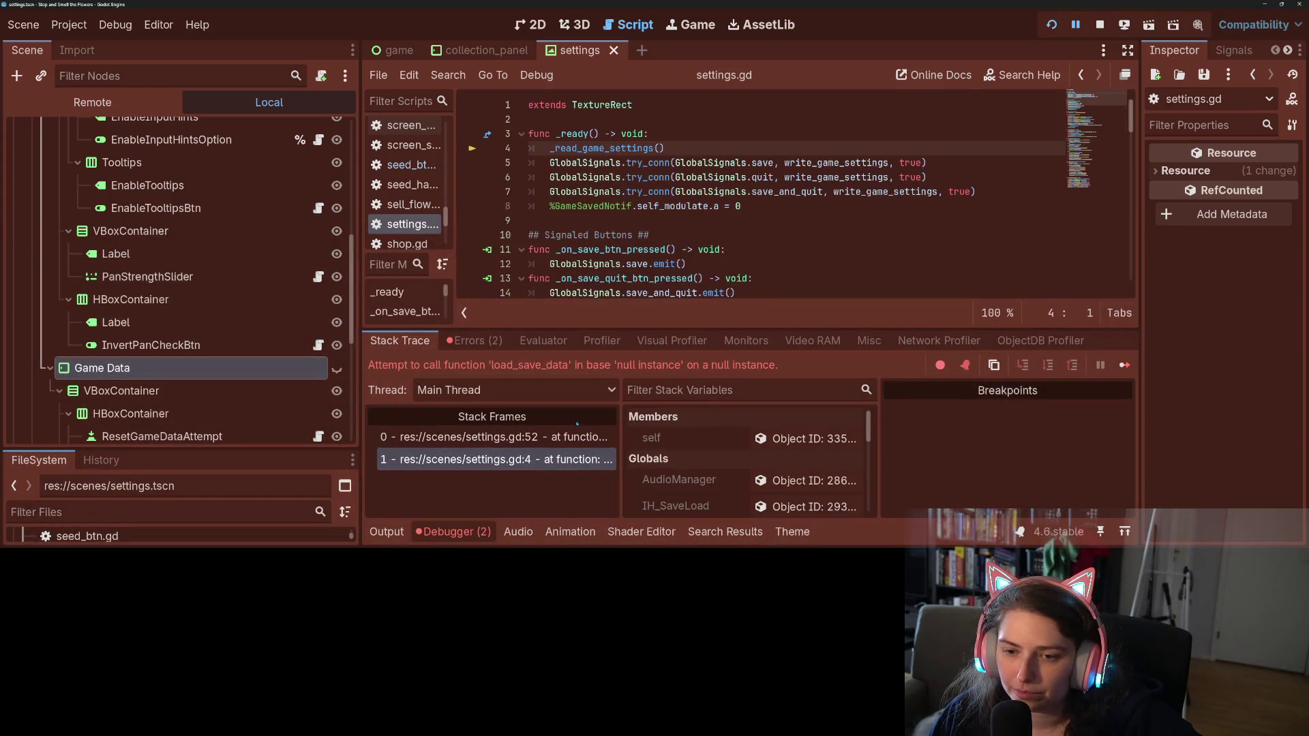
click(559, 437)
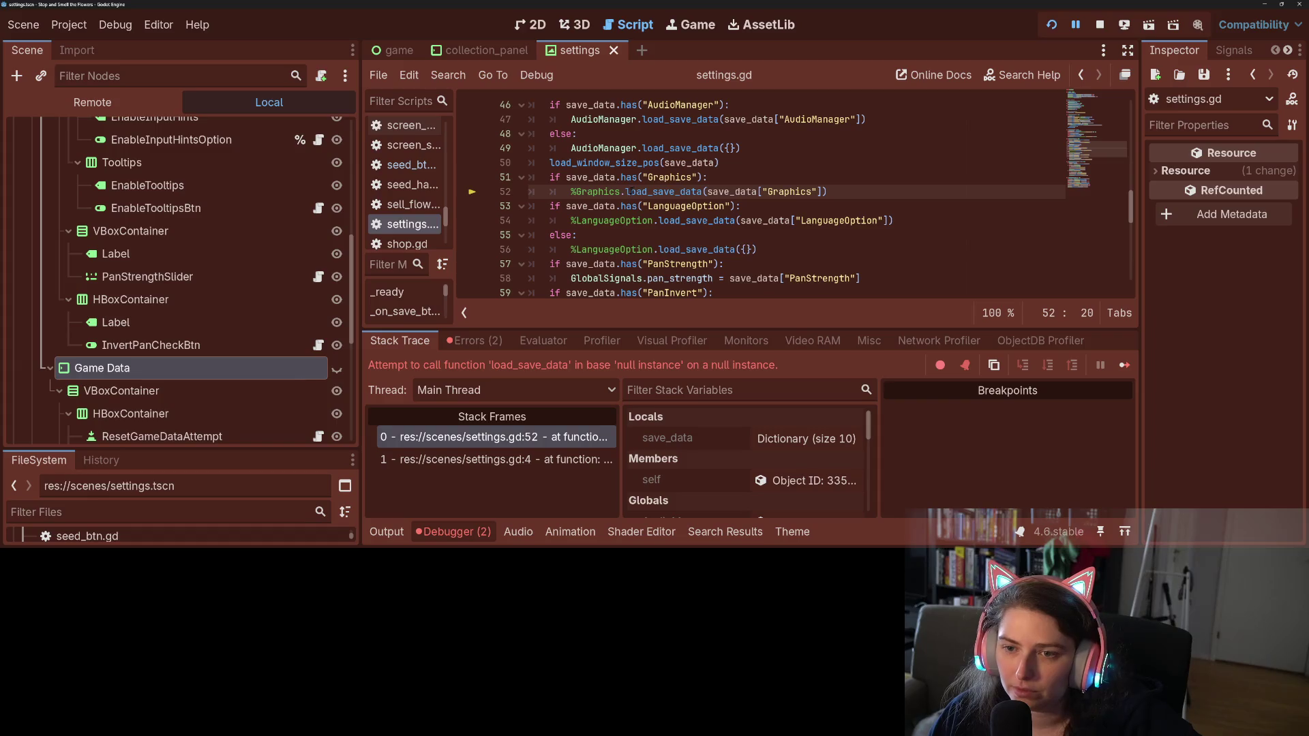
Replace %Graphics with %"Graphical Settings" on line 52 and rerun the game
double_click(618, 192)
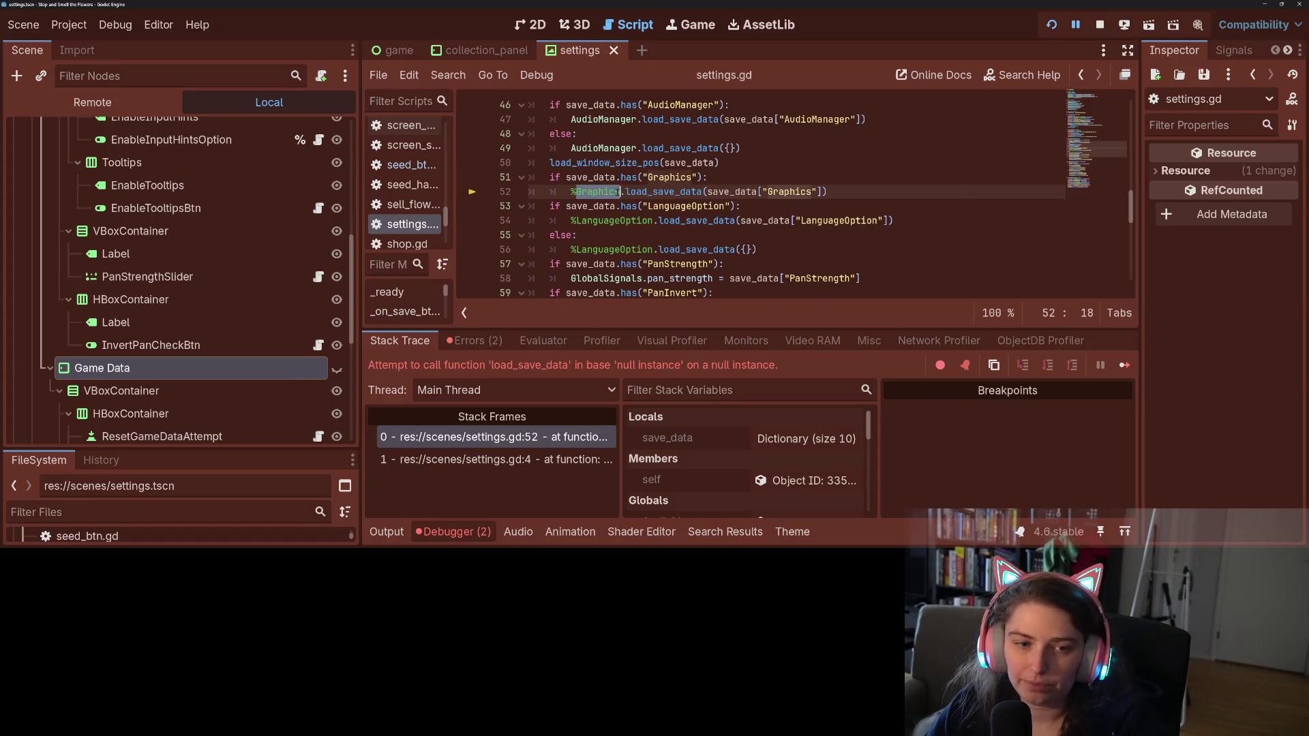
text("Graphical Settings")
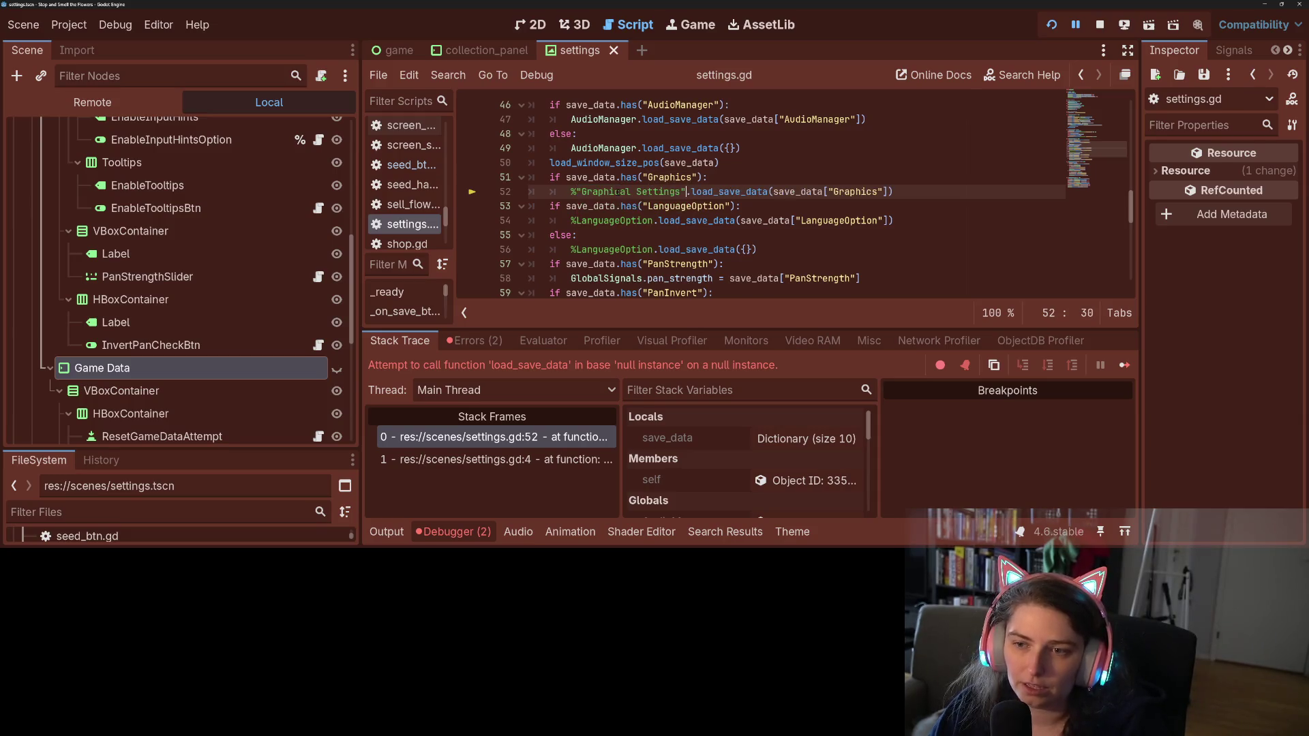
click(770, 206)
scroll(772, 232, down, 3)
scroll(772, 233, down, 3)
scroll(772, 232, up, 6)
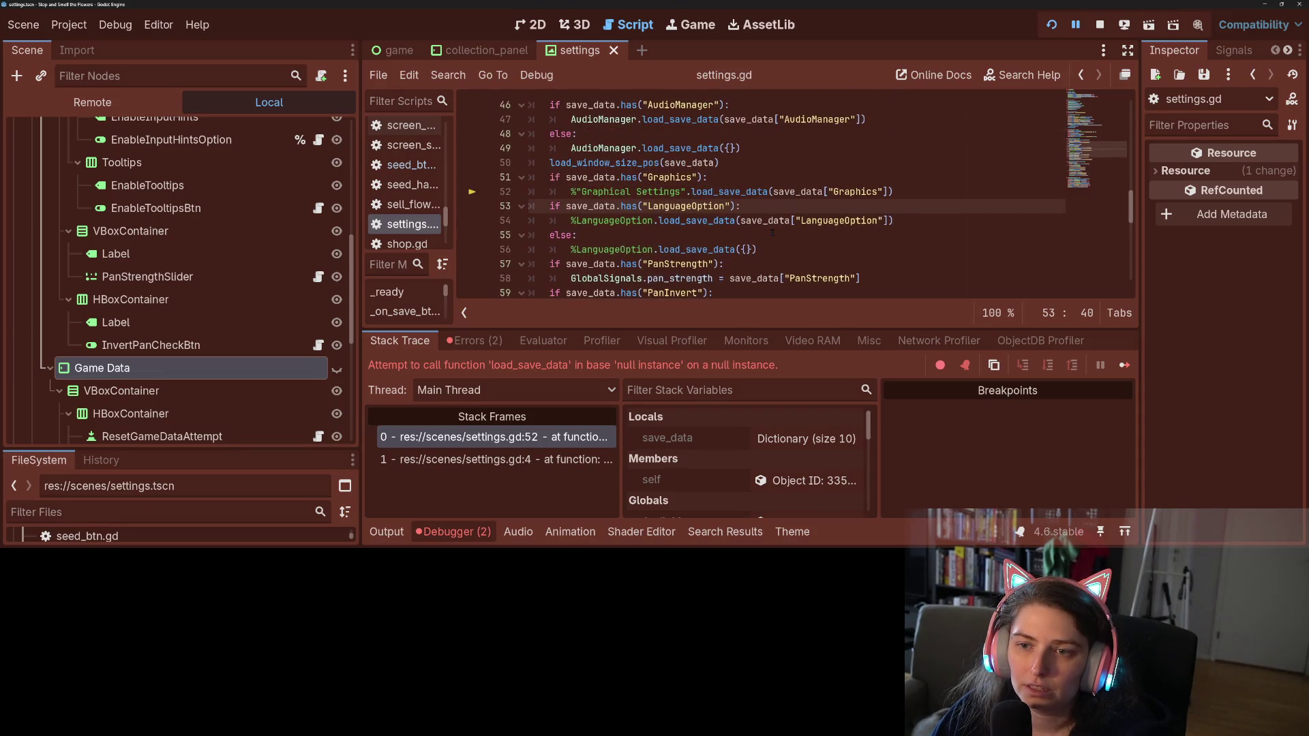
scroll(772, 232, up, 2)
scroll(771, 233, up, 10)
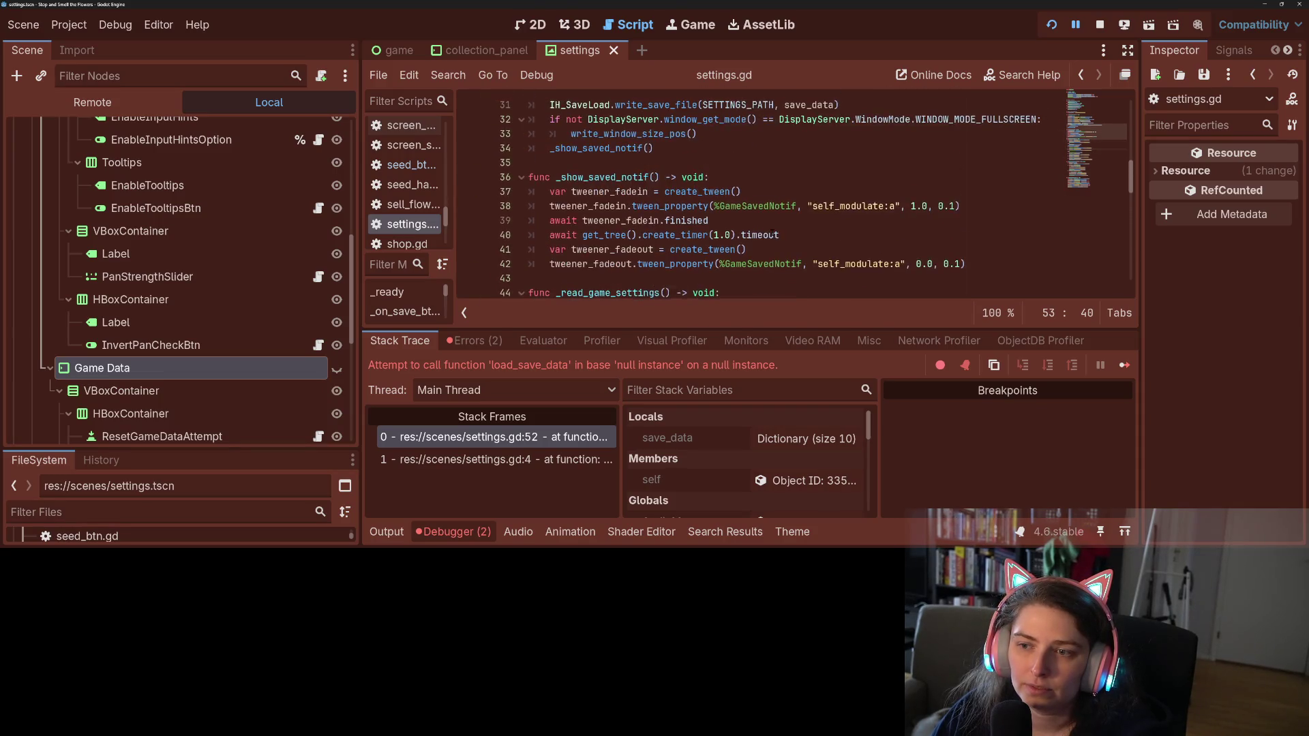
click(1051, 24)
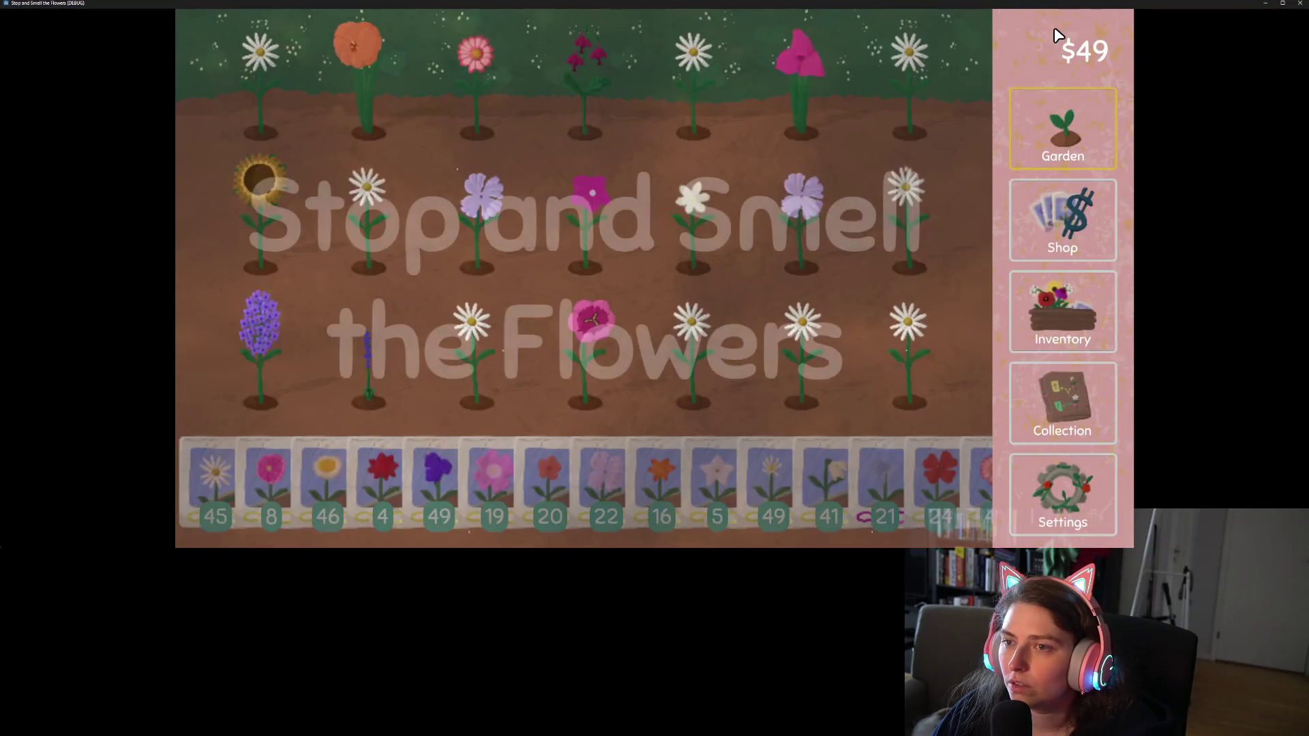
Unmute the music in Settings, cancel the quit prompt, and open the flower collection
click(1061, 492)
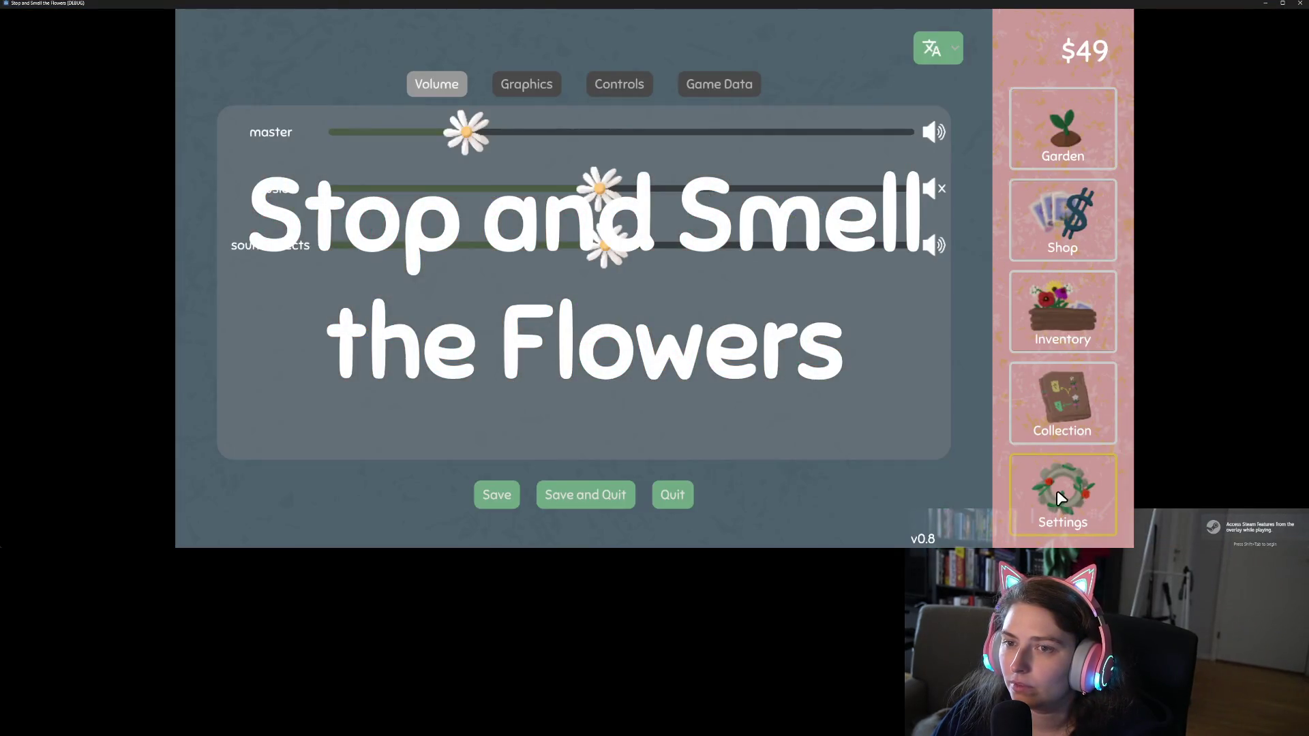
click(934, 191)
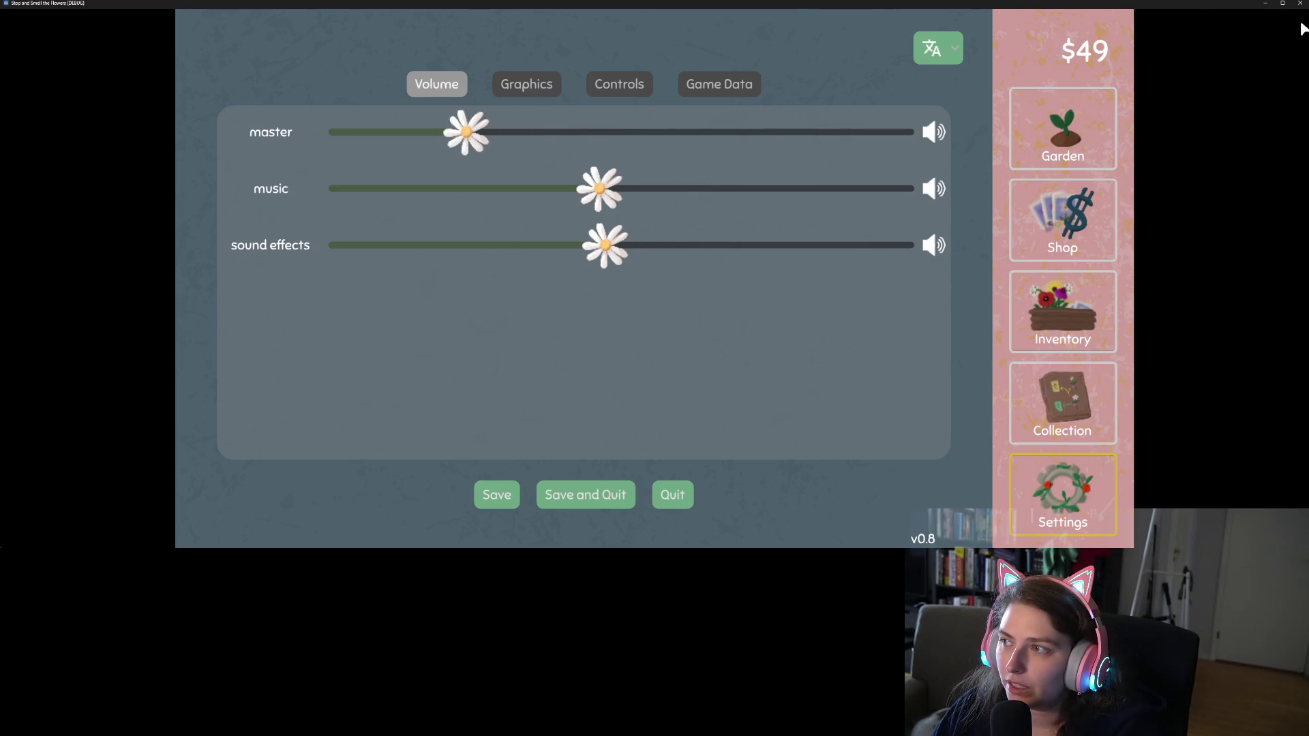
click(1299, 3)
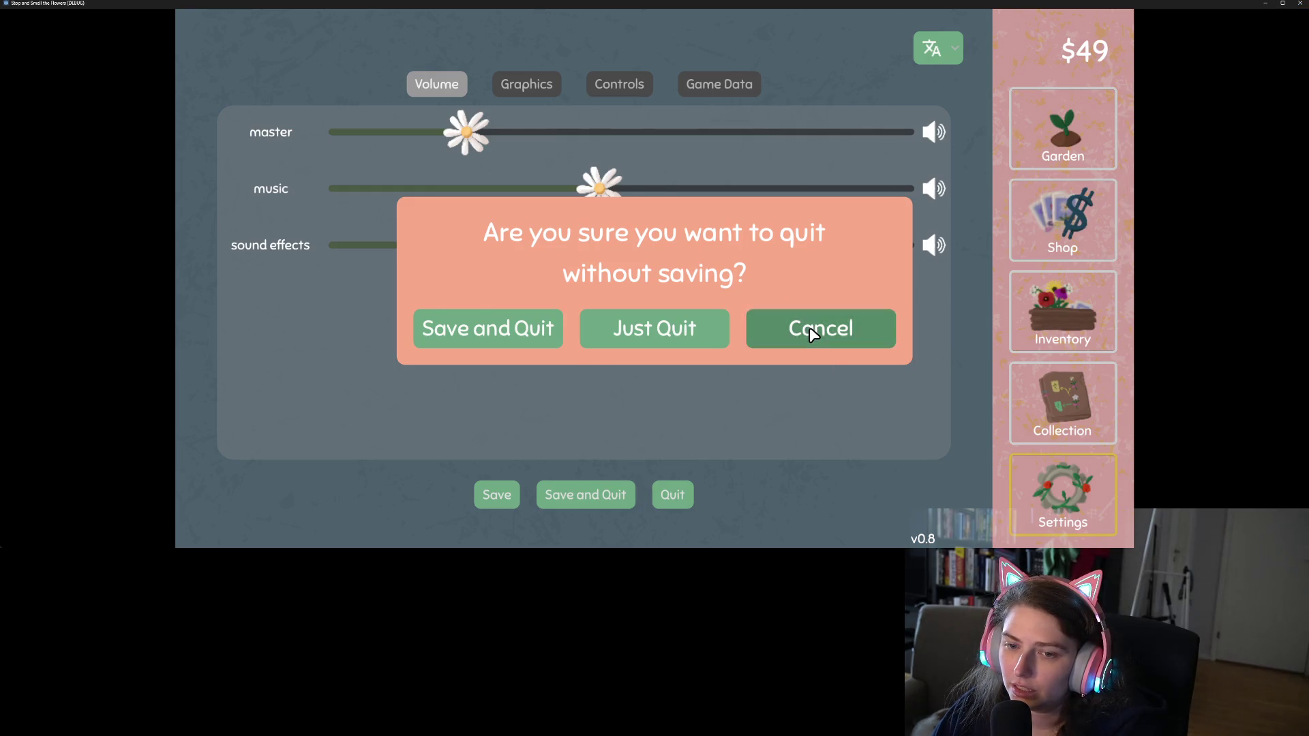
click(808, 328)
click(1063, 400)
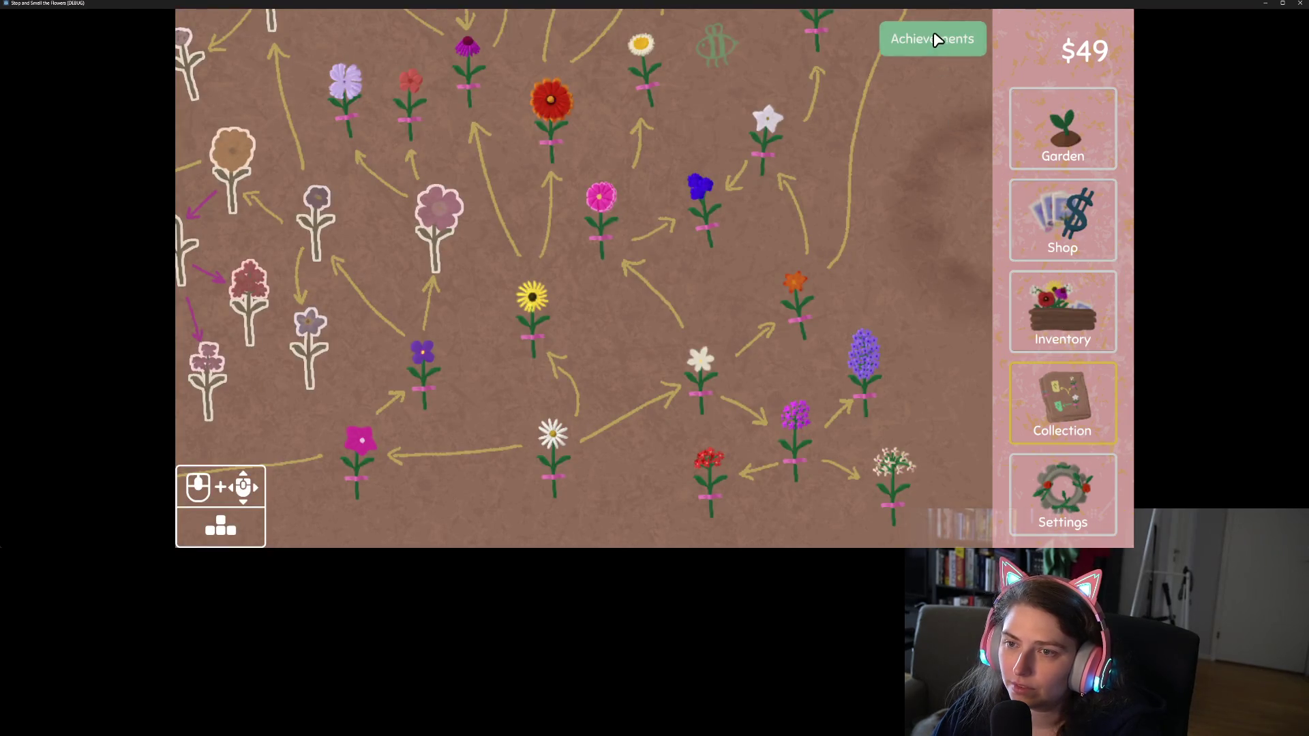
Browse the achievements list, view the Controls settings, then return to the collection map
click(935, 39)
scroll(805, 446, down, 10)
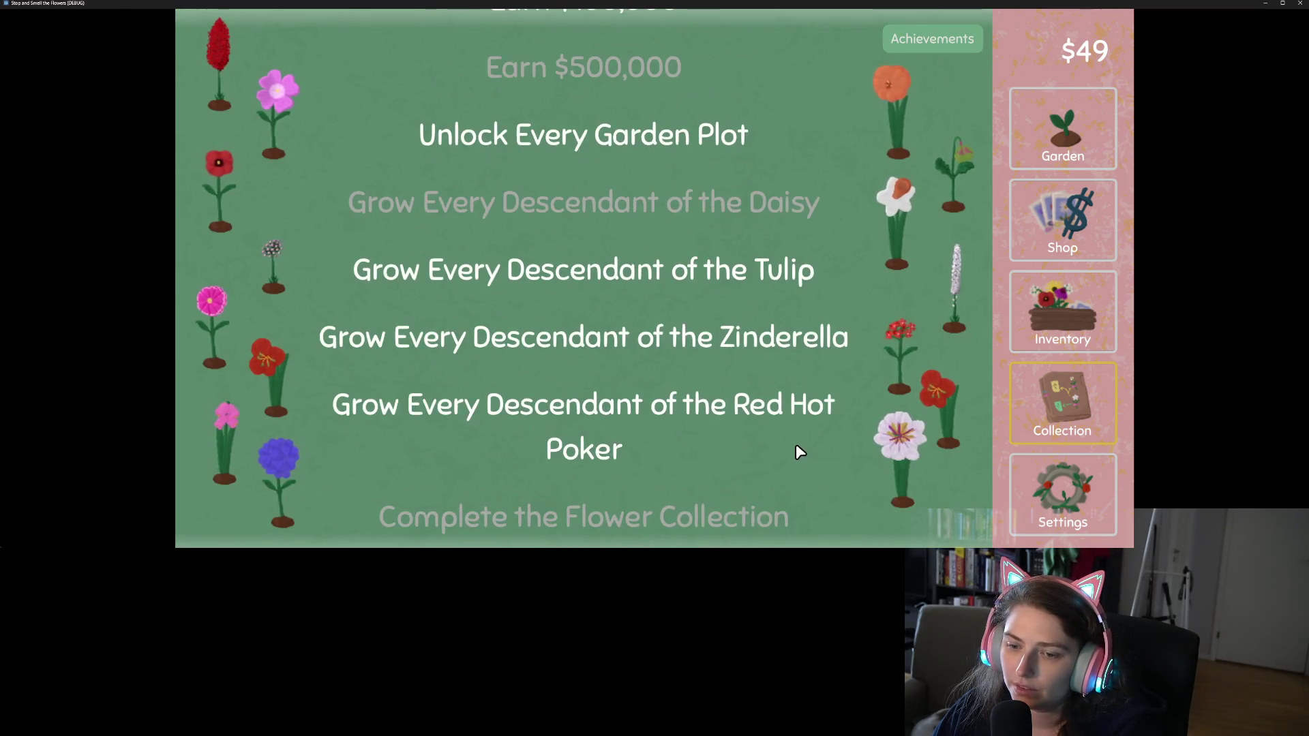
click(1021, 477)
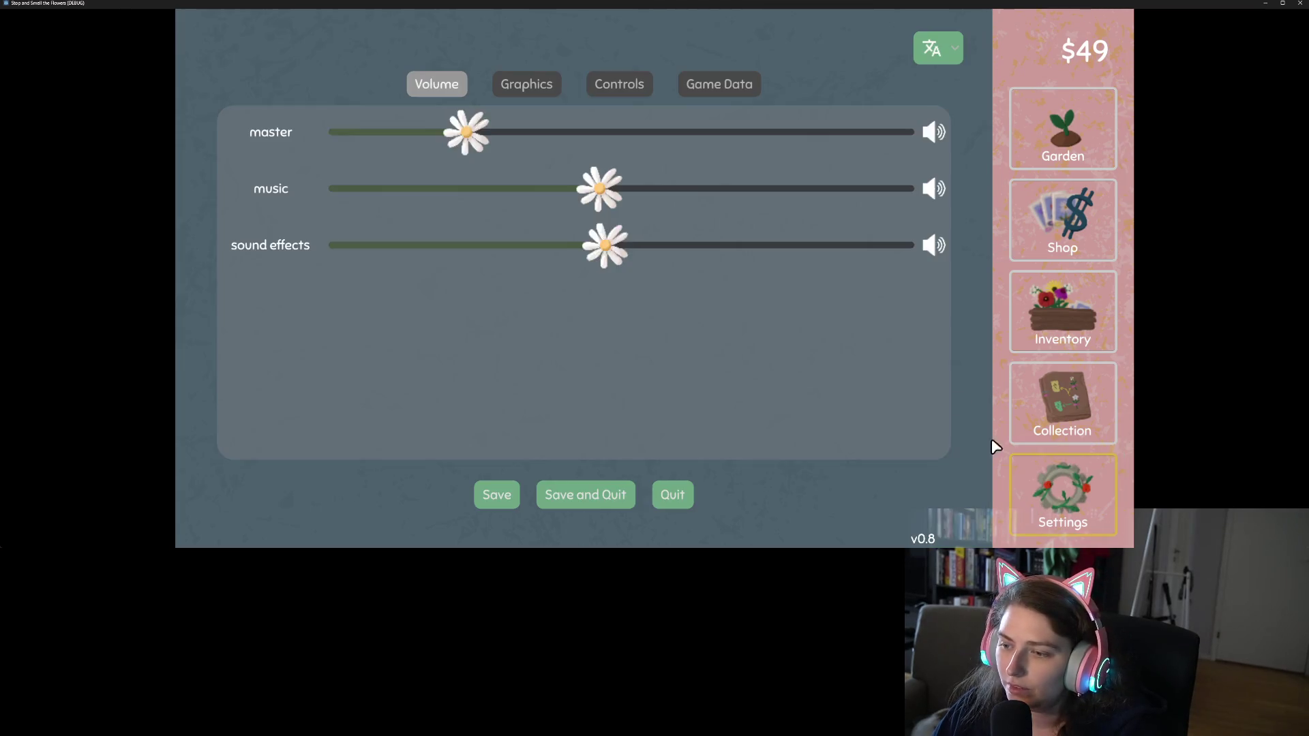
click(612, 84)
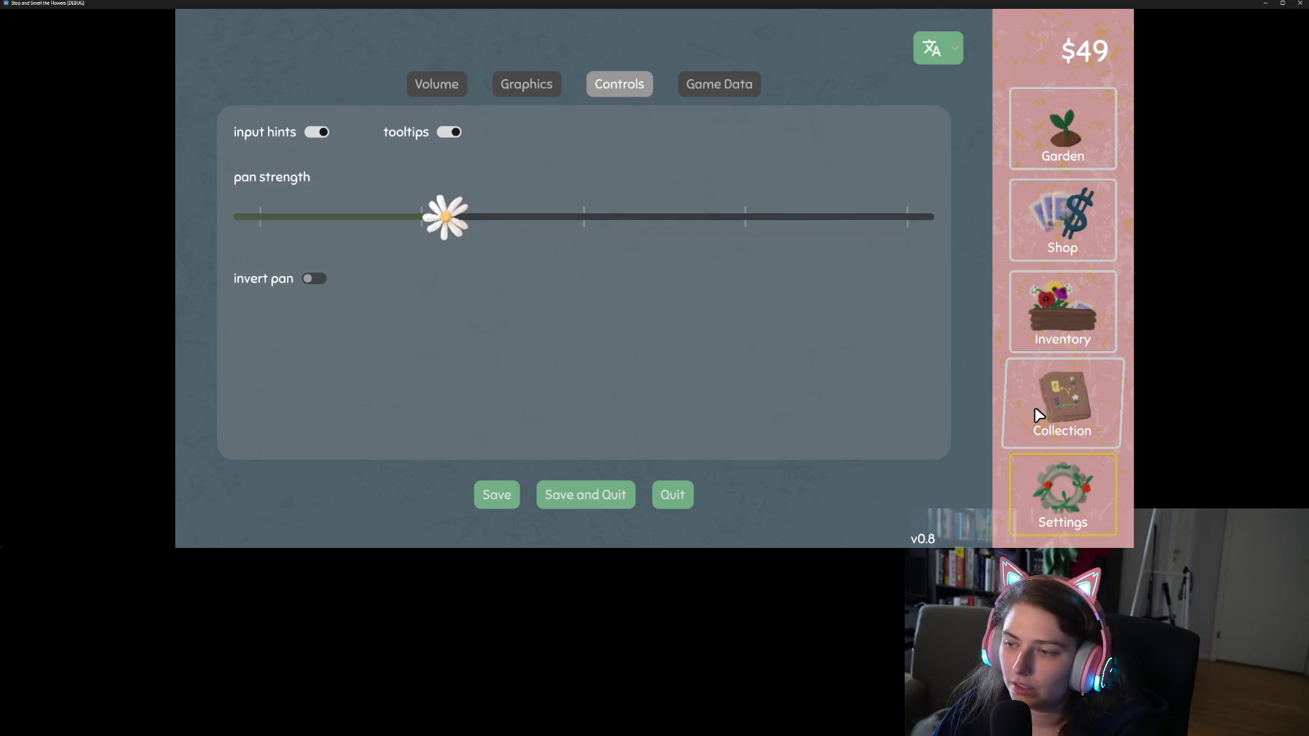
click(1029, 409)
mouse_move(588, 211)
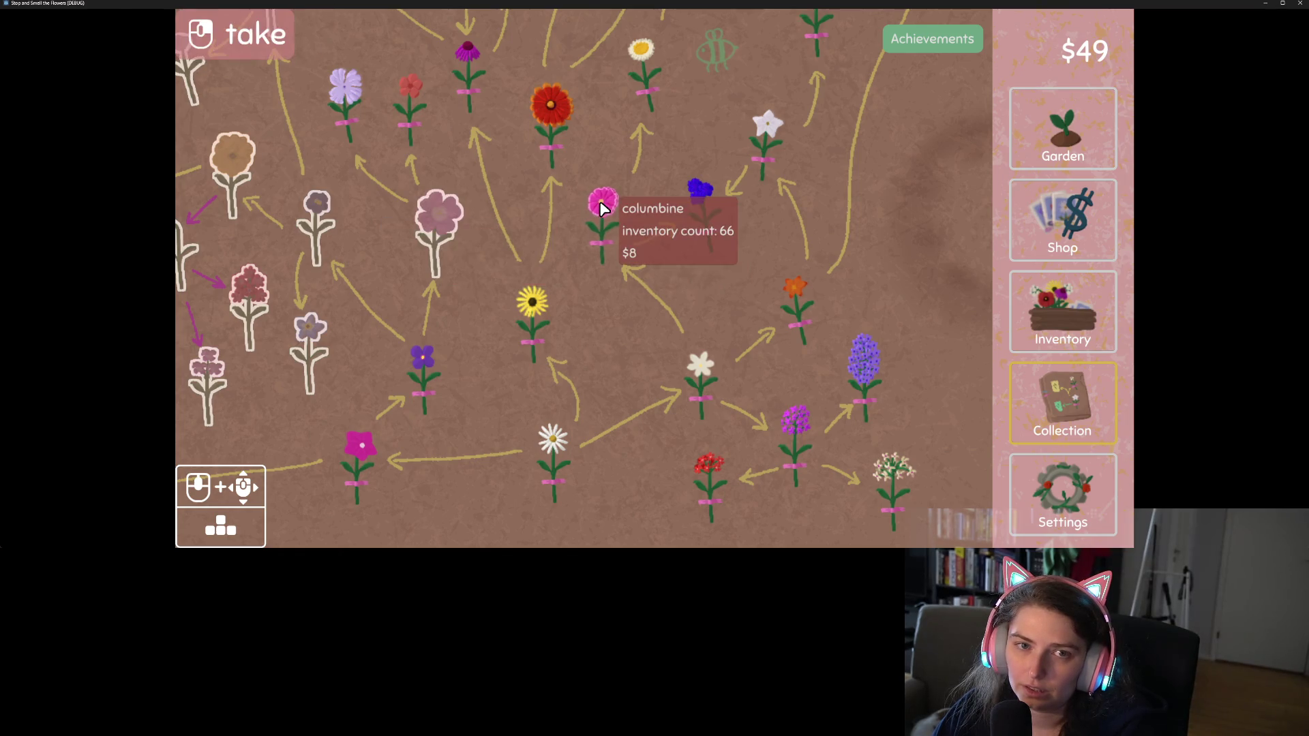
Visit the collection, seed shop and inventory, pick a sweet pea, and return to the garden
click(428, 215)
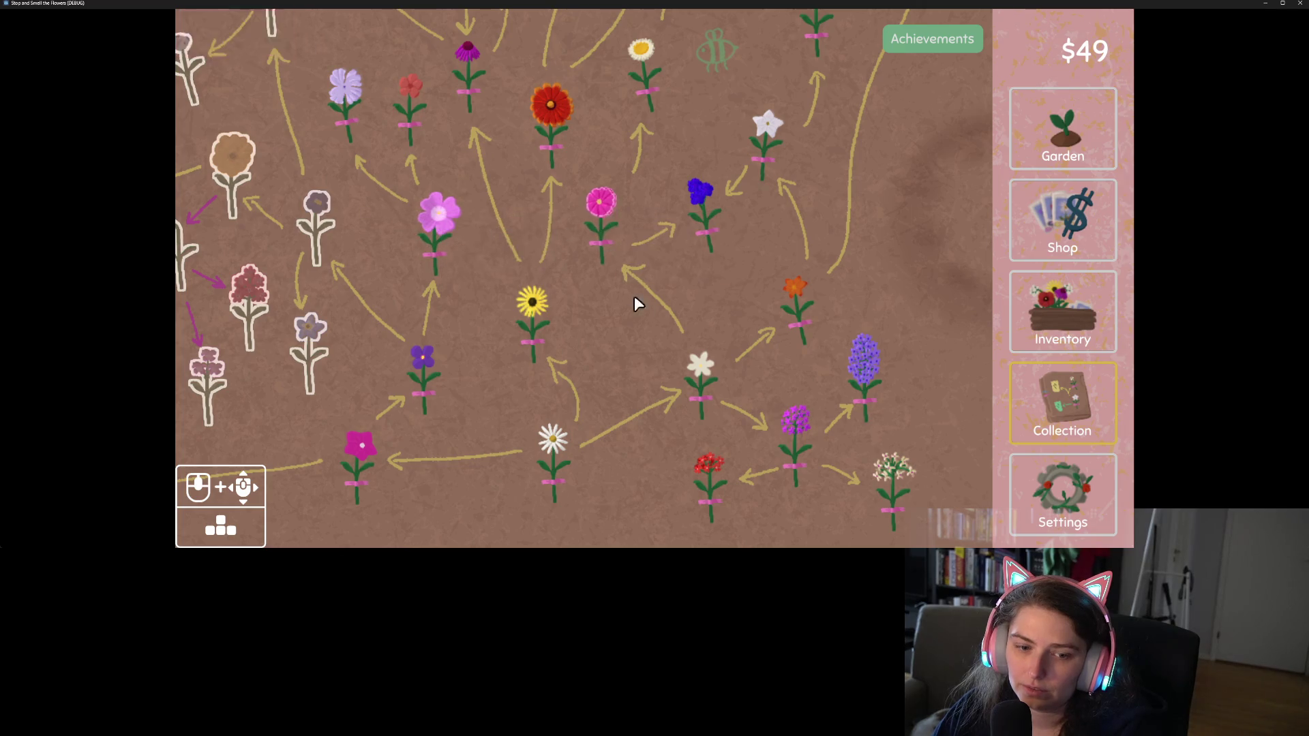
click(1063, 219)
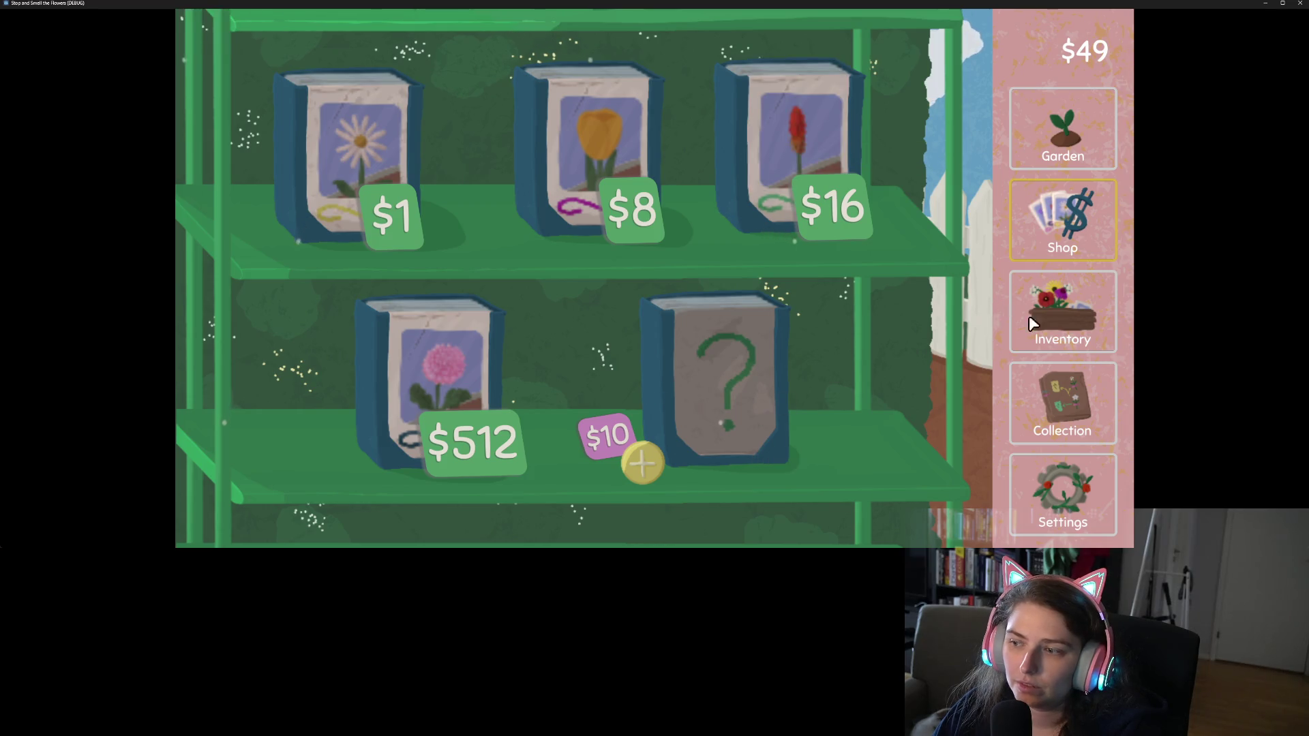
click(1022, 317)
click(607, 159)
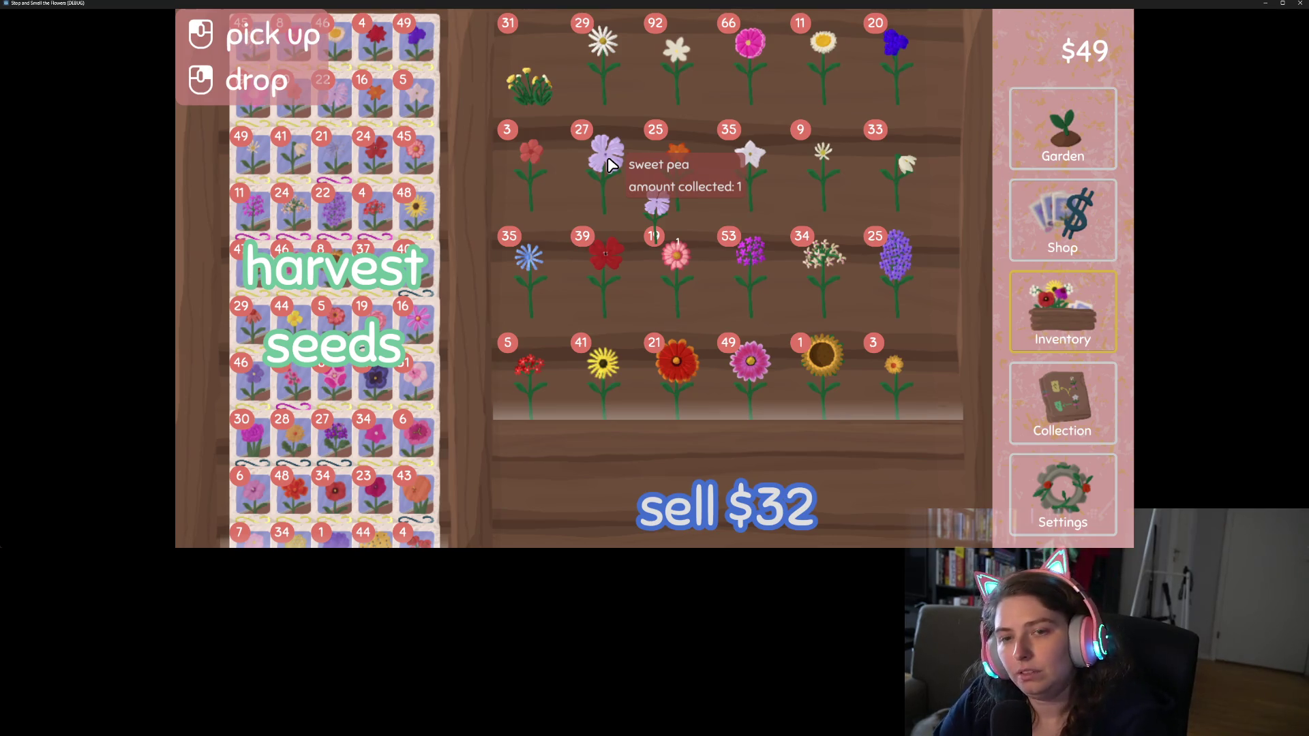
key(shift)
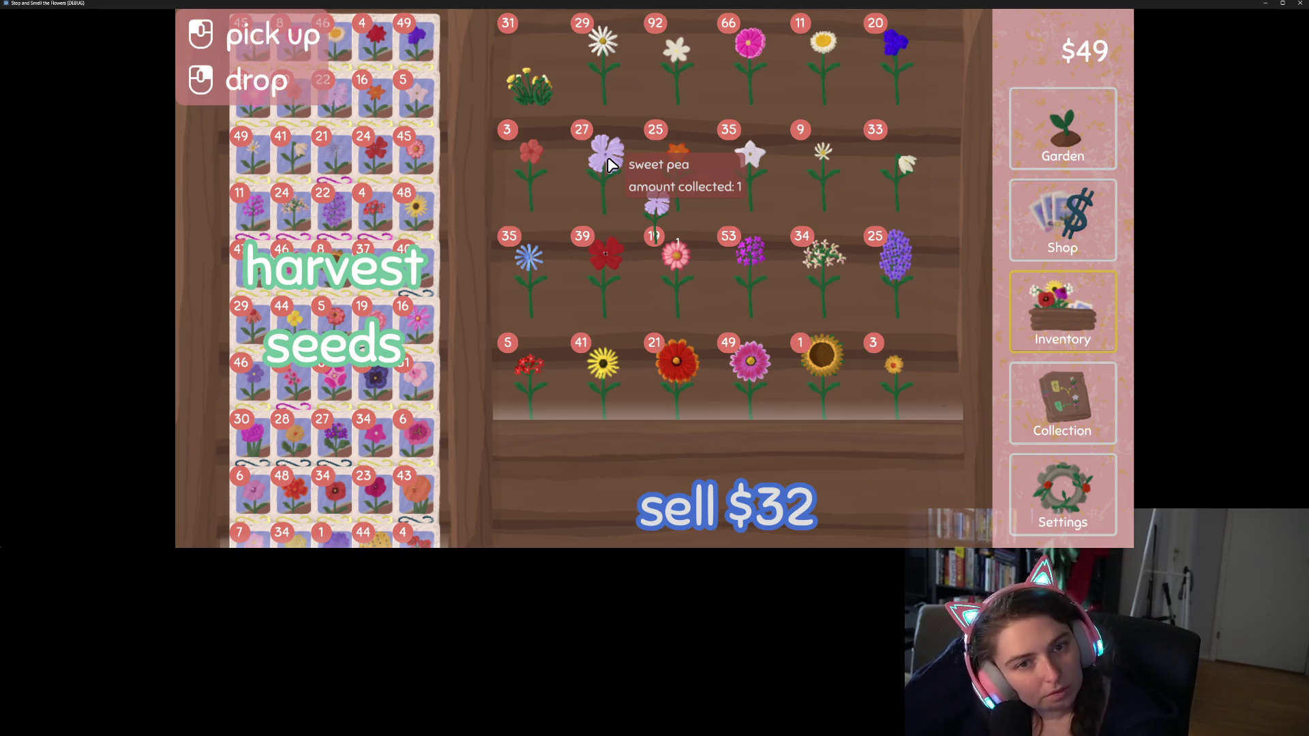
key(shift)
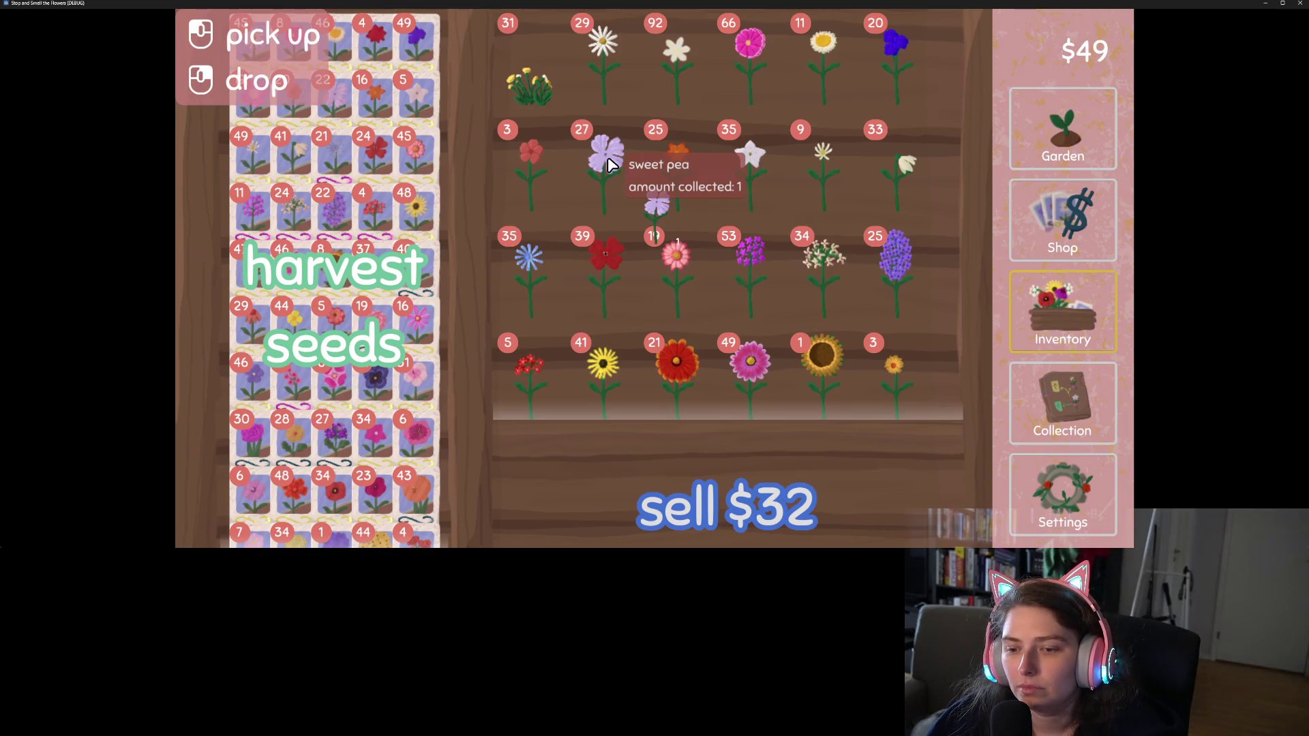
click(1070, 129)
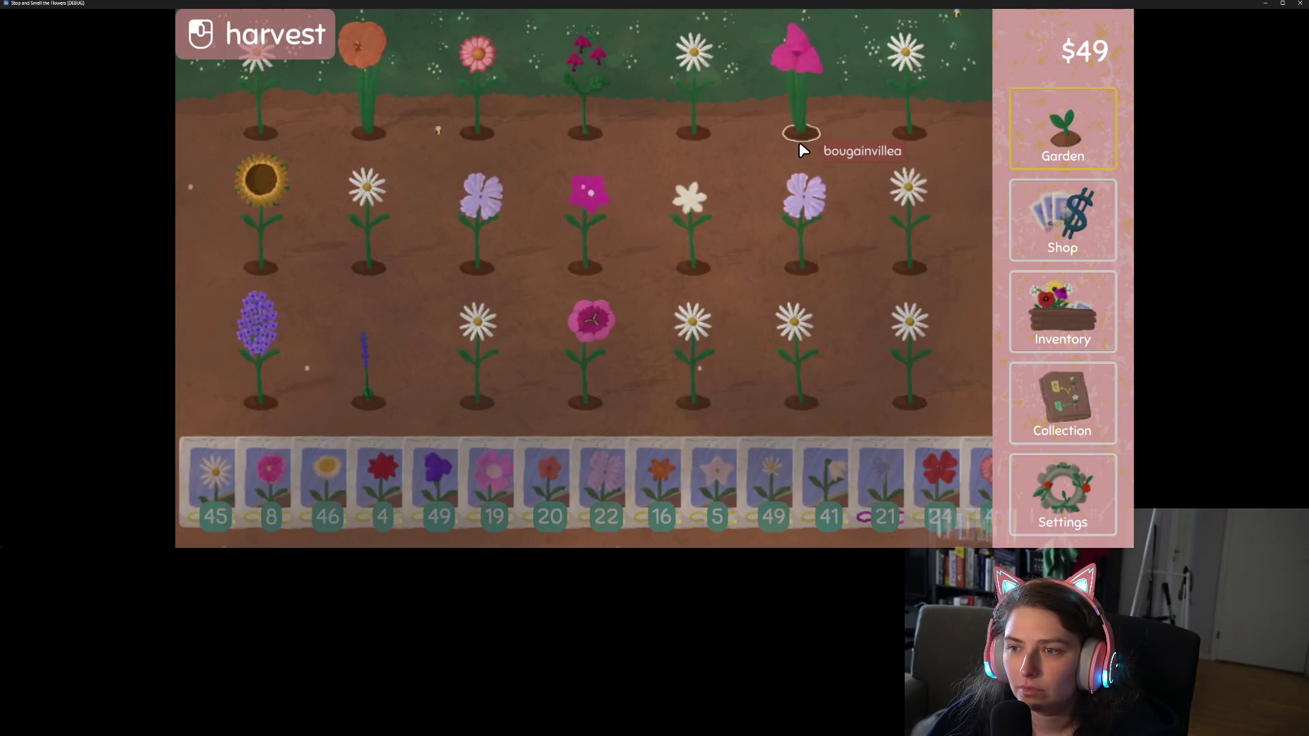
Harvest the sweet pea, plant pasqueflower seeds, and resow the middle row with paperwhite
click(812, 218)
click(822, 471)
click(804, 267)
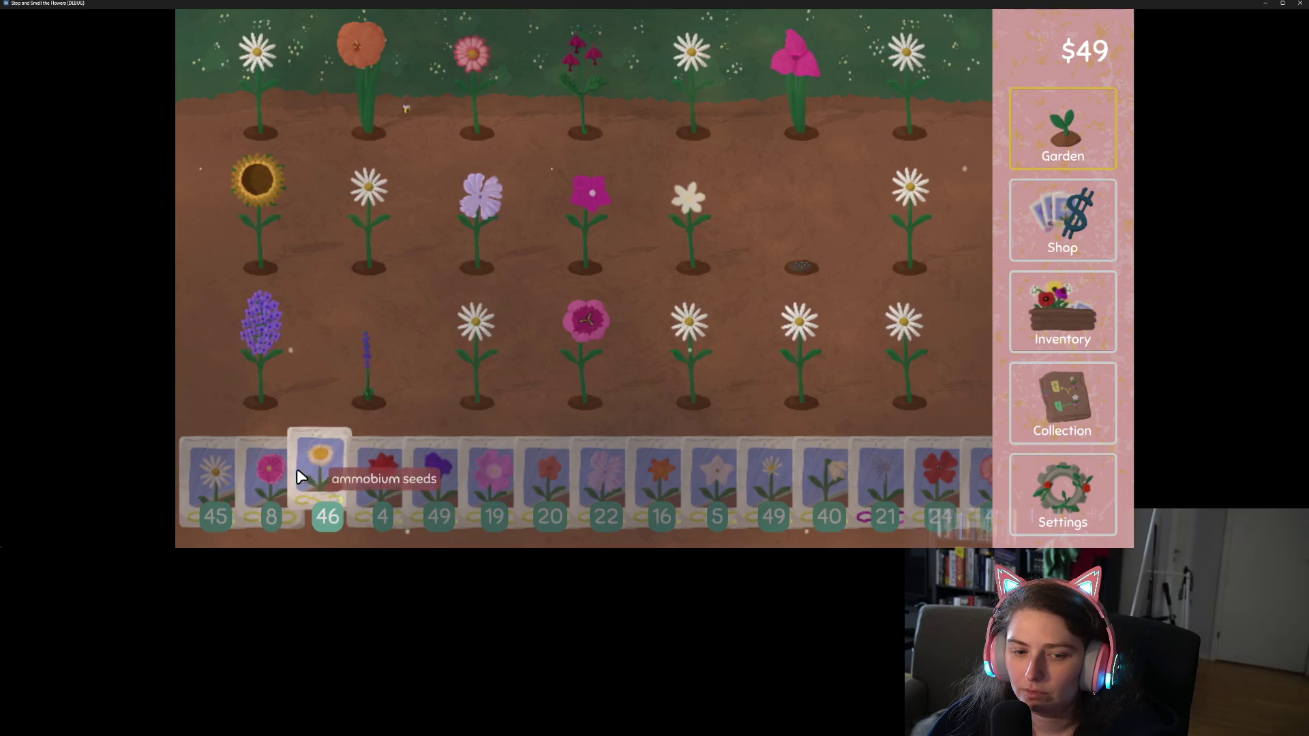
click(225, 477)
drag(684, 247, 222, 284)
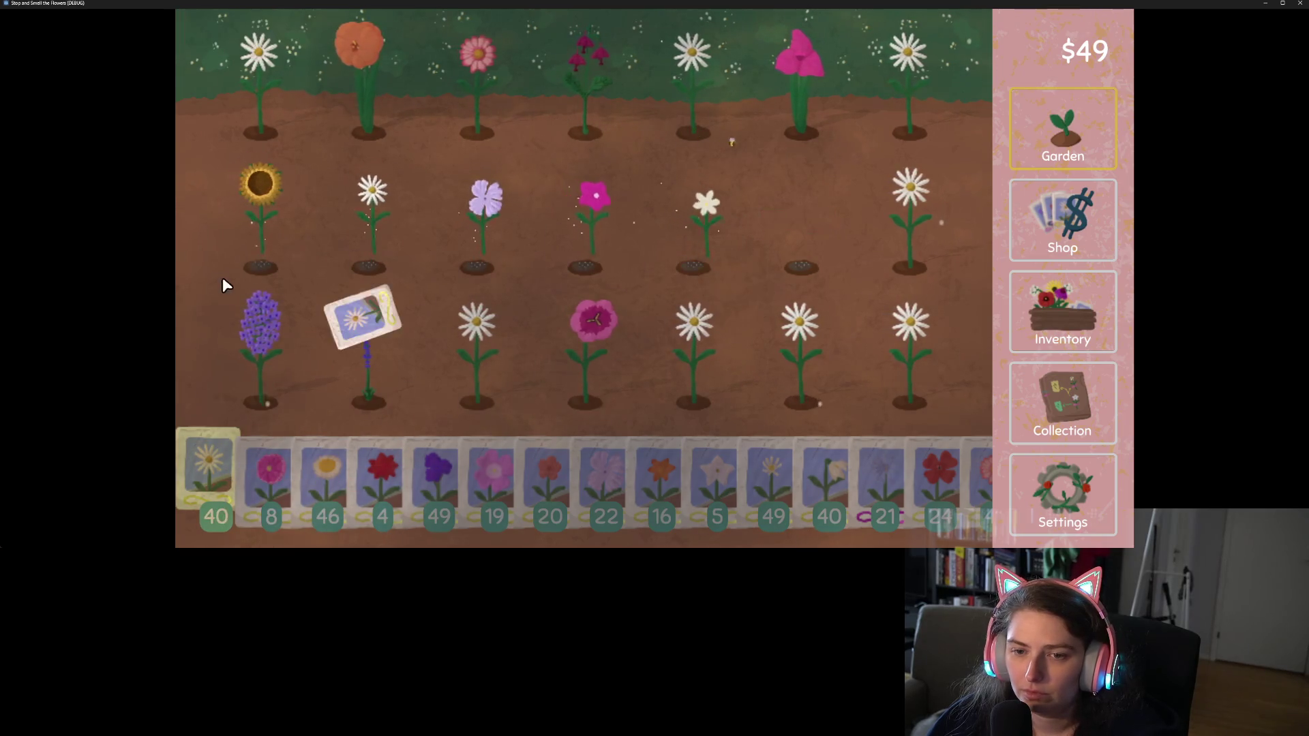
right_click(243, 243)
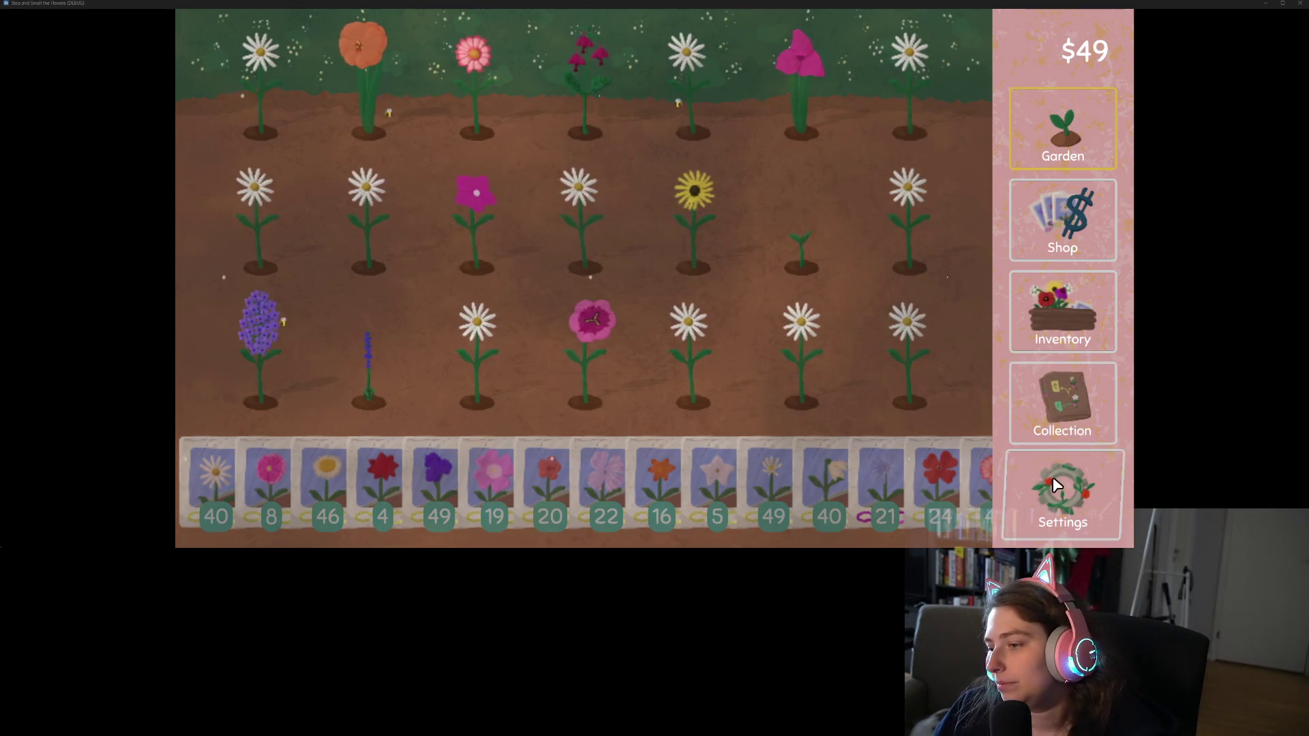
Switch the game language to Arabic (عربي) and scroll through the Game Data page
click(1062, 494)
click(938, 57)
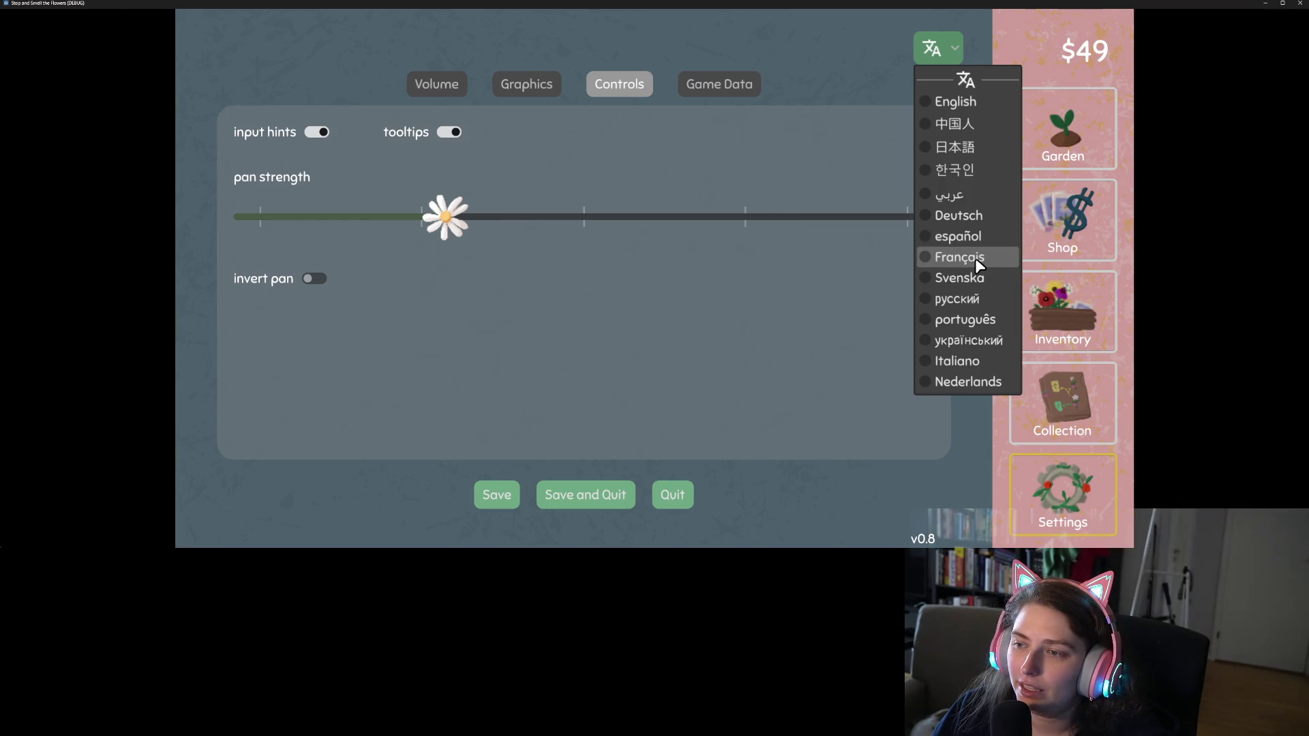
click(964, 189)
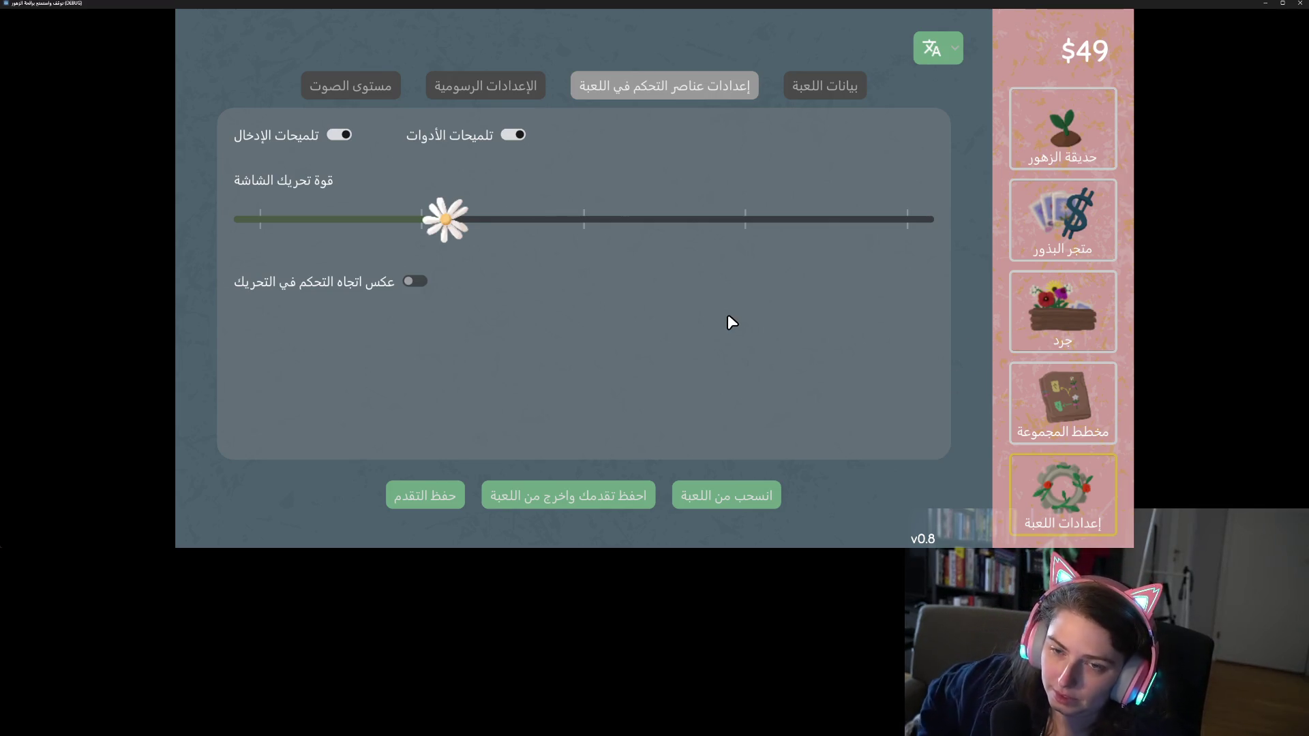
click(820, 92)
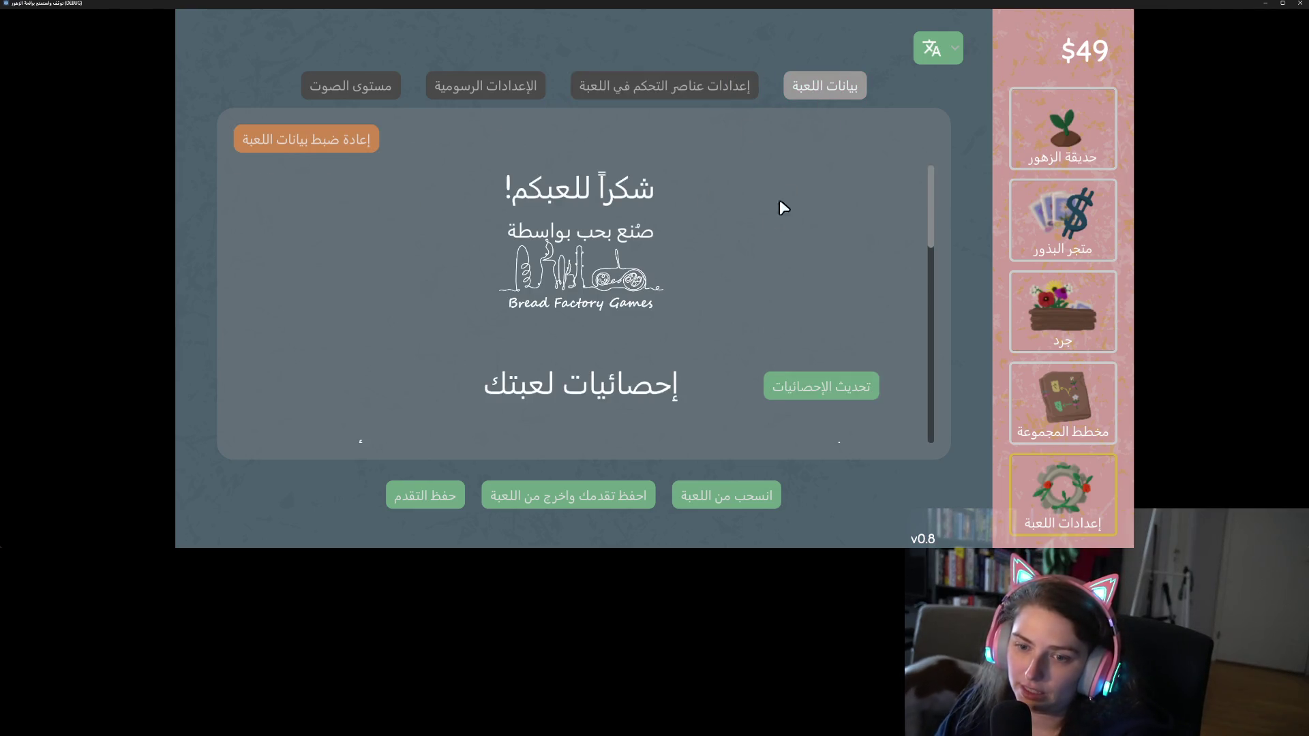
scroll(762, 221, down, 3)
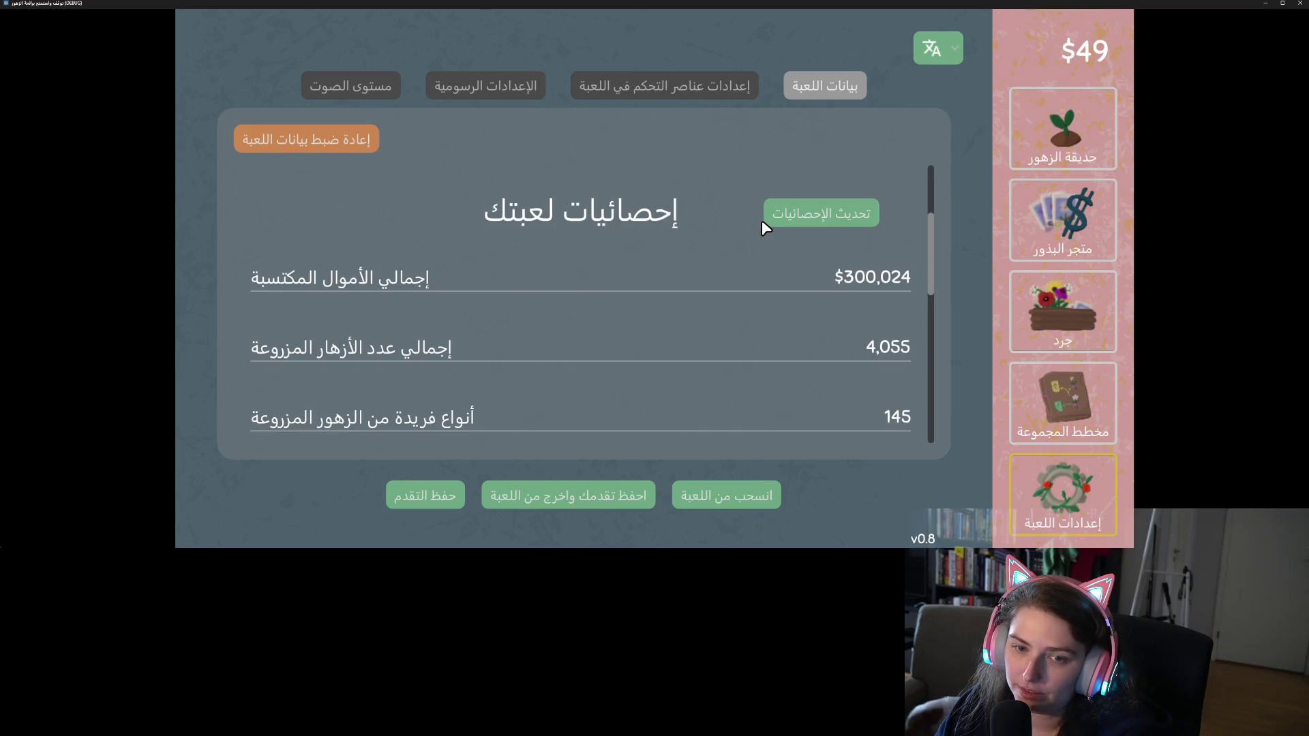
scroll(762, 220, down, 2)
scroll(761, 221, down, 8)
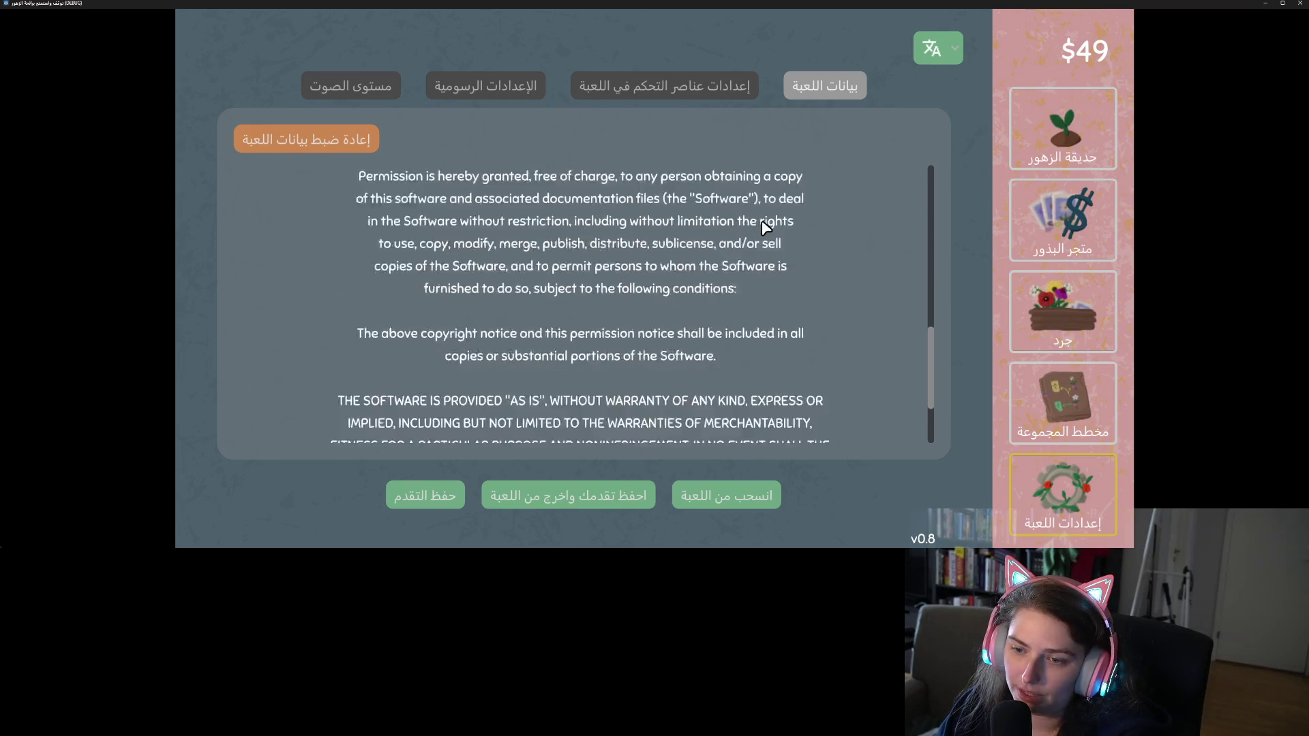
scroll(762, 221, up, 13)
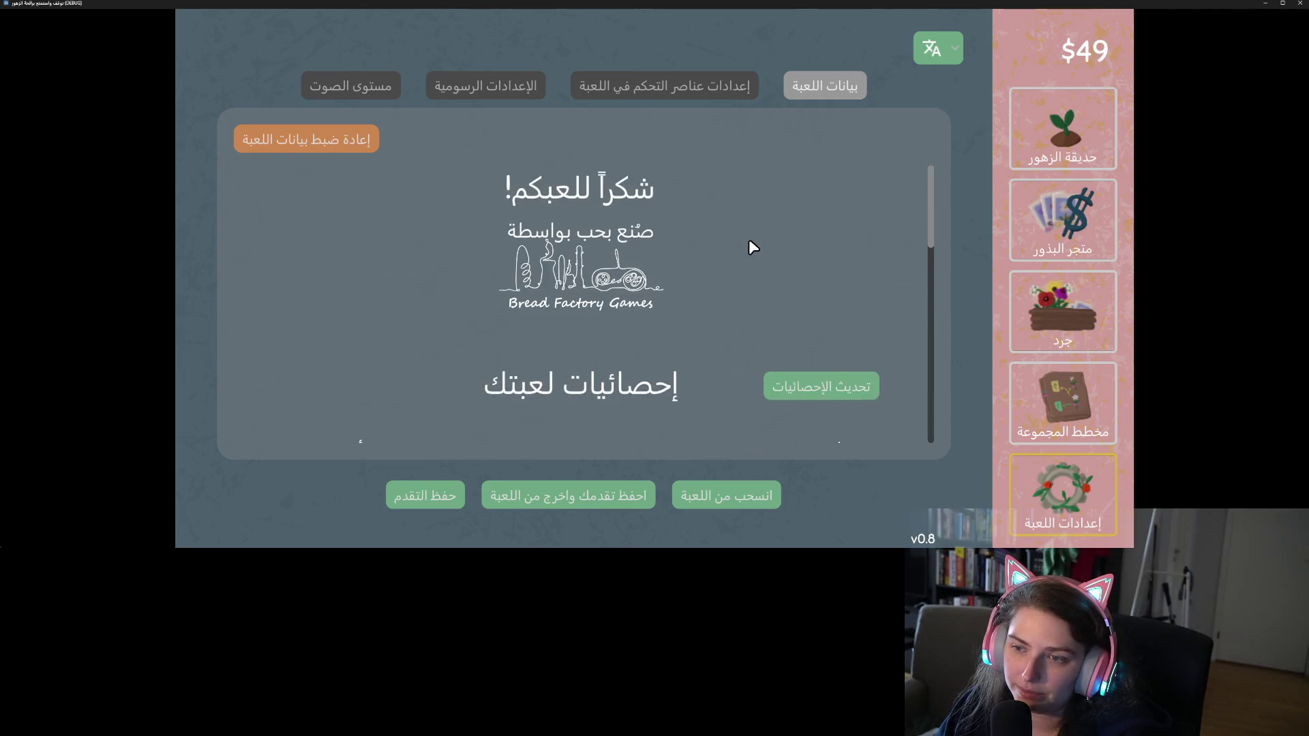
scroll(747, 237, down, 1)
scroll(744, 236, up, 1)
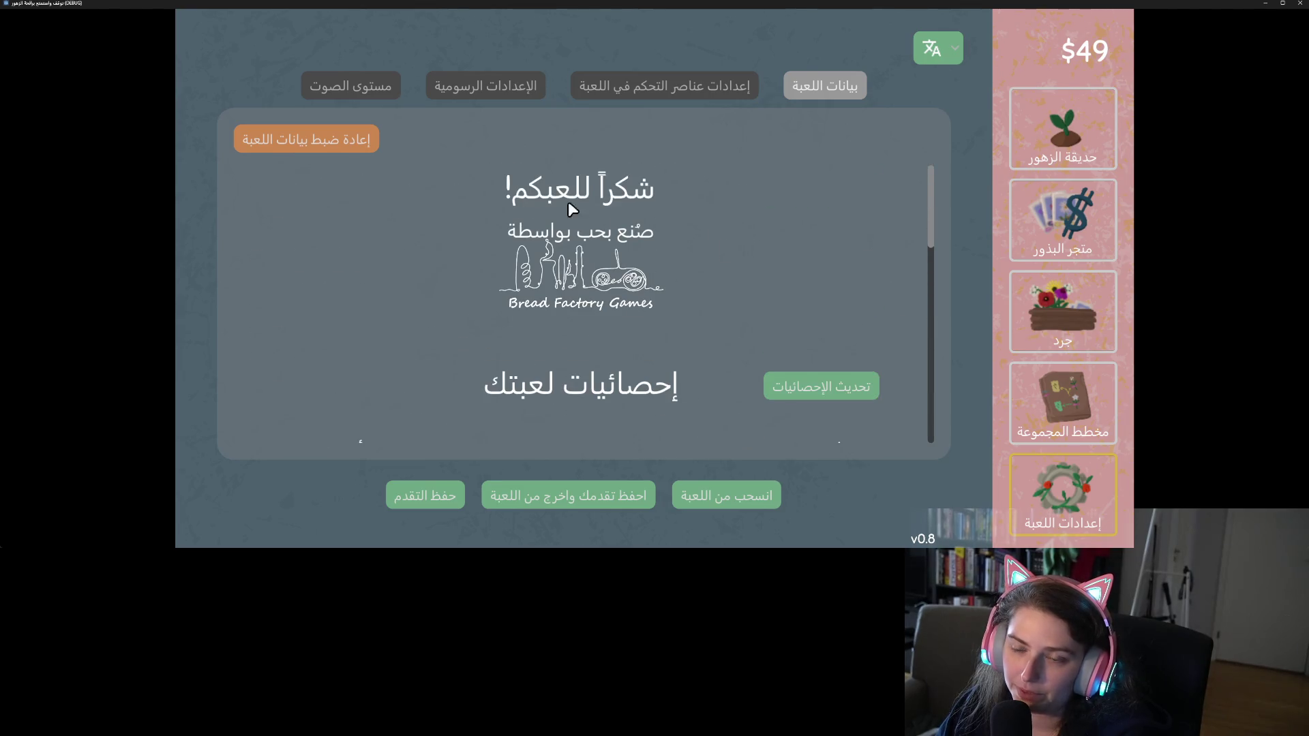
Review the Controls, Graphics and Volume tabs, then switch the language to español
click(647, 86)
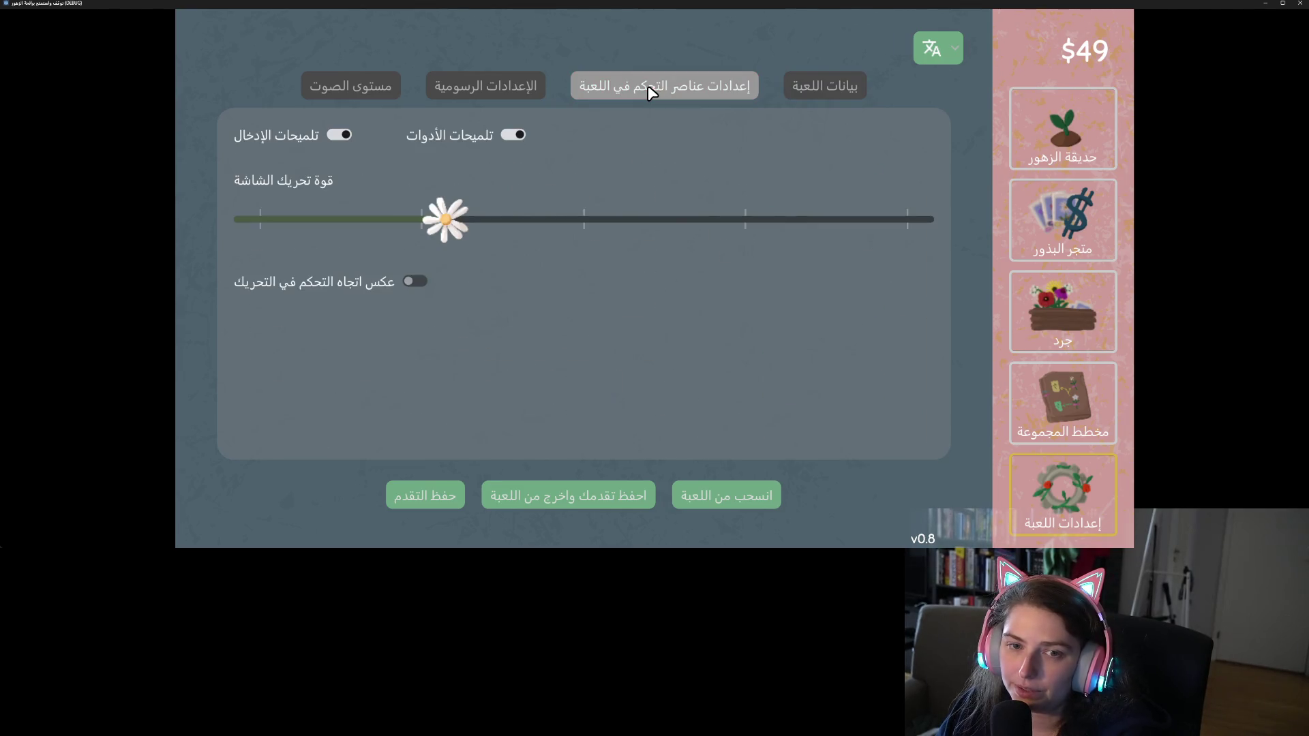
click(488, 90)
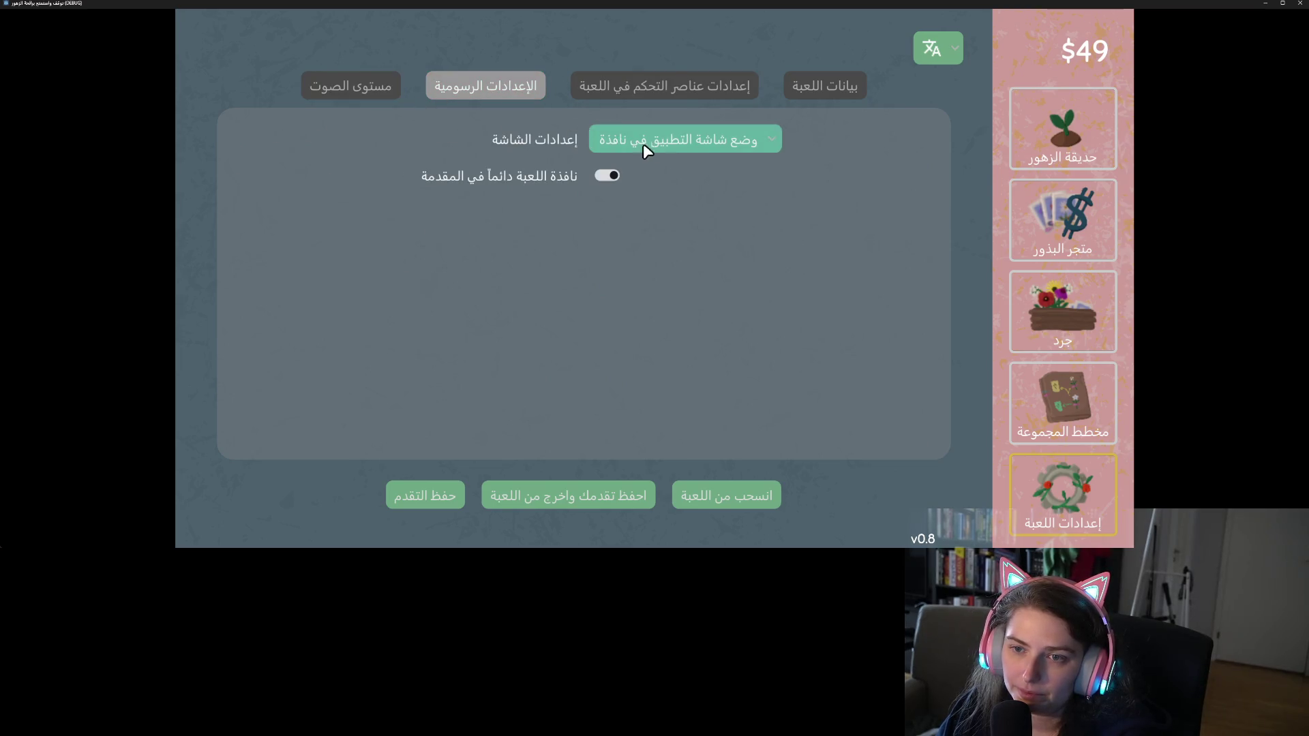
click(666, 144)
click(666, 145)
click(382, 93)
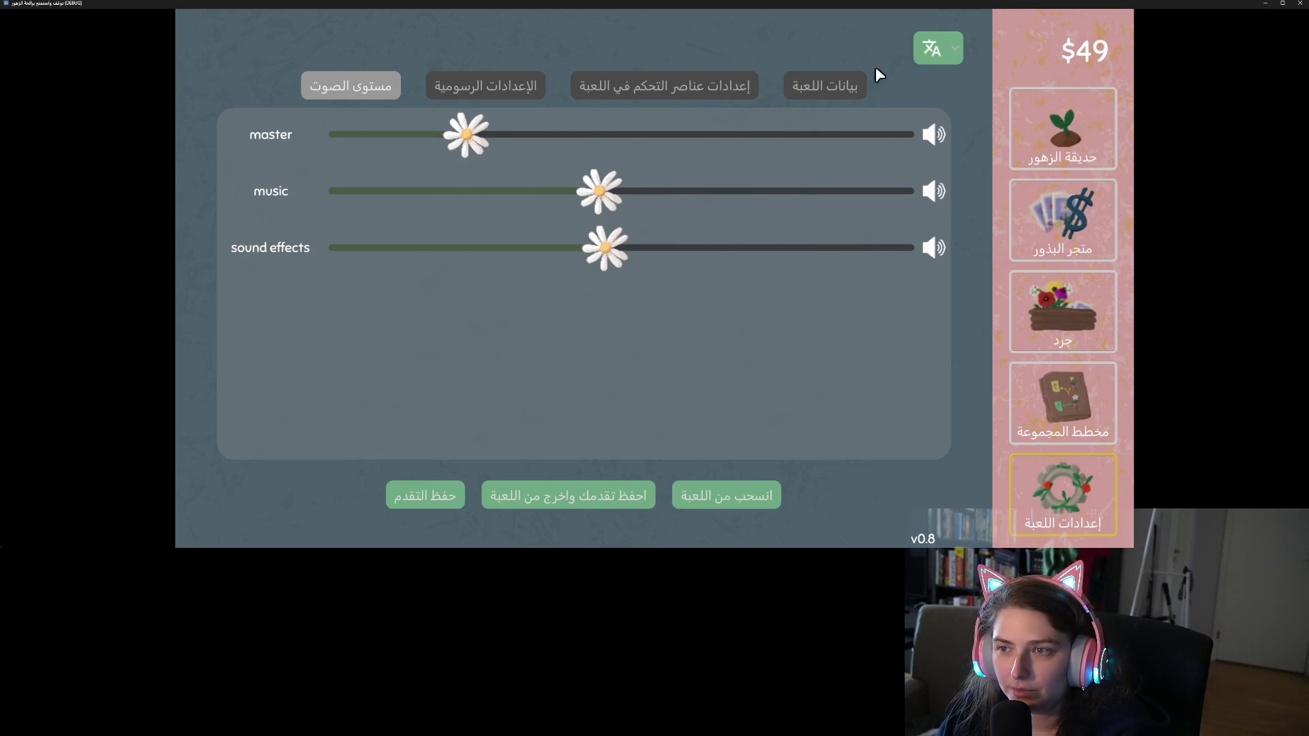
click(938, 53)
click(961, 239)
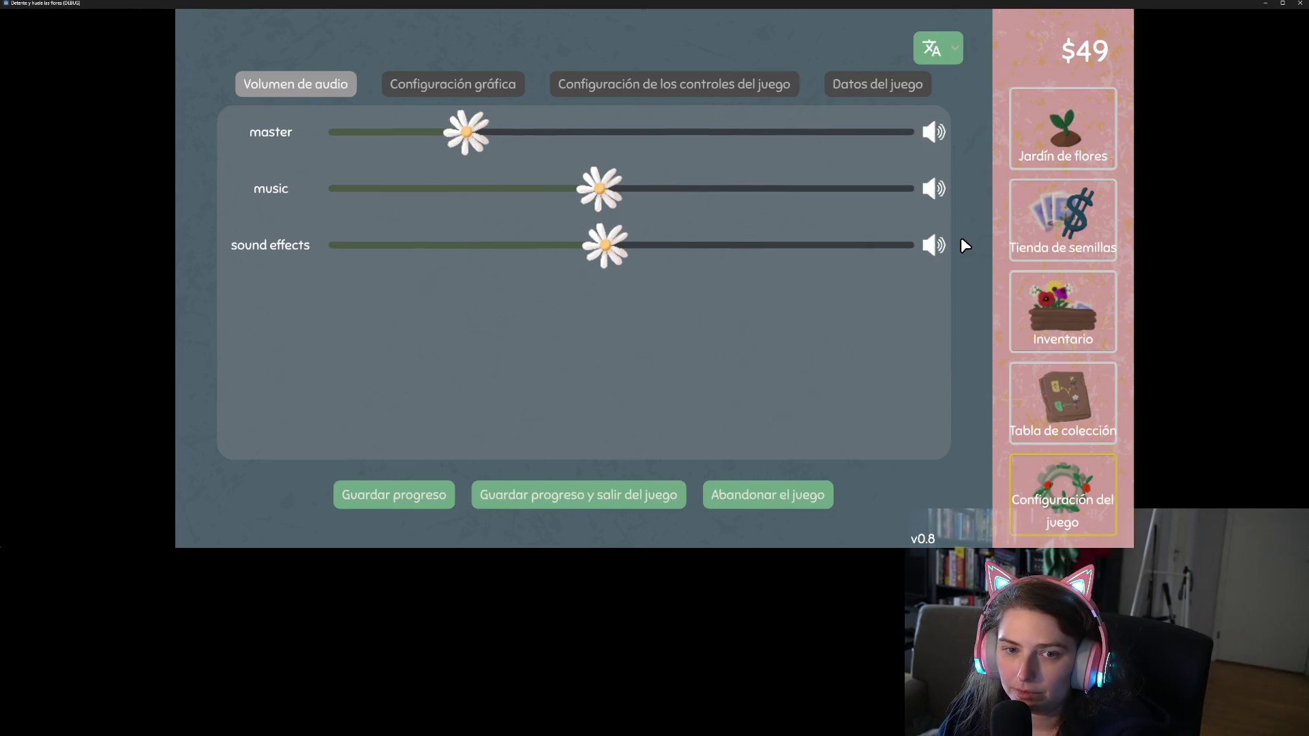
Visit the garden, seed shop and inventory, then pan the collection chart in Spanish
click(935, 52)
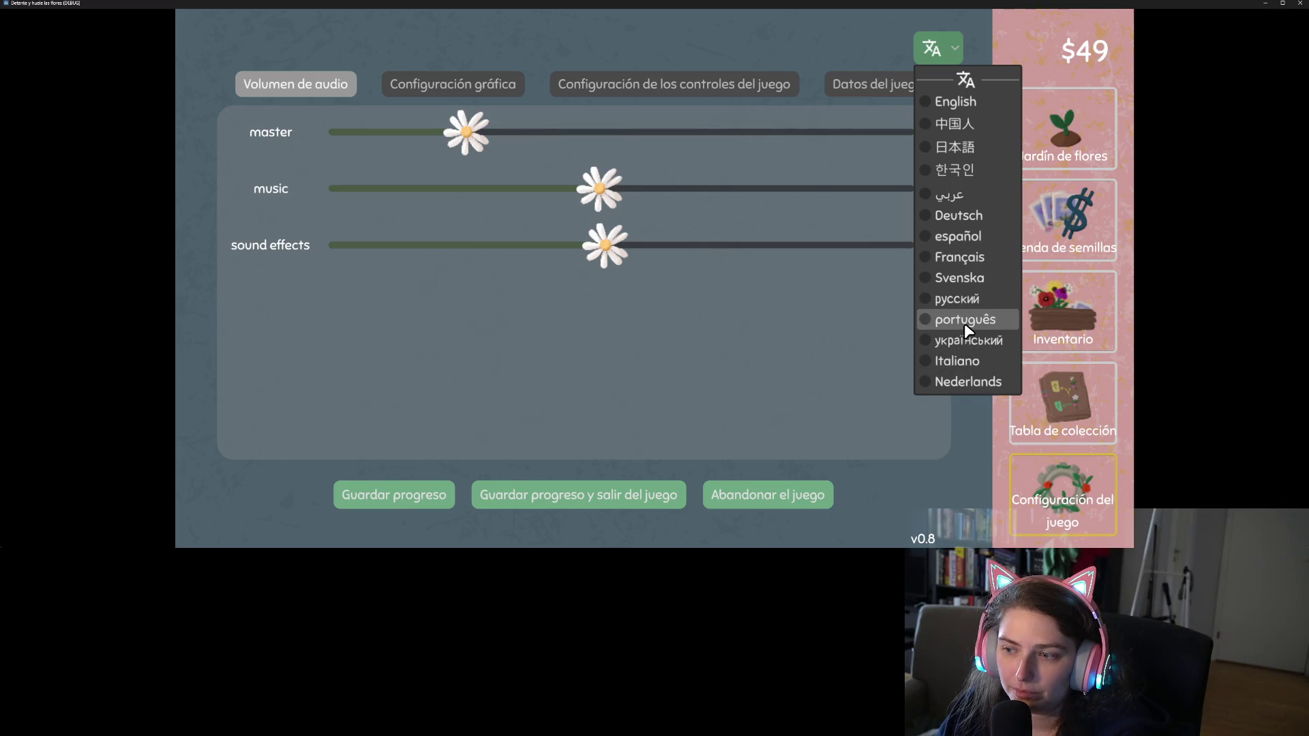
click(842, 34)
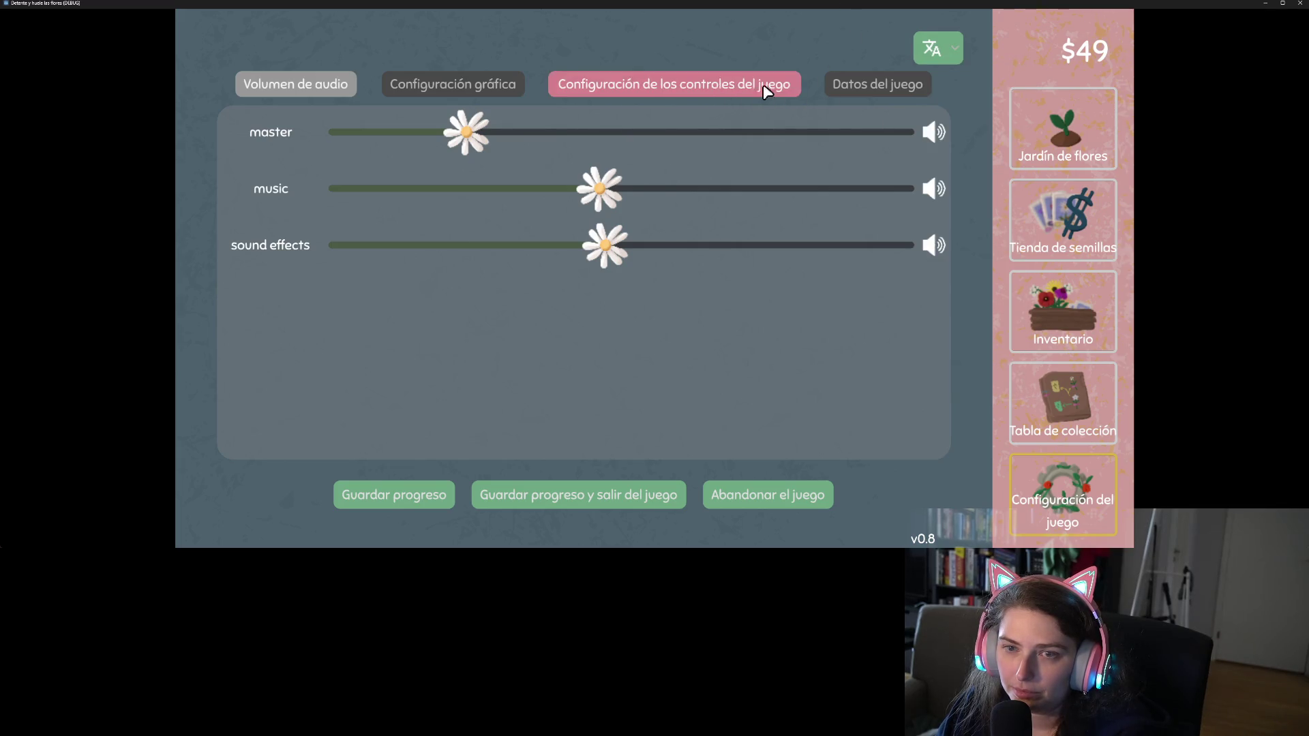
click(1093, 151)
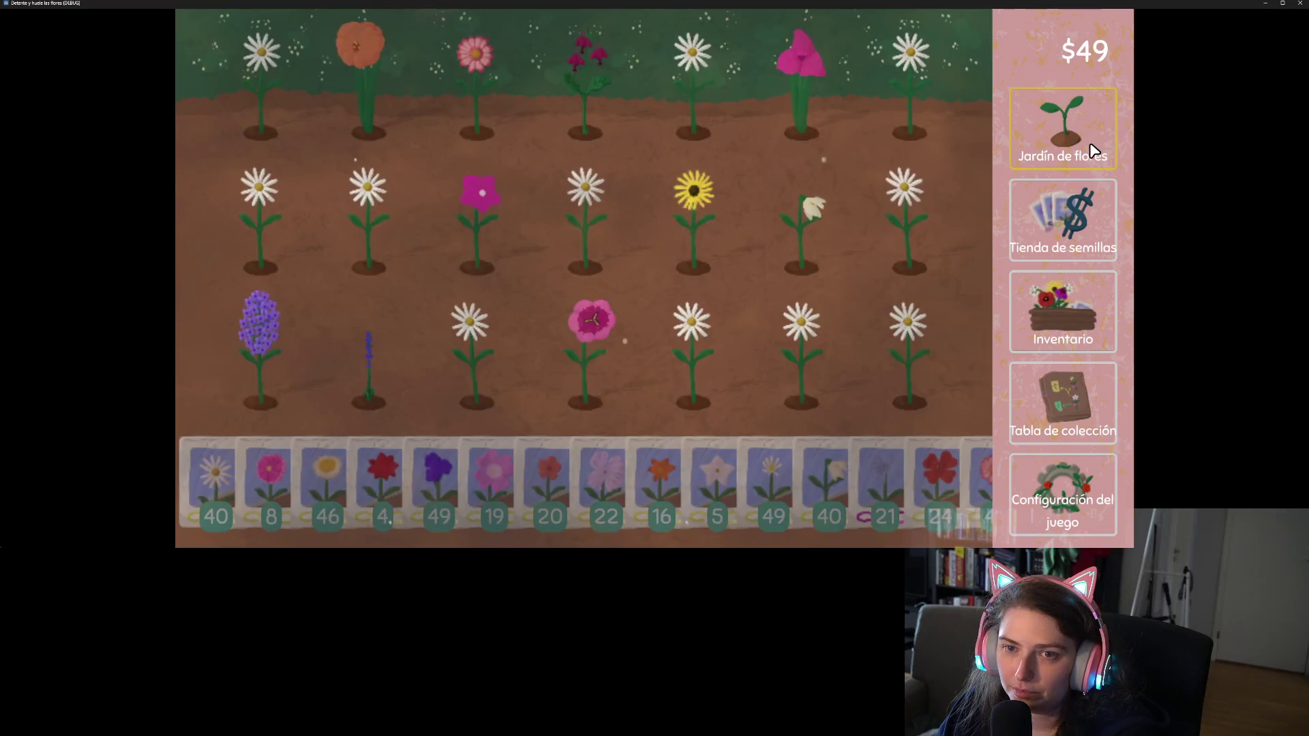
click(1089, 233)
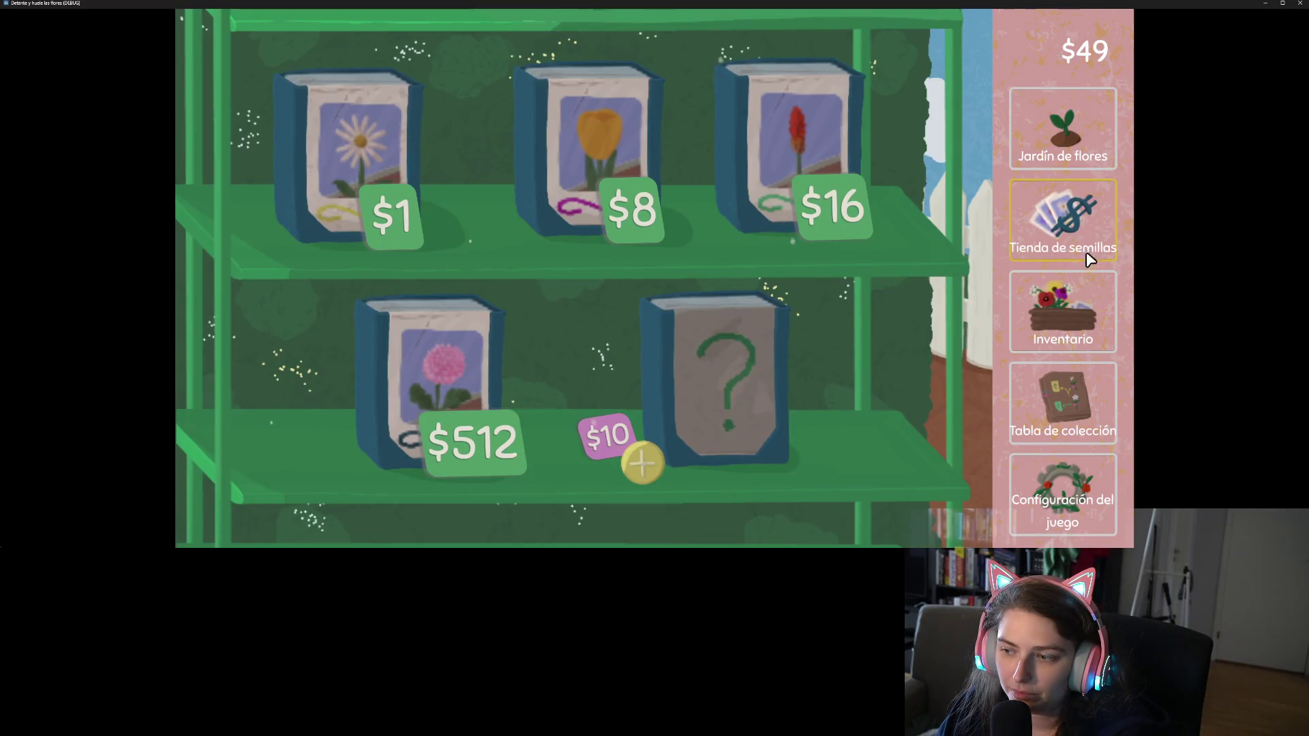
click(1082, 302)
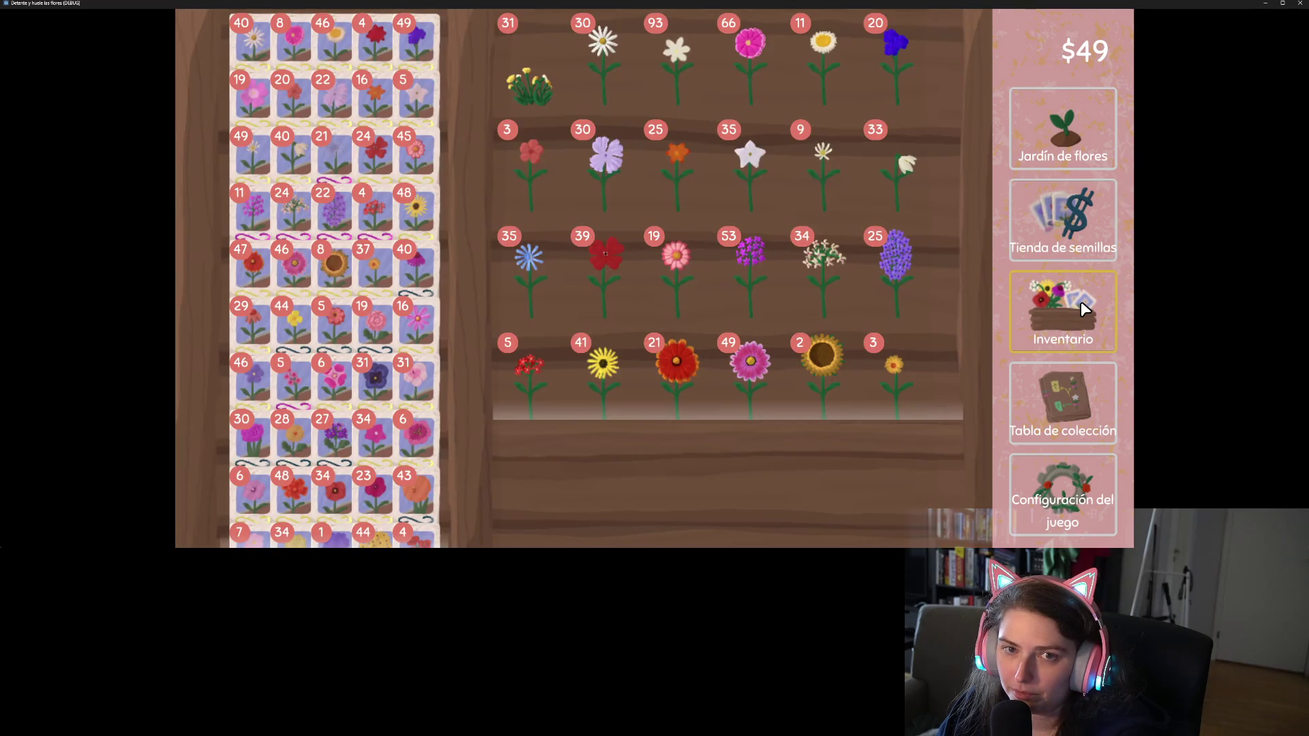
click(1097, 390)
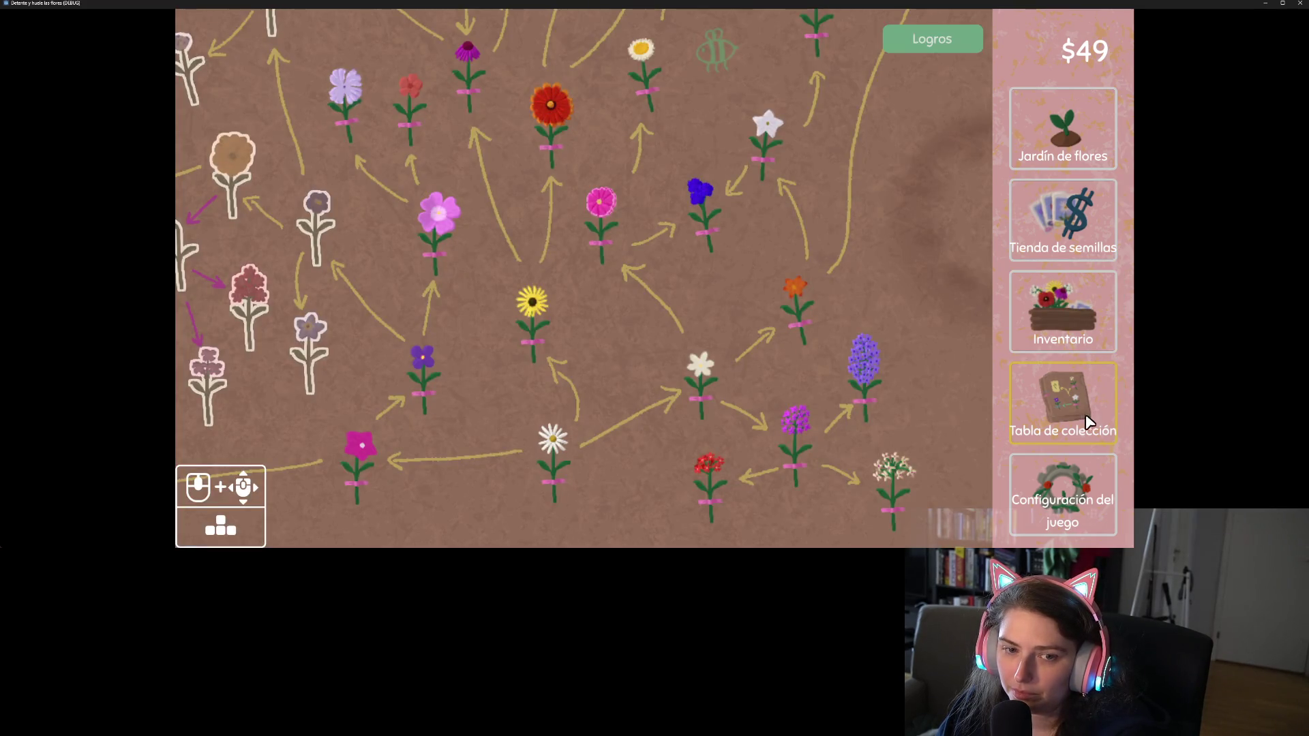
drag(826, 454, 896, 427)
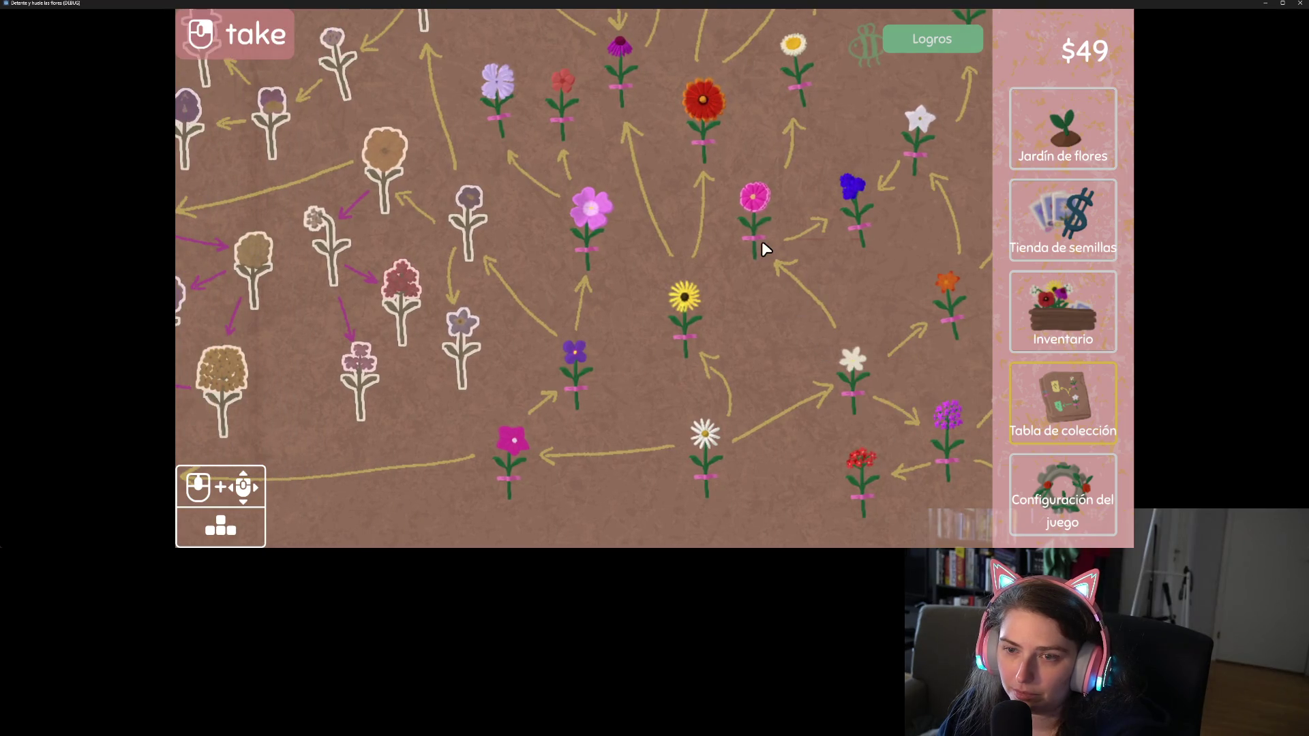
Revisit inventory, shop and collection chart, then close the game to get the quit prompt
mouse_move(694, 108)
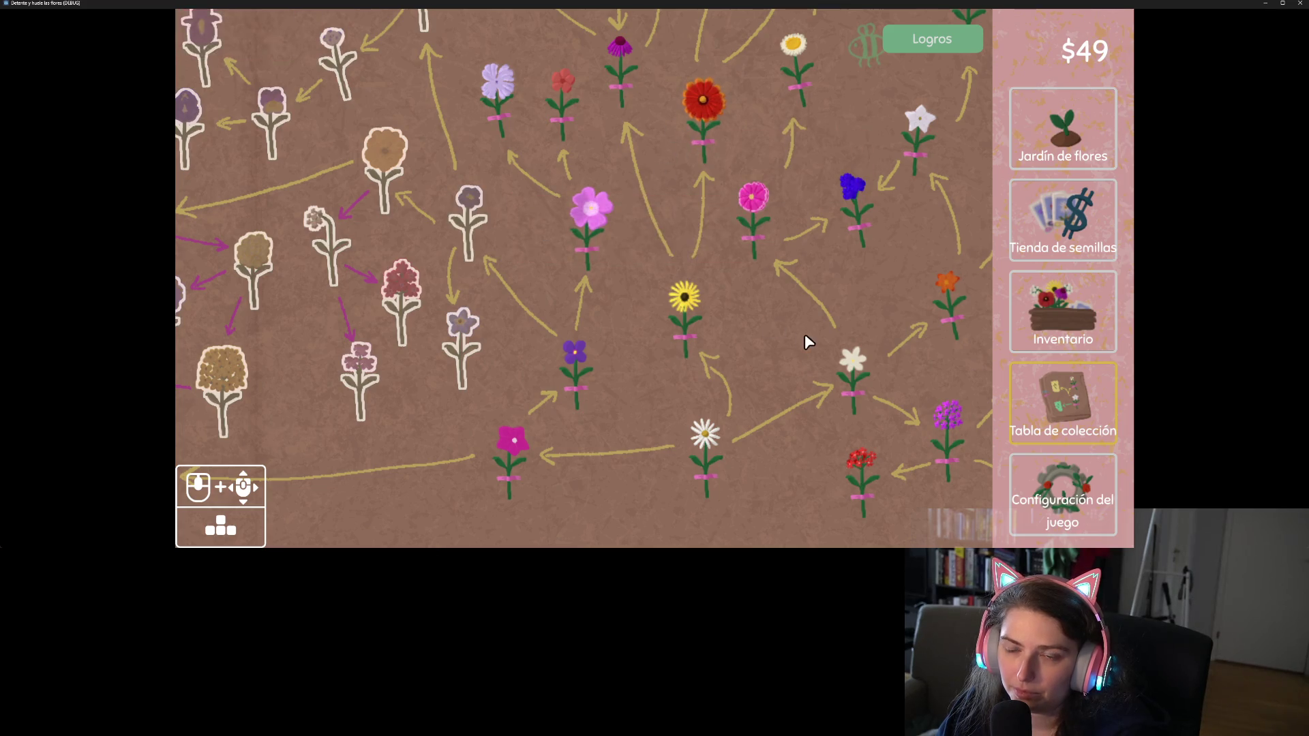
click(1074, 314)
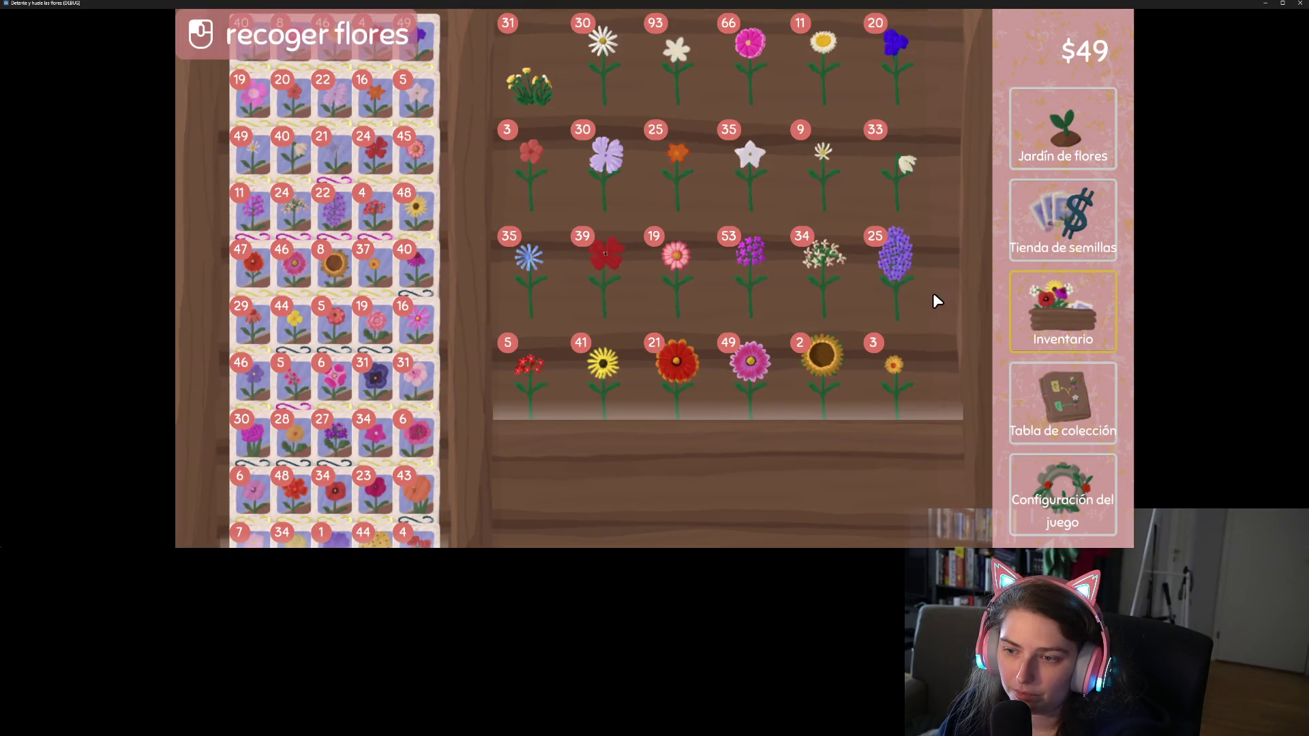
click(1053, 203)
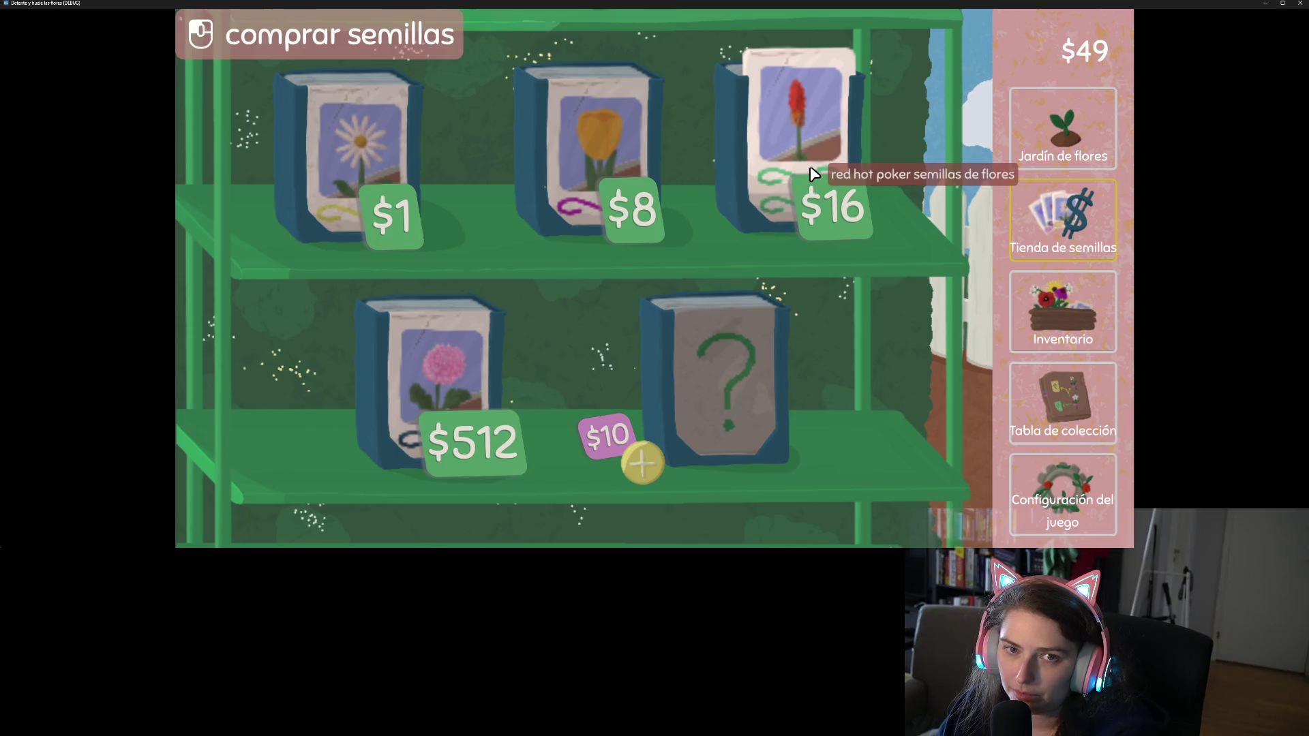
key(Escape)
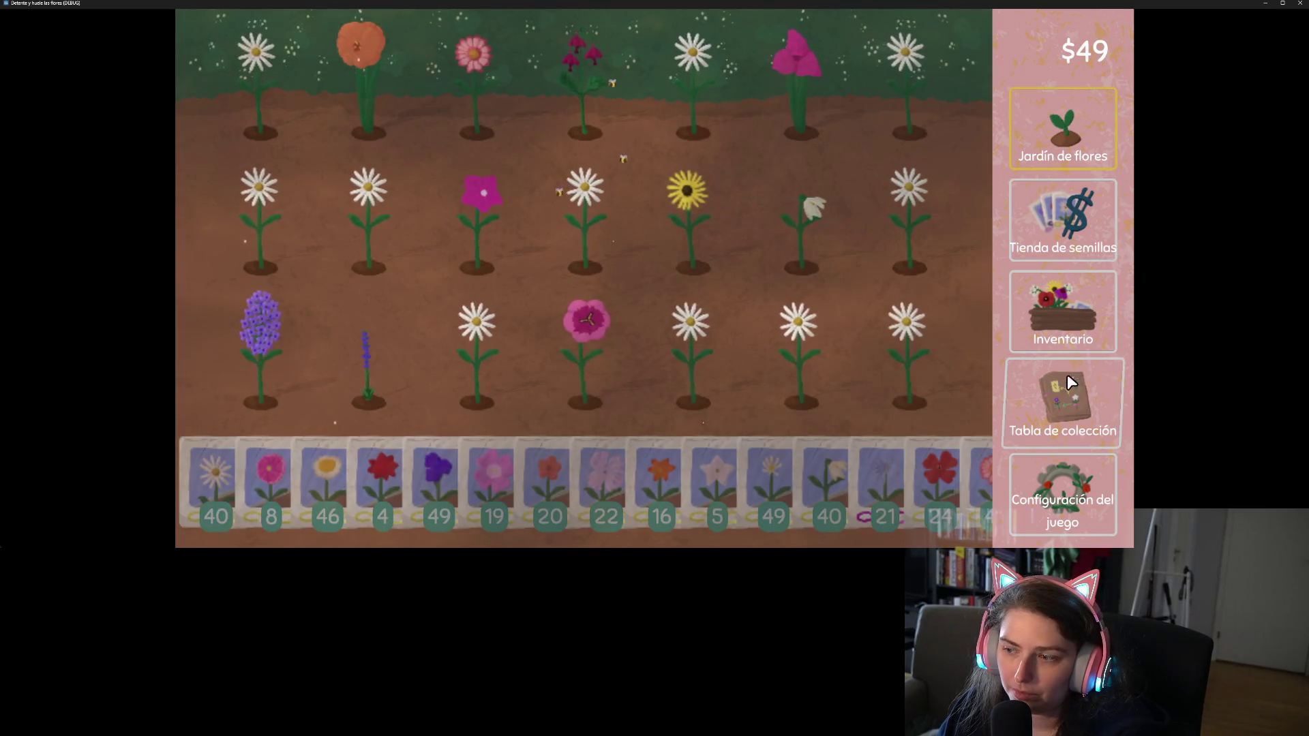
click(1067, 380)
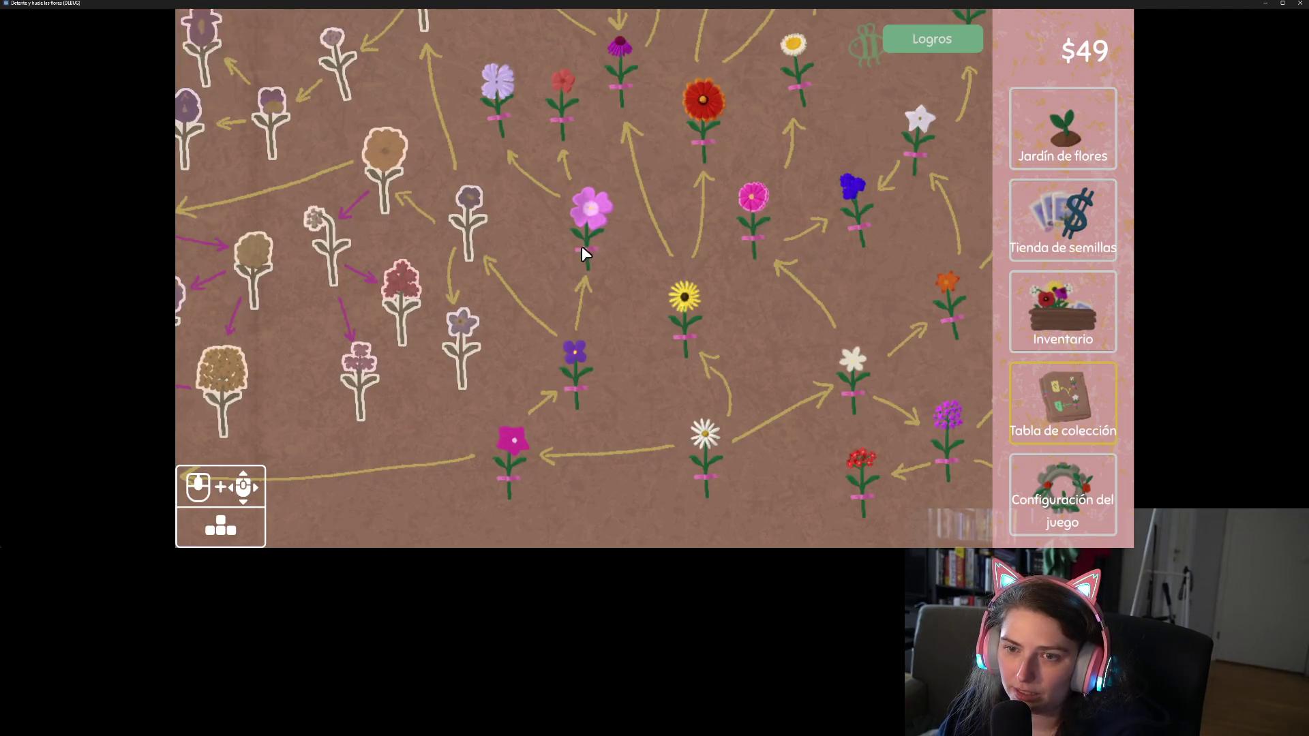
click(1300, 4)
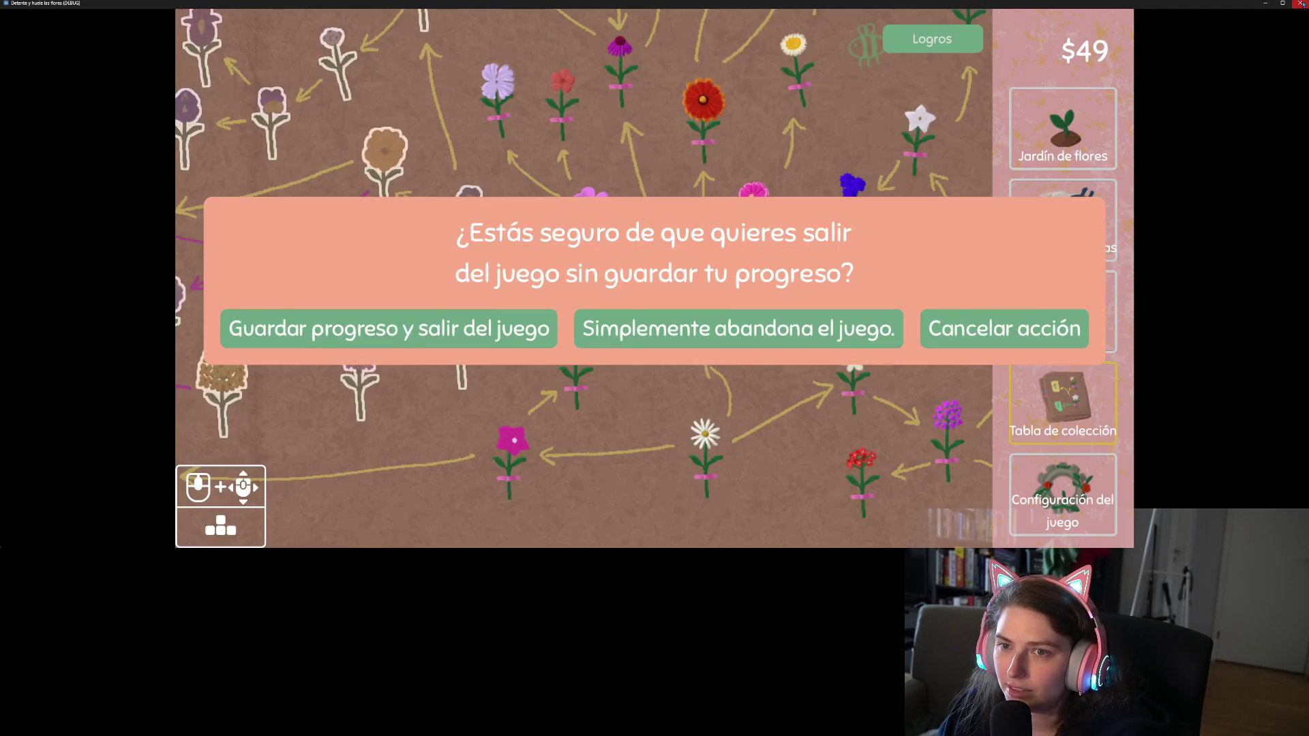
Choose 'Simplemente abandona el juego.' and shrink the game window to reveal the editor
click(709, 333)
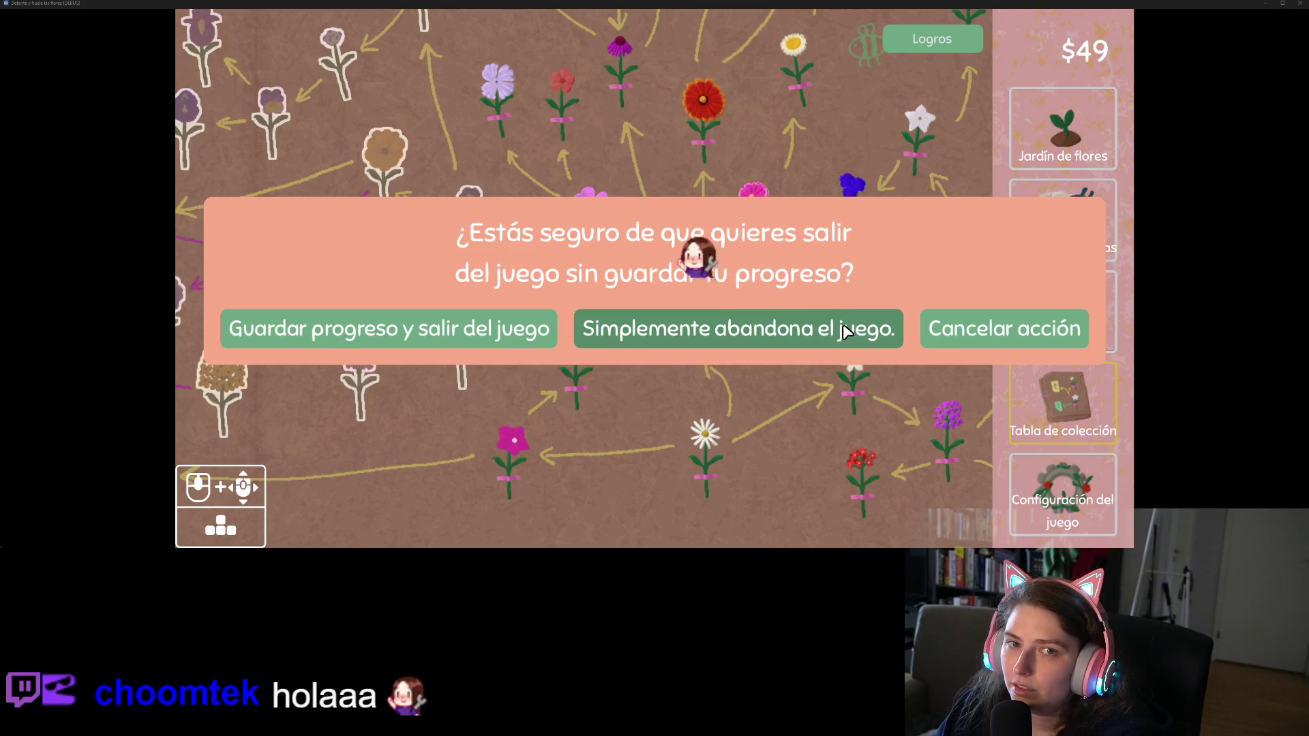
mouse_move(804, 3)
mouse_down()
mouse_move(800, 158)
mouse_move(771, 260)
mouse_move(704, 376)
mouse_up()
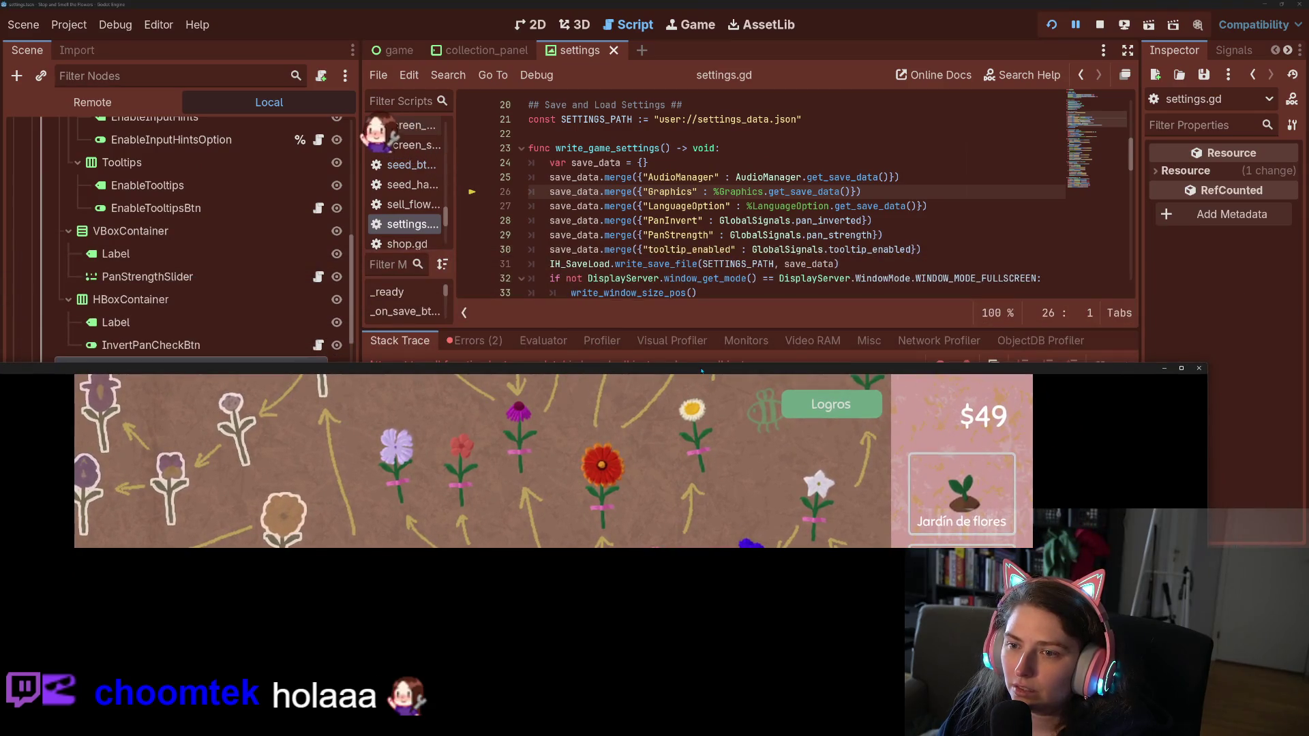
Close the running game, stop debugging, and begin renaming the line 26 Graphics reference to Graphical
click(1197, 368)
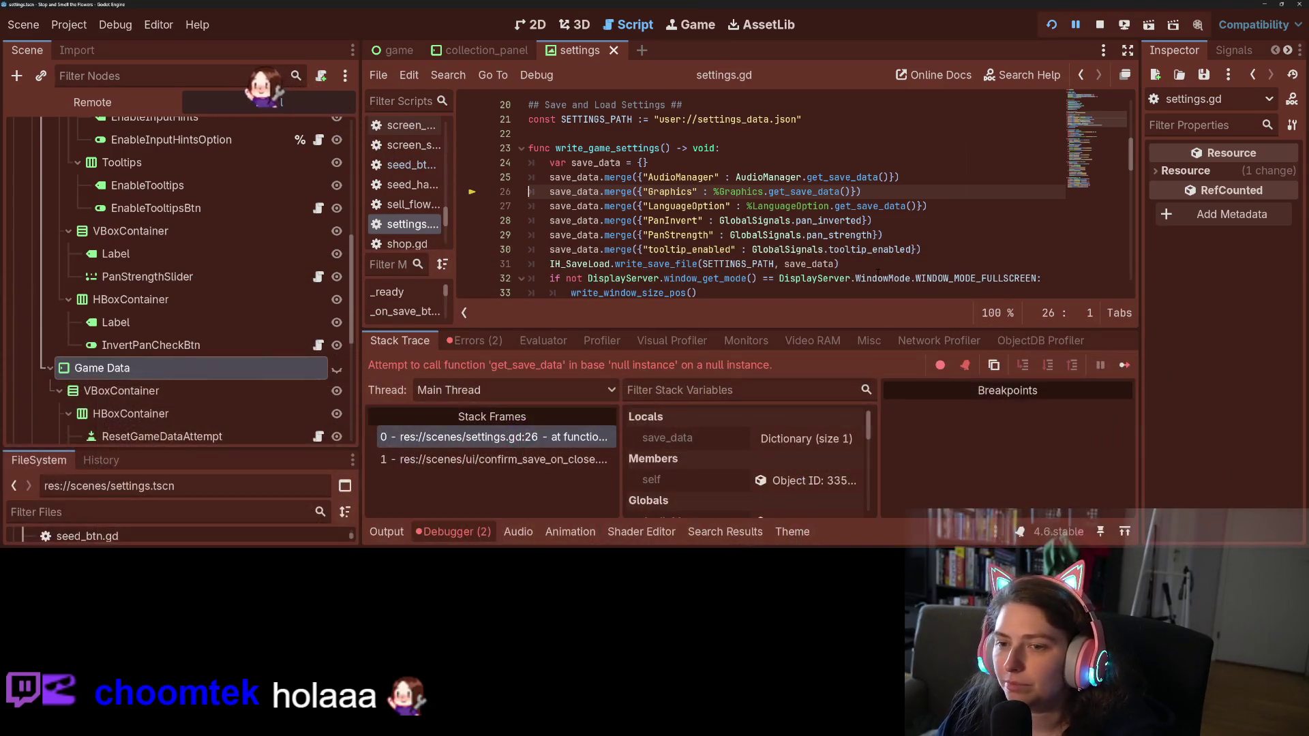
double_click(670, 192)
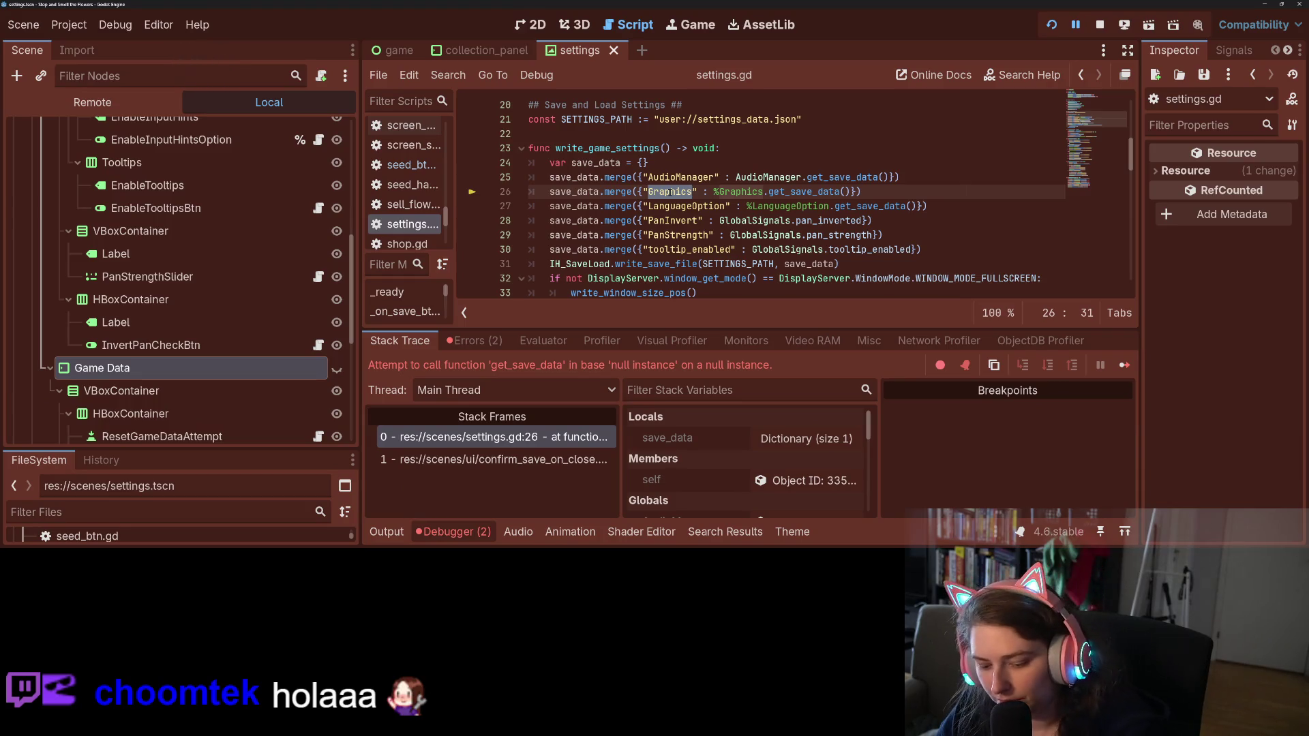
text(hical)
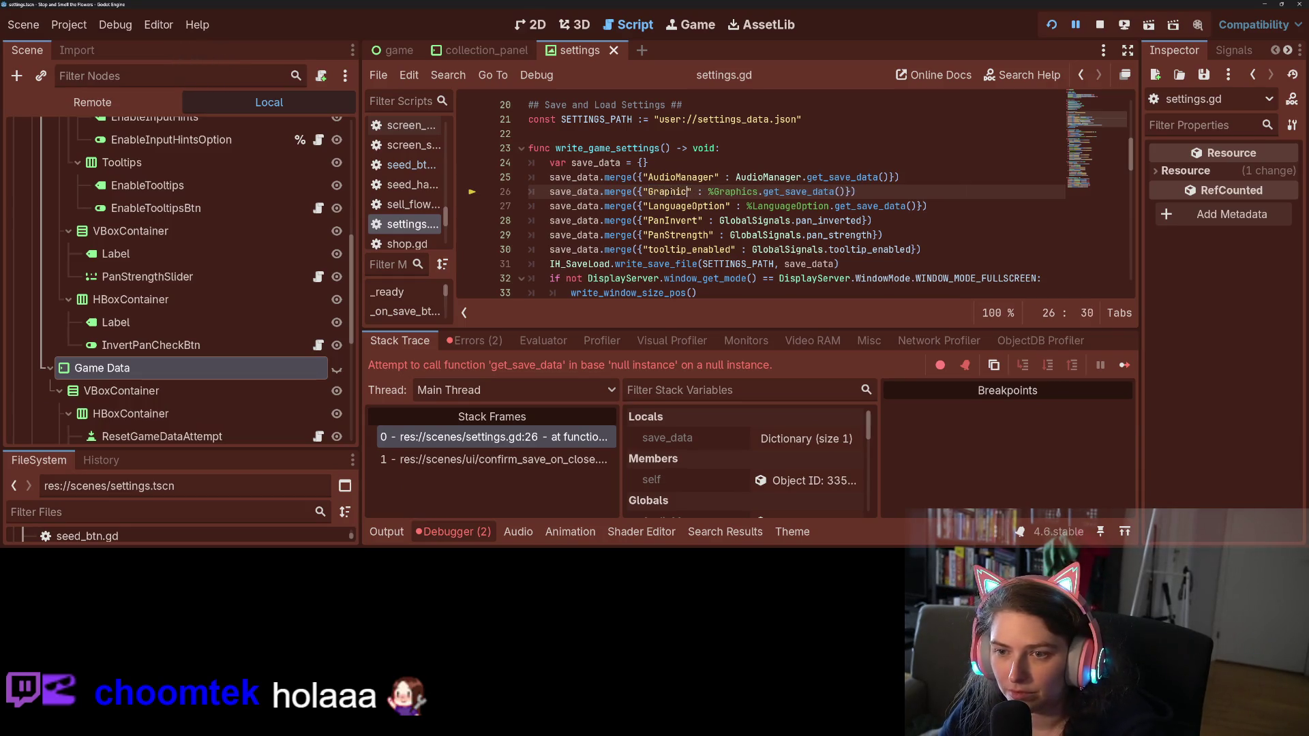
click(1100, 24)
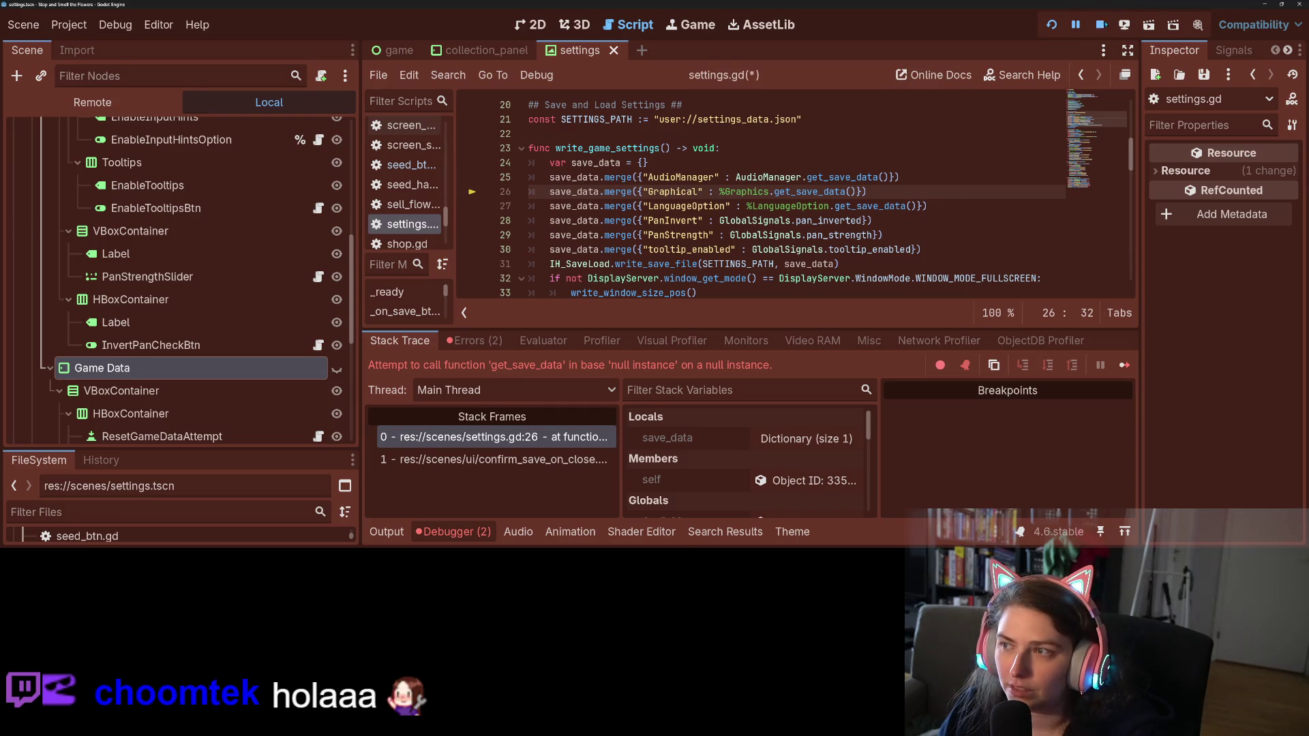
double_click(684, 193)
text(Gra)
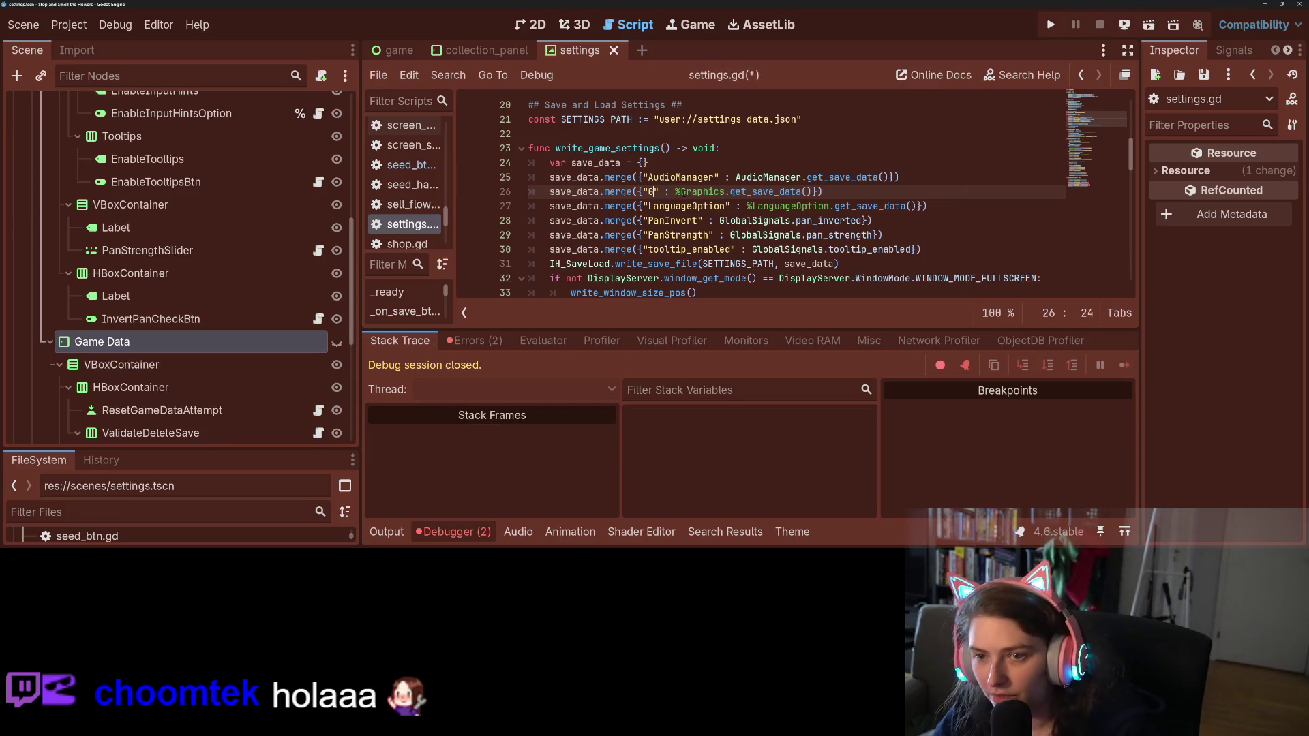
text(phical)
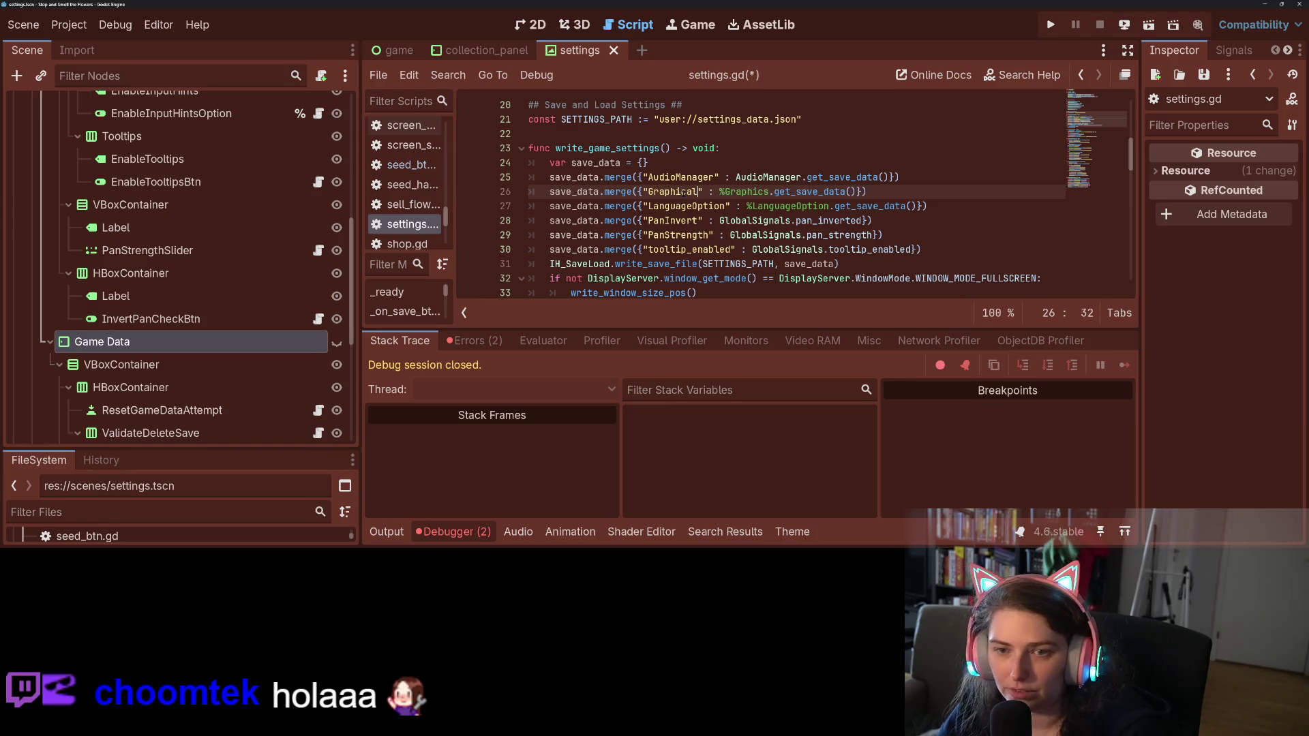
Point the load code's reference at the %"Graphical Settings" node and save the script
scroll(206, 257, up, 8)
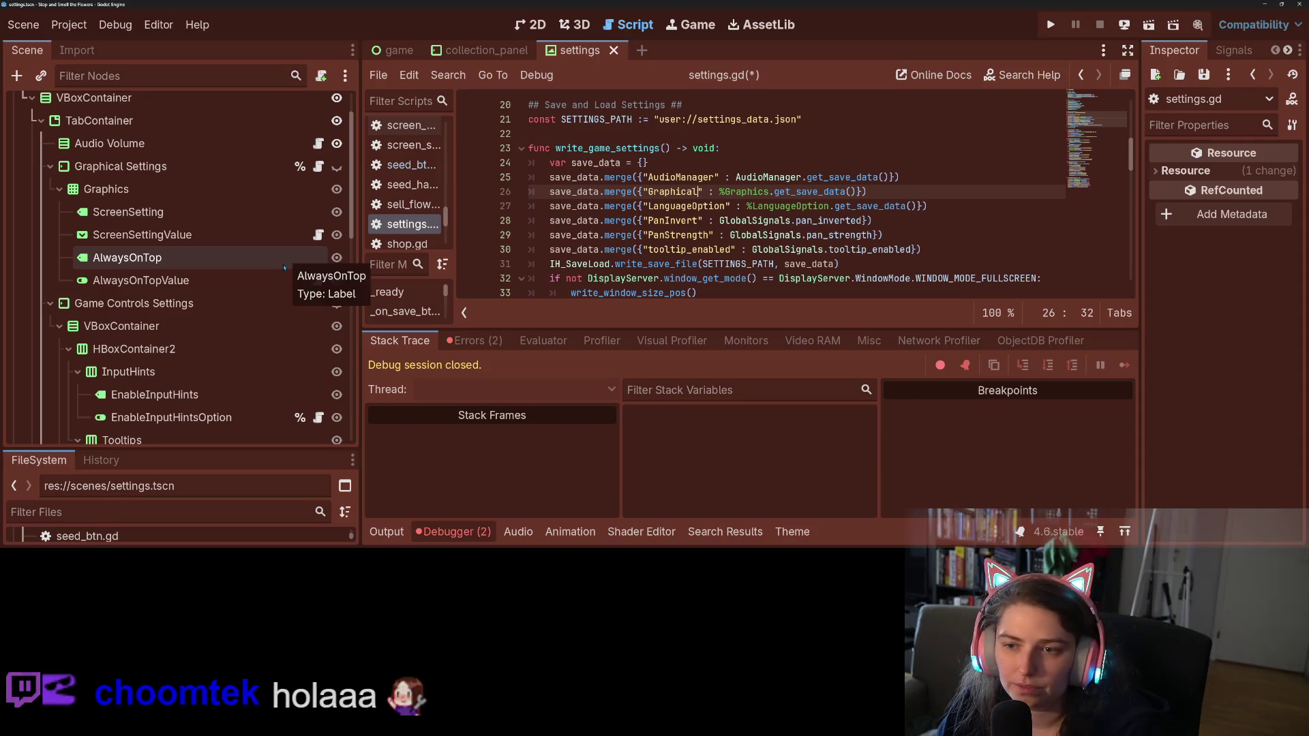
text(St)
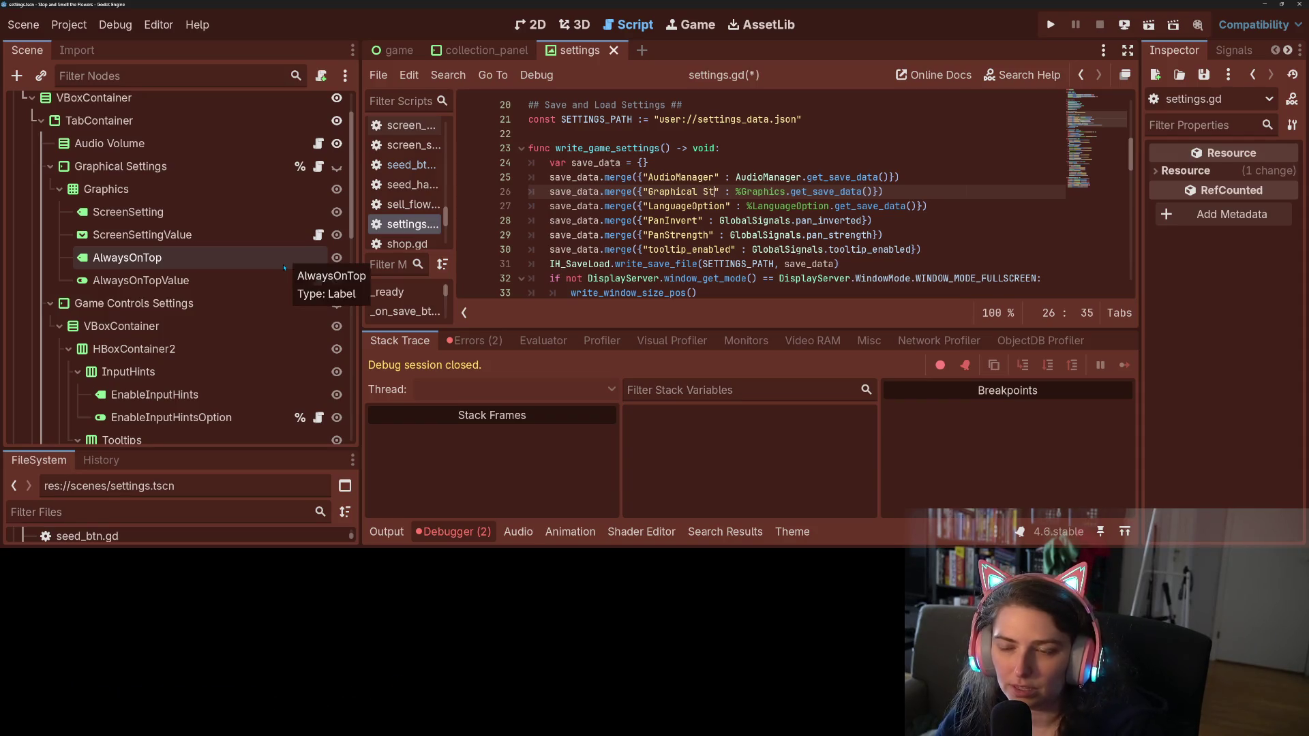
text(ttings)
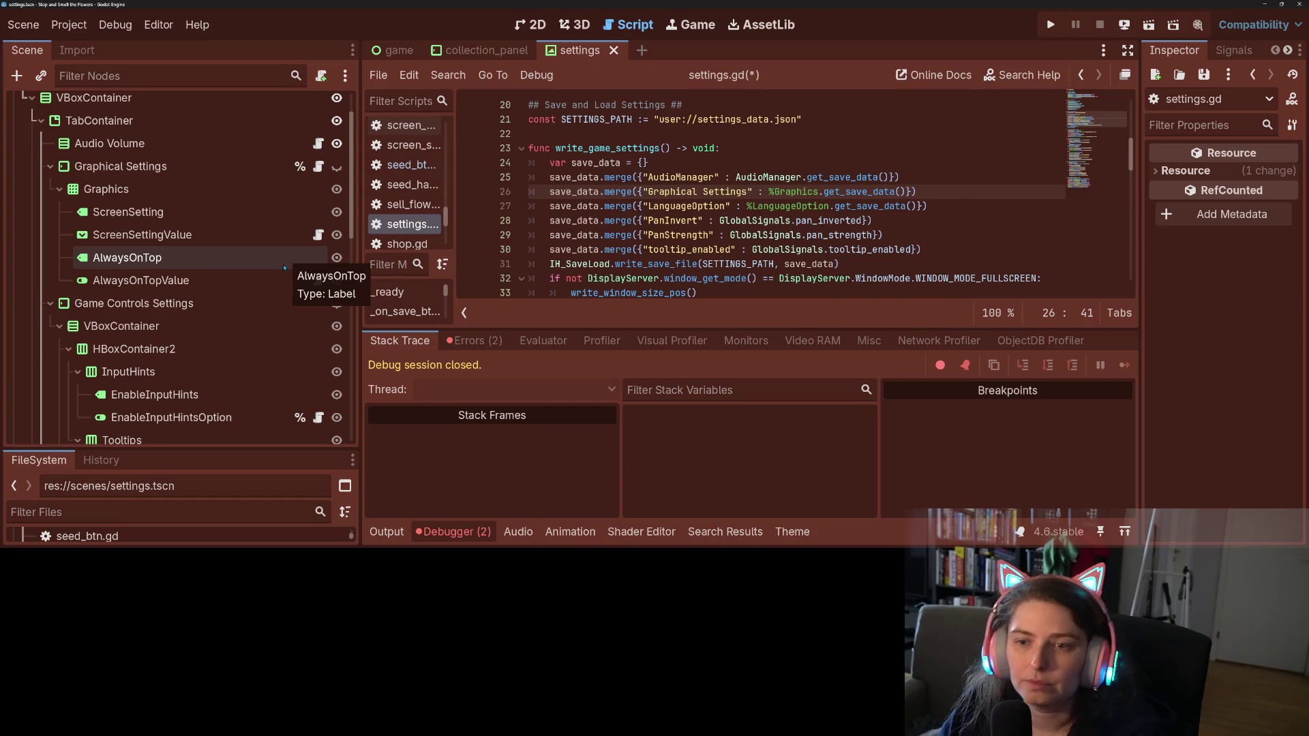
key(BackSpace)
key(BackSpace)
key(BackSpace)
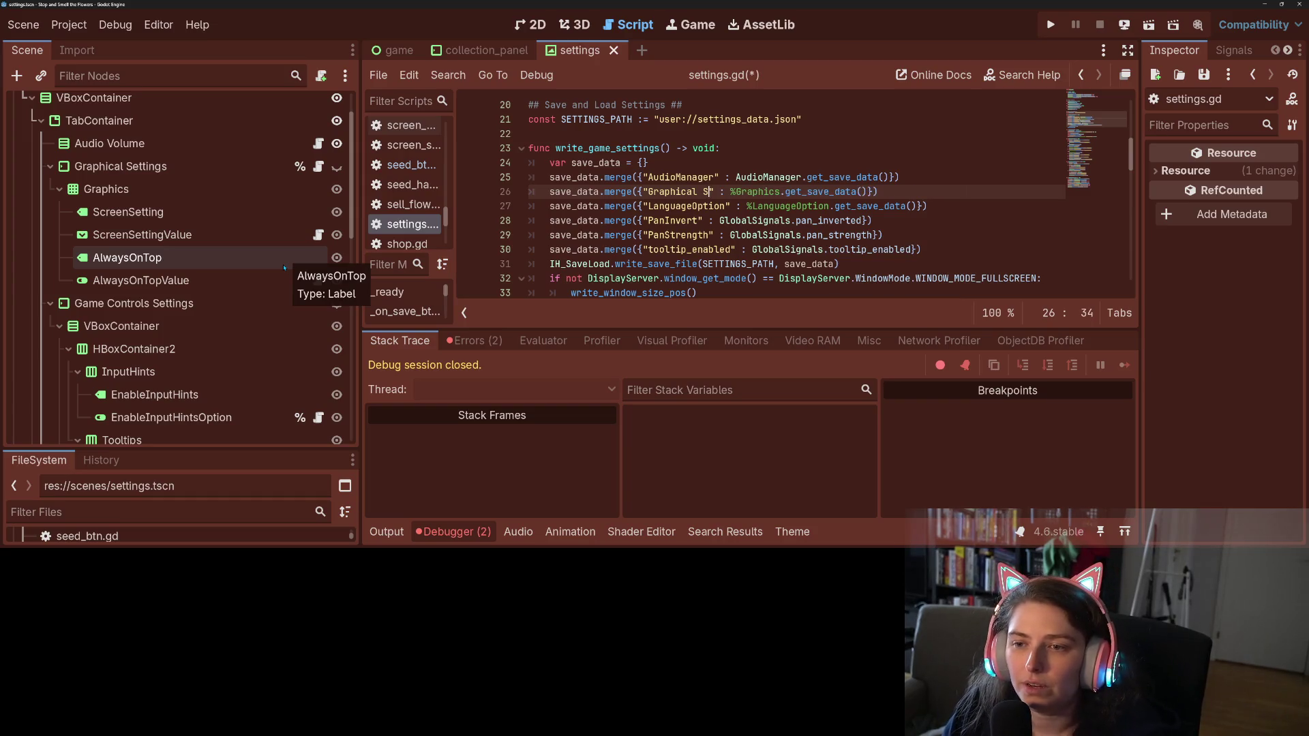
text(s)
key(F3)
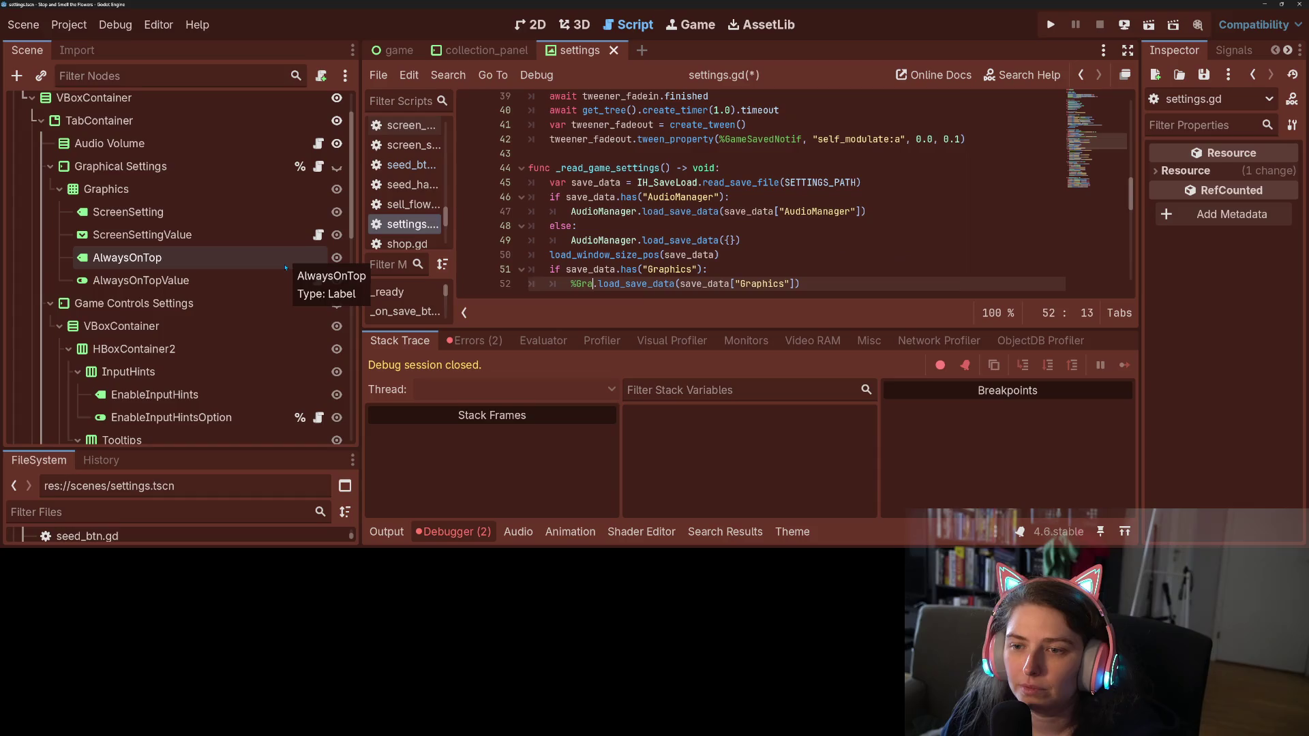
key(Return)
key(ctrl+s)
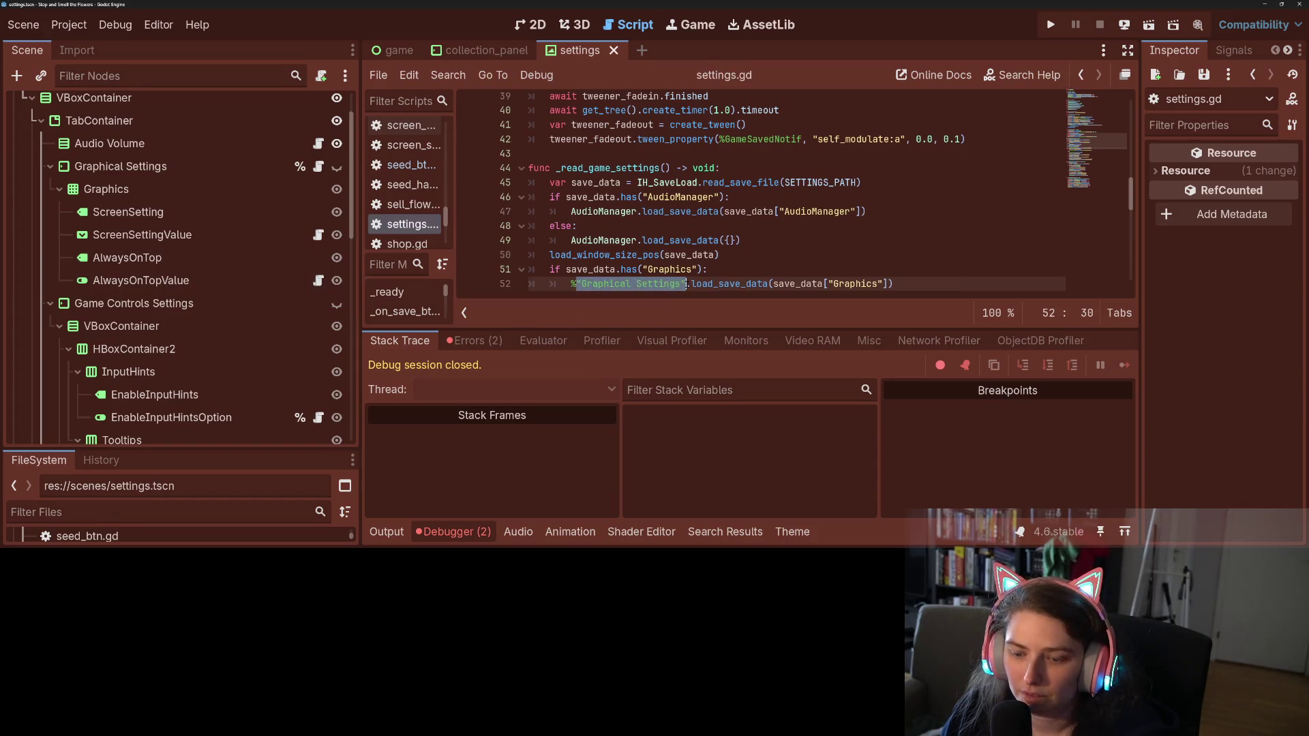
Paste %"Graphical Settings" over the old Graphics reference on line 26 and save
scroll(774, 252, up, 3)
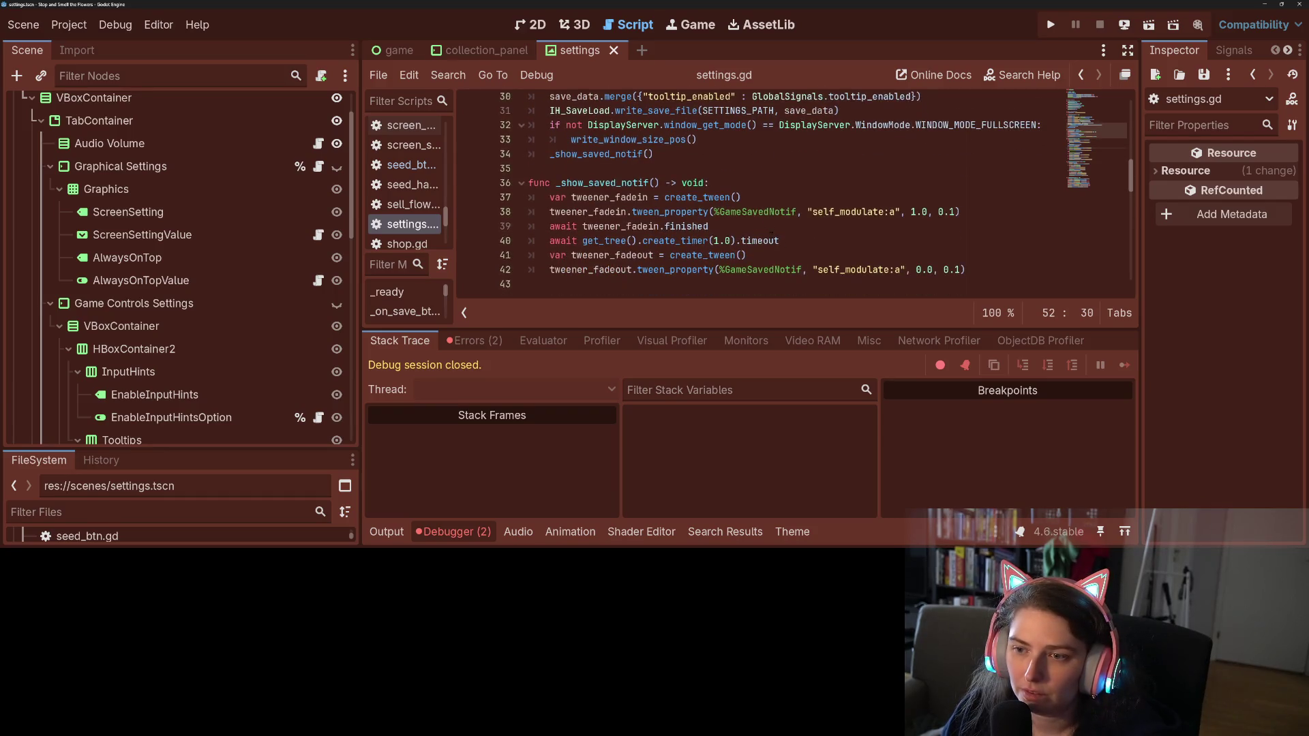
scroll(774, 252, up, 3)
double_click(742, 168)
text("Graphical Settings")
key(ctrl+s)
Review the script, check the debugger's Errors list, then collapse the debugger panel
scroll(782, 266, up, 3)
scroll(782, 266, up, 4)
scroll(781, 268, down, 6)
scroll(781, 268, up, 5)
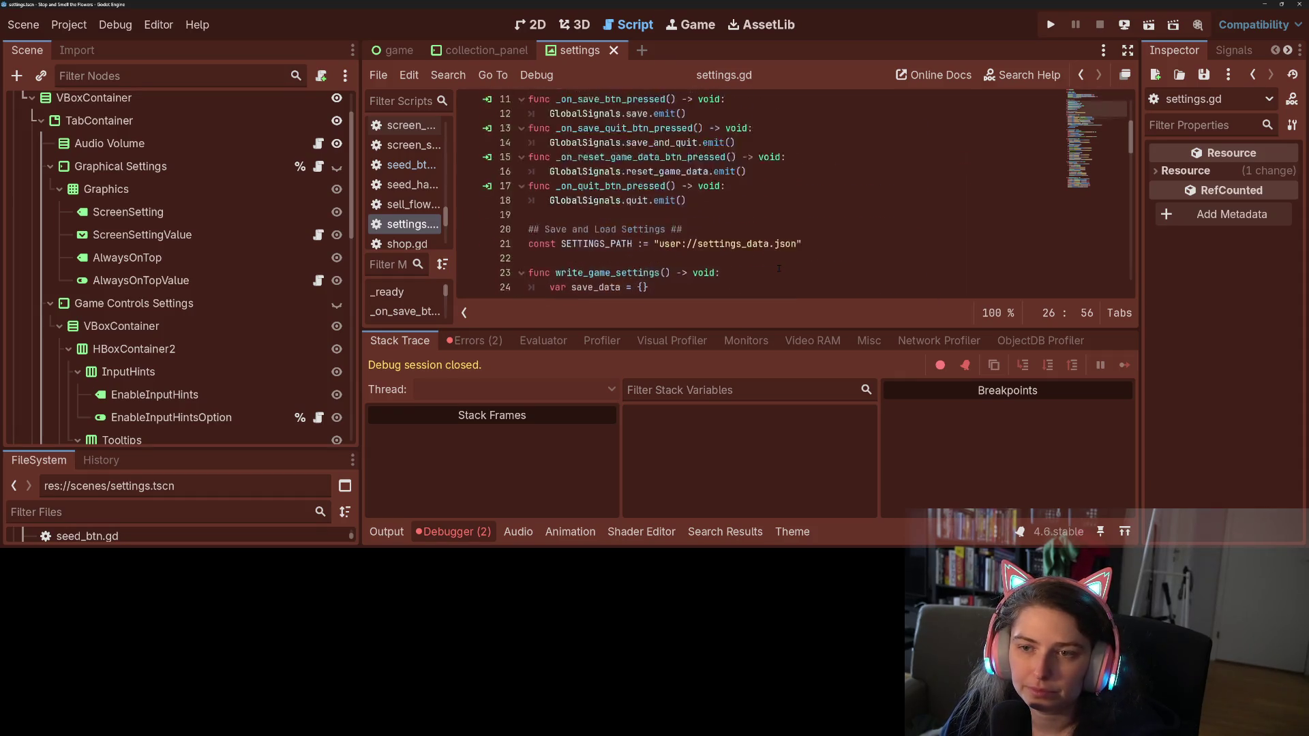
scroll(779, 272, down, 20)
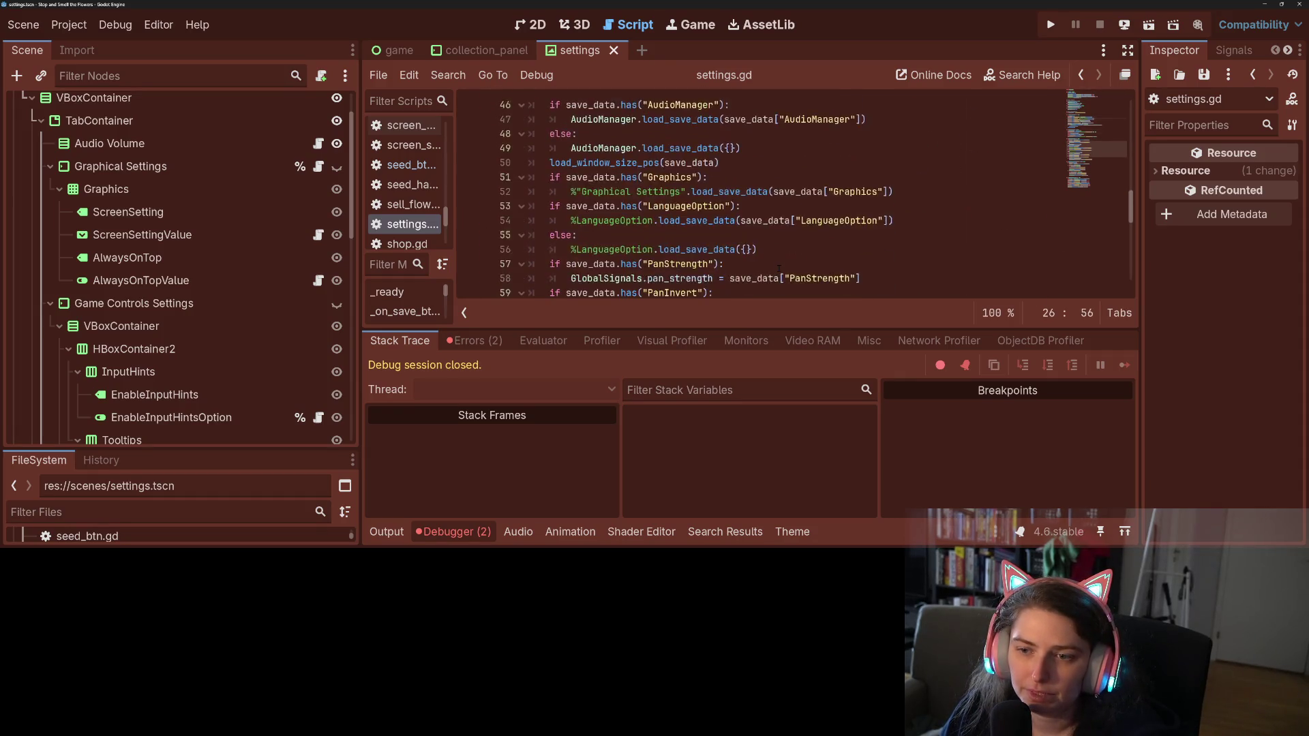
scroll(778, 270, down, 2)
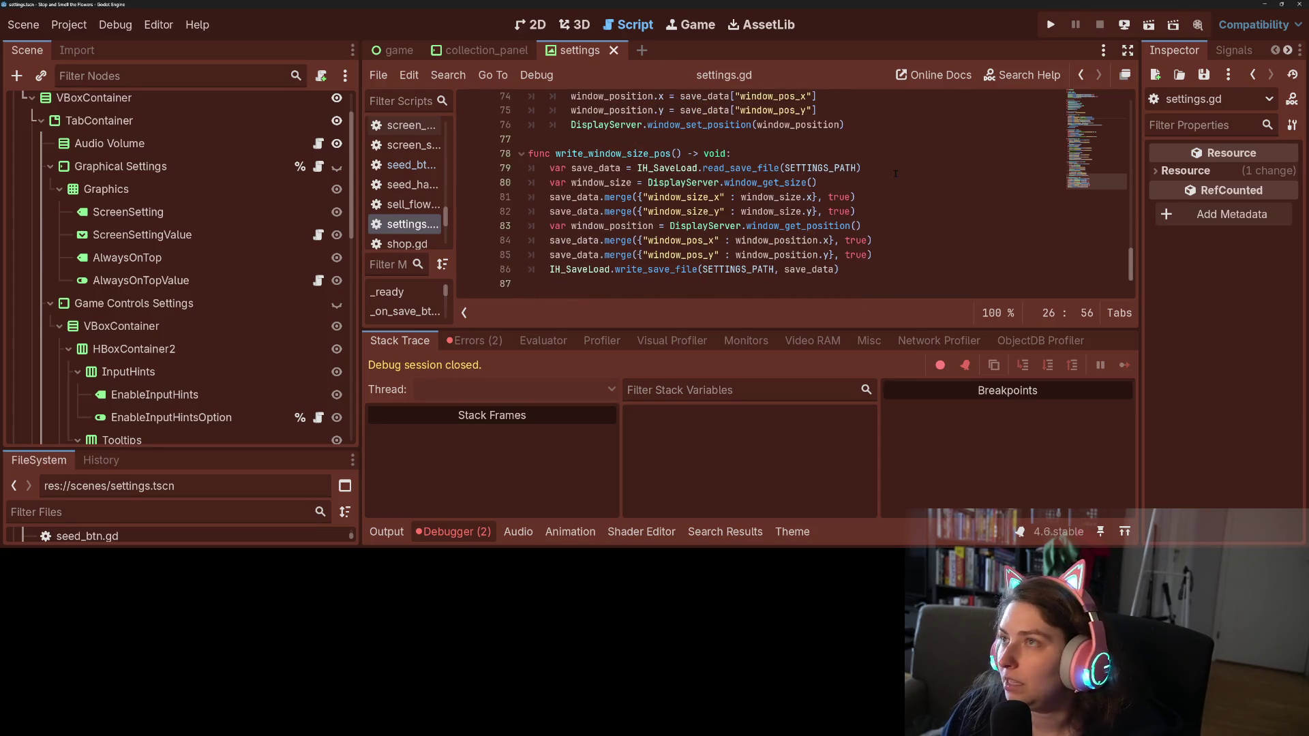
click(488, 343)
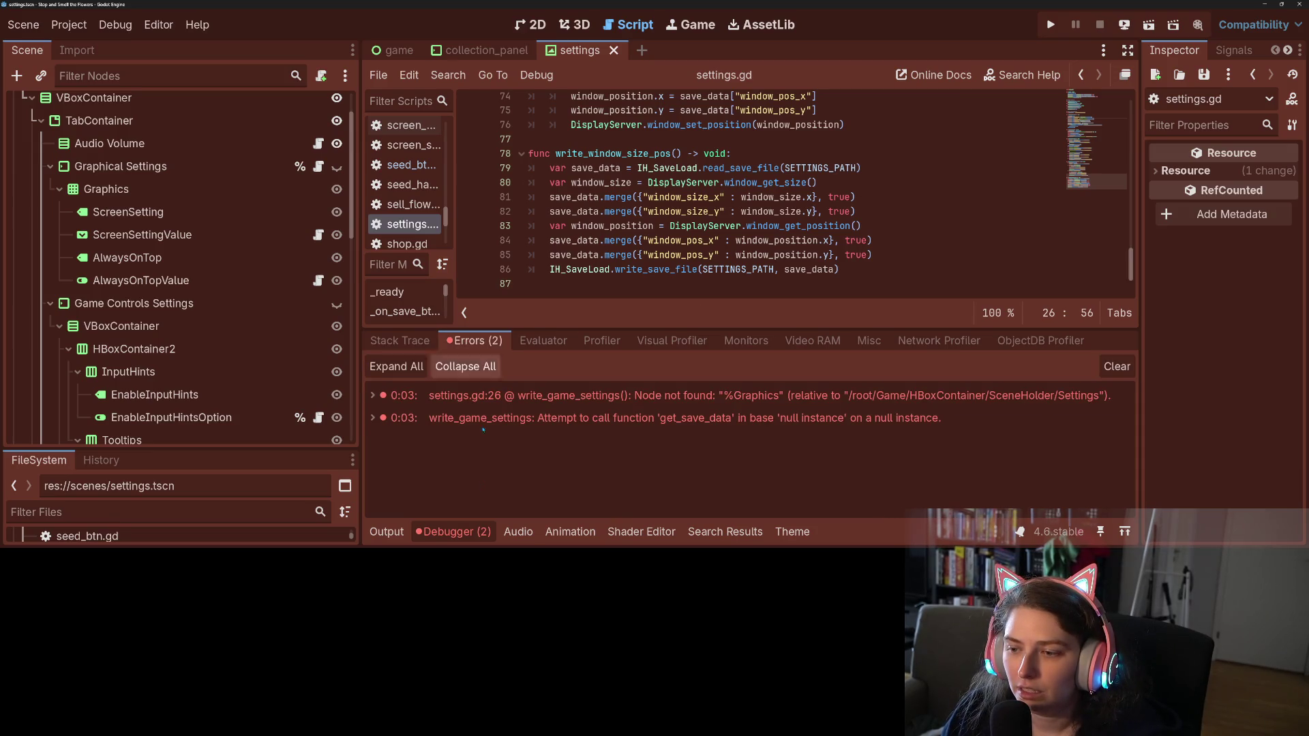
click(476, 536)
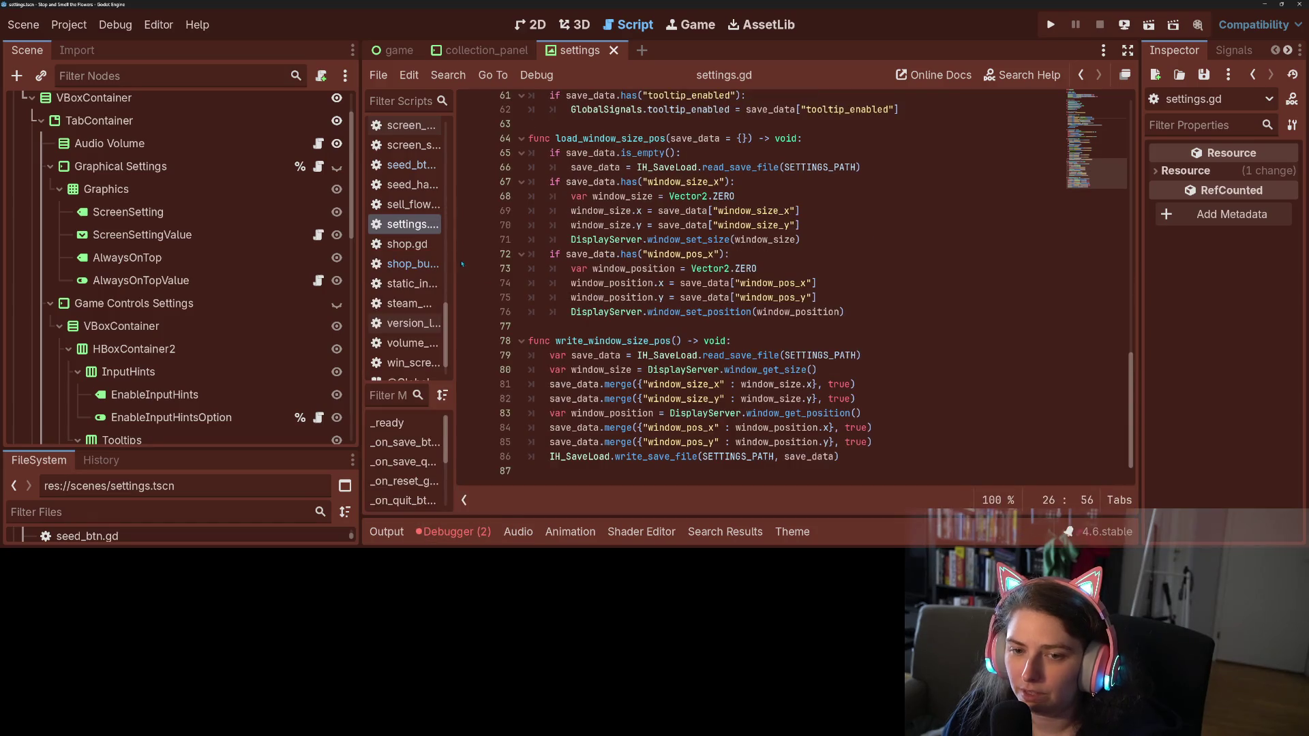
click(694, 283)
Search all project files for "collect and open collection_btn.gd at its line 149 hint
key(ctrl+shift+f)
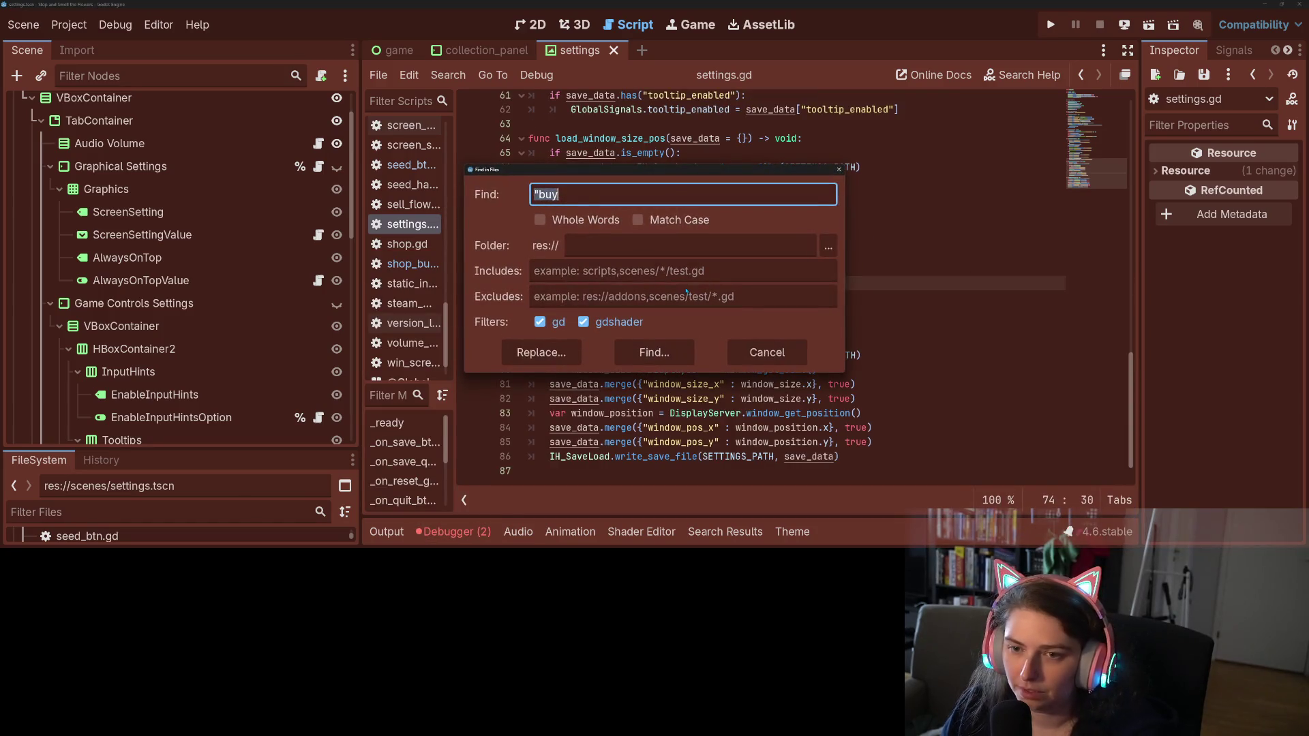
text("collect)
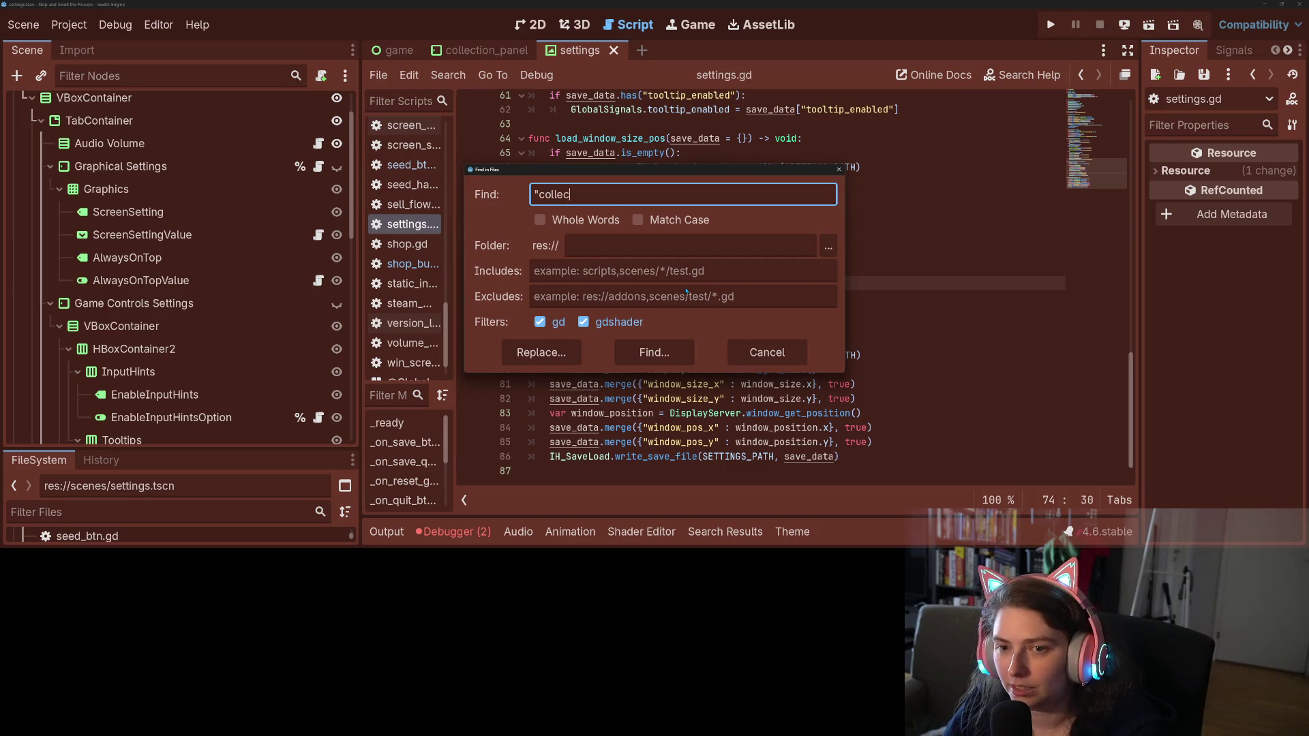
key(Return)
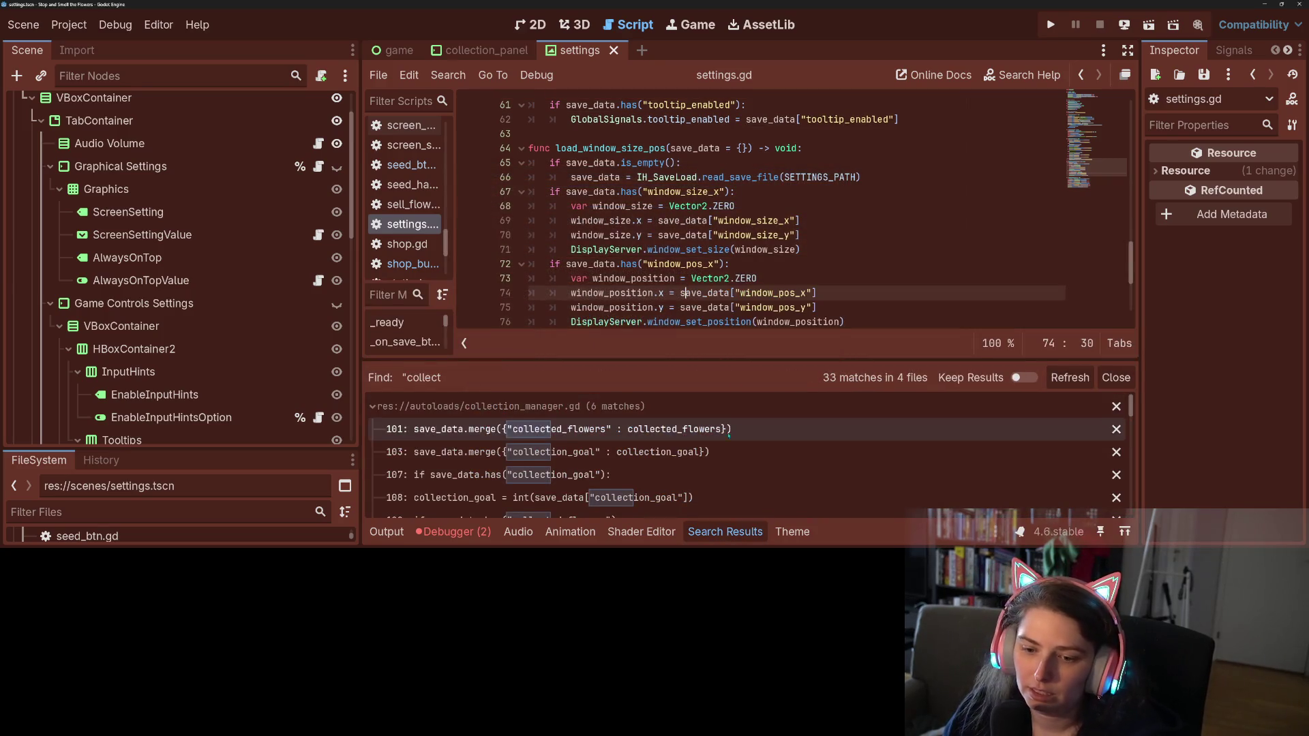
scroll(723, 437, down, 5)
scroll(724, 441, down, 8)
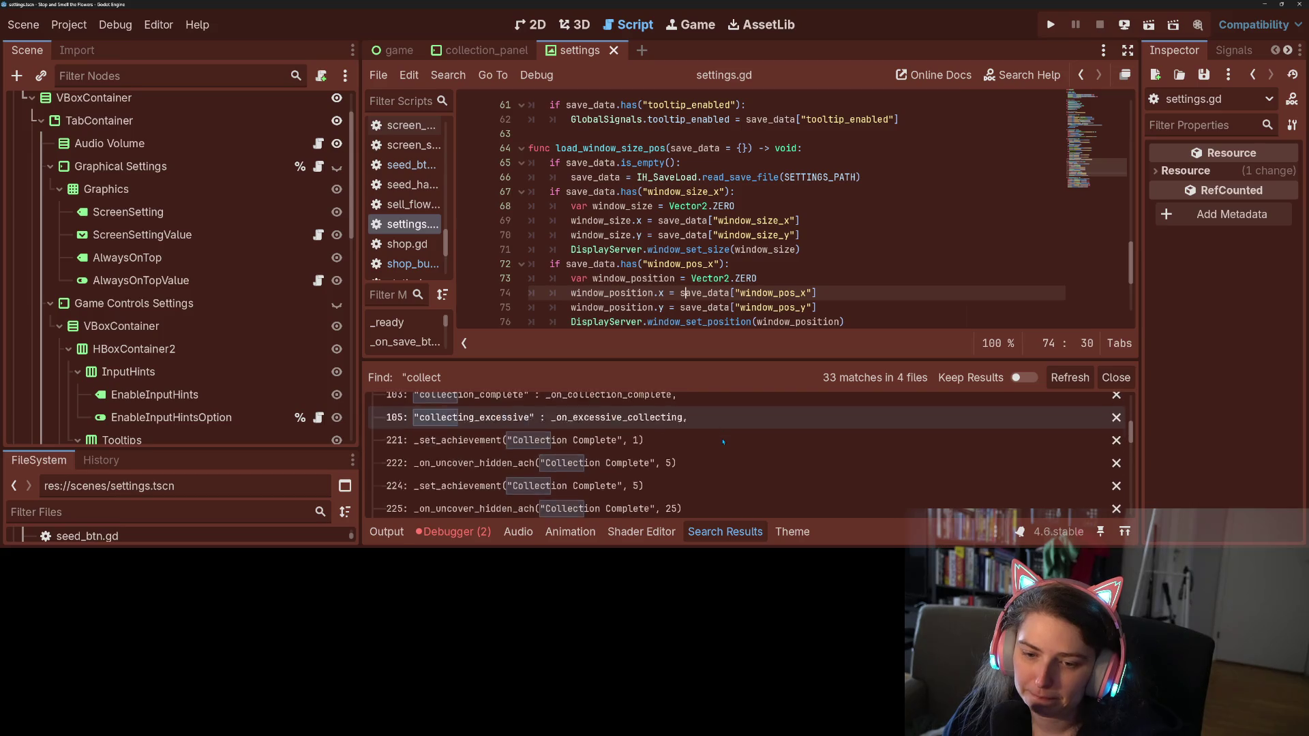
scroll(723, 442, down, 10)
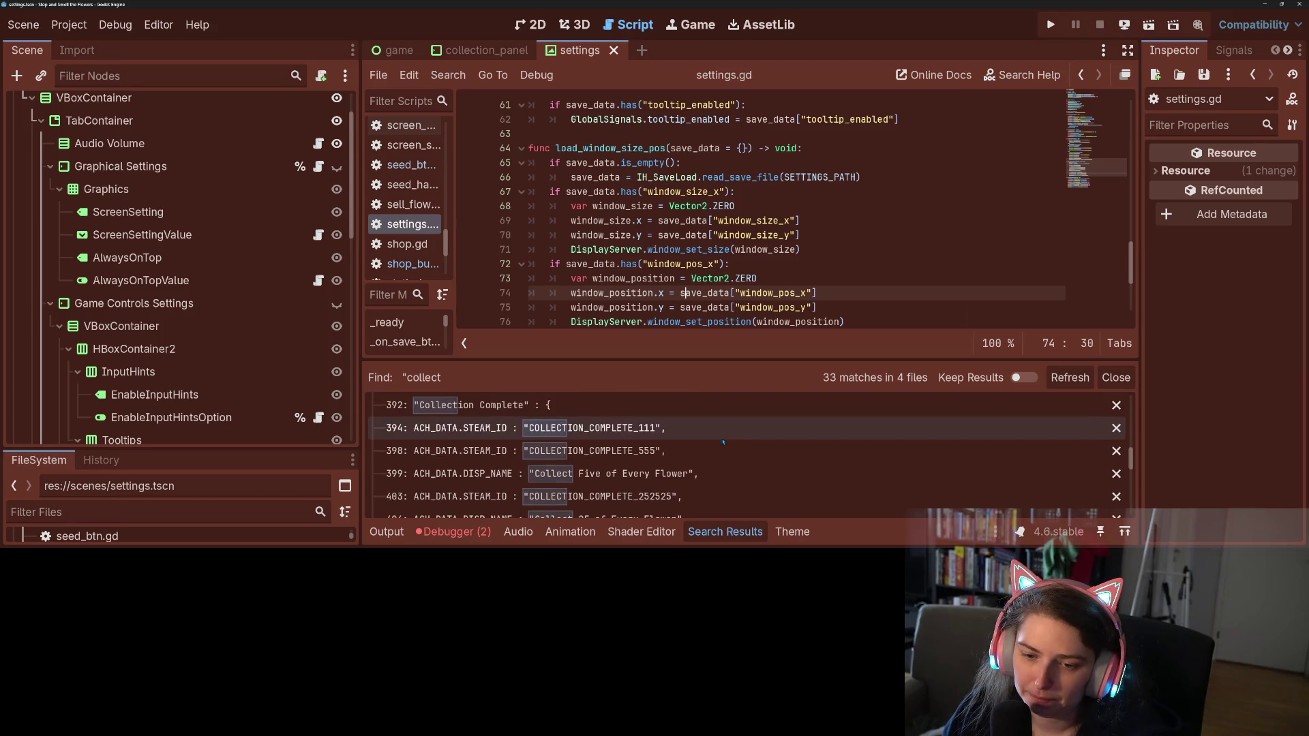
scroll(717, 447, down, 3)
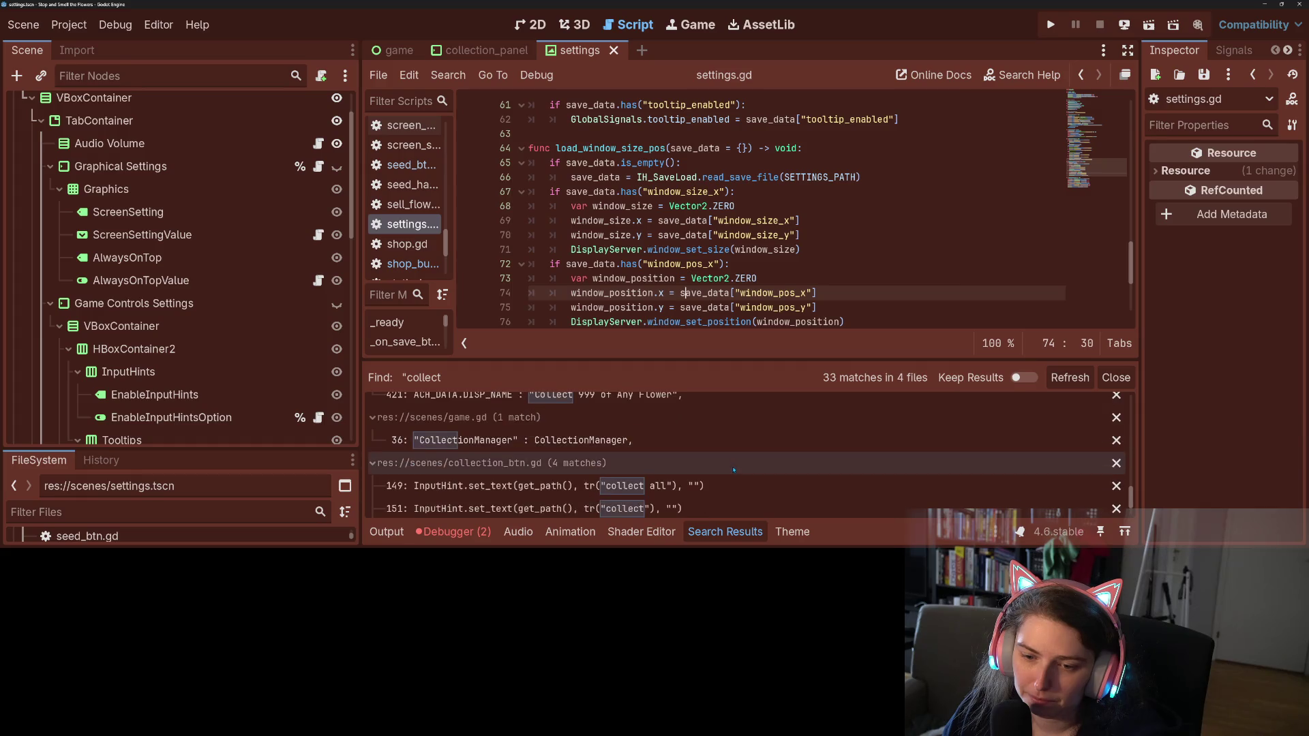
click(656, 431)
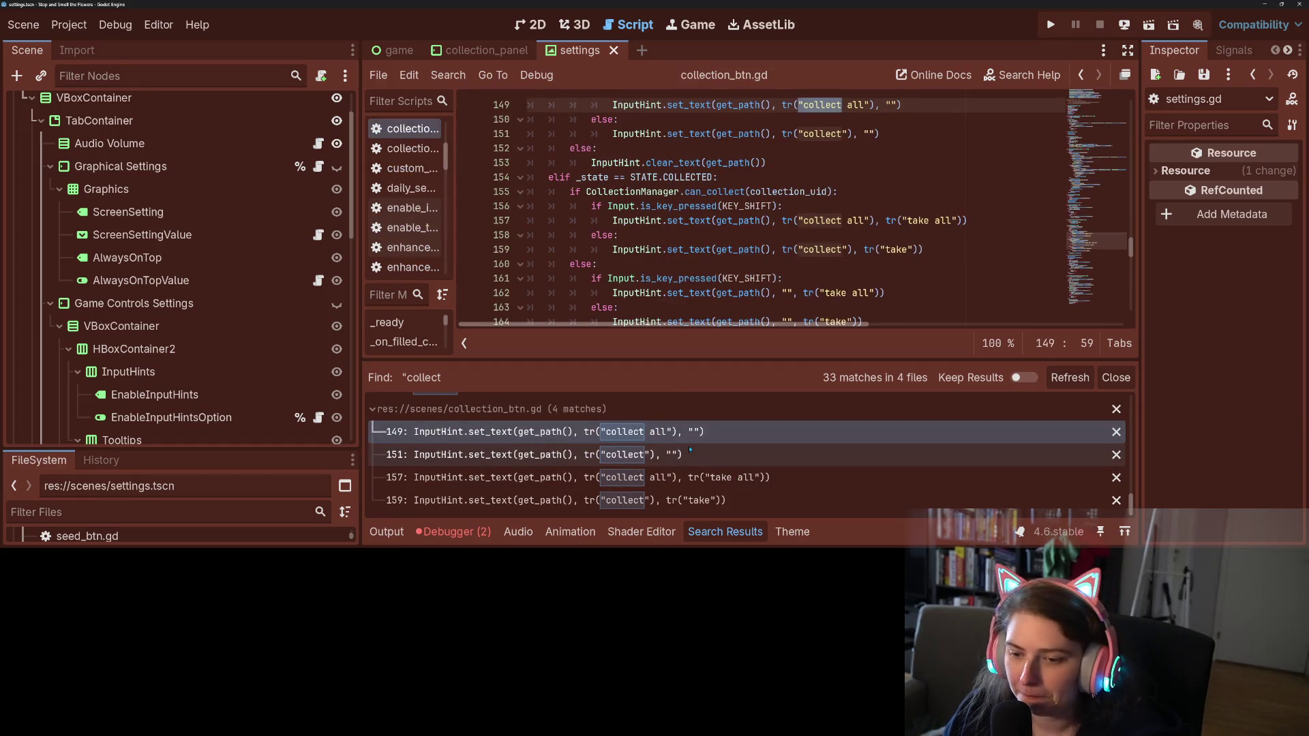
scroll(760, 212, up, 1)
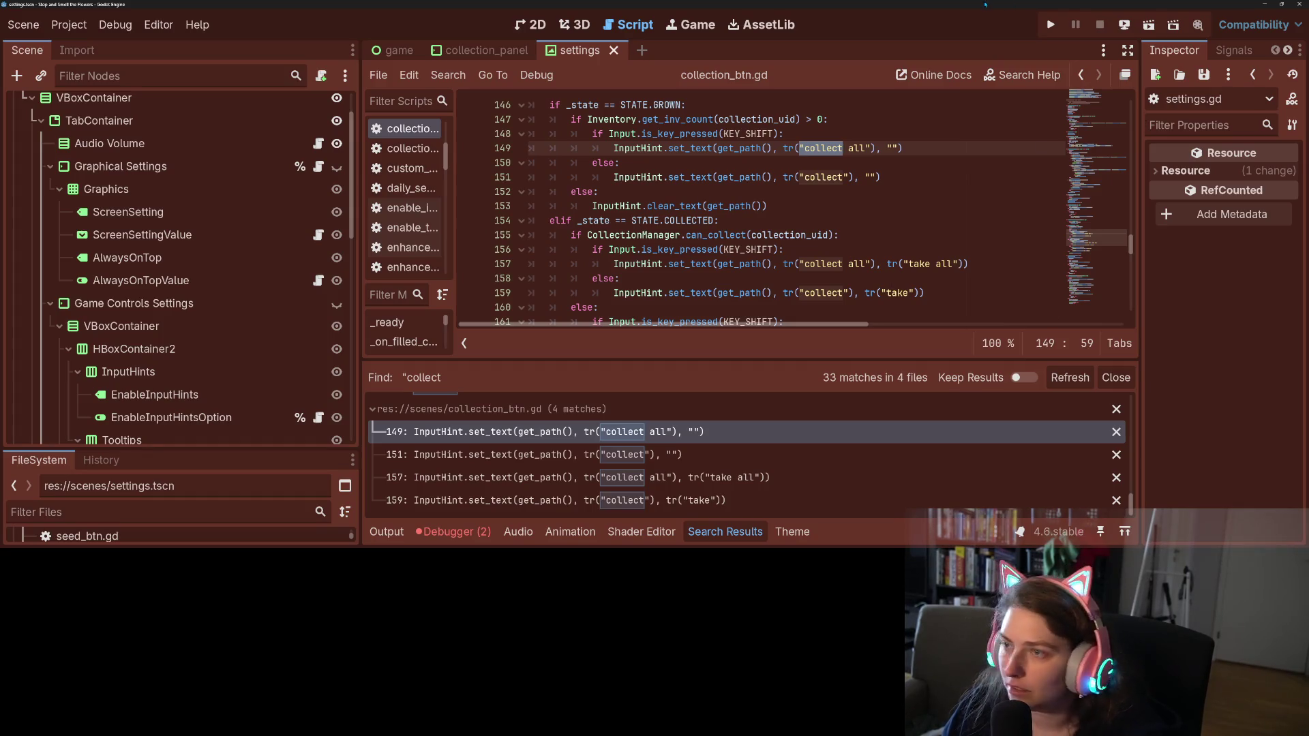
Snap Godot to the left half in distraction-free mode with search results closed
key(super+Left)
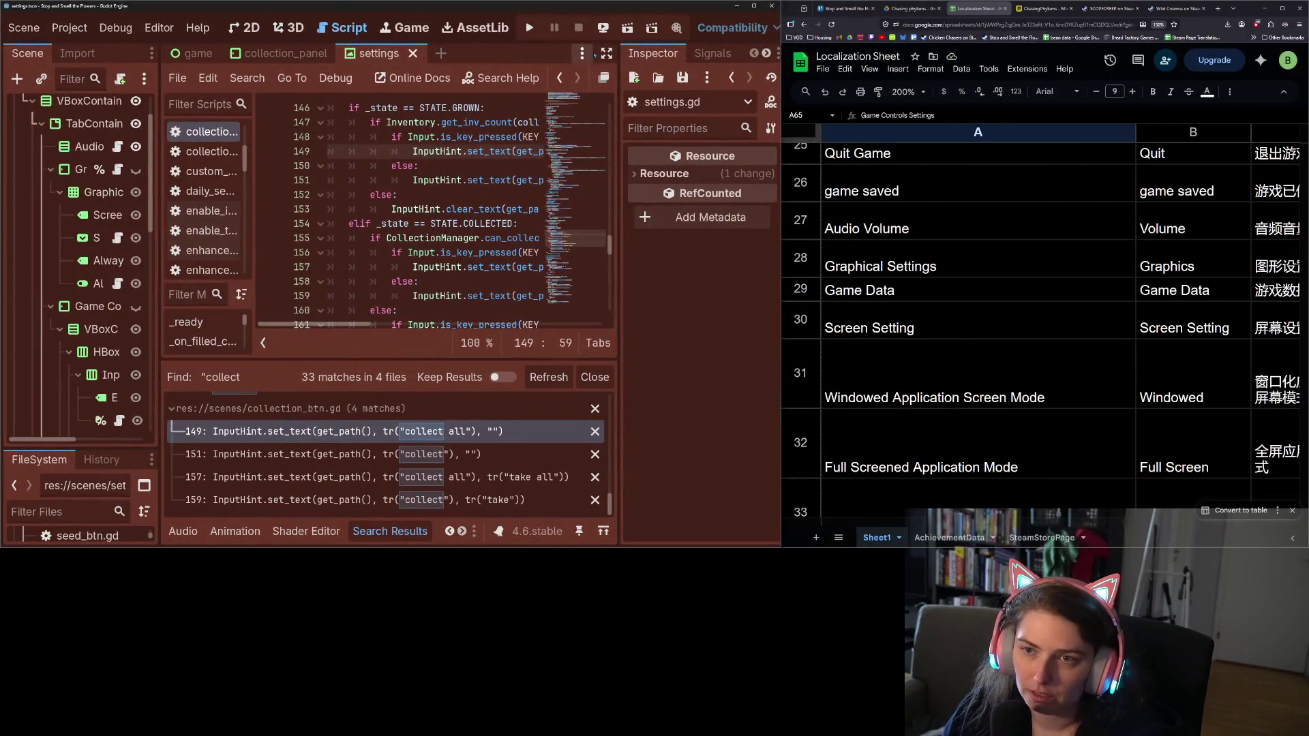
click(605, 53)
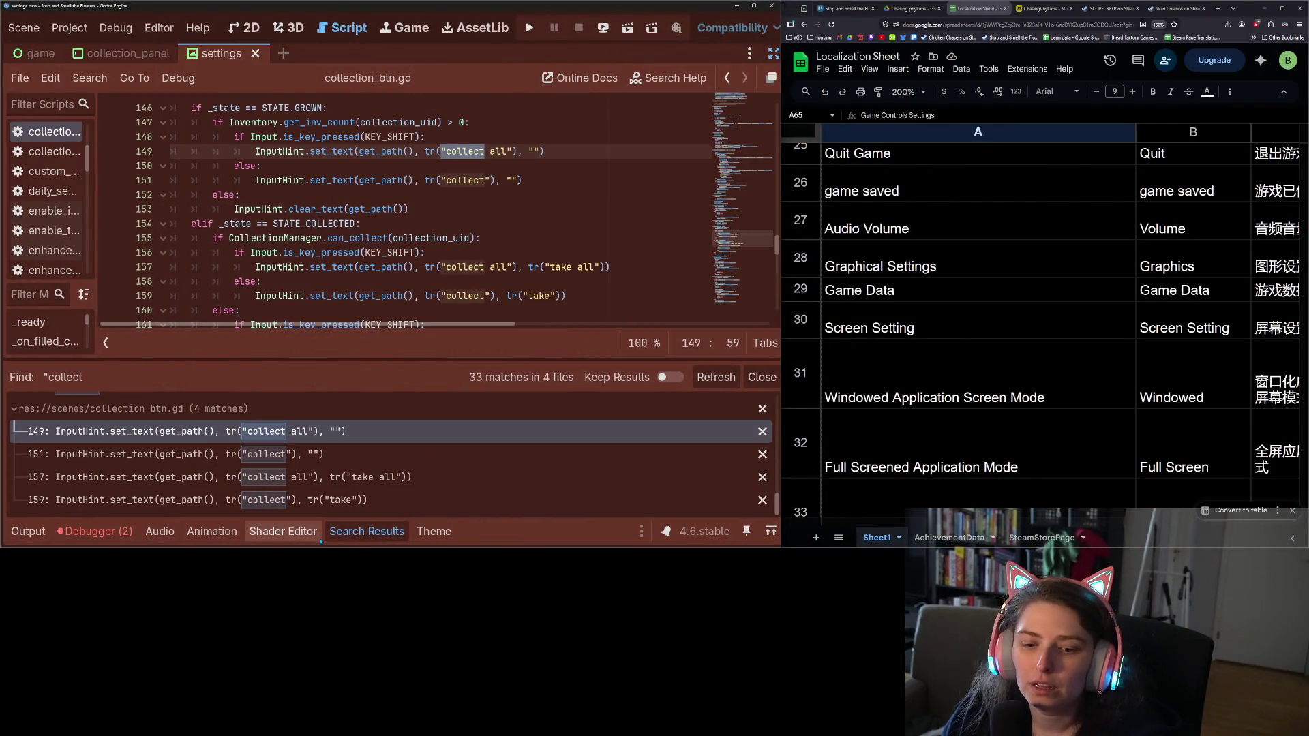
click(351, 532)
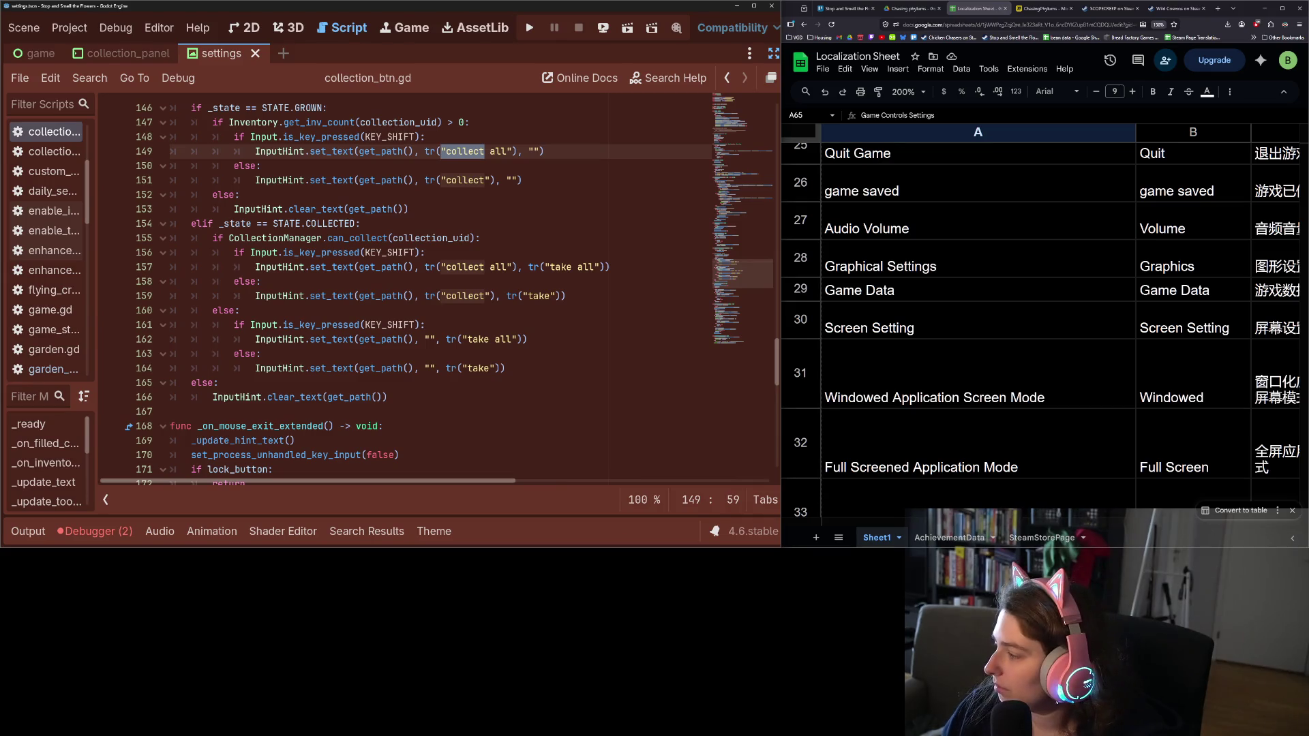
key(alt+Tab)
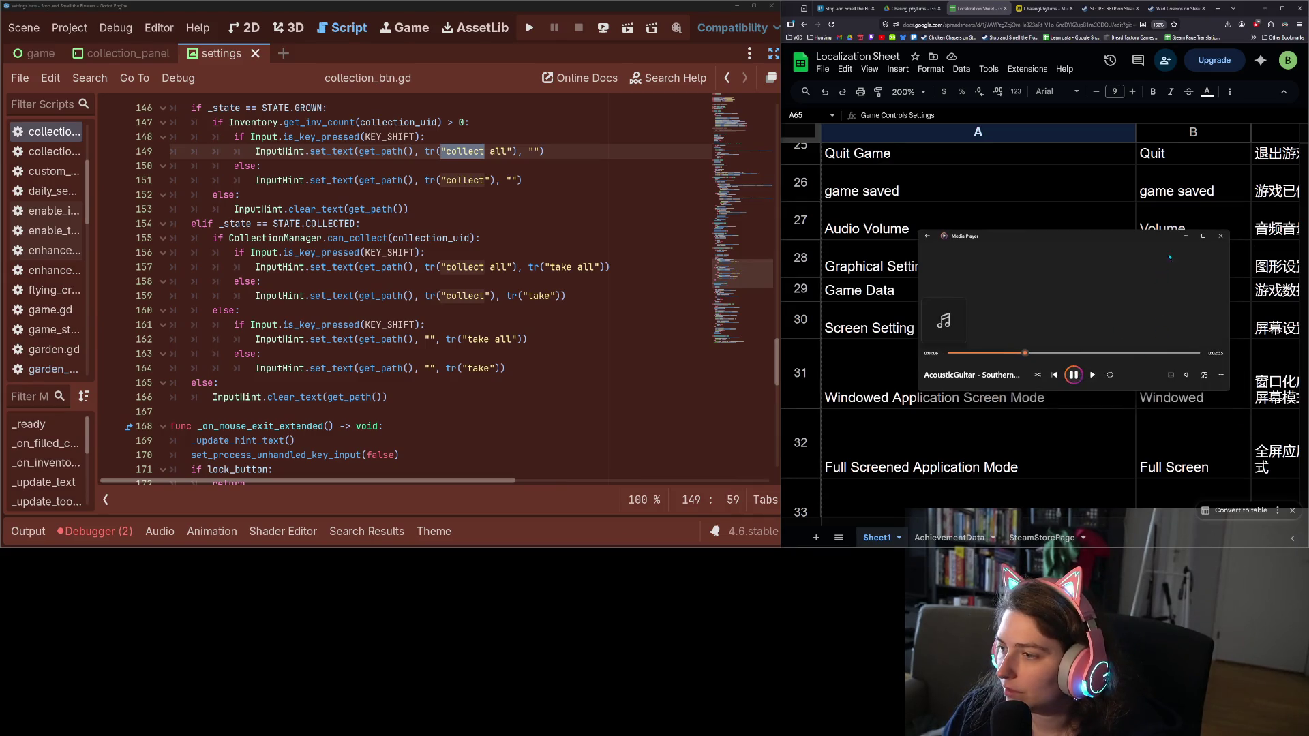
key(alt+Tab)
Check the sheet's collect all key in A53 and copy the collect flower key from A51
scroll(968, 392, up, 10)
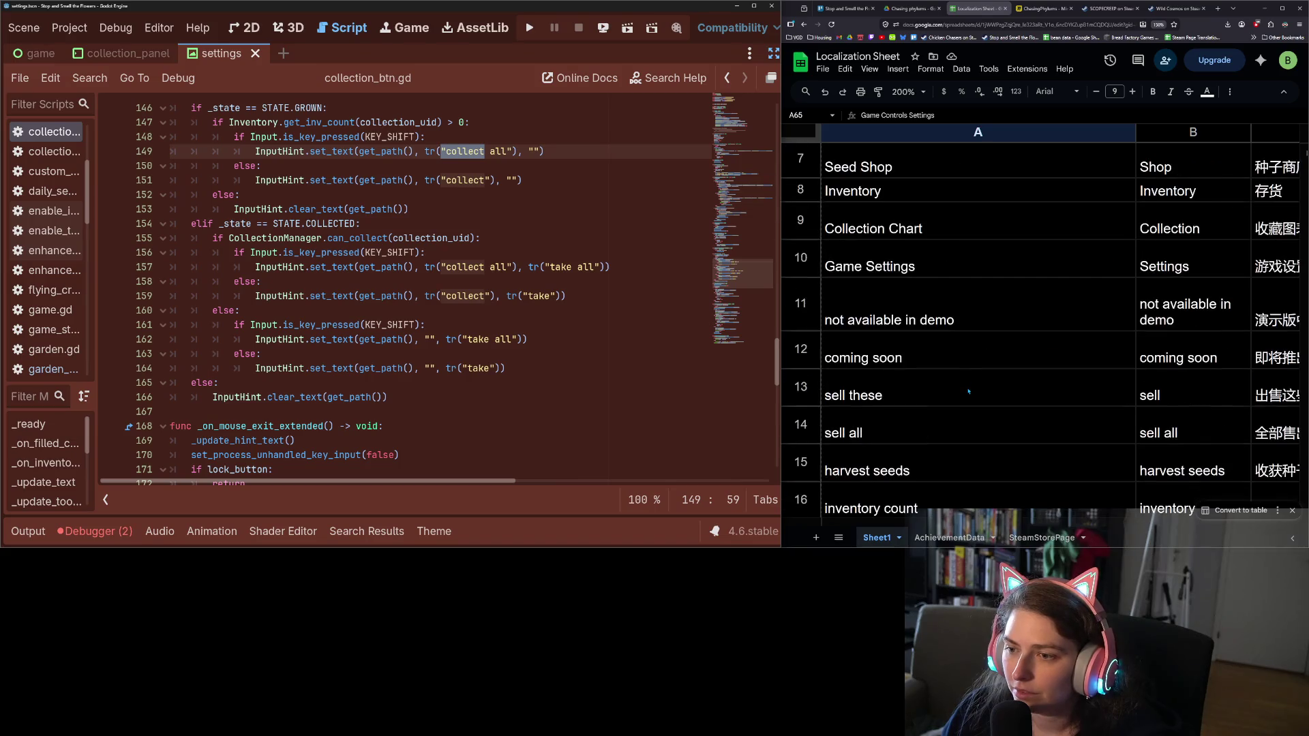
scroll(968, 392, up, 2)
scroll(969, 392, up, 2)
scroll(968, 392, down, 14)
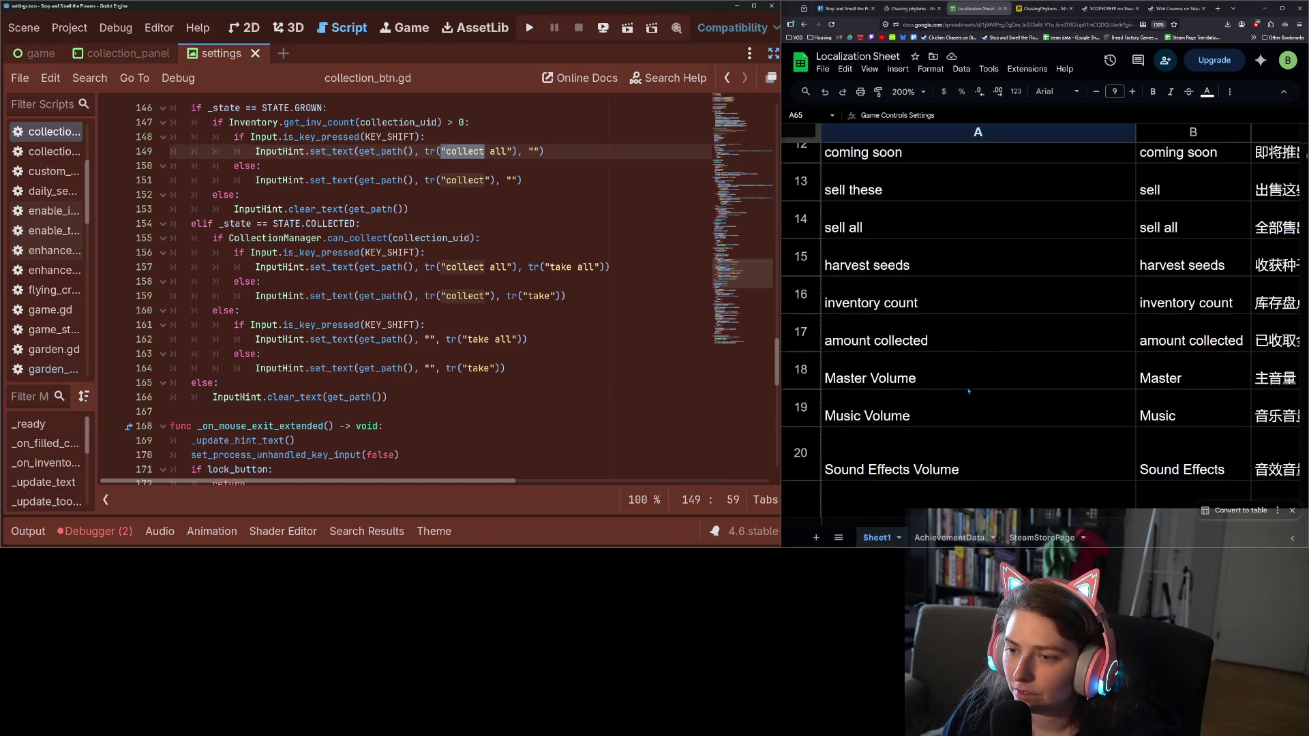
scroll(968, 392, down, 10)
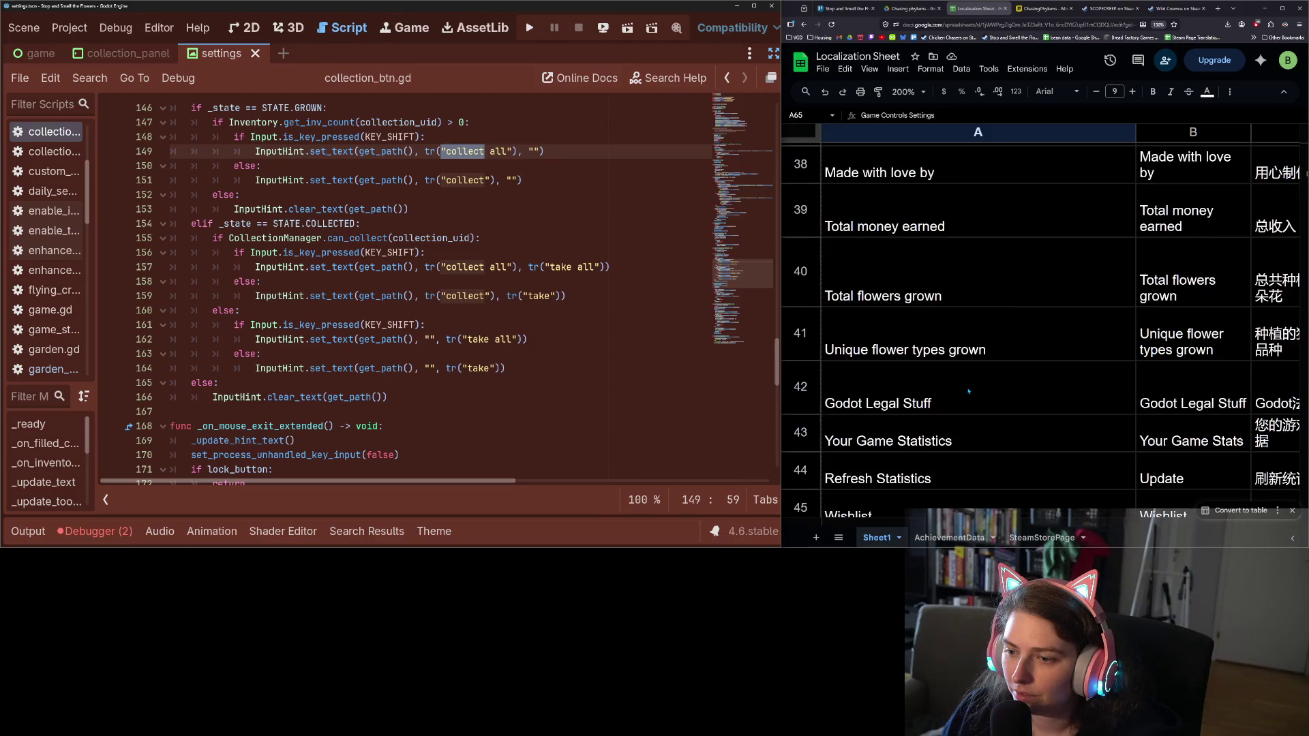
scroll(968, 391, down, 3)
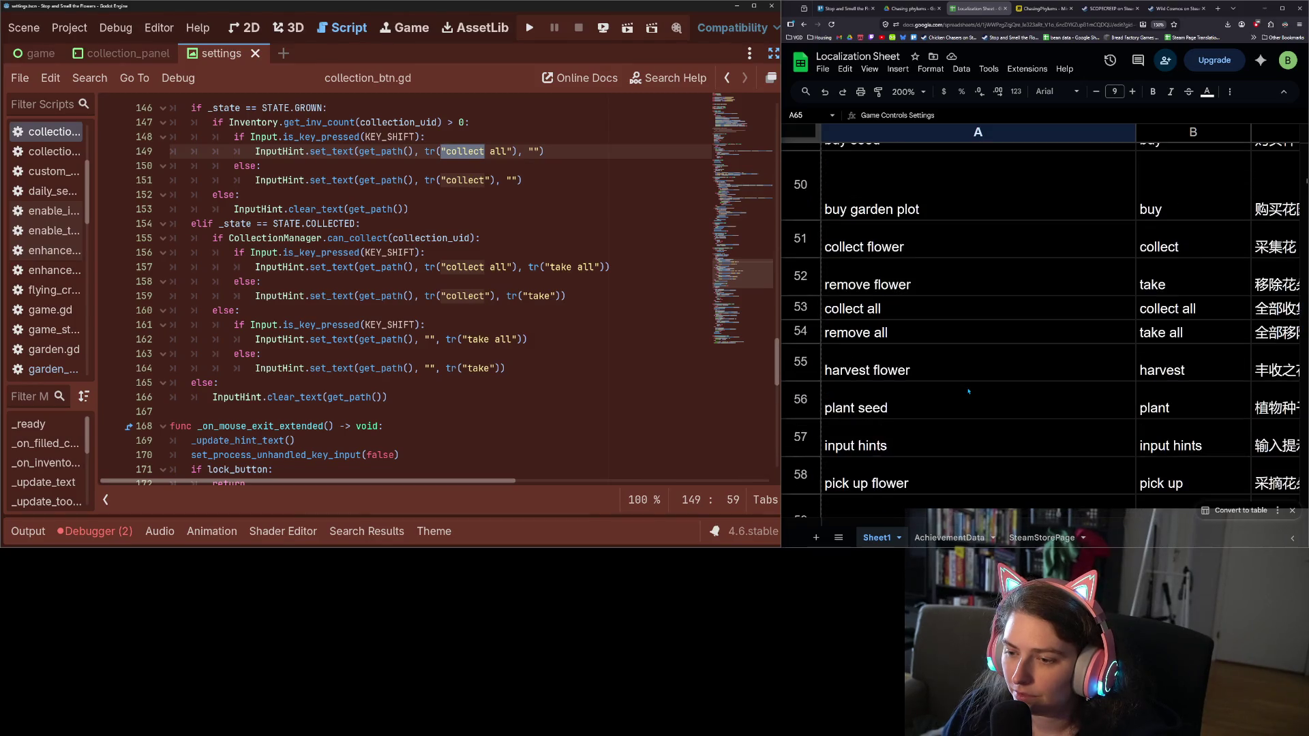
click(936, 315)
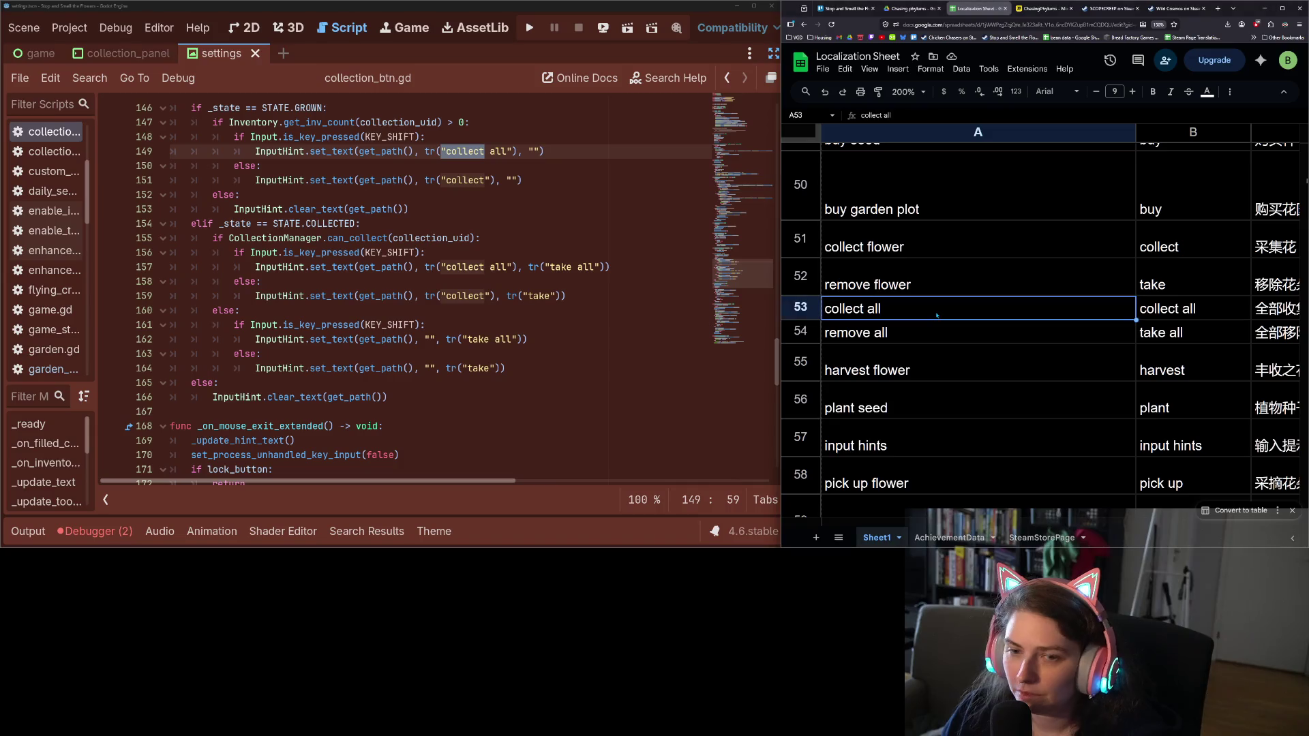
scroll(922, 340, up, 2)
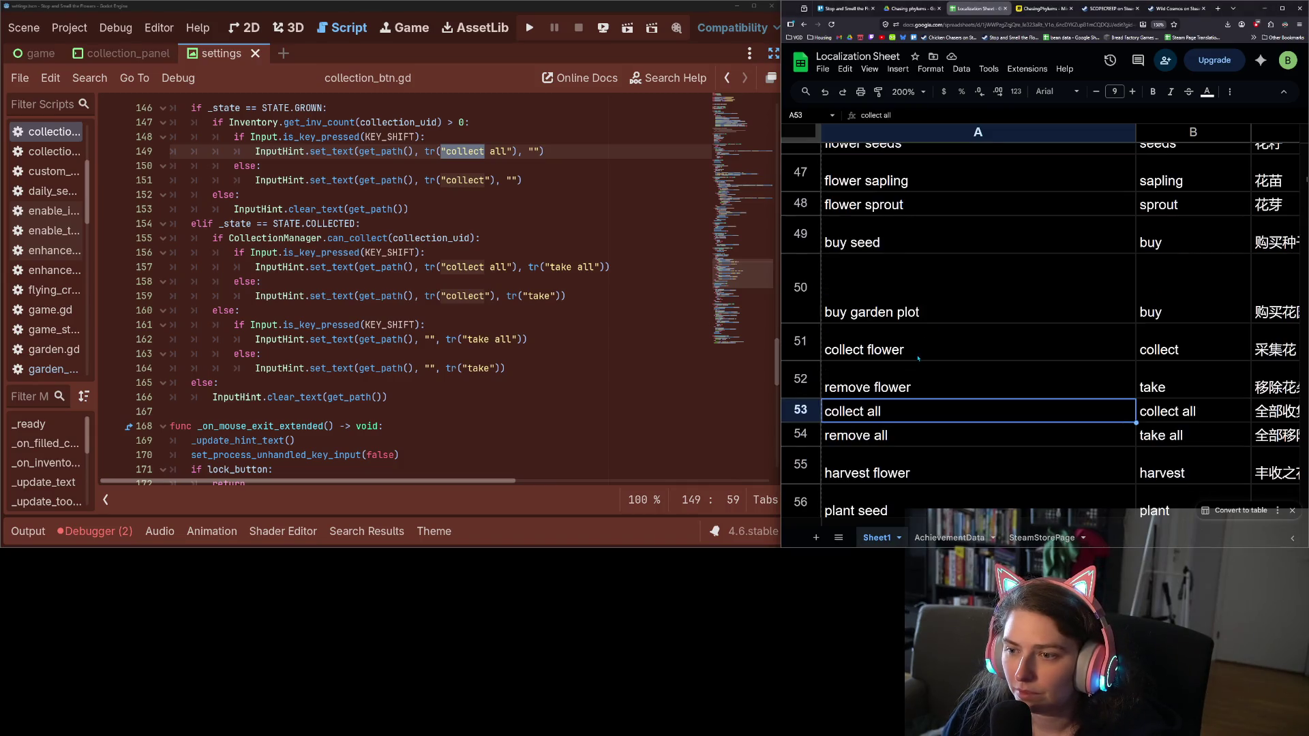
click(930, 348)
key(ctrl+c)
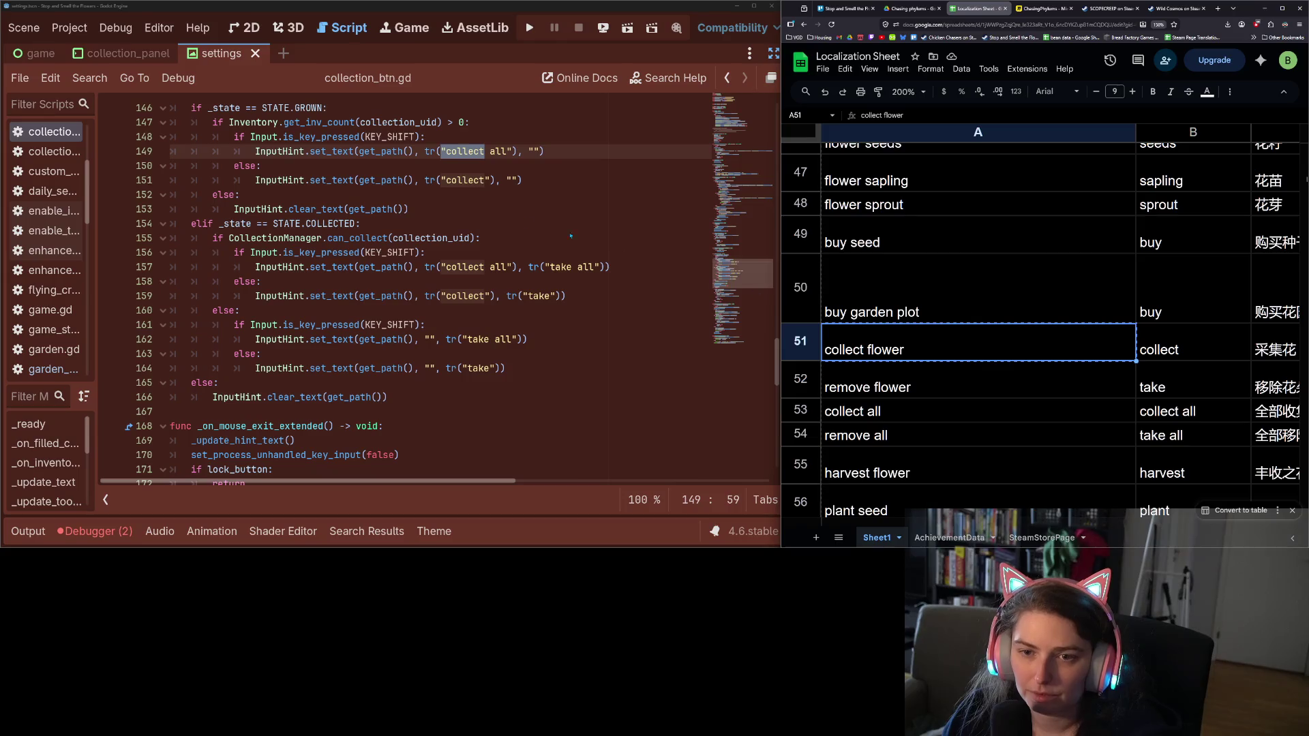
Replace tr("collect") with tr("collect flower") on lines 151 and 159
double_click(459, 180)
key(ctrl+v)
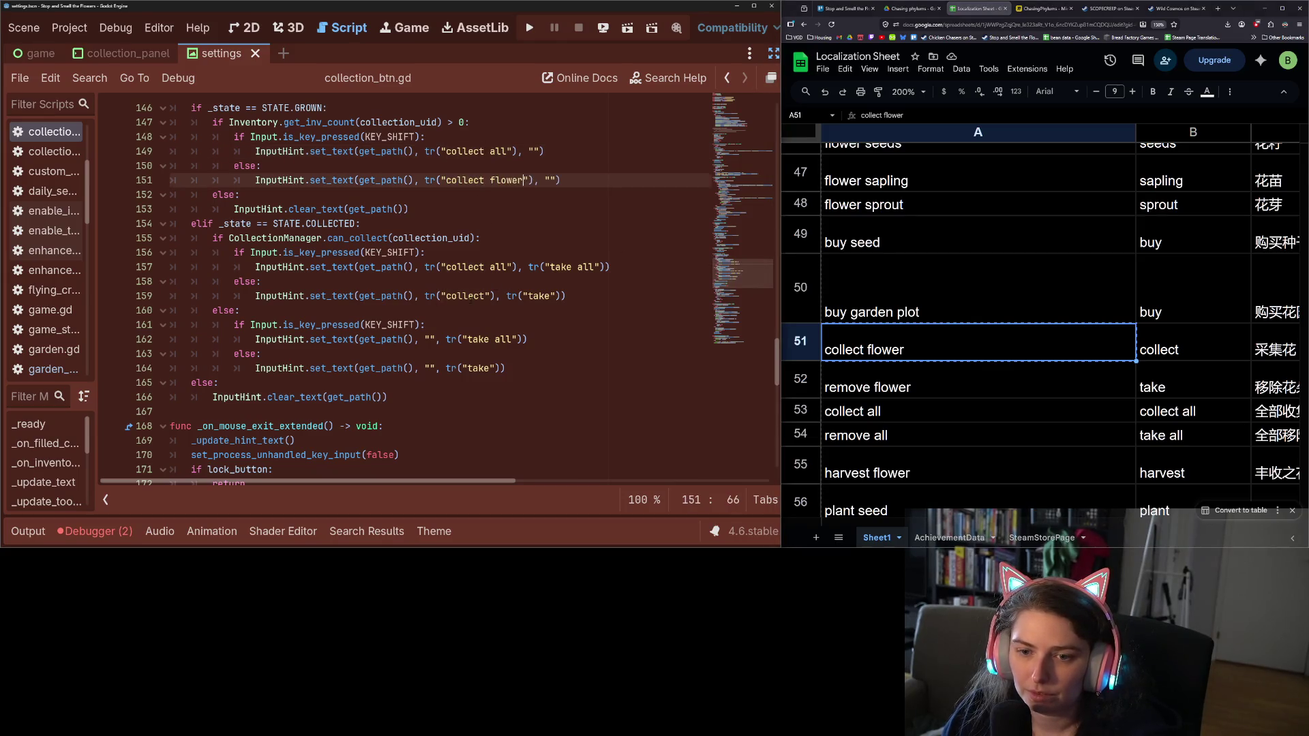
double_click(465, 296)
key(ctrl+v)
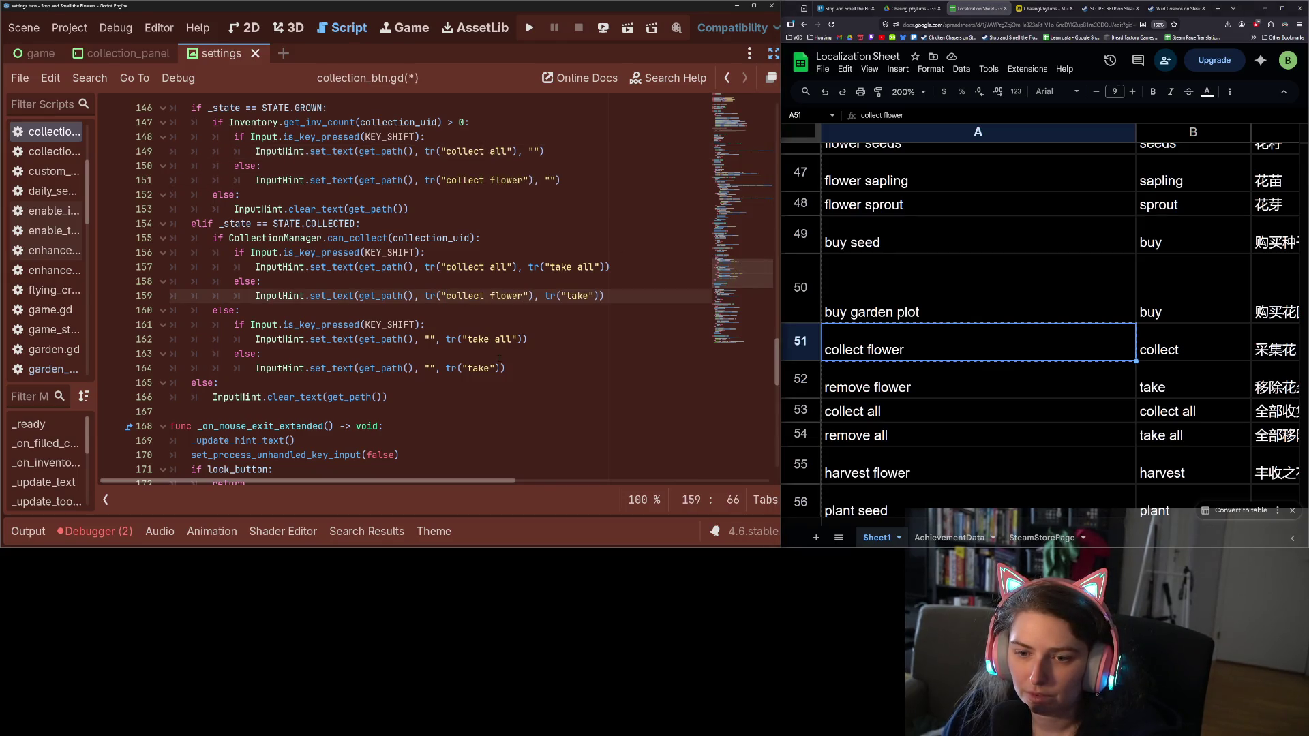
Change the take all hint to "remove all" and the take hint to "remove flower"
scroll(483, 376, down, 1)
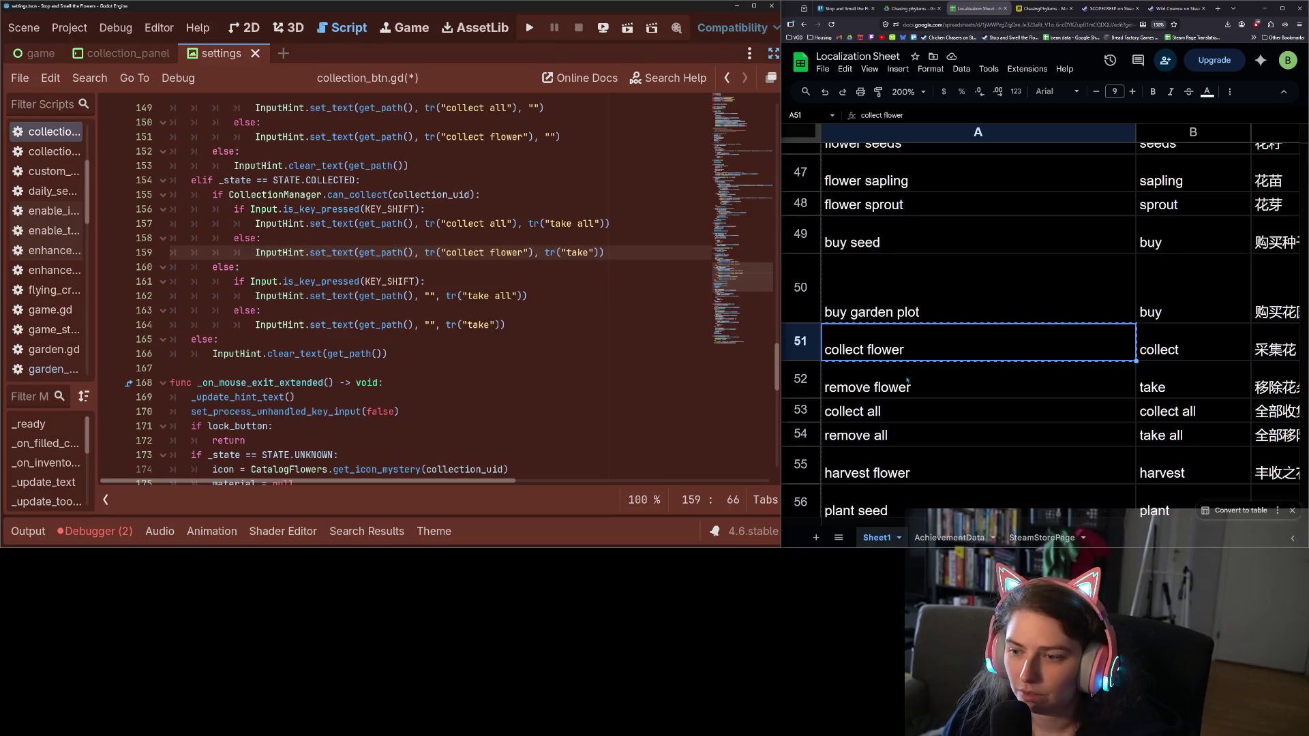
scroll(912, 392, down, 3)
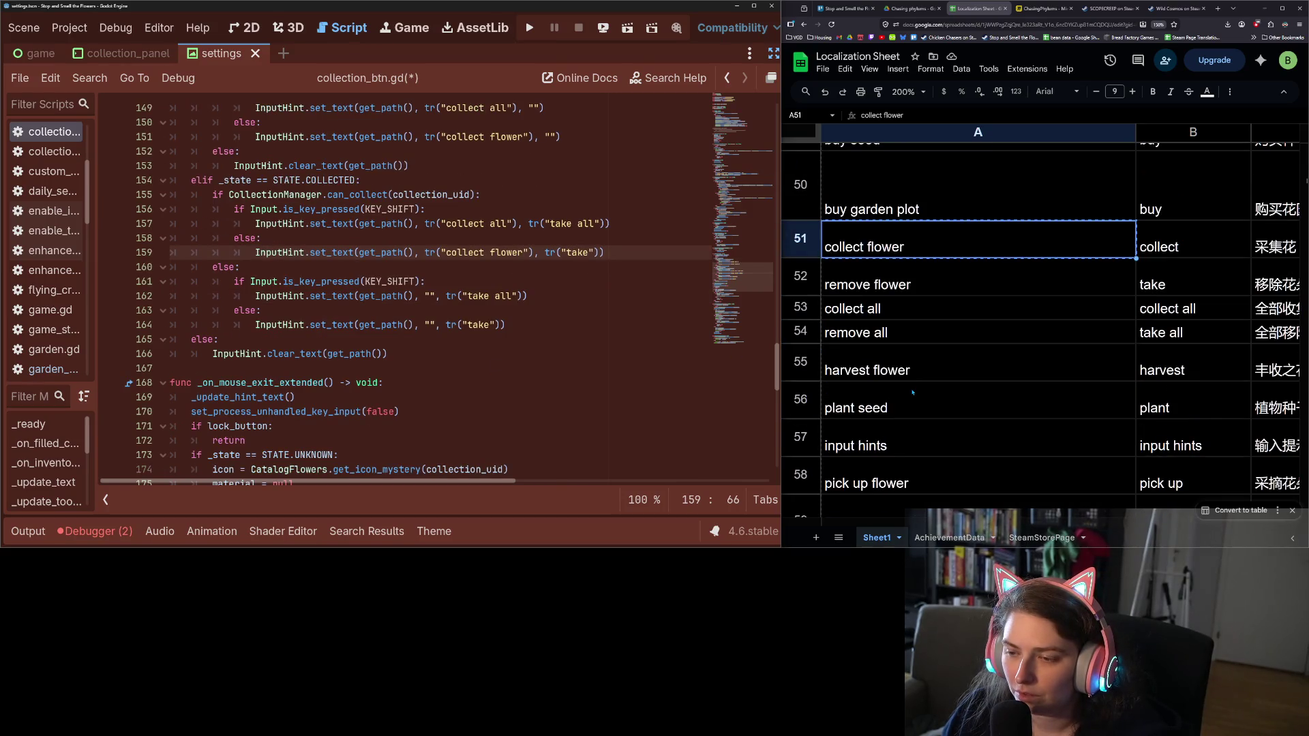
click(901, 334)
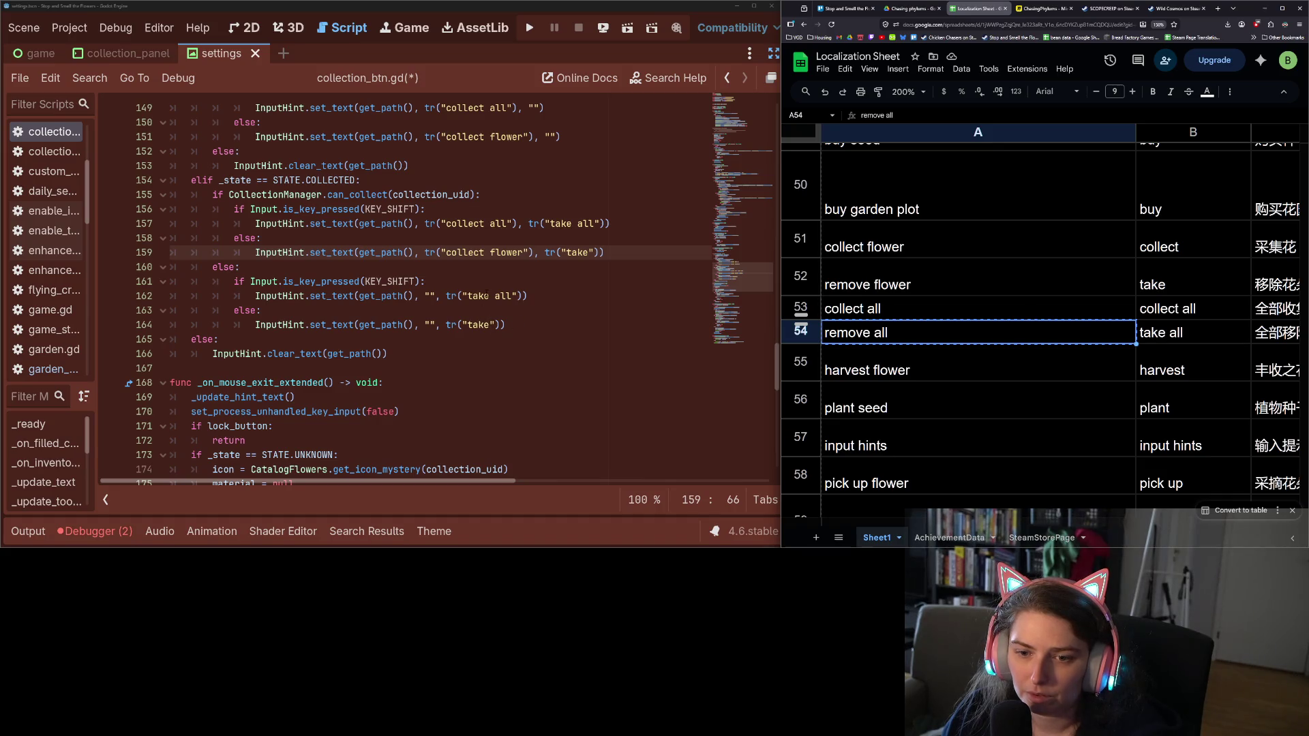
drag(511, 296, 467, 296)
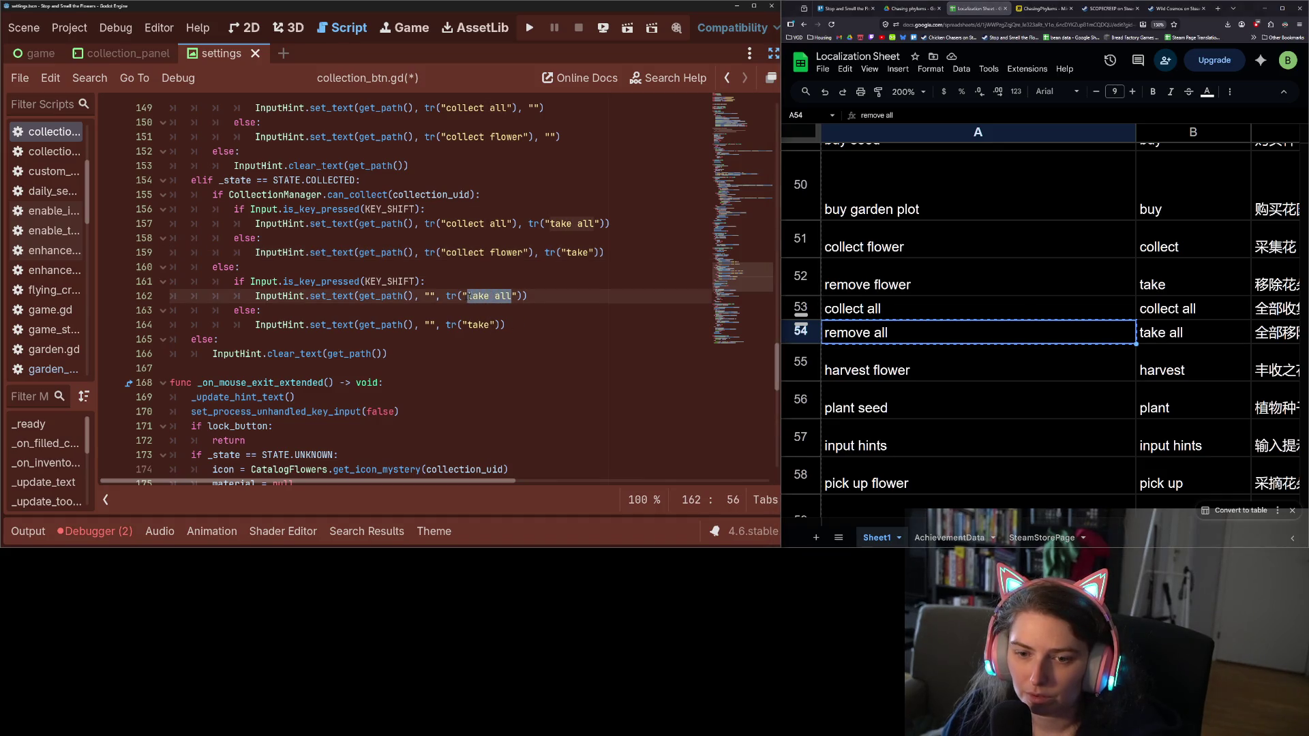
text(remove all)
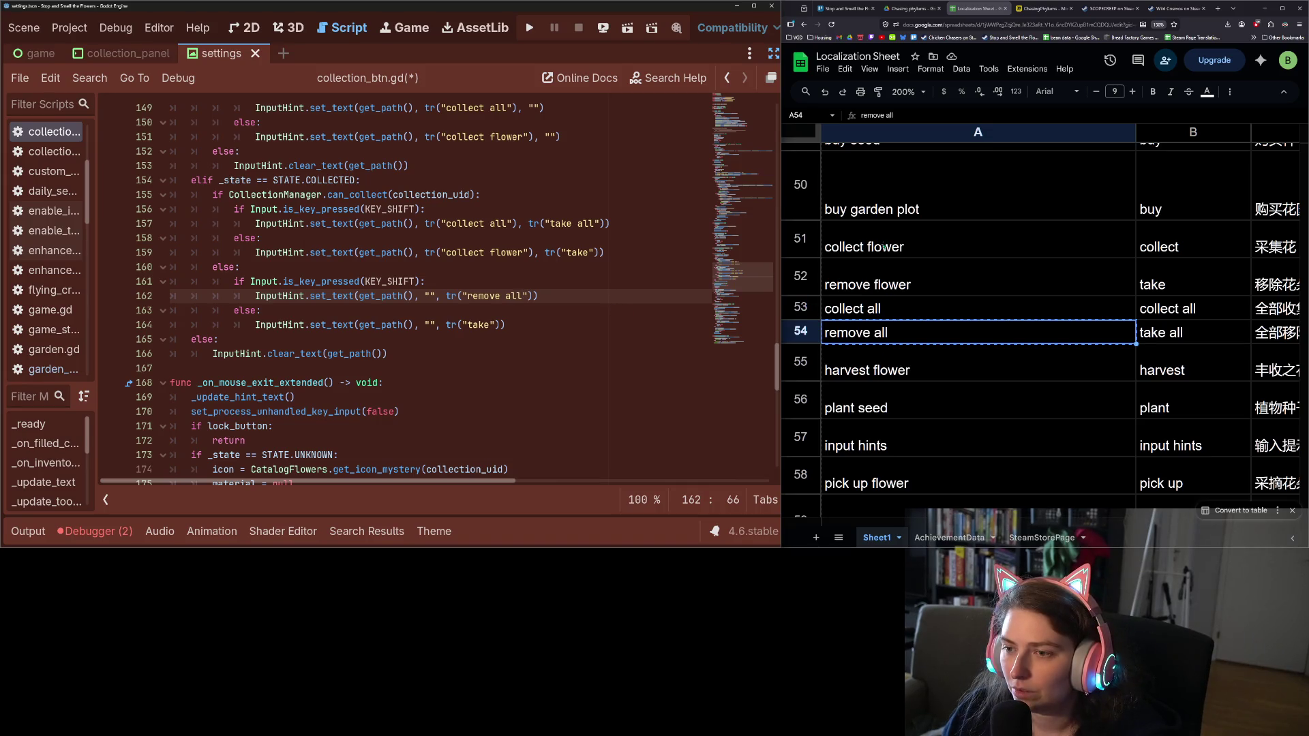
click(880, 282)
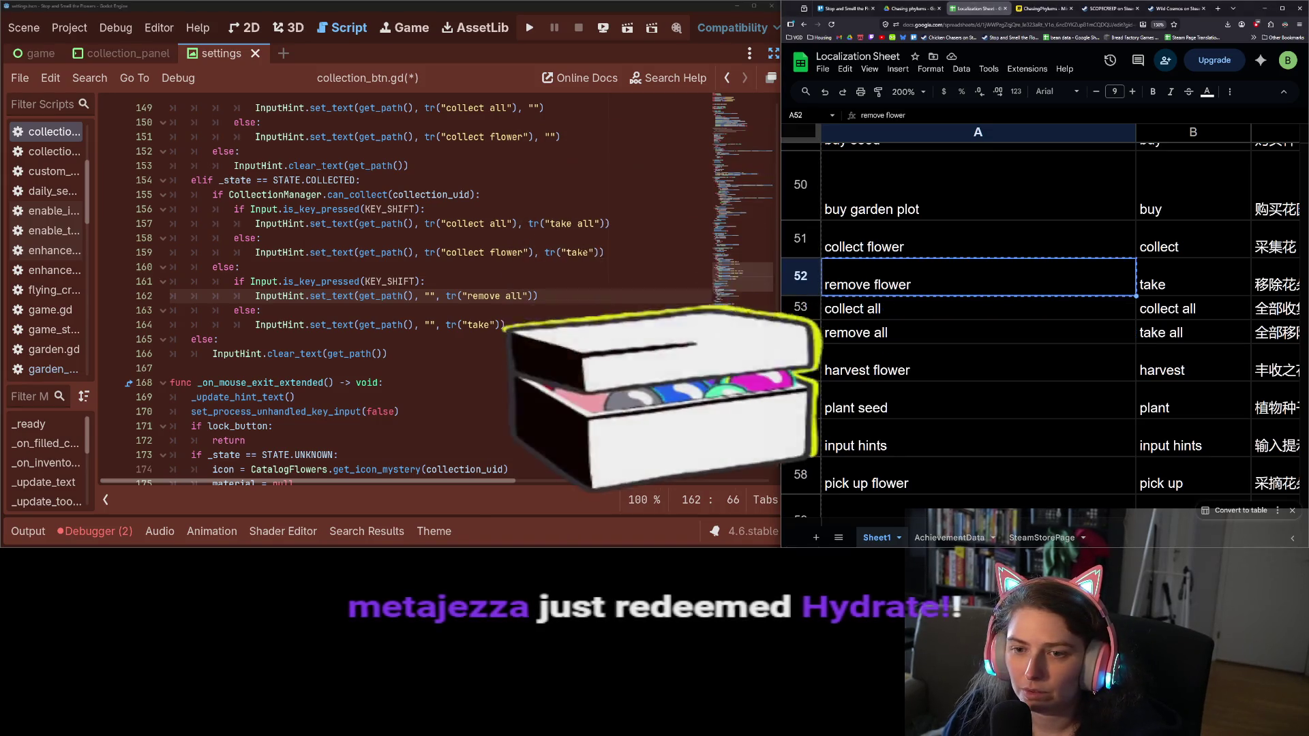
click(576, 252)
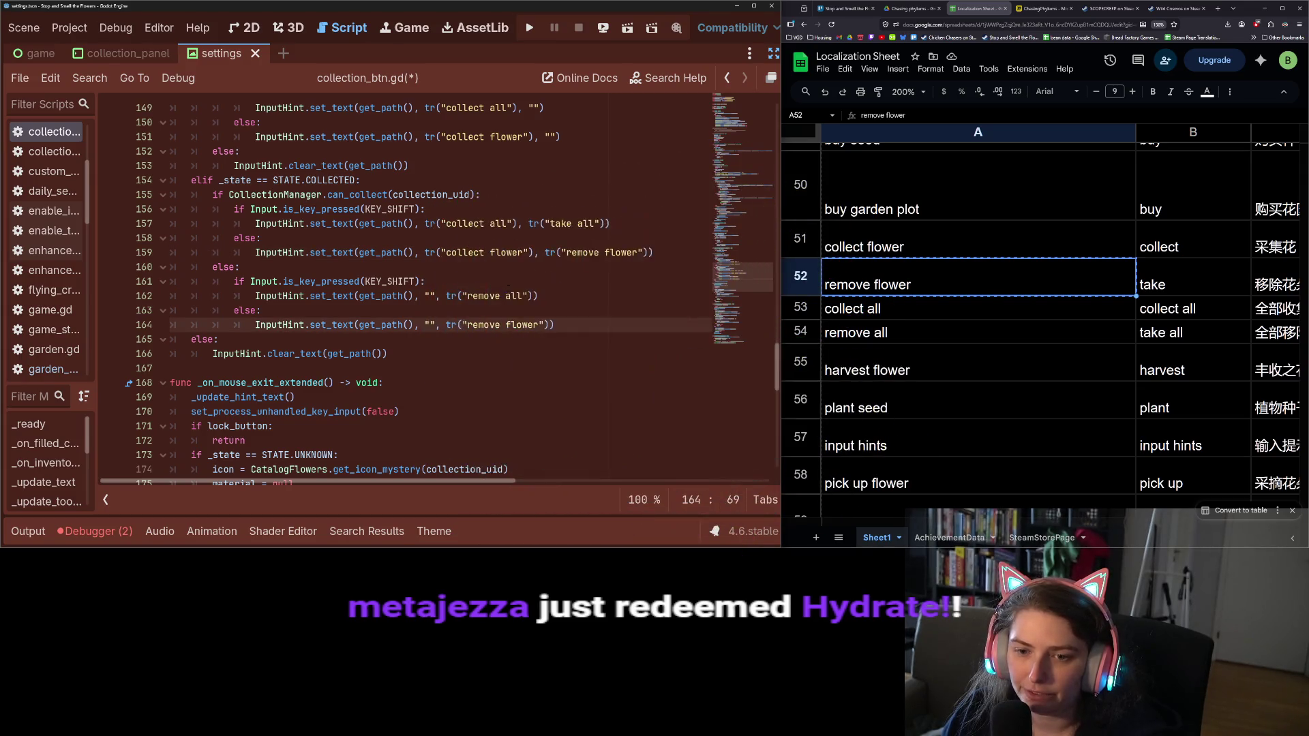
text(remove flower)
scroll(511, 278, up, 1)
scroll(512, 278, up, 1)
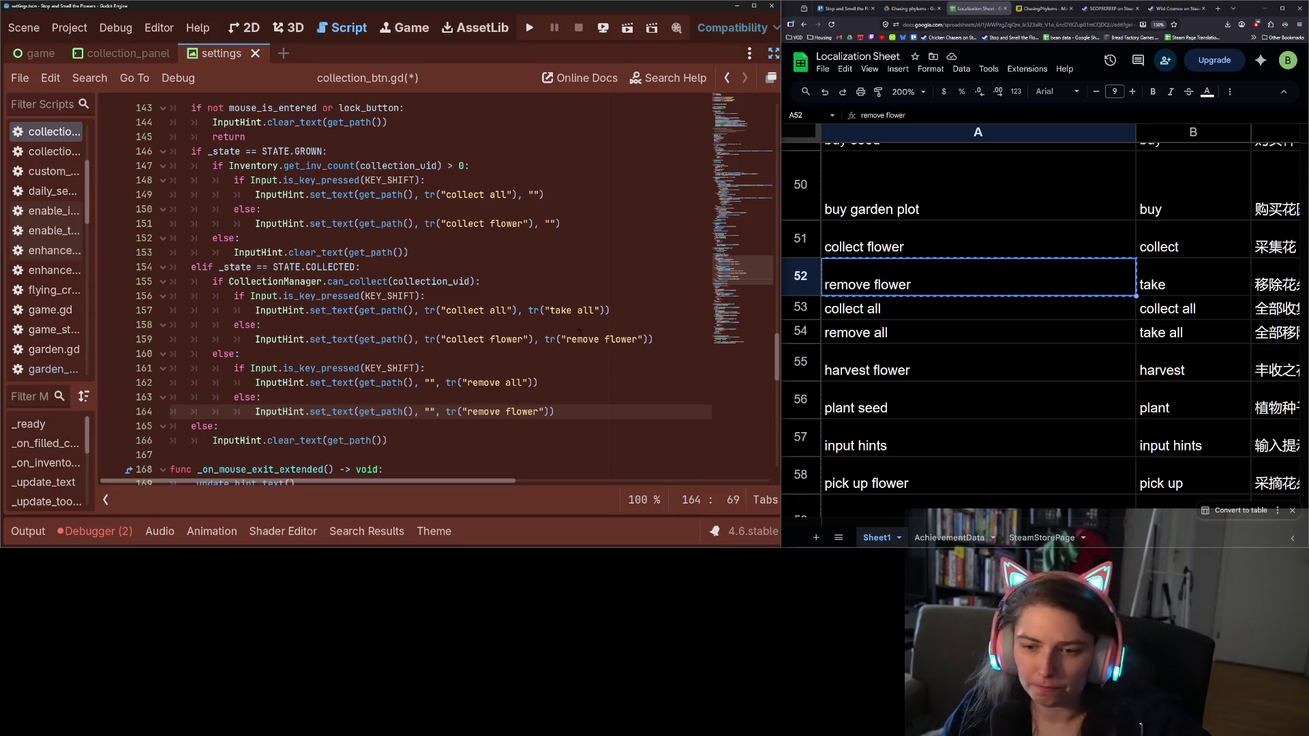
double_click(584, 339)
key(ctrl+c)
double_click(560, 310)
key(ctrl+v)
key(ctrl+s)
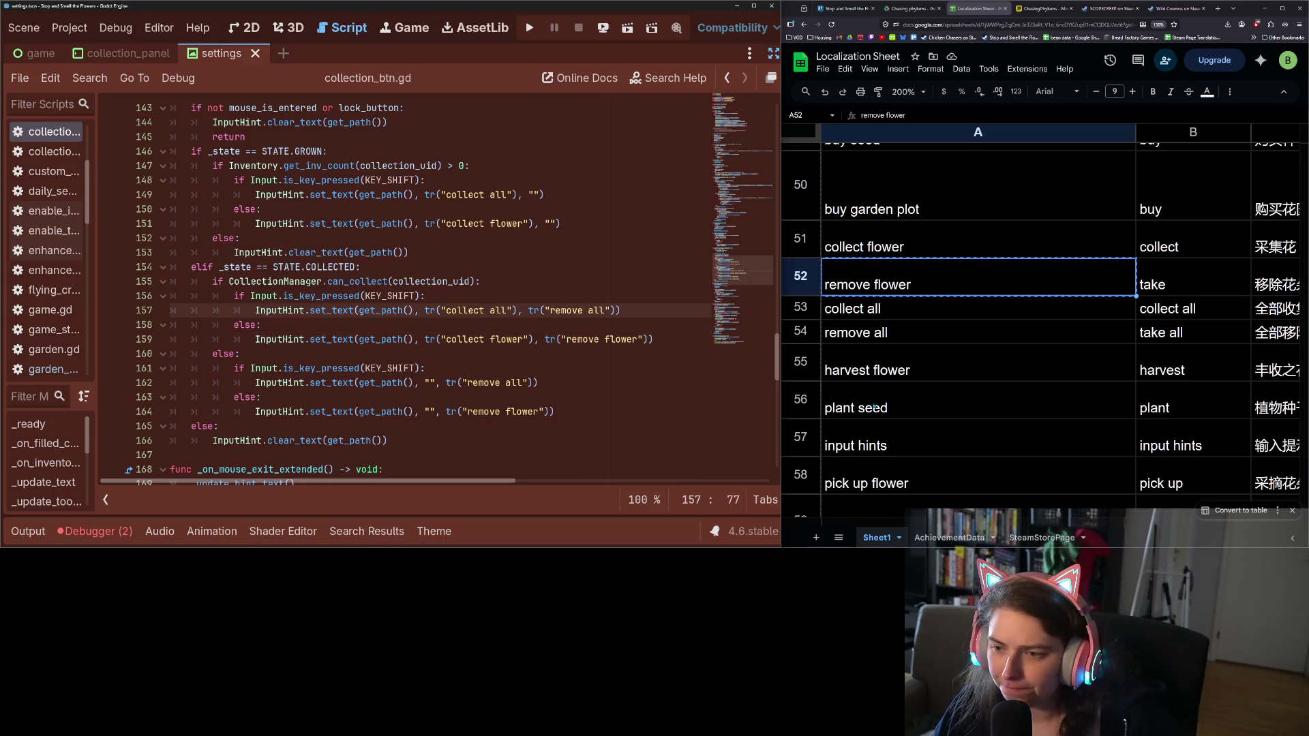
drag(873, 407, 845, 436)
right_click(844, 436)
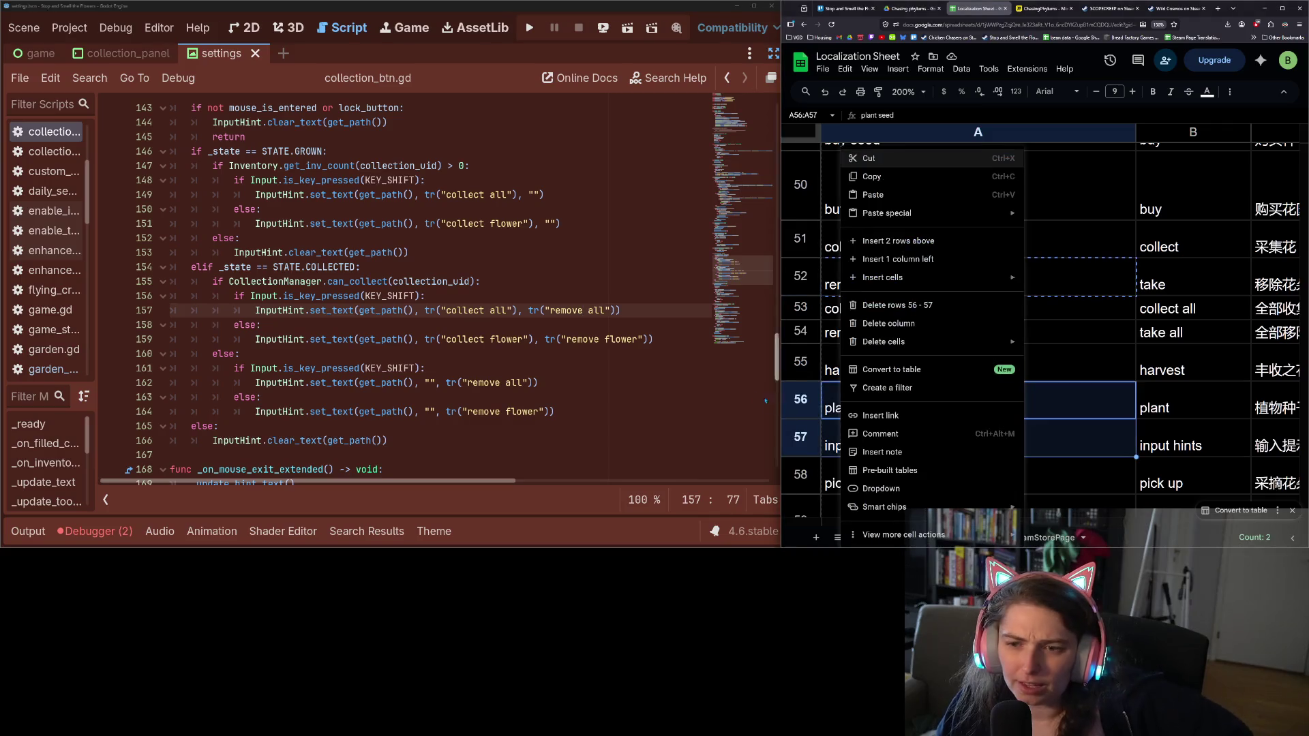
click(832, 404)
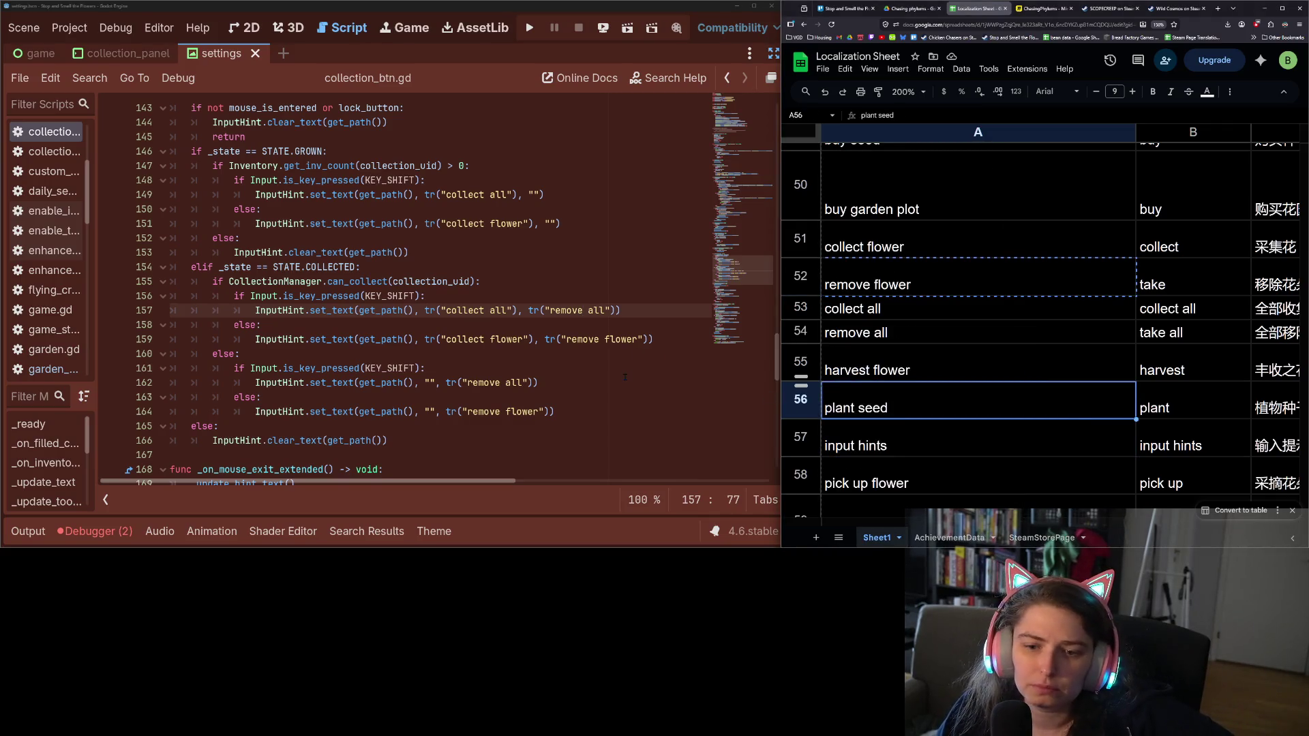
scroll(624, 377, up, 3)
scroll(625, 377, down, 5)
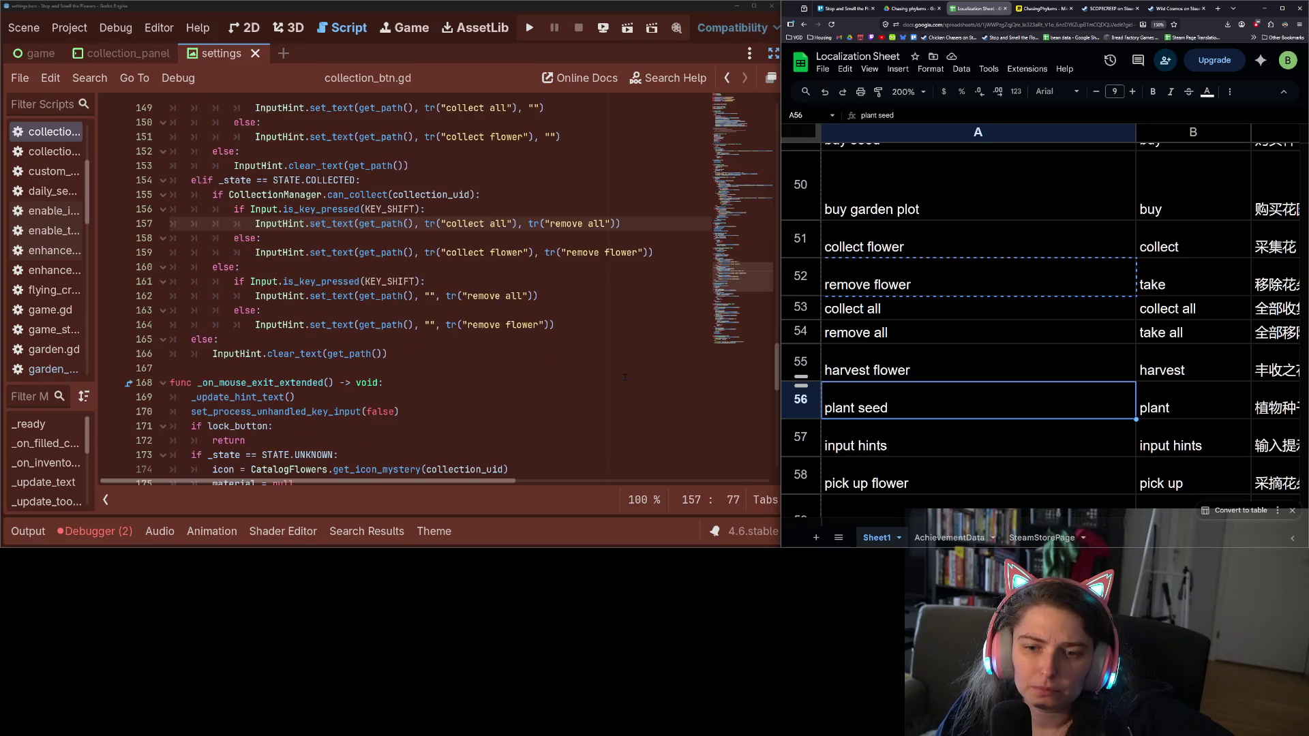
click(624, 377)
key(ctrl+shift+f)
text("take)
key(Return)
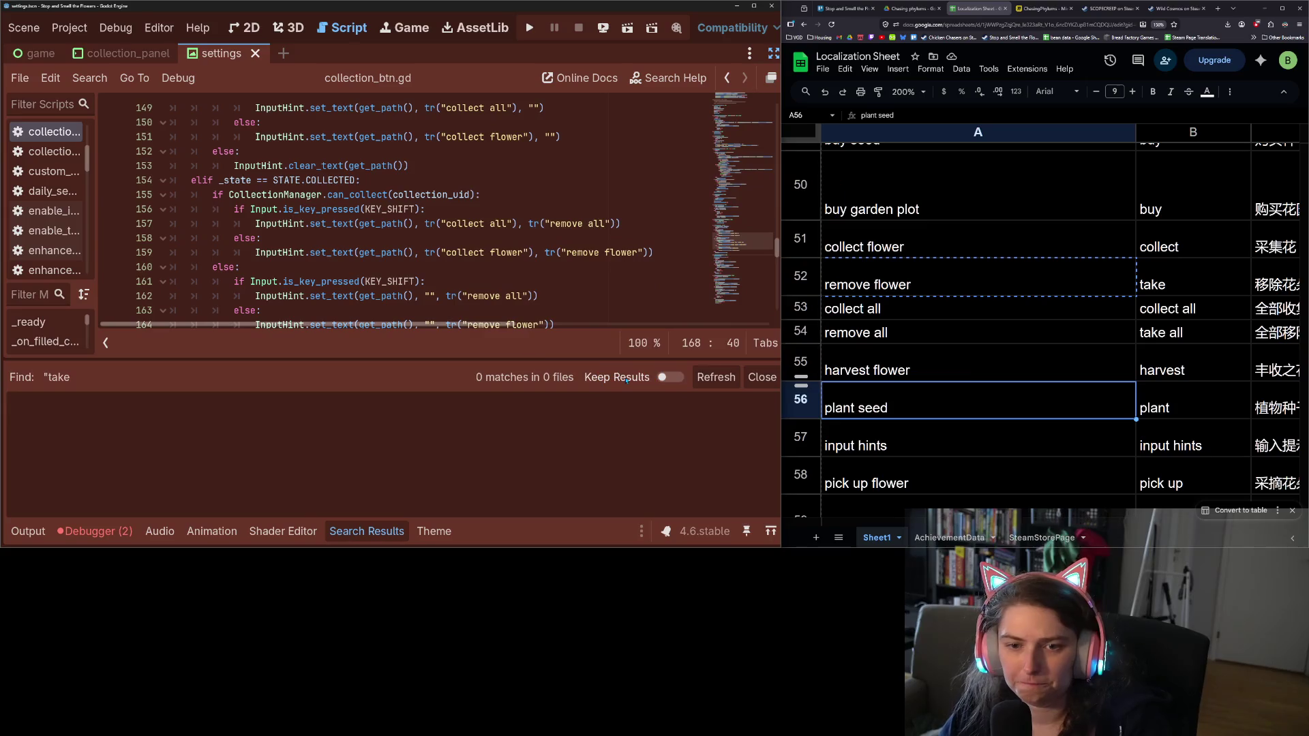
click(762, 377)
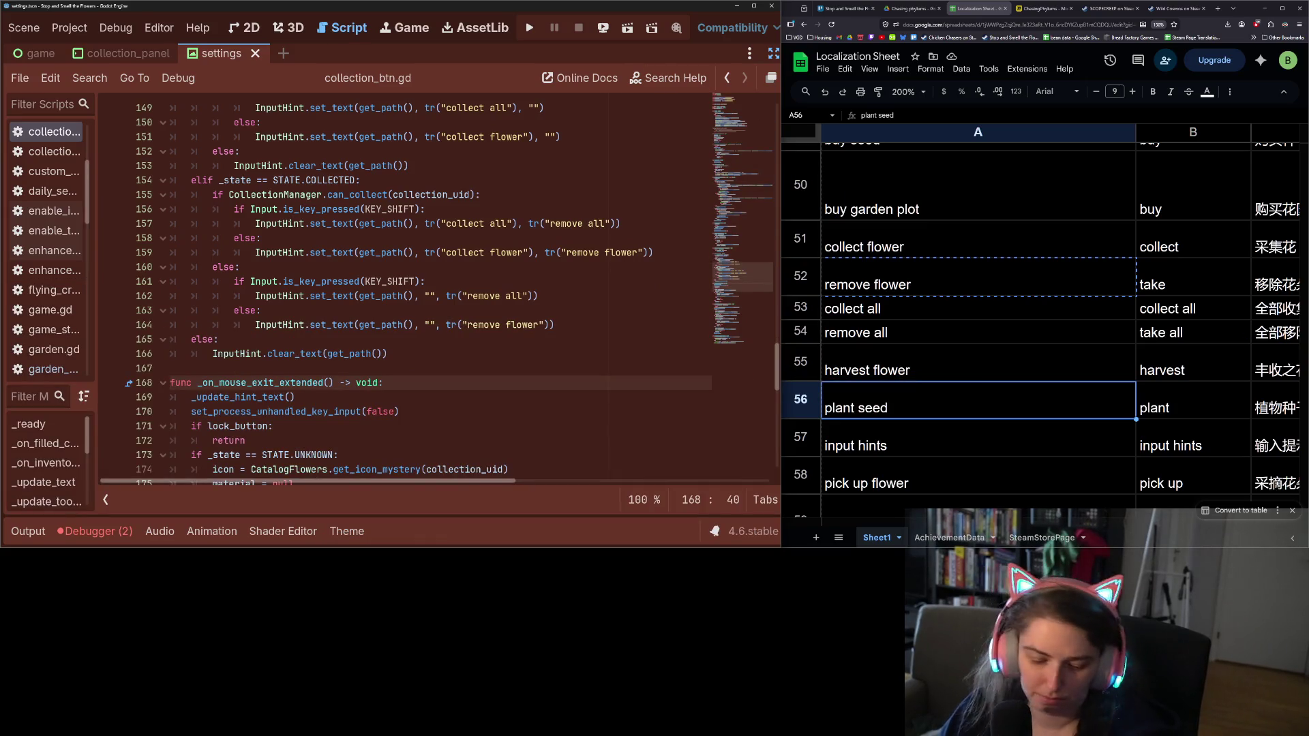
click(1083, 375)
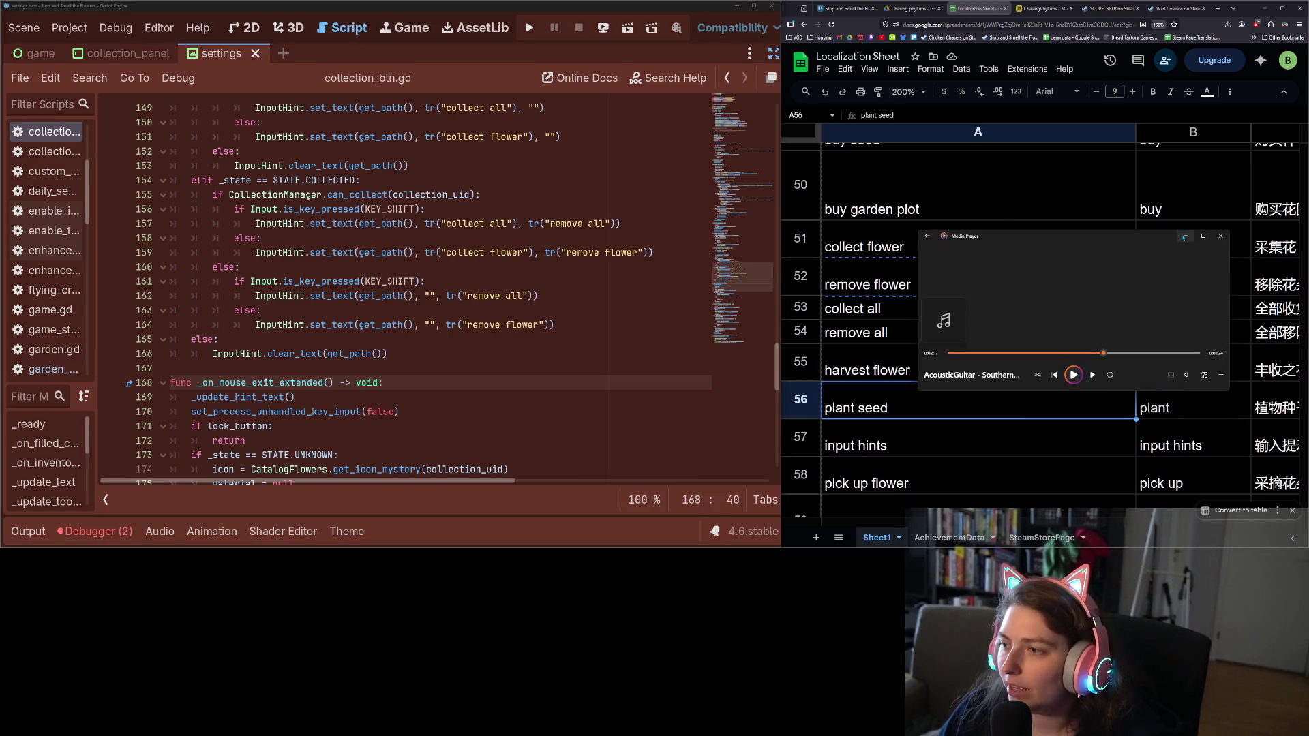
click(1186, 236)
scroll(1073, 373, up, 15)
scroll(1074, 373, up, 5)
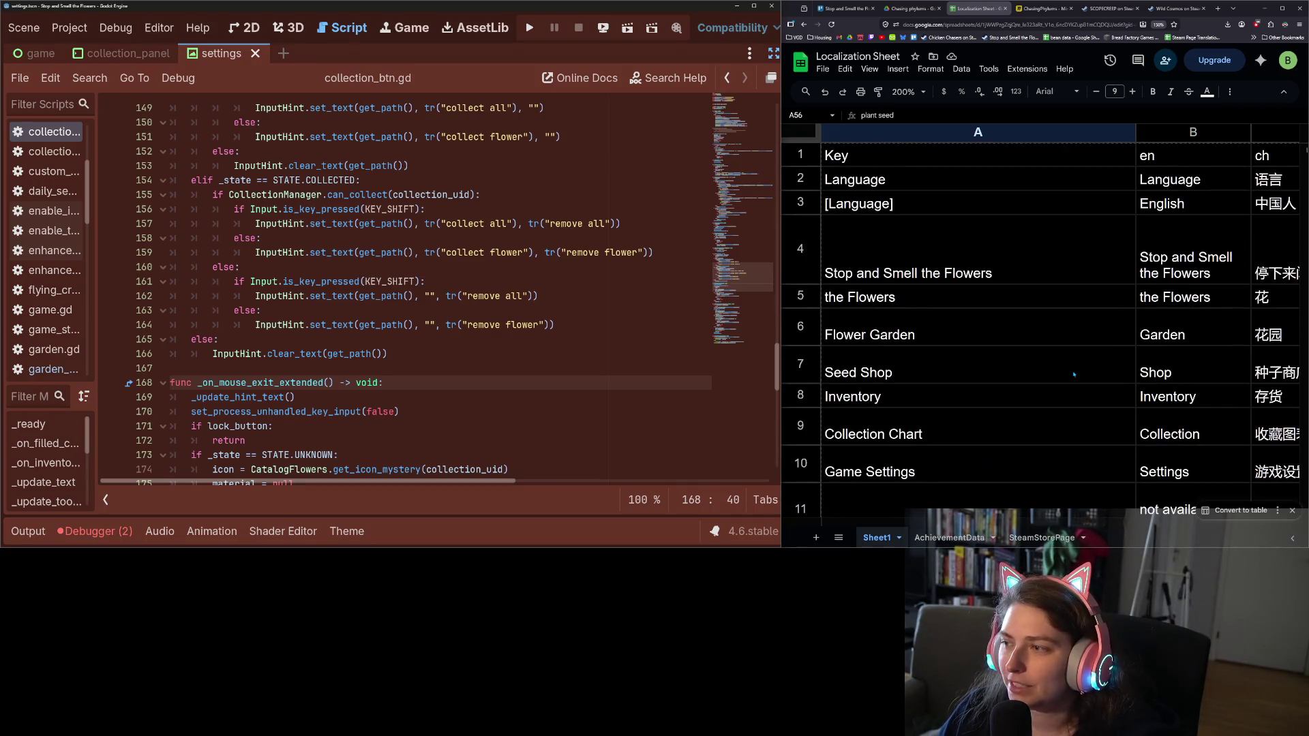
Maximize the localization sheet and inspect the headers and translate formulas in B1 through C3
key(alt+Tab)
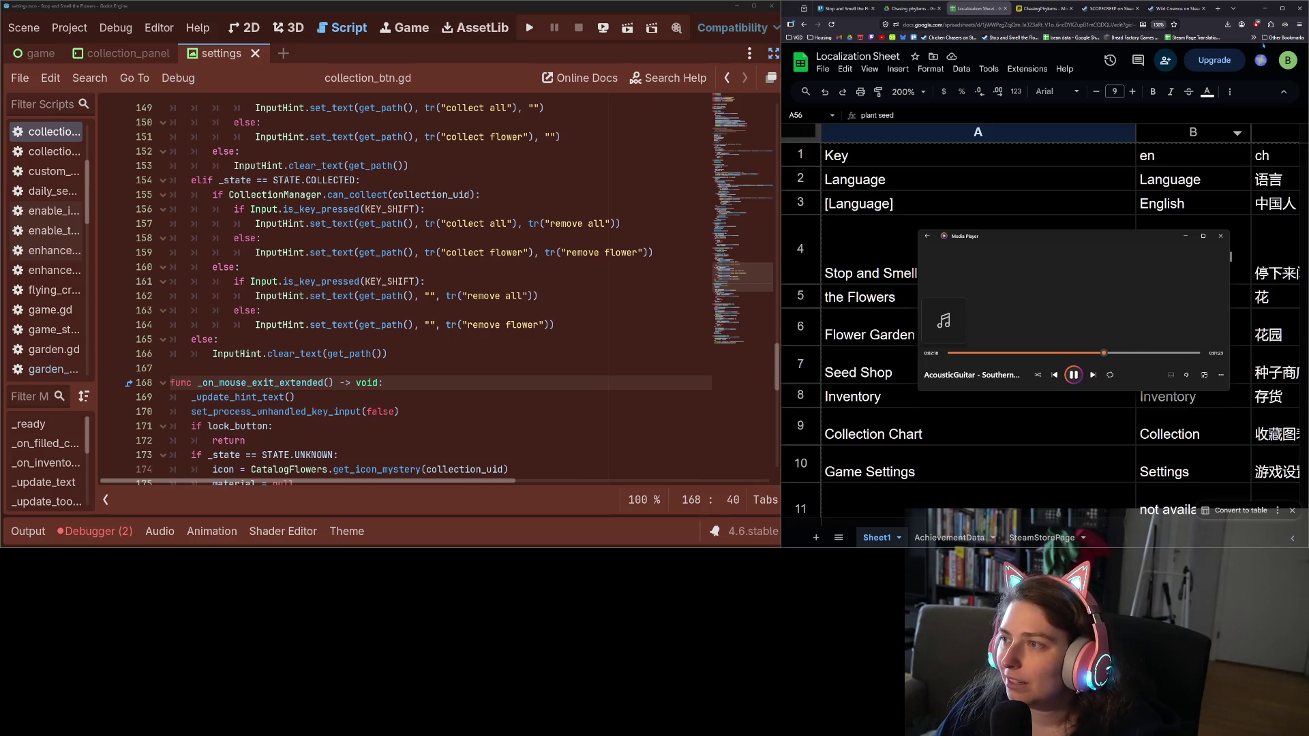
click(1282, 8)
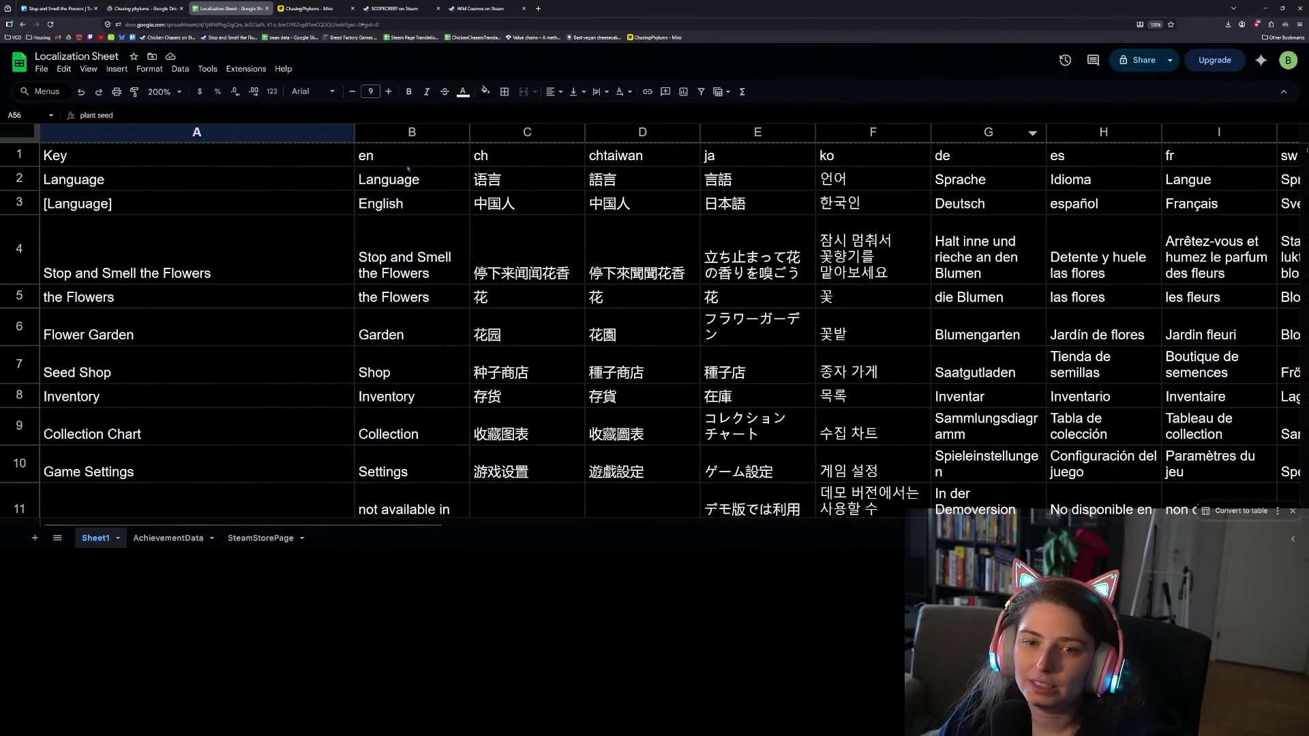
click(382, 156)
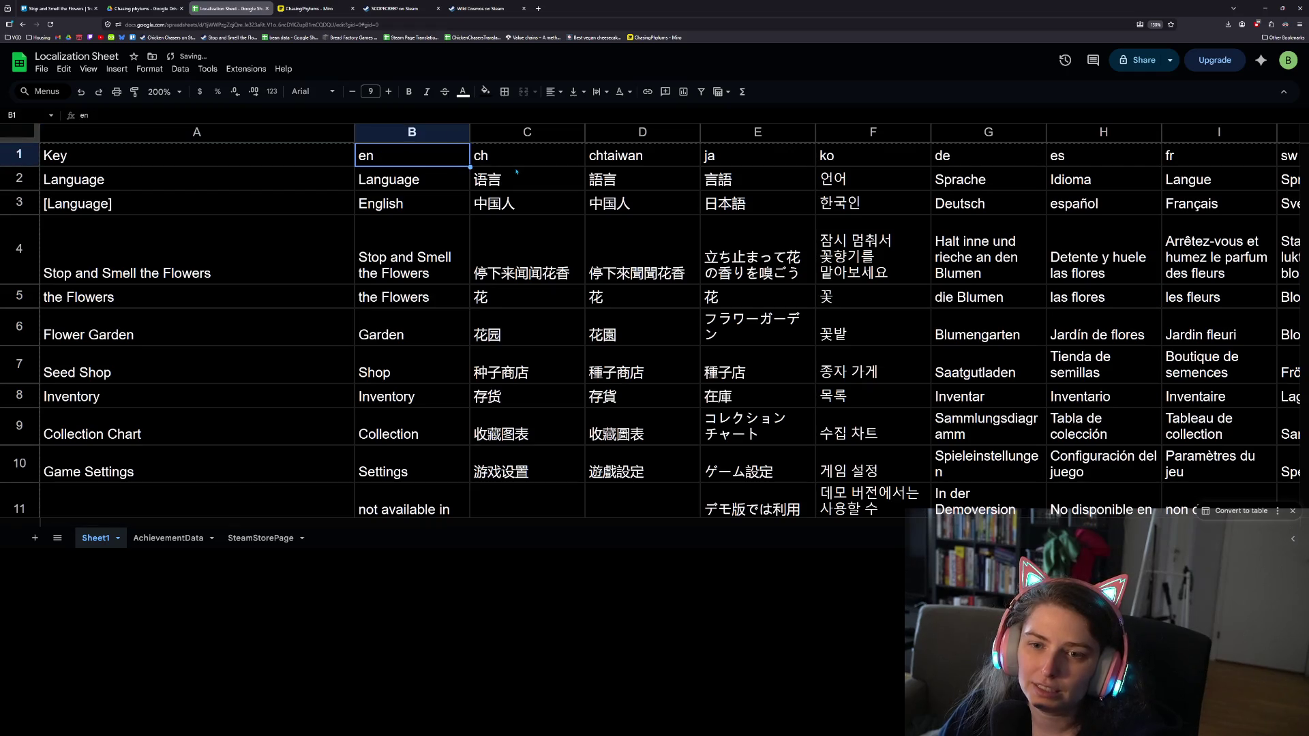
click(491, 156)
click(456, 181)
click(538, 174)
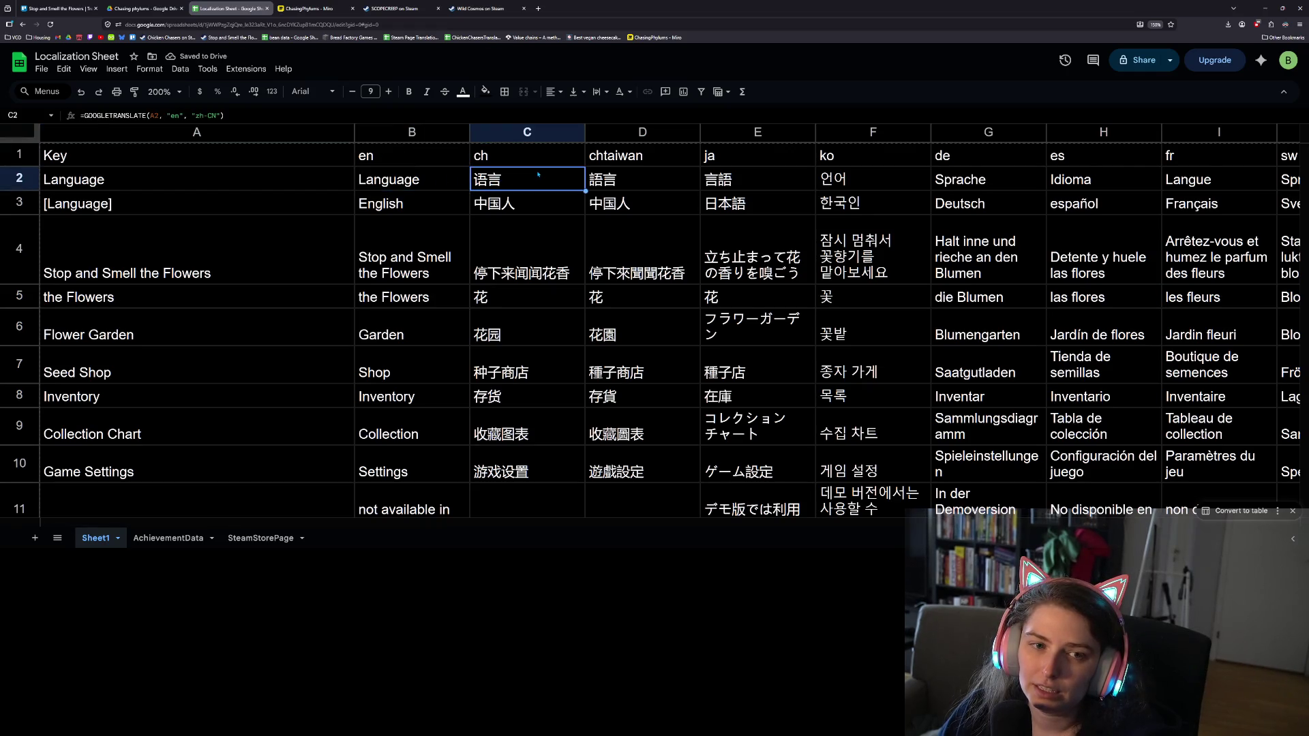
click(462, 205)
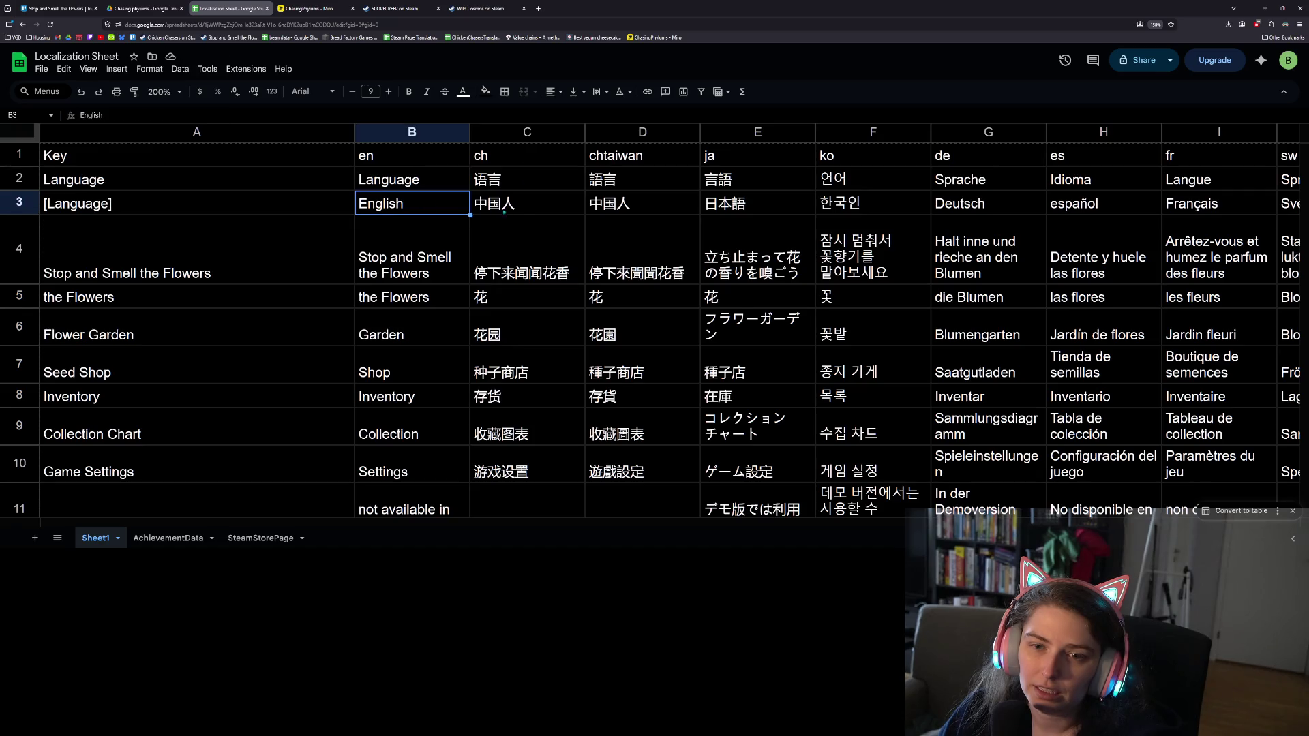
click(524, 212)
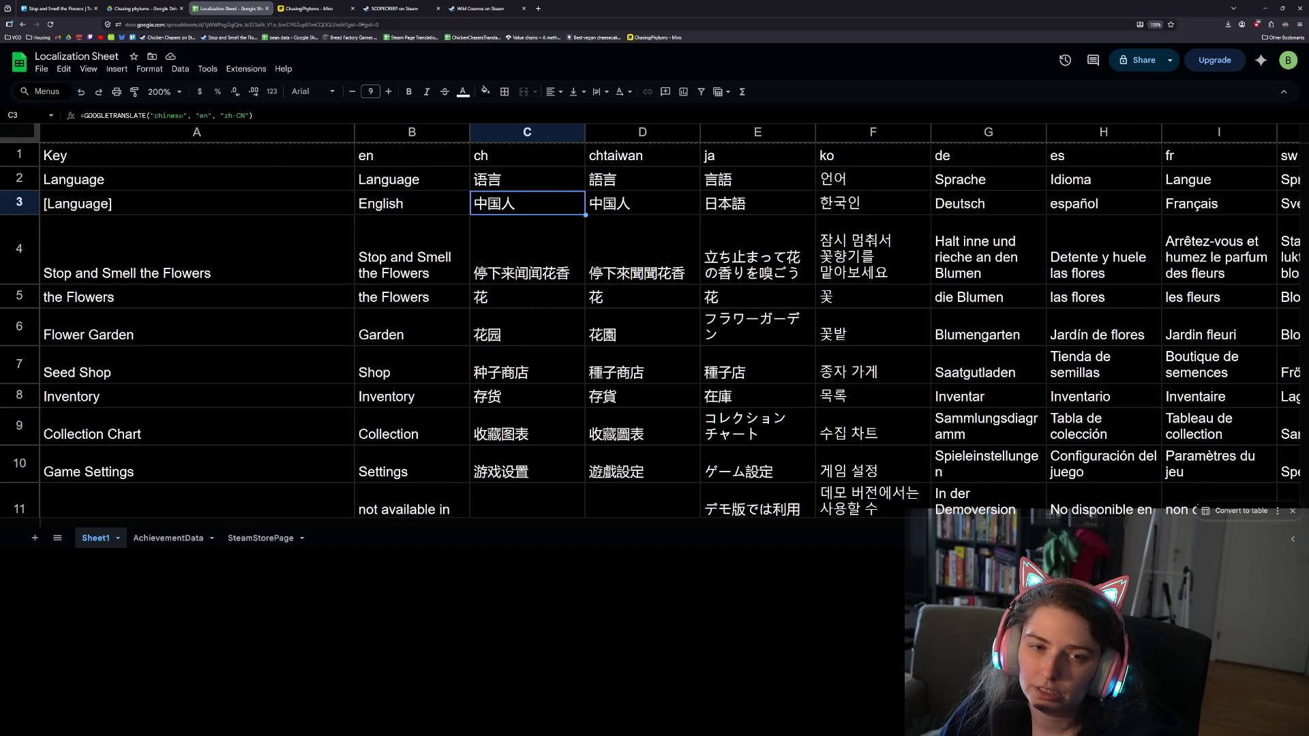
Edit C3's GOOGLETRANSLATE formula to add "language", then apply the same text to D3
double_click(524, 204)
click(184, 116)
text(language)
drag(181, 115, 219, 115)
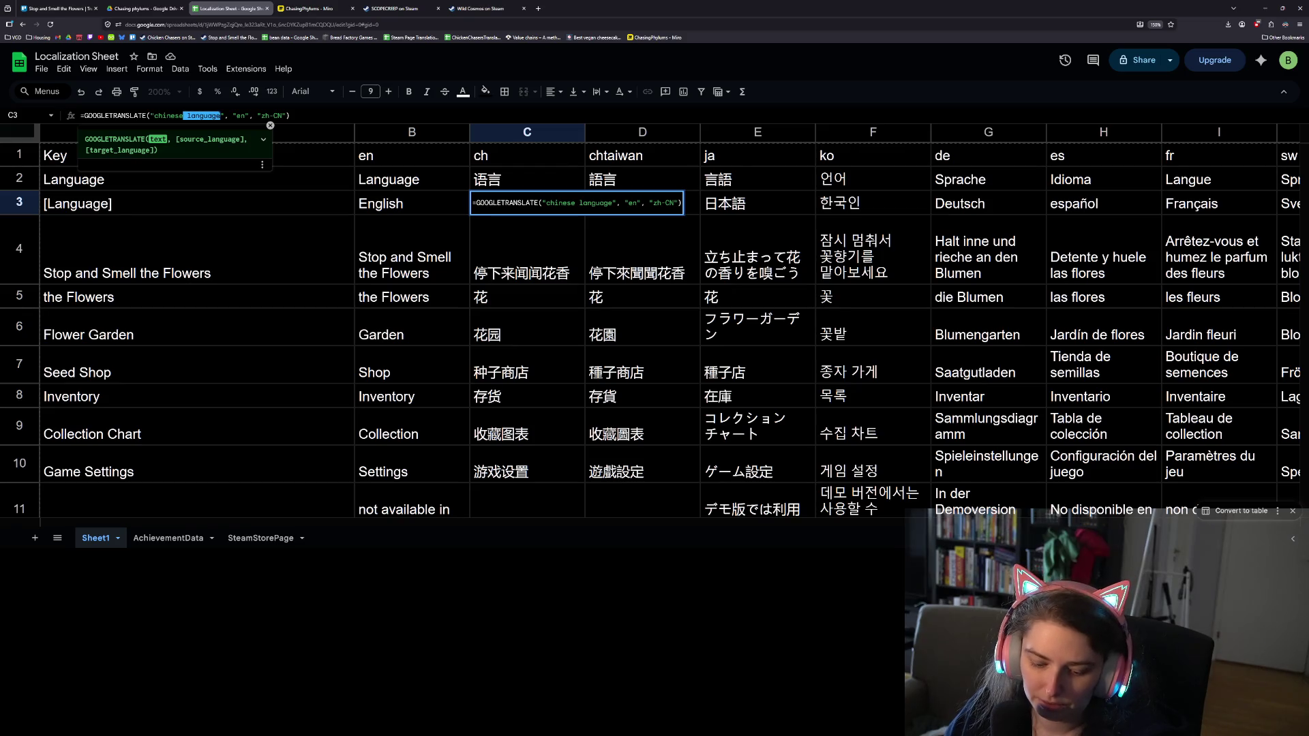
key(Return)
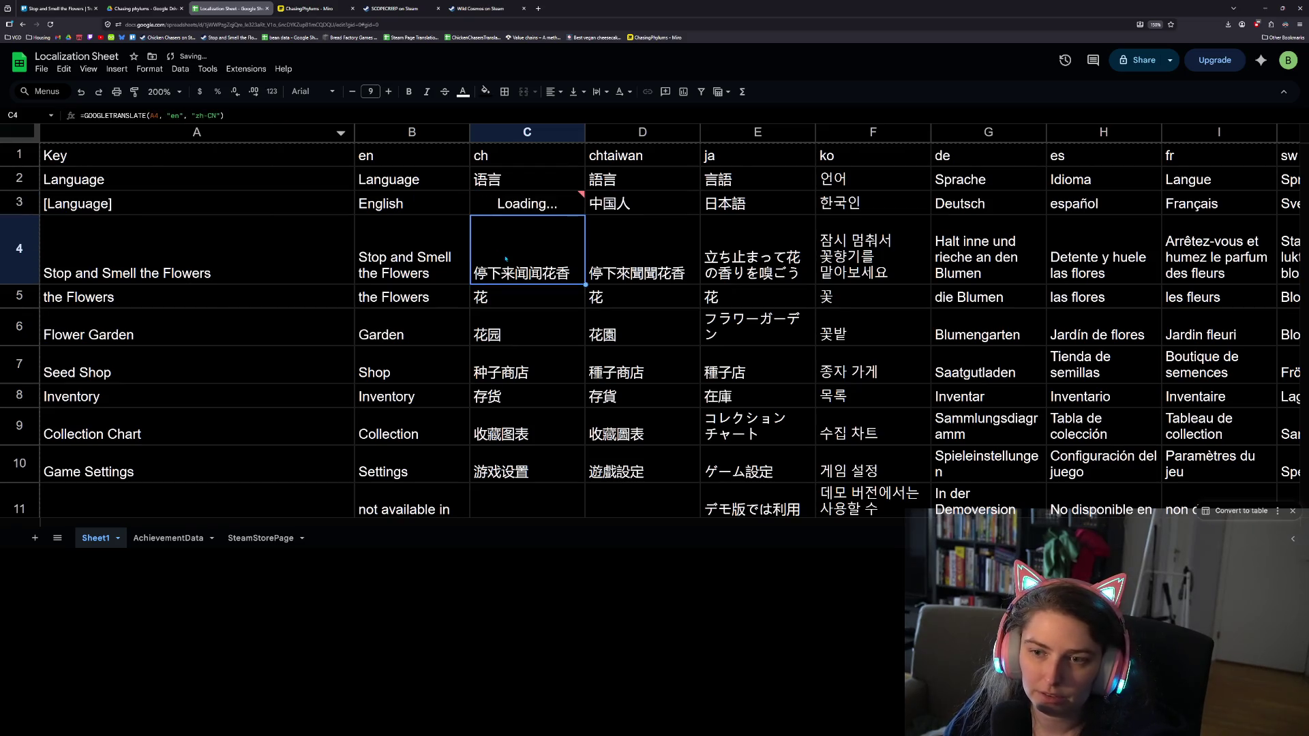
click(614, 204)
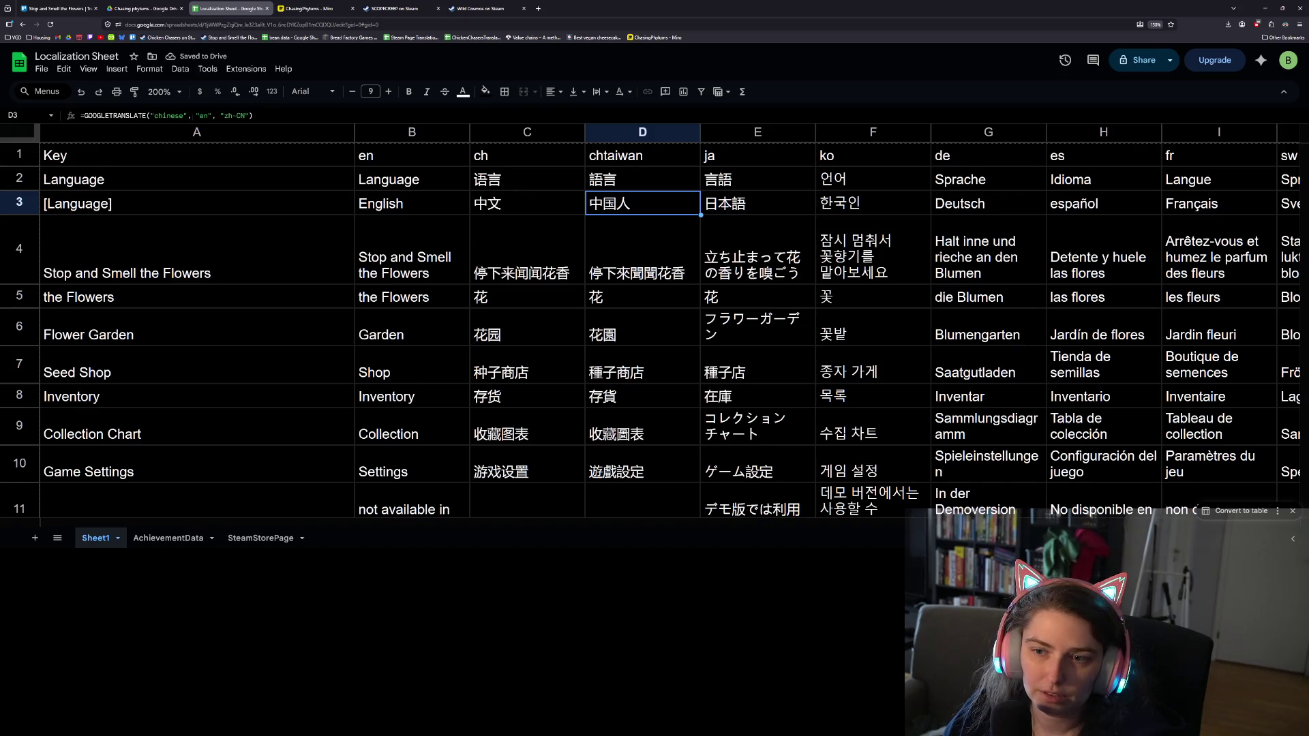
key(Return)
text(language)
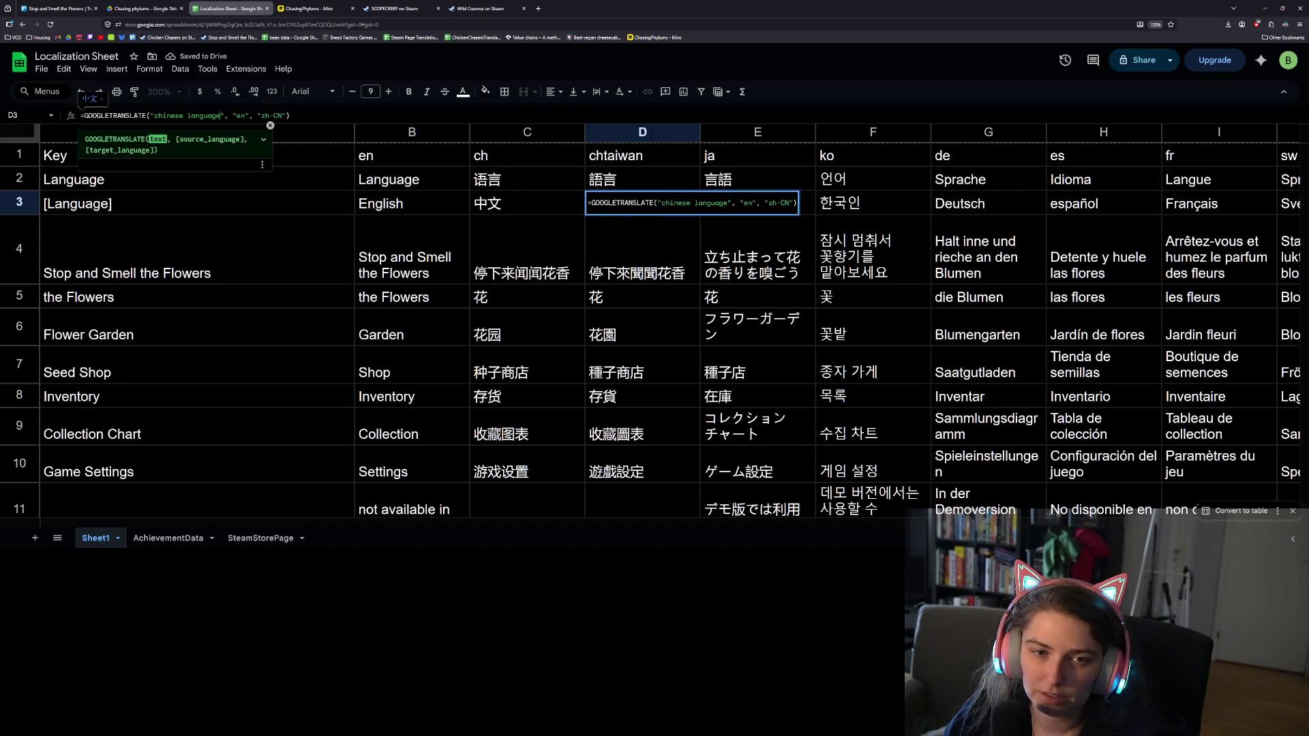
key(Return)
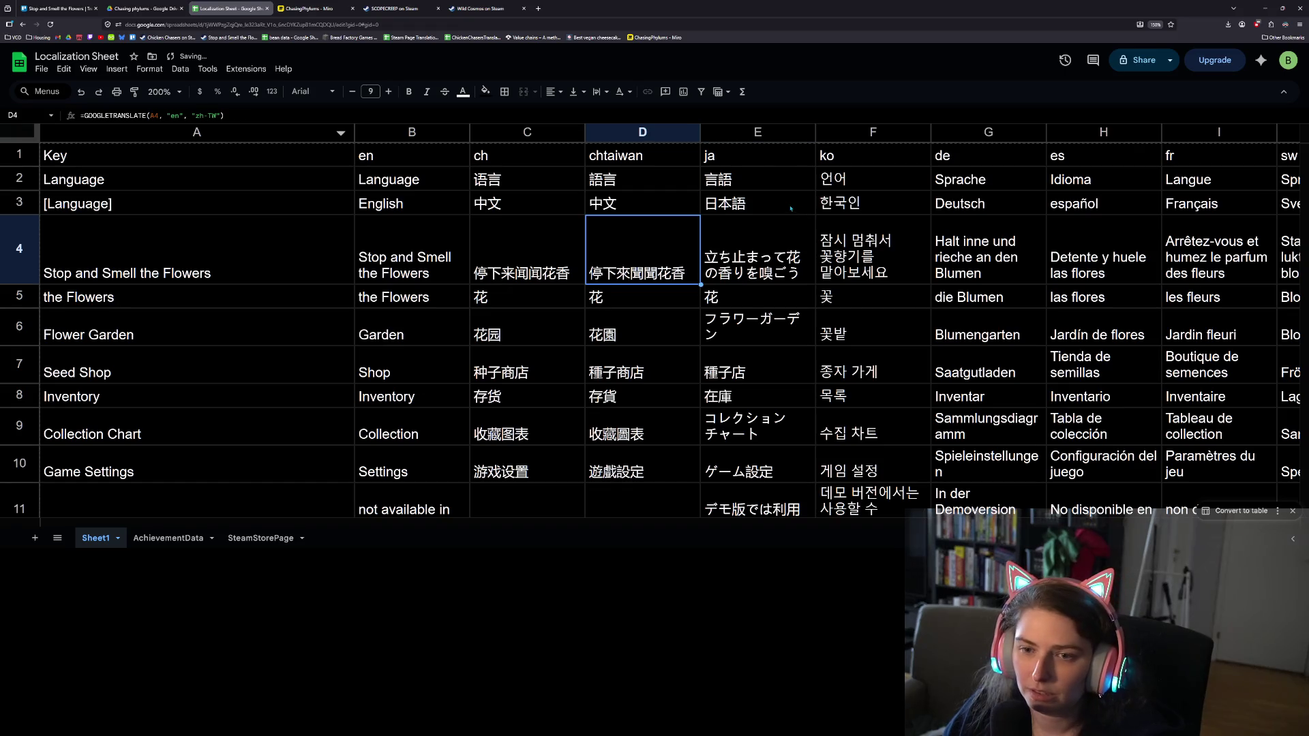
Re-enter the Japanese, Korean and German name formulas in E3, F3 and G3
click(791, 208)
key(Return)
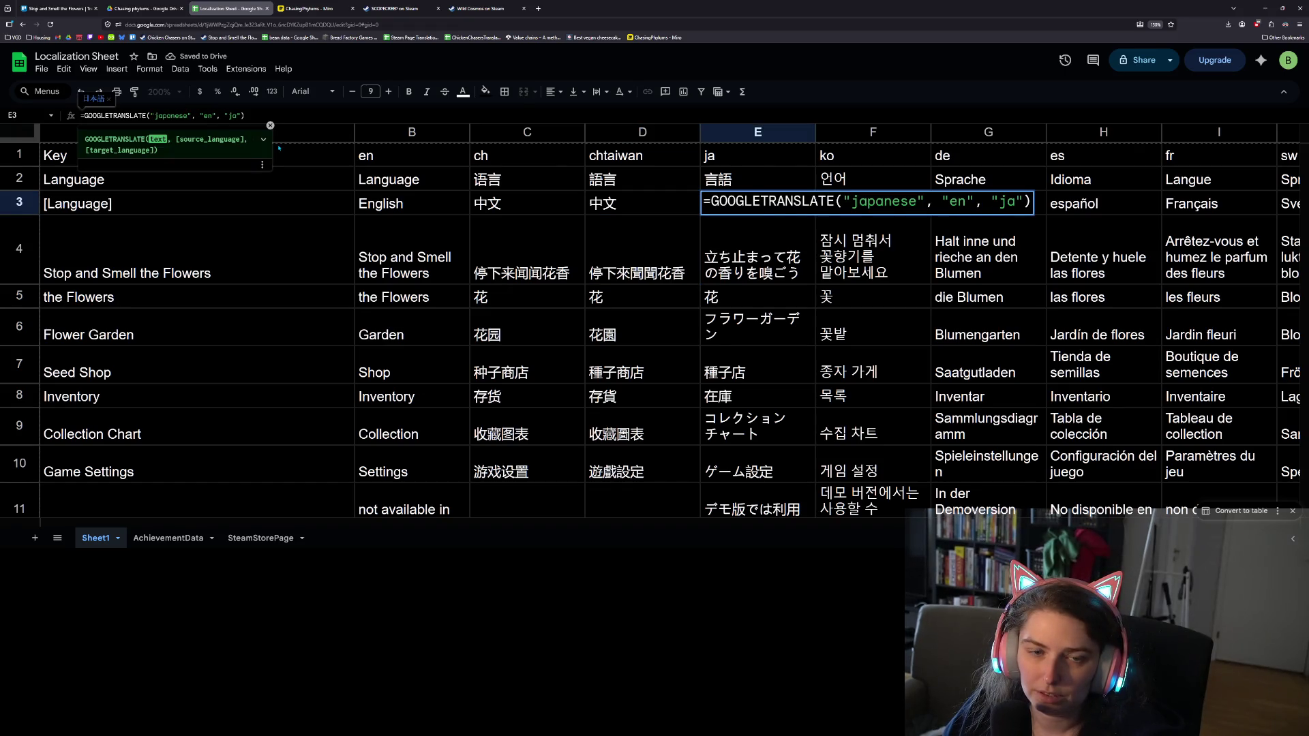
key(Return)
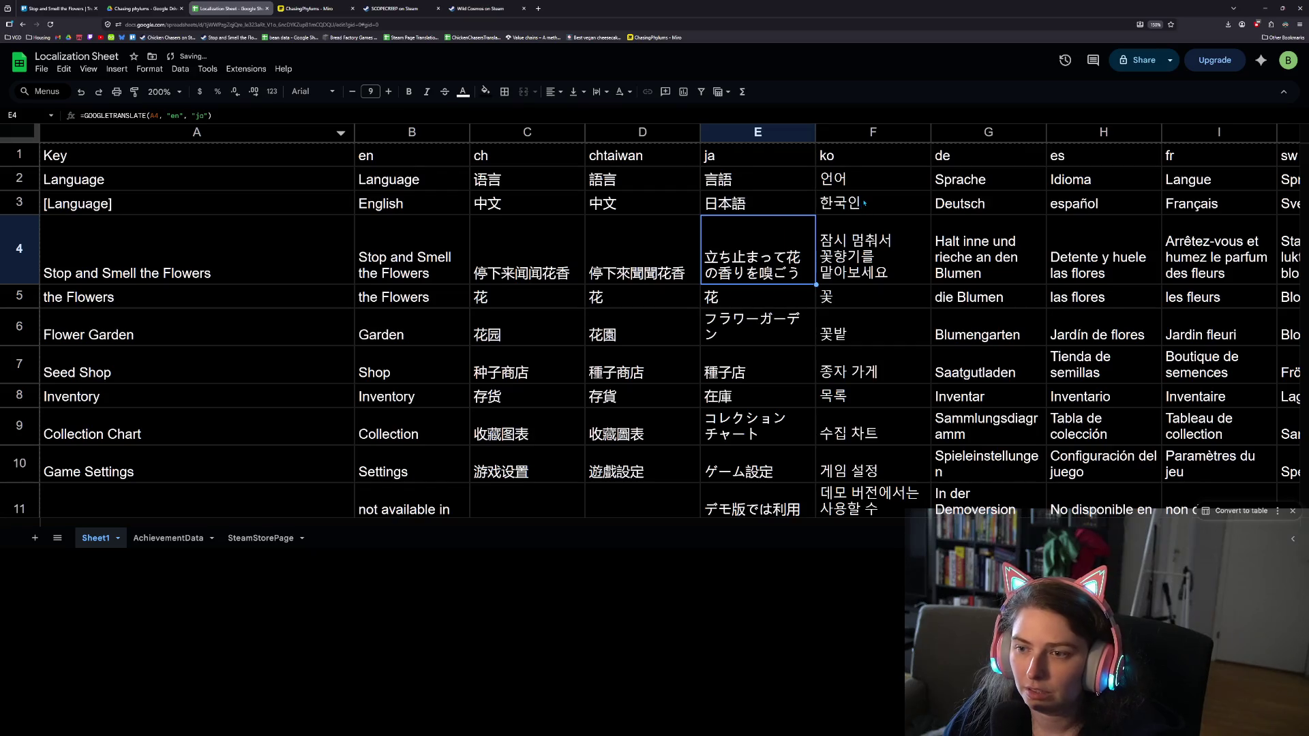
click(843, 196)
key(Return)
key(Tab)
key(Return)
key(Return)
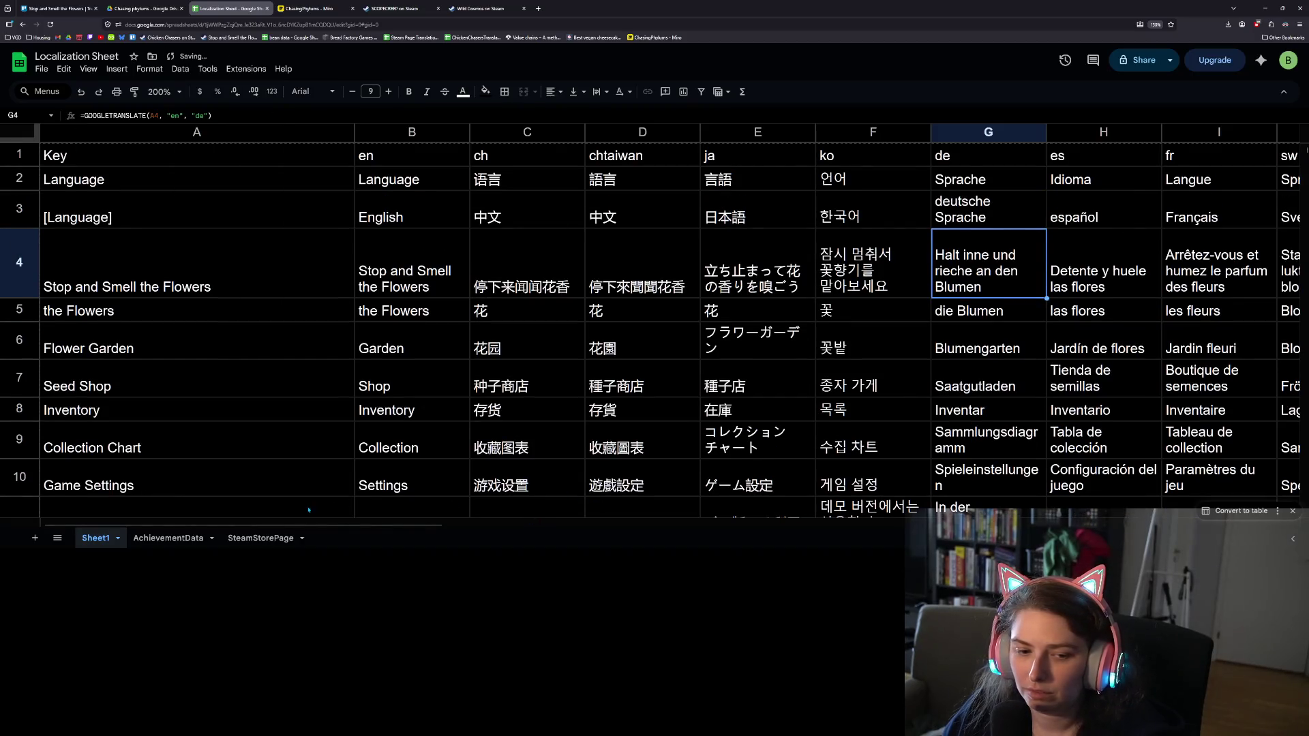
Make the Spanish and French formulas in H3 and I3 translate from A3
scroll(535, 524, right, 5)
scroll(538, 534, right, 2)
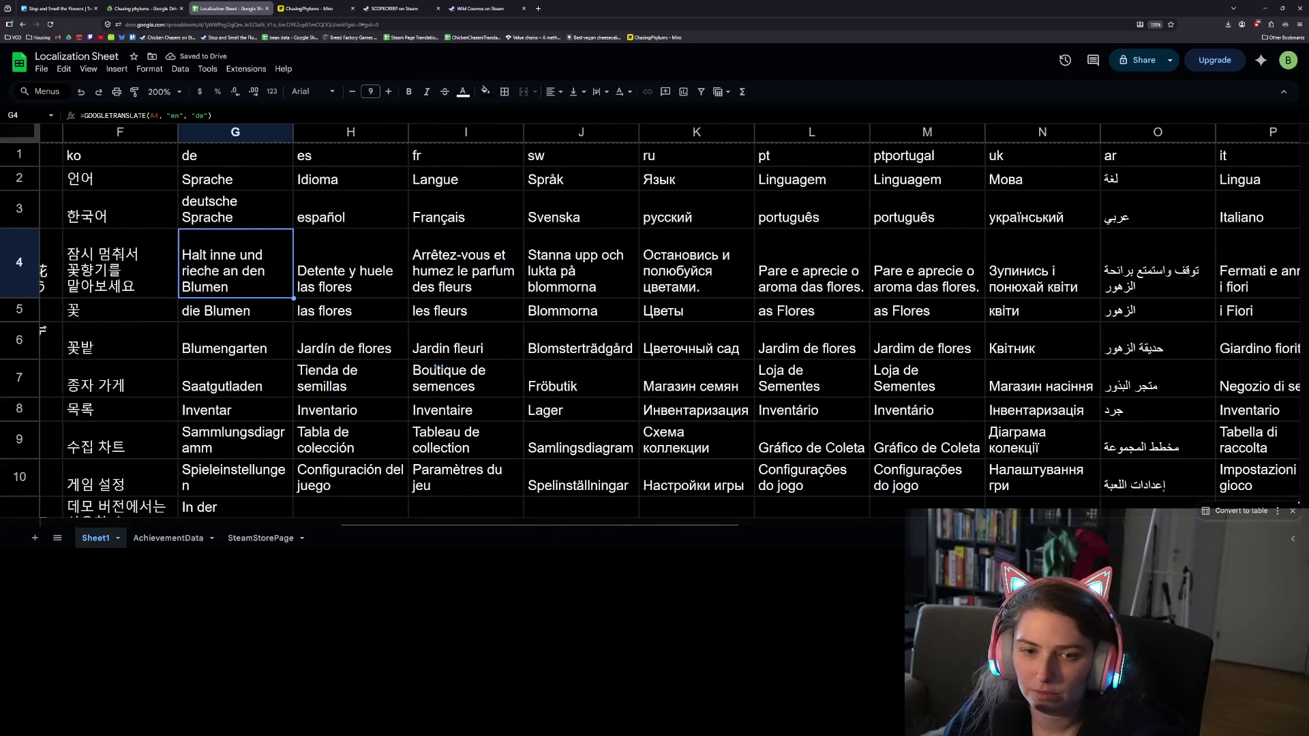
click(341, 207)
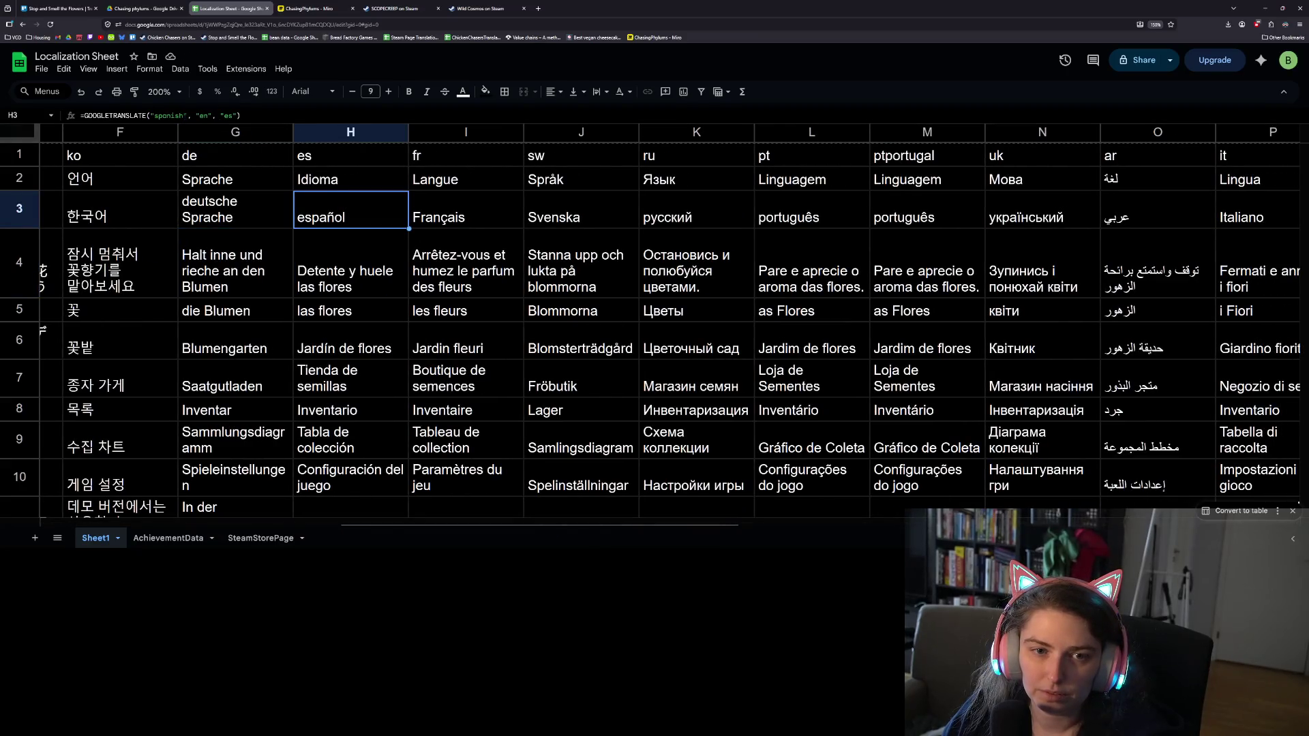
double_click(342, 208)
text(A3)
key(Return)
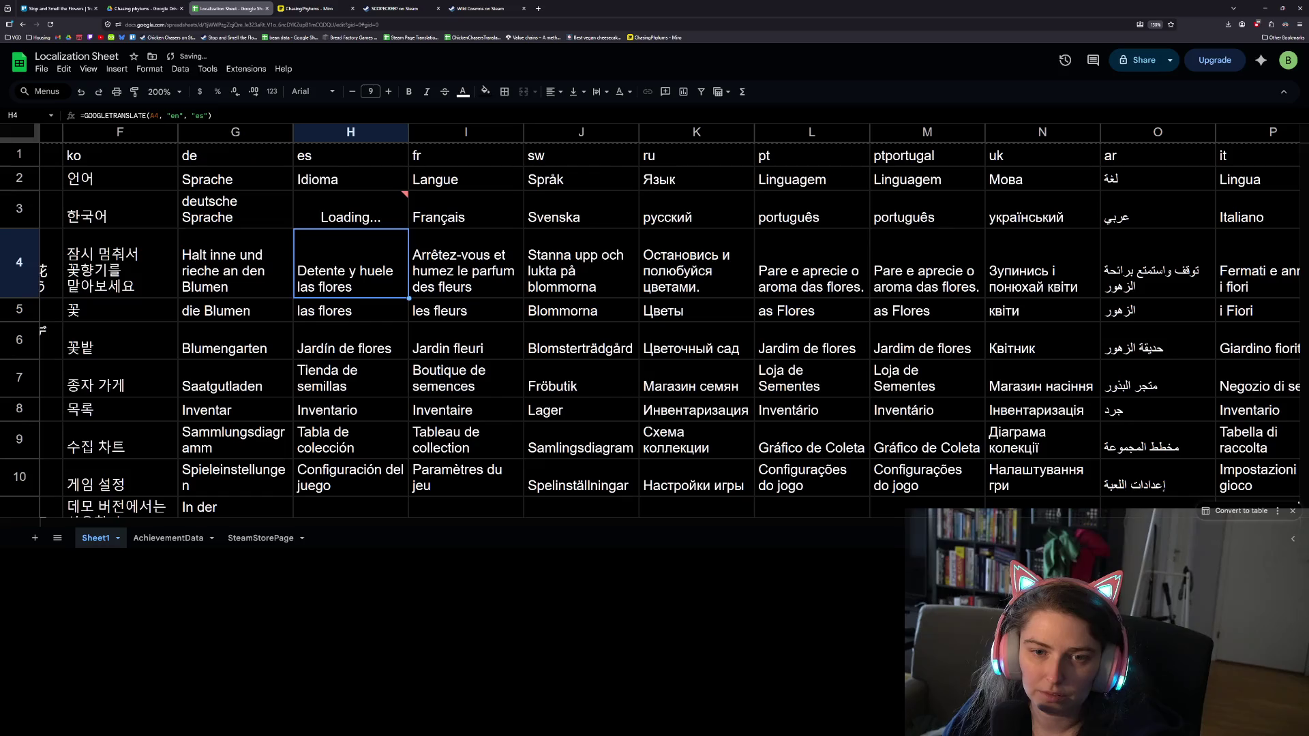
click(498, 220)
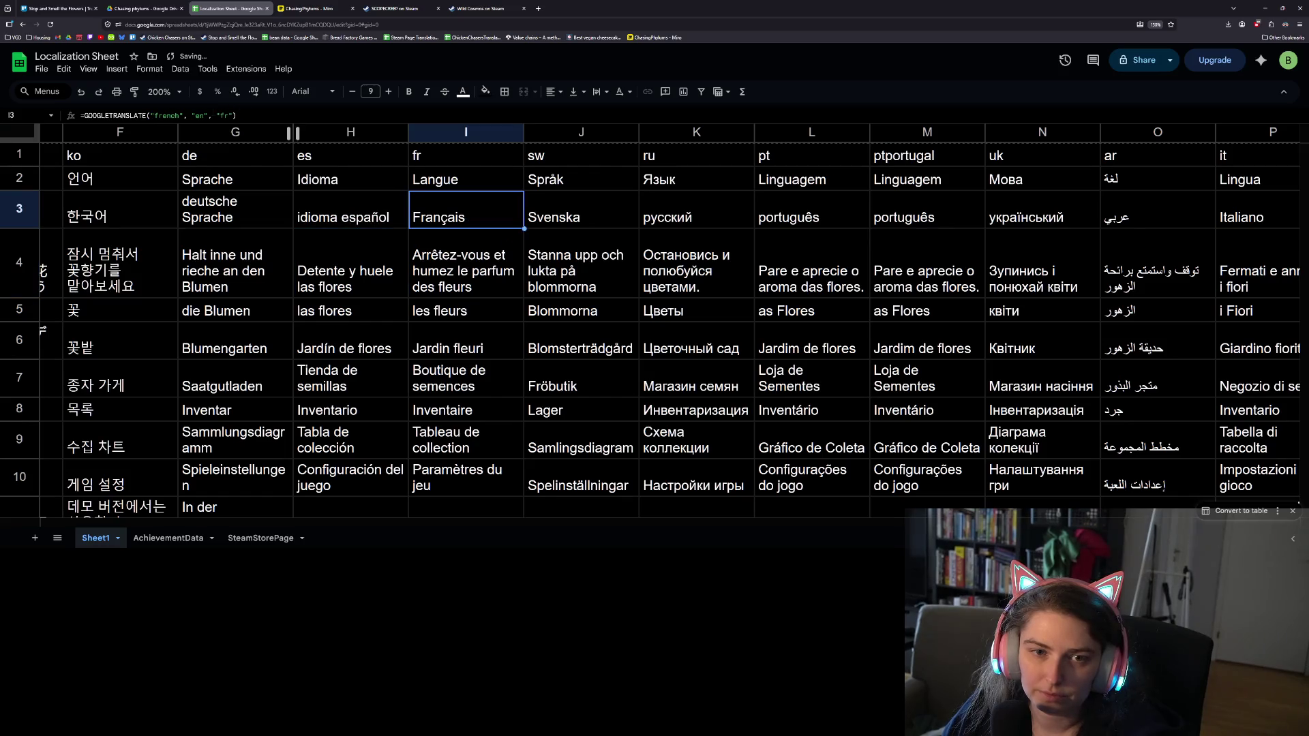
click(203, 115)
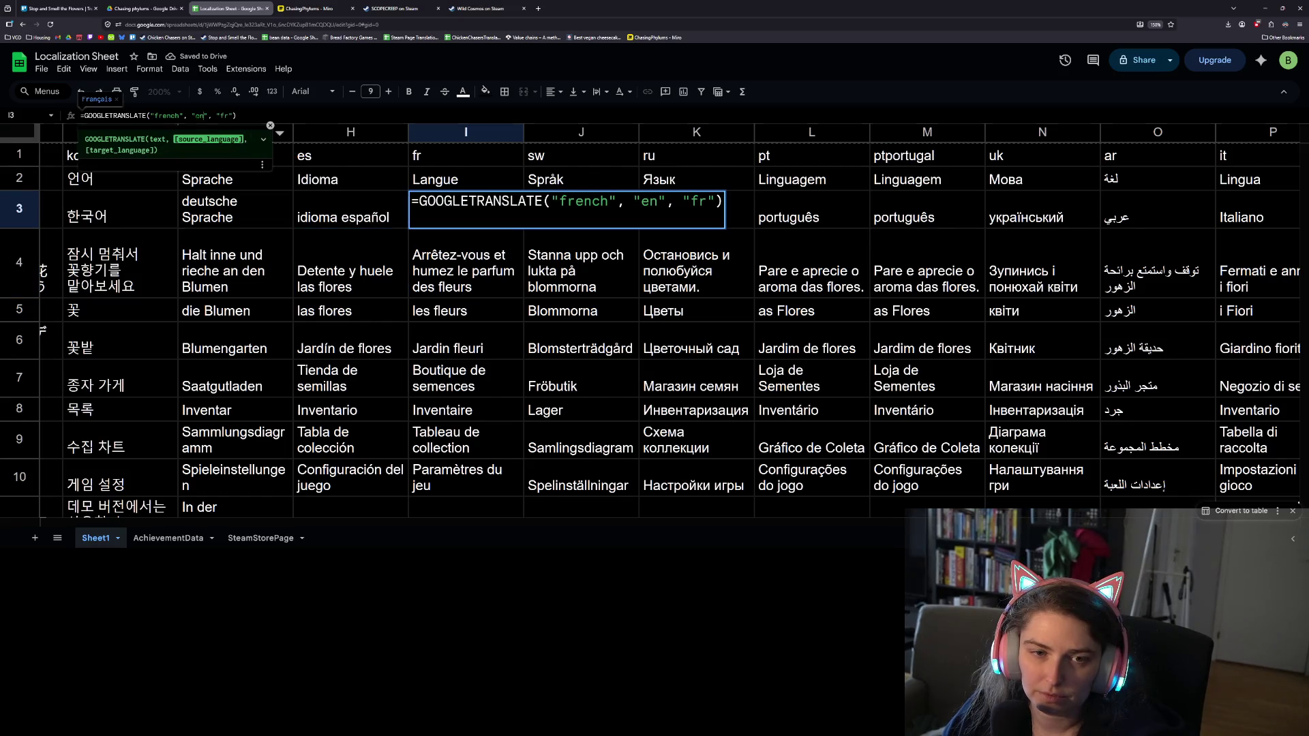
double_click(583, 200)
text(A3)
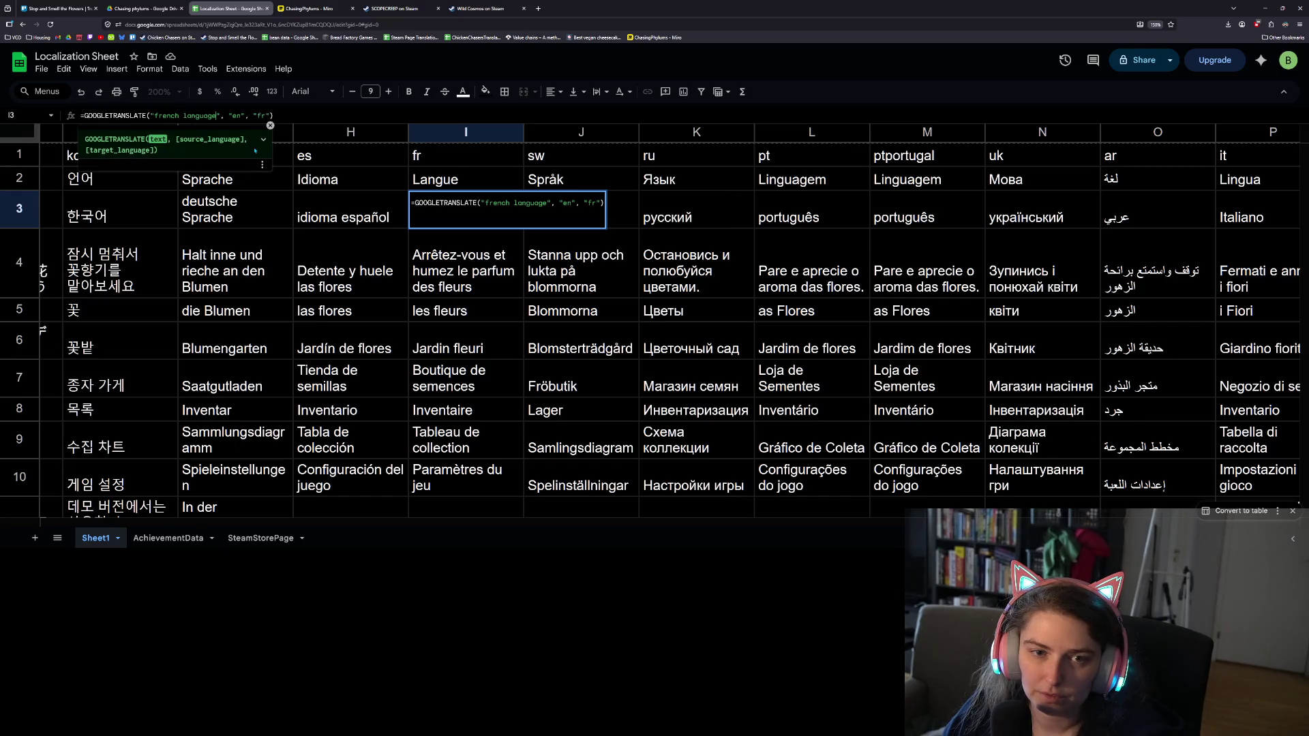
key(Return)
Point the Swedish formula in J3 at A3 and dock the sheet to the left half
click(600, 219)
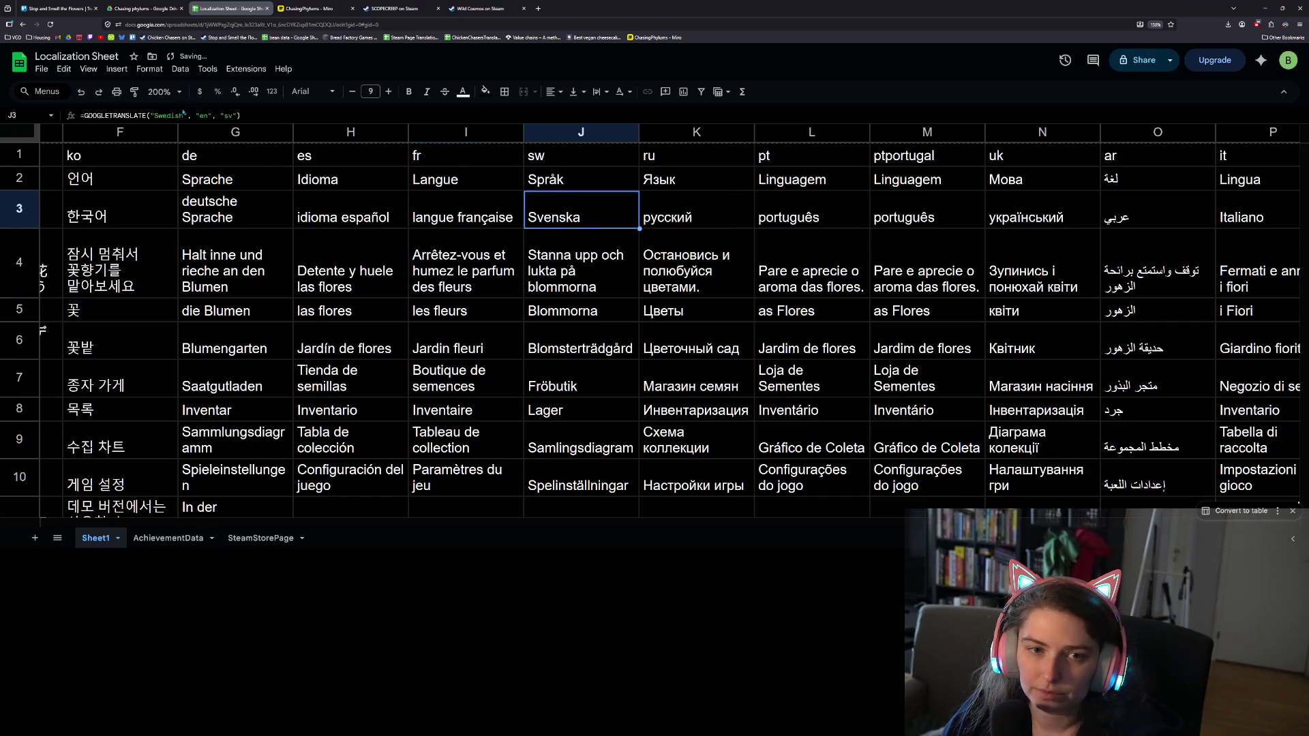
double_click(682, 201)
text(A3)
key(Return)
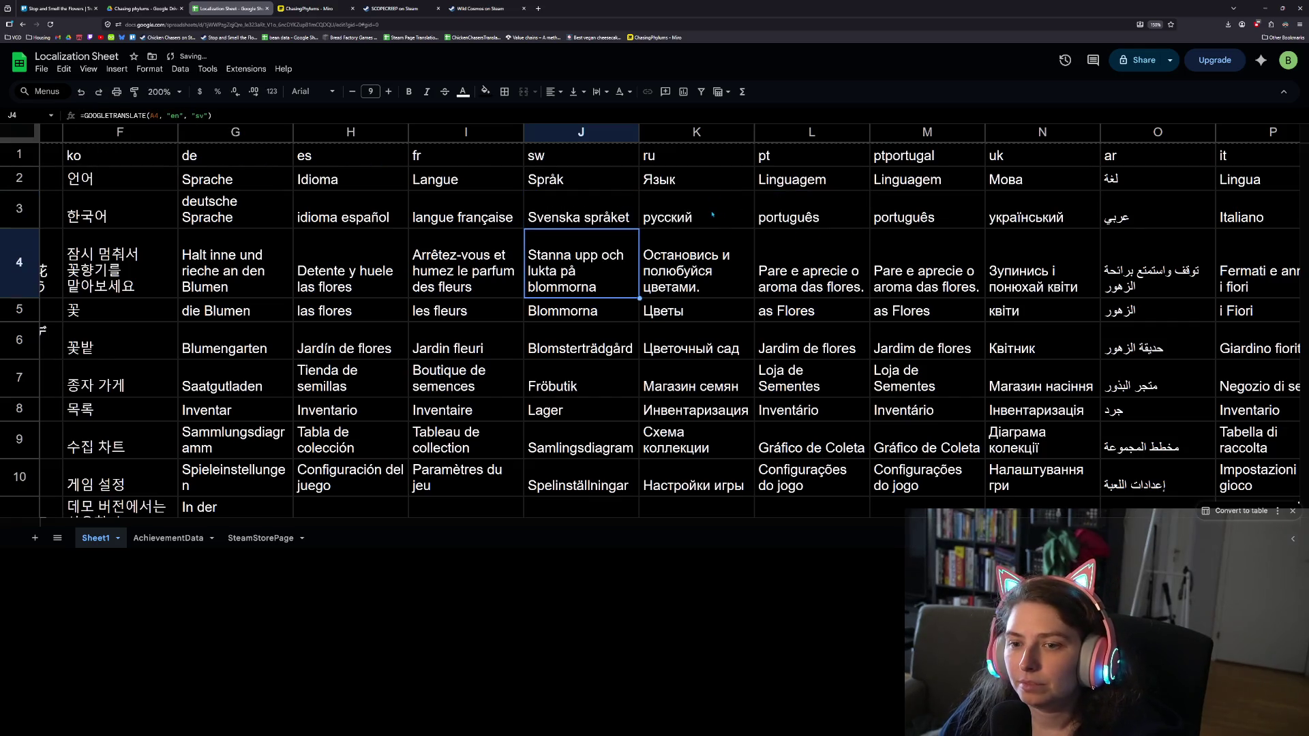
key(super+Left)
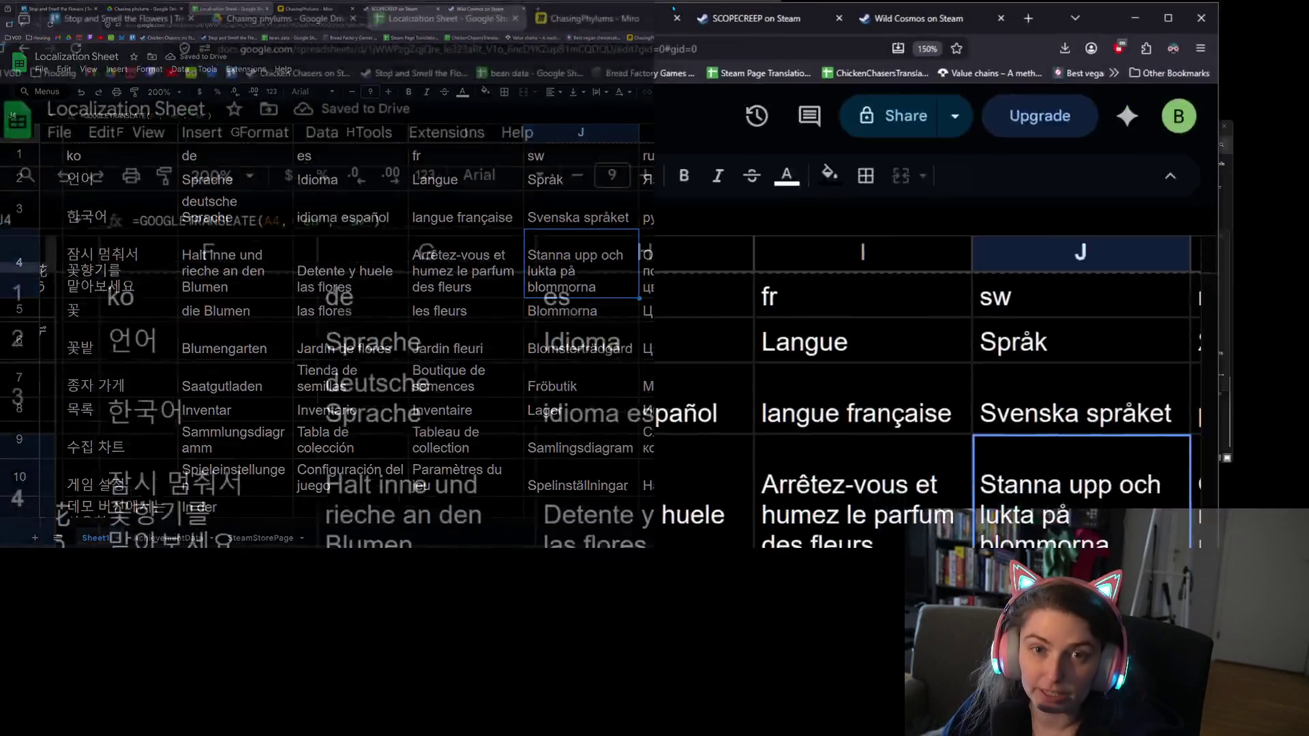
Place Firefox on the right half of the screen beside the sheet
key(alt+Tab)
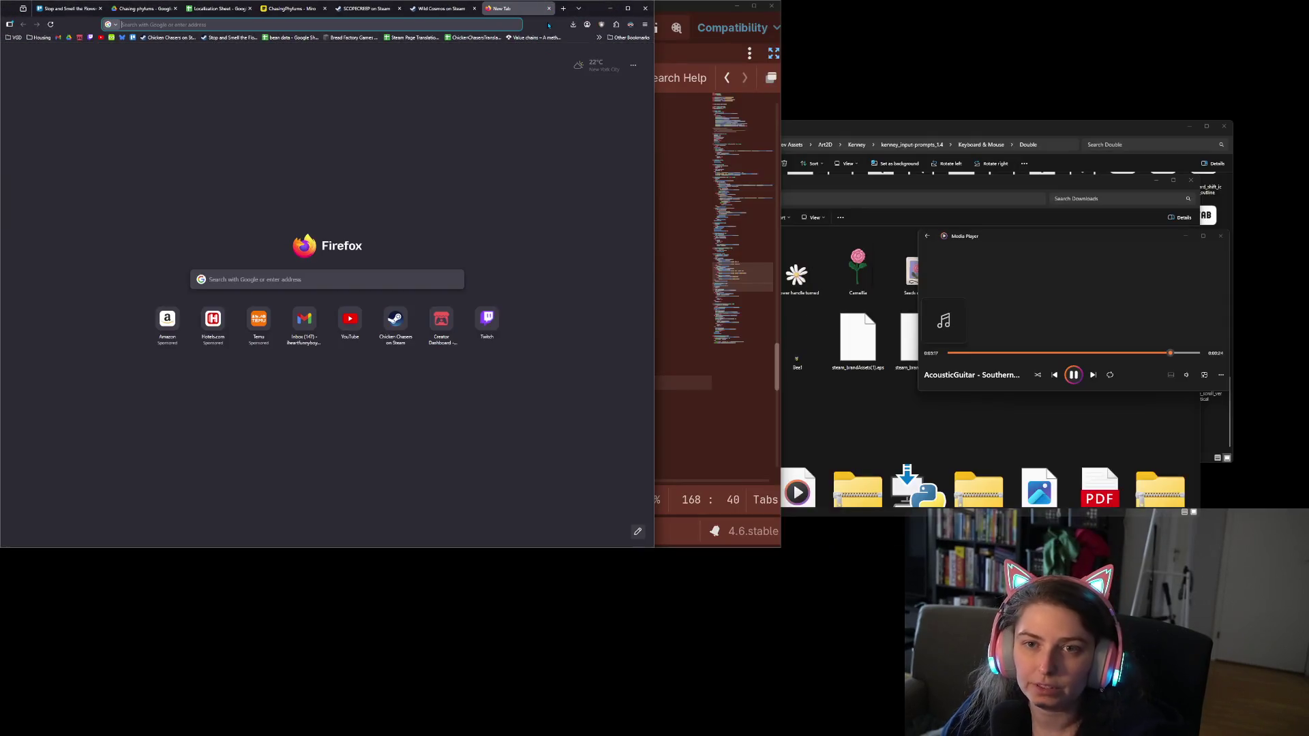
key(super+Right)
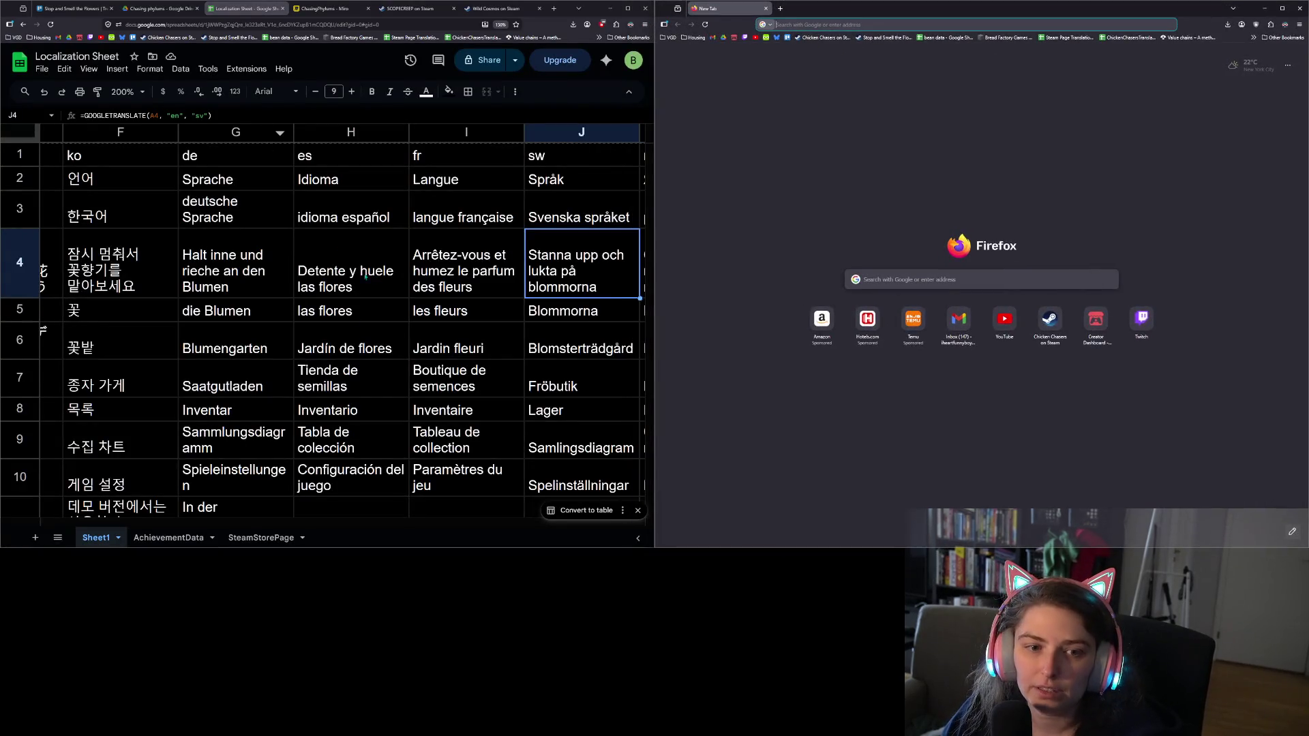
drag(225, 524, 75, 524)
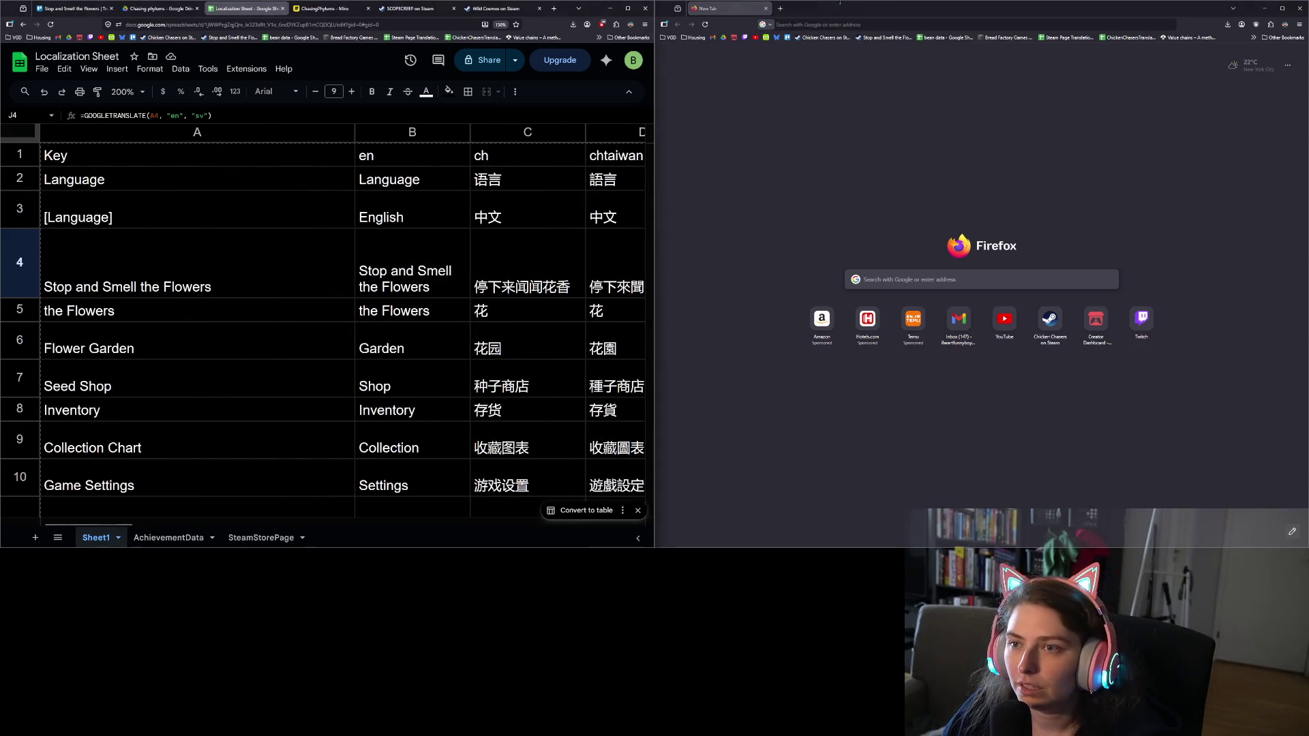
Google 'chinese word for chinese language' and copy the translation 中文
click(839, 25)
text(chinesee)
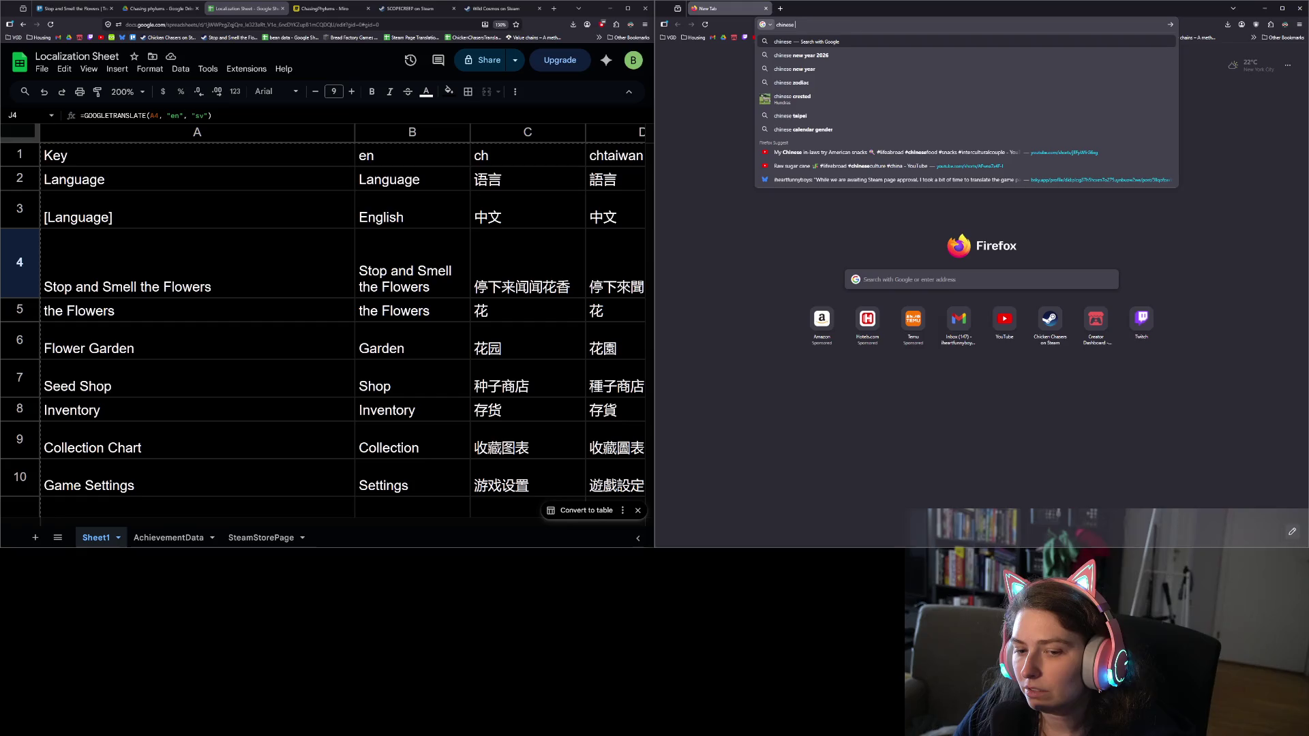
text(word for chinese lan)
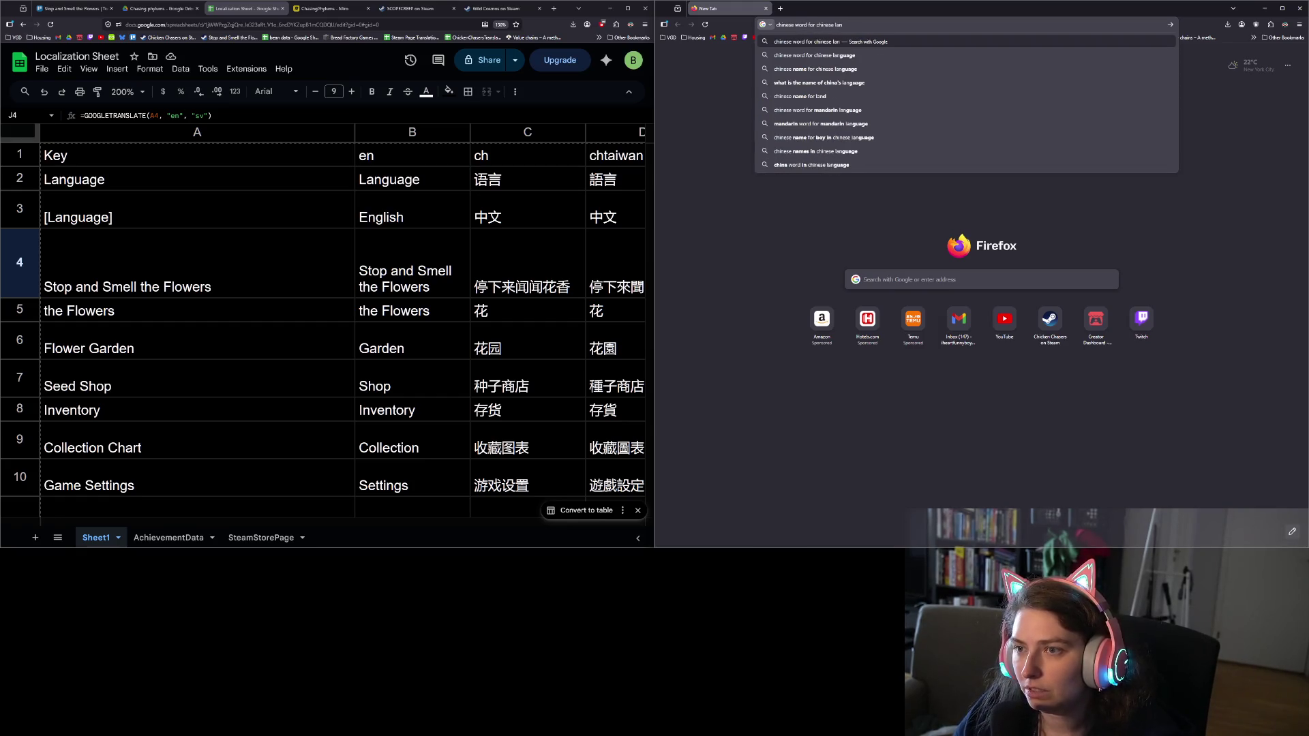
key(Down)
key(Return)
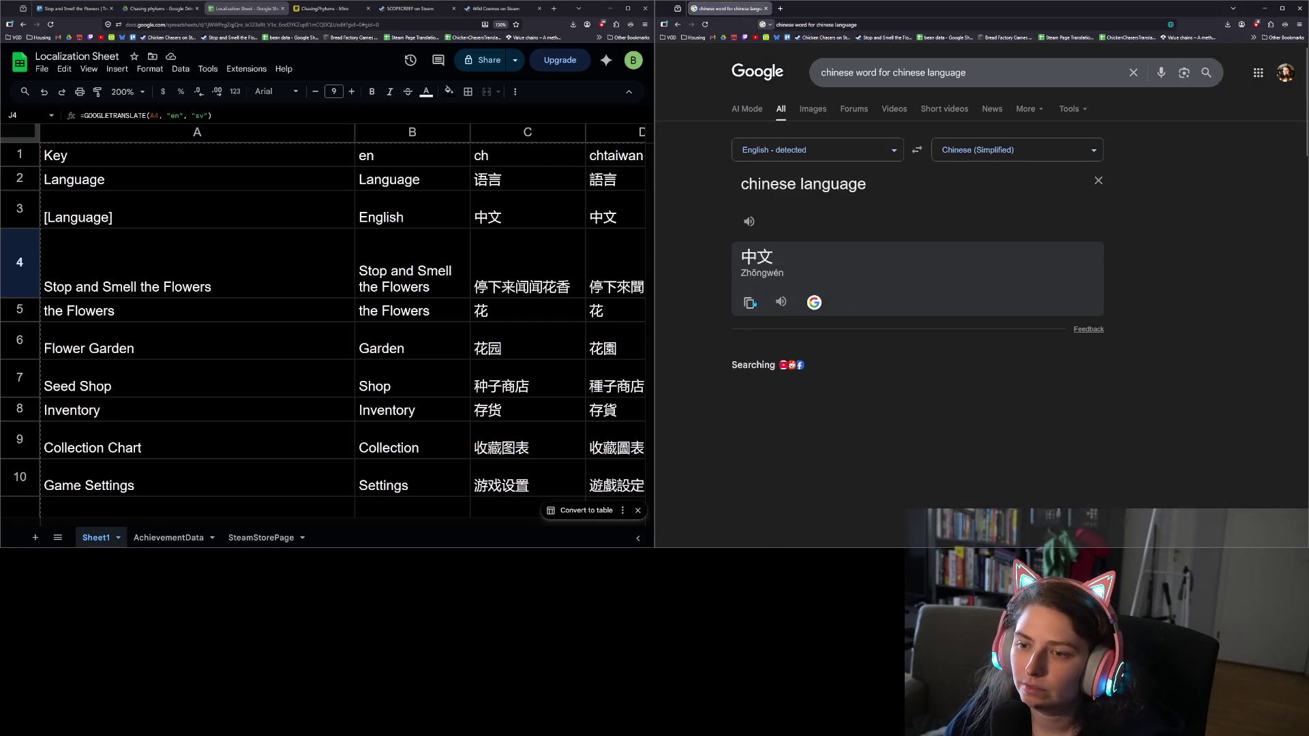
click(750, 303)
Paste 中文 into cell C3, replacing its GOOGLETRANSLATE formula
click(538, 222)
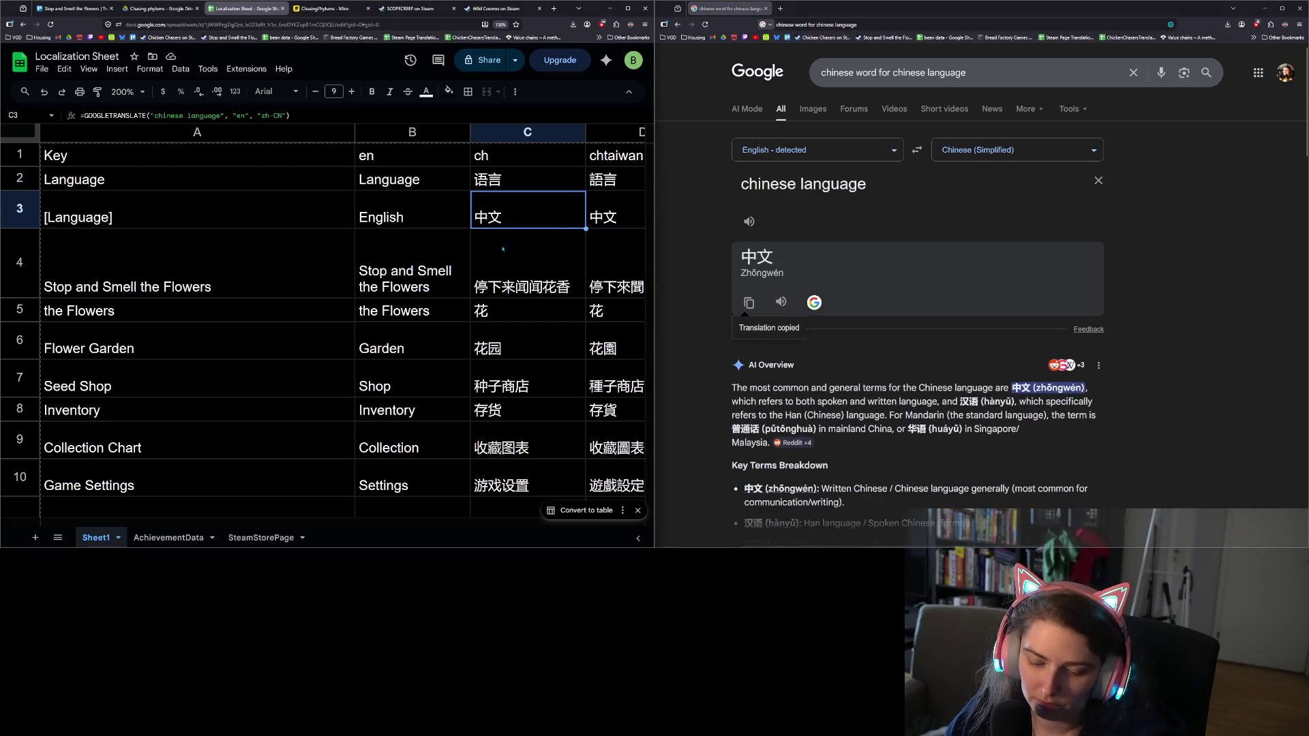
drag(109, 526, 169, 526)
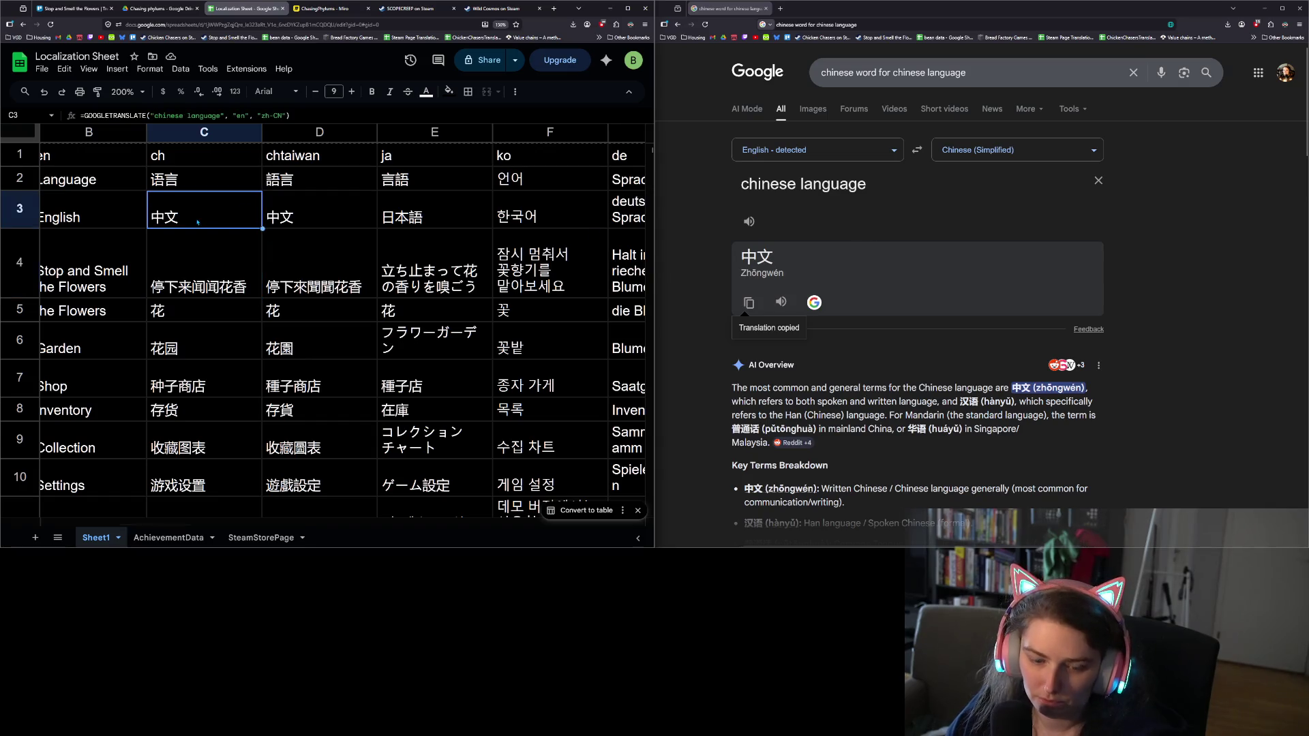
key(ctrl+v)
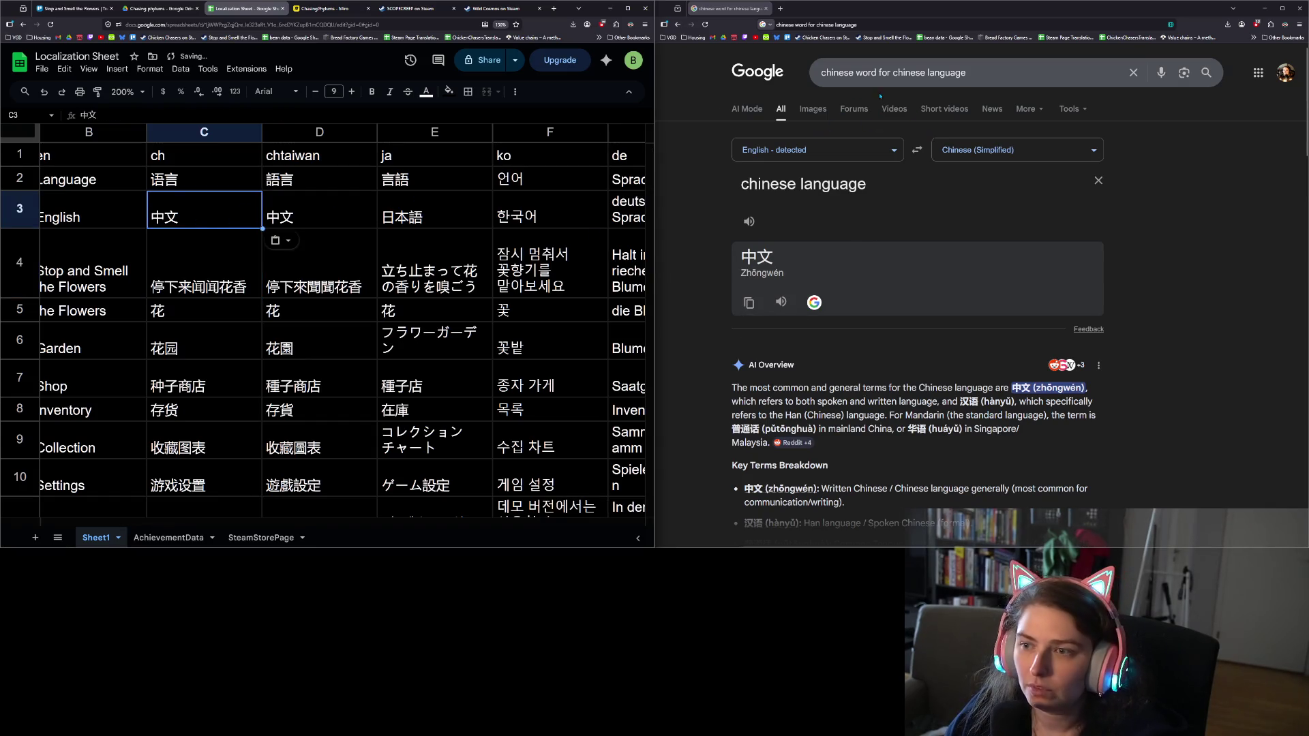
Start editing the Google search query for the next language
click(822, 73)
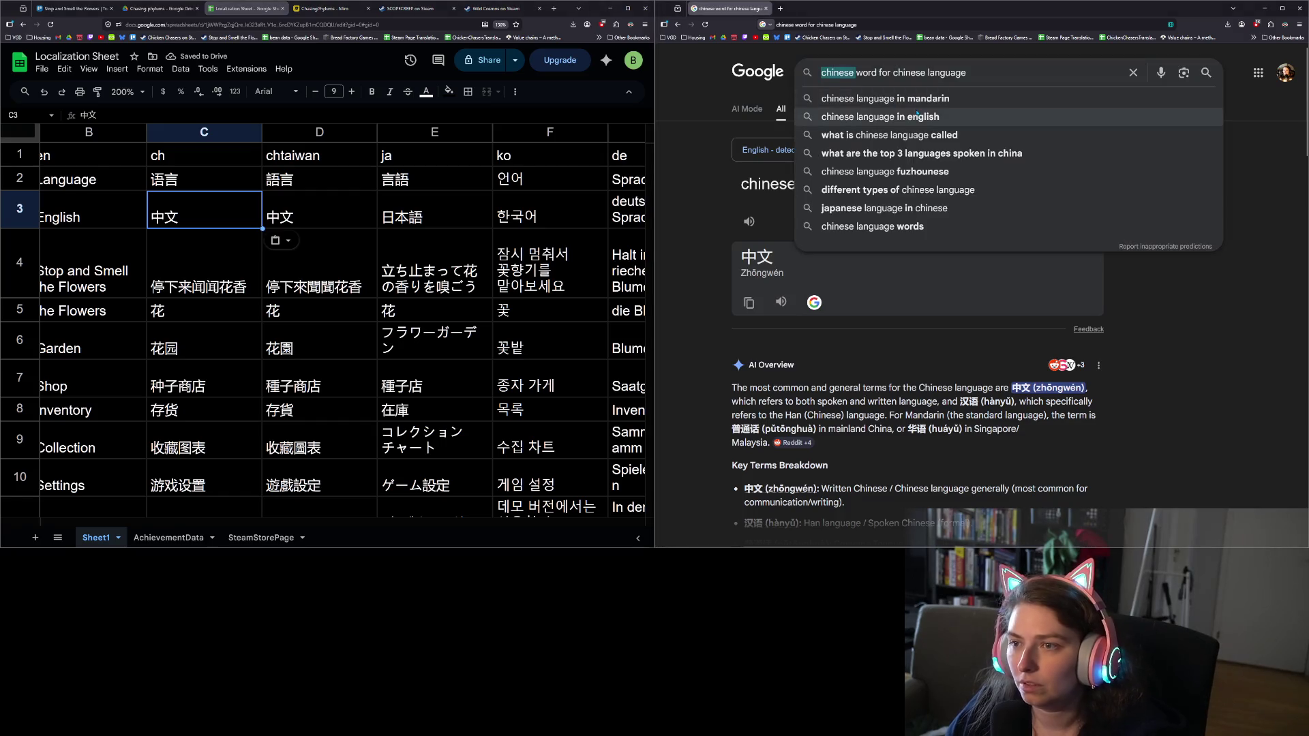
text(tai)
click(941, 72)
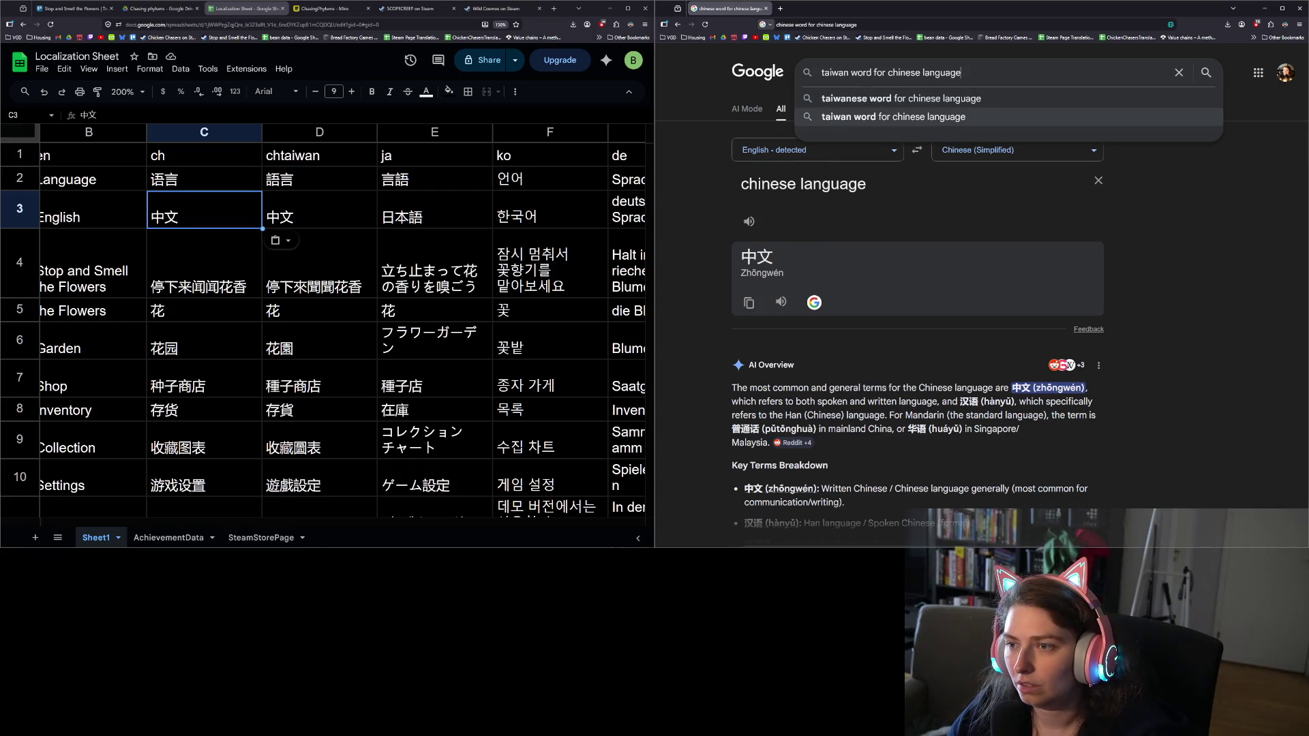
Search Google for 'taiwanese word for taiwanese language'
click(923, 98)
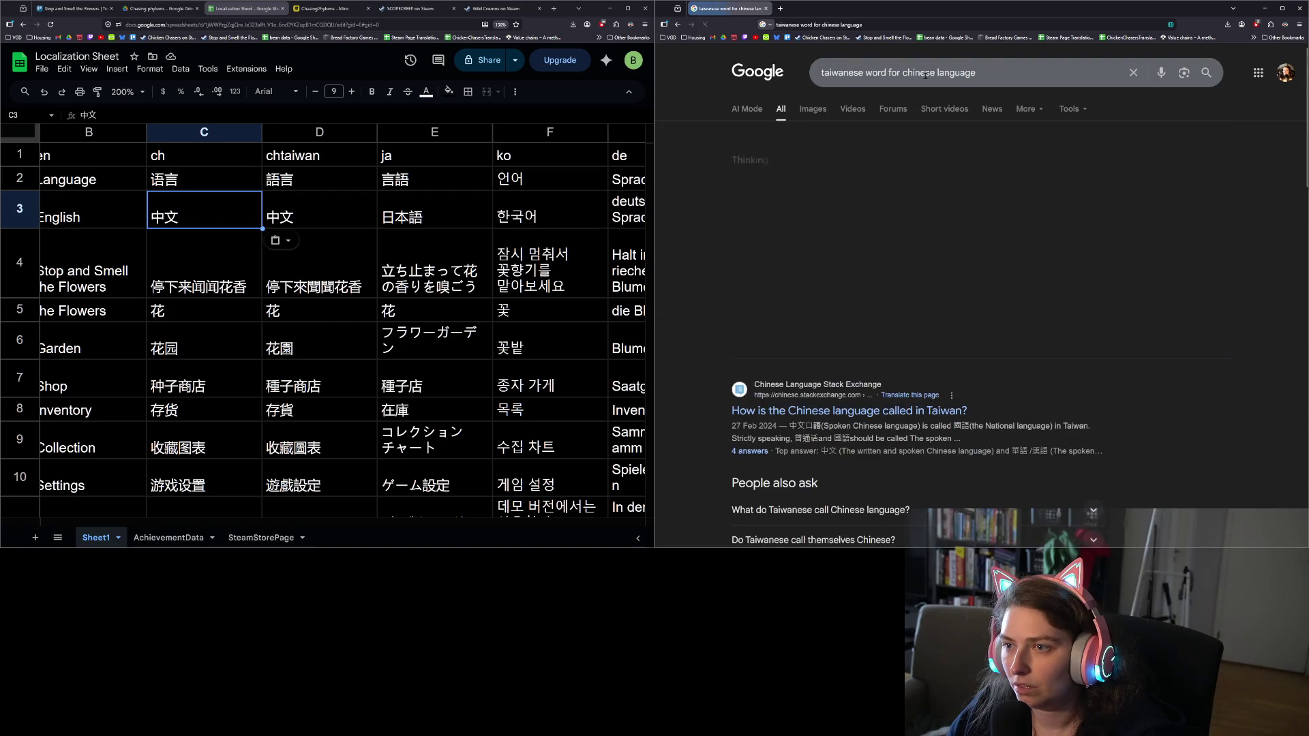
double_click(919, 72)
text(taiwanese)
key(Return)
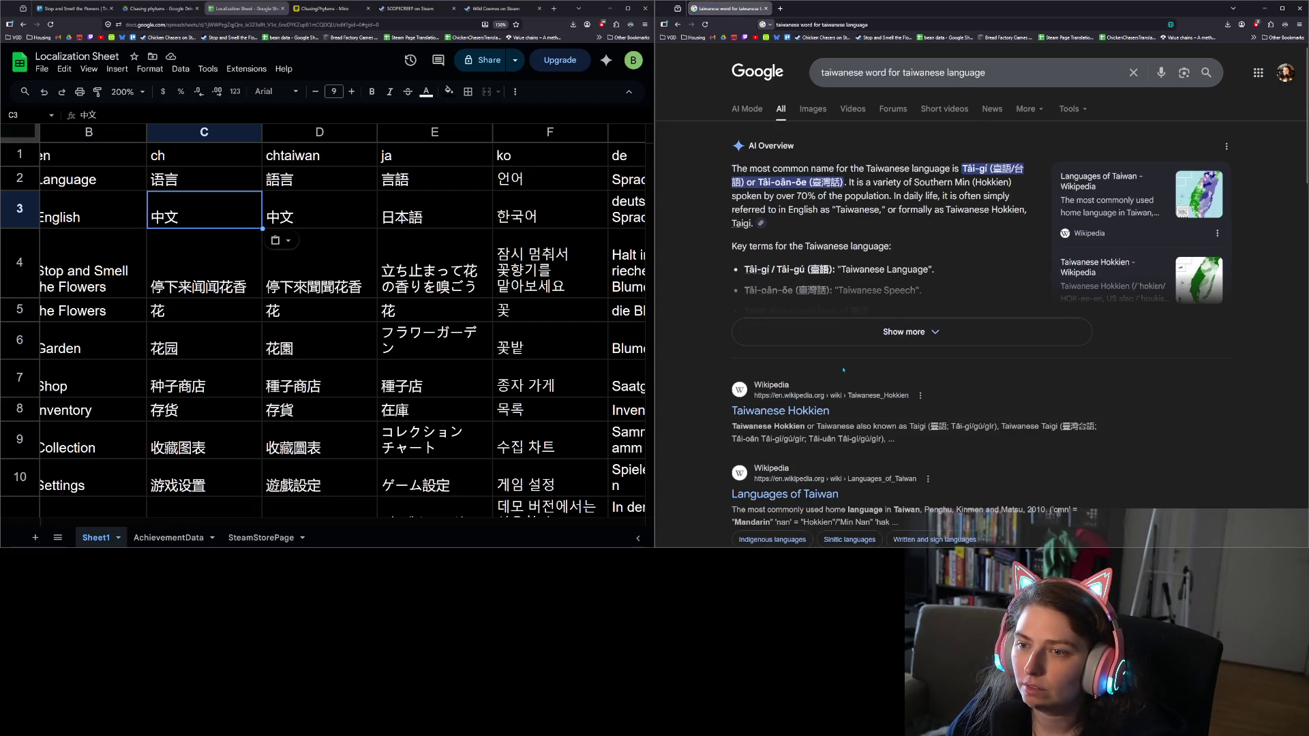
Open the Wikipedia Taiwanese Hokkien article and select its native name 臺語
scroll(823, 364, down, 3)
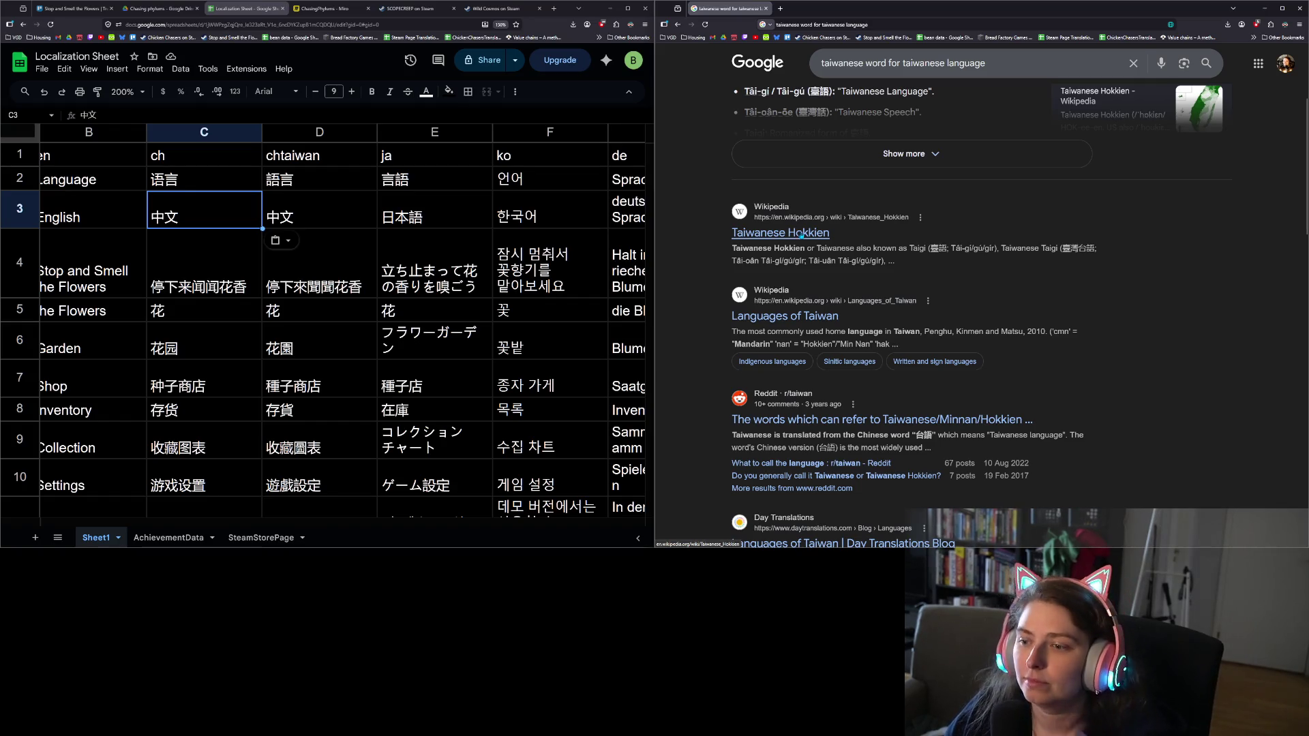
click(802, 234)
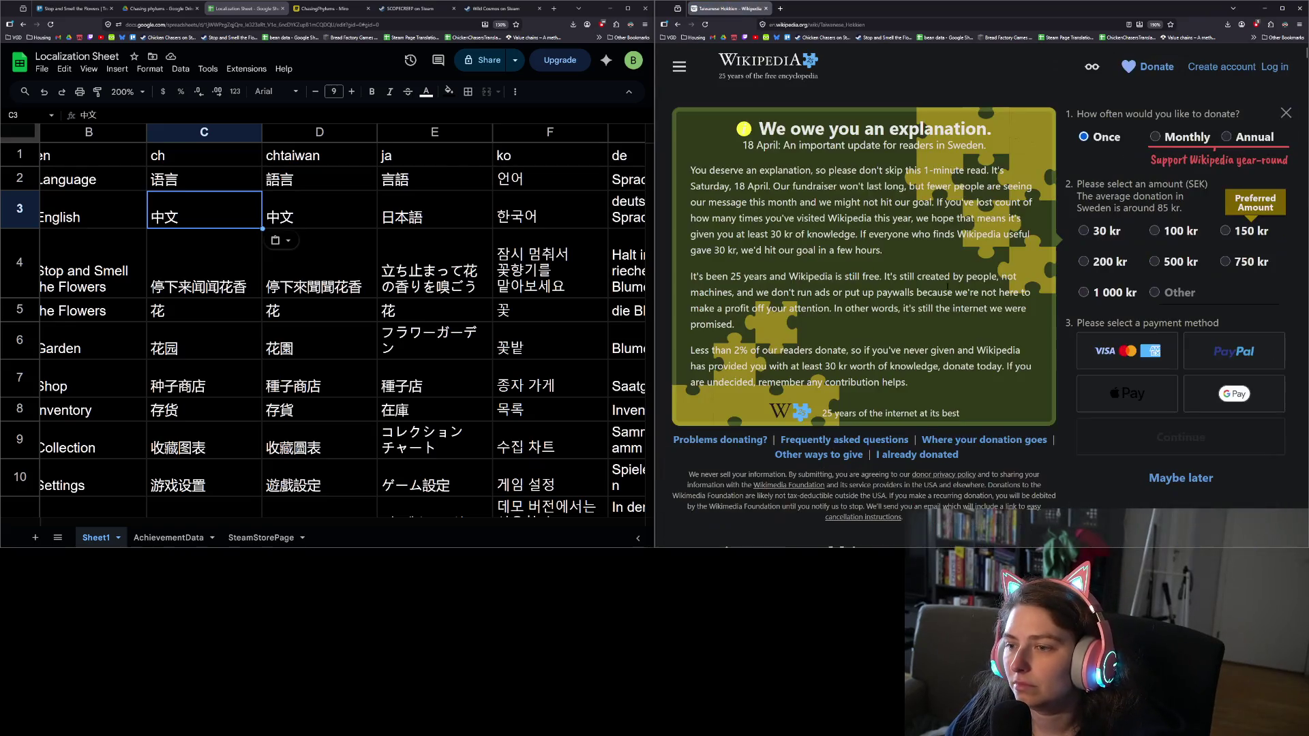
scroll(835, 349, down, 5)
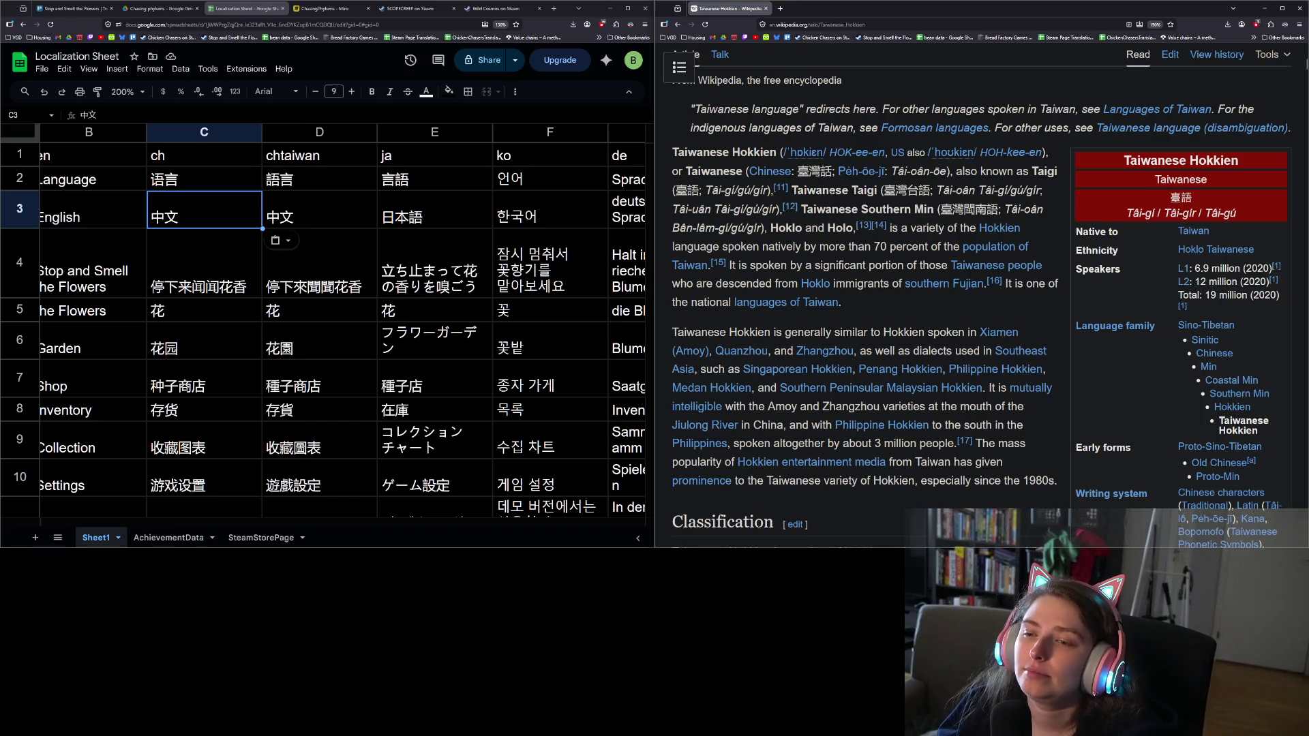
drag(700, 191, 676, 191)
key(ctrl+c)
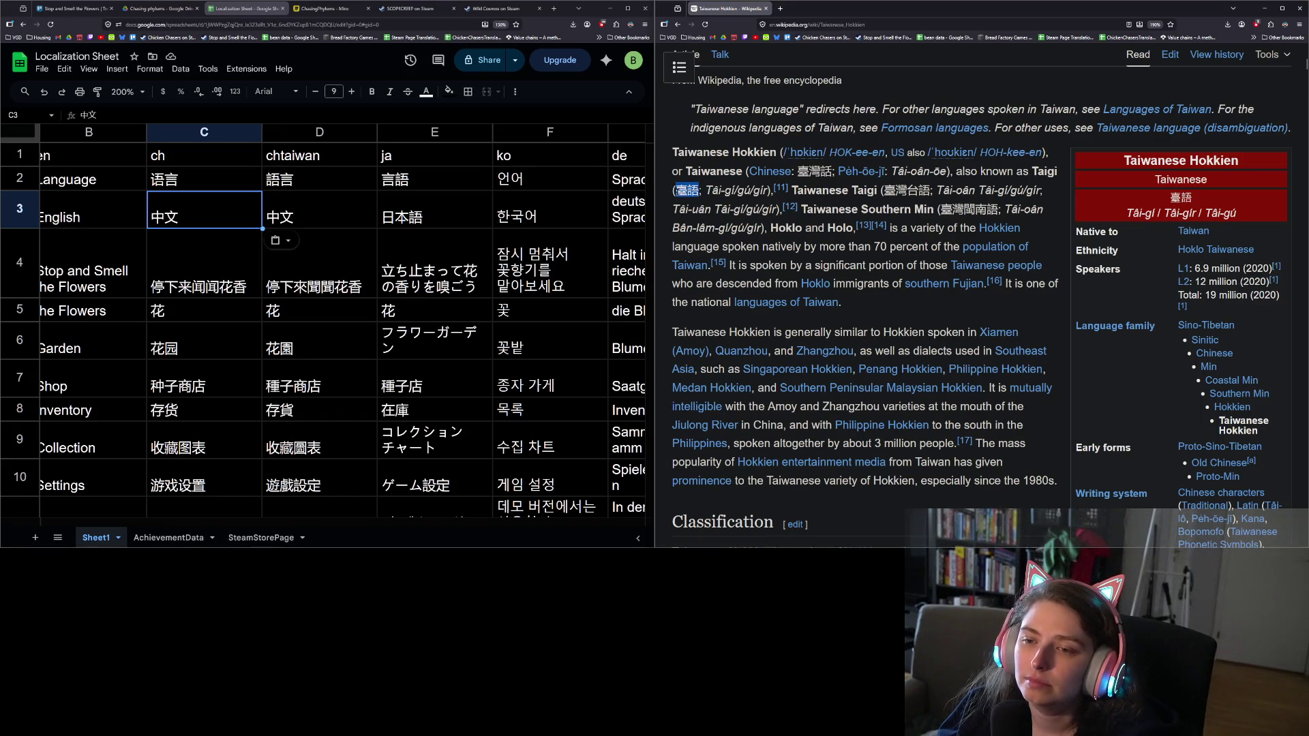
click(308, 222)
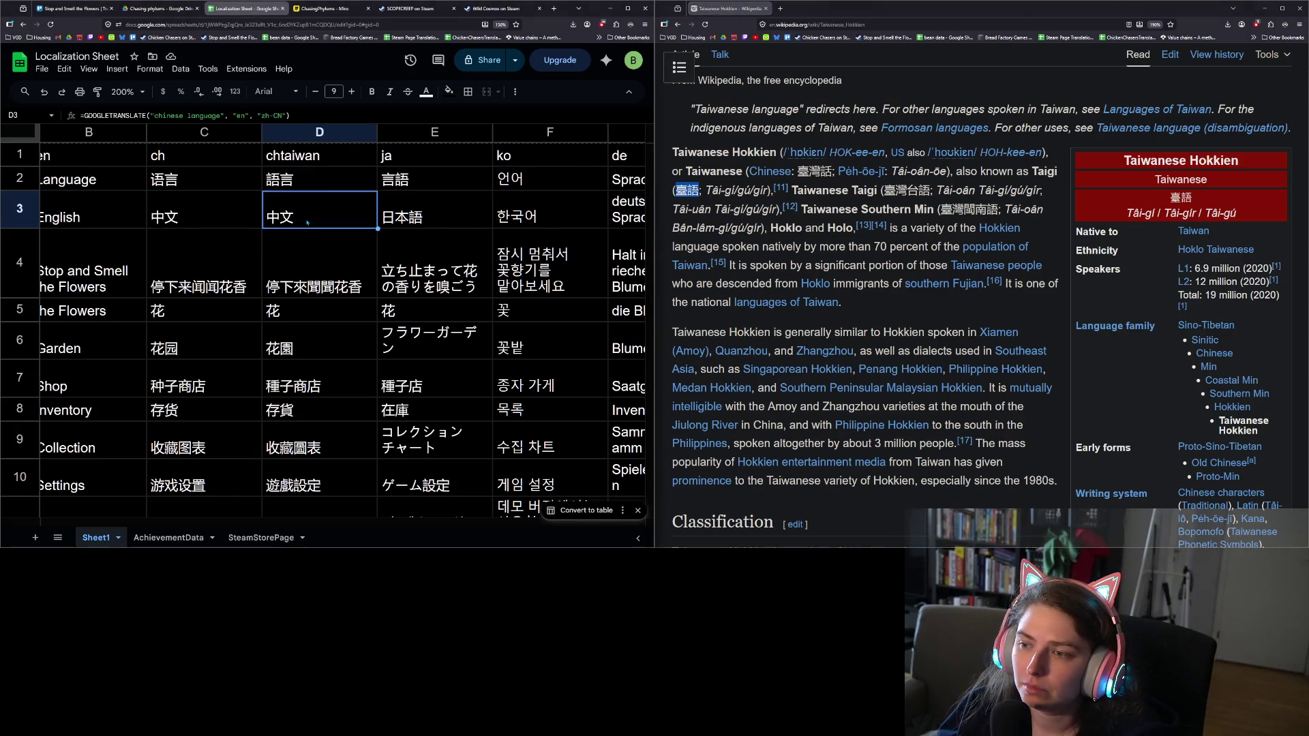
Paste 臺語 into cell D3, then Google 'japanese word for japanese language'
key(ctrl+v)
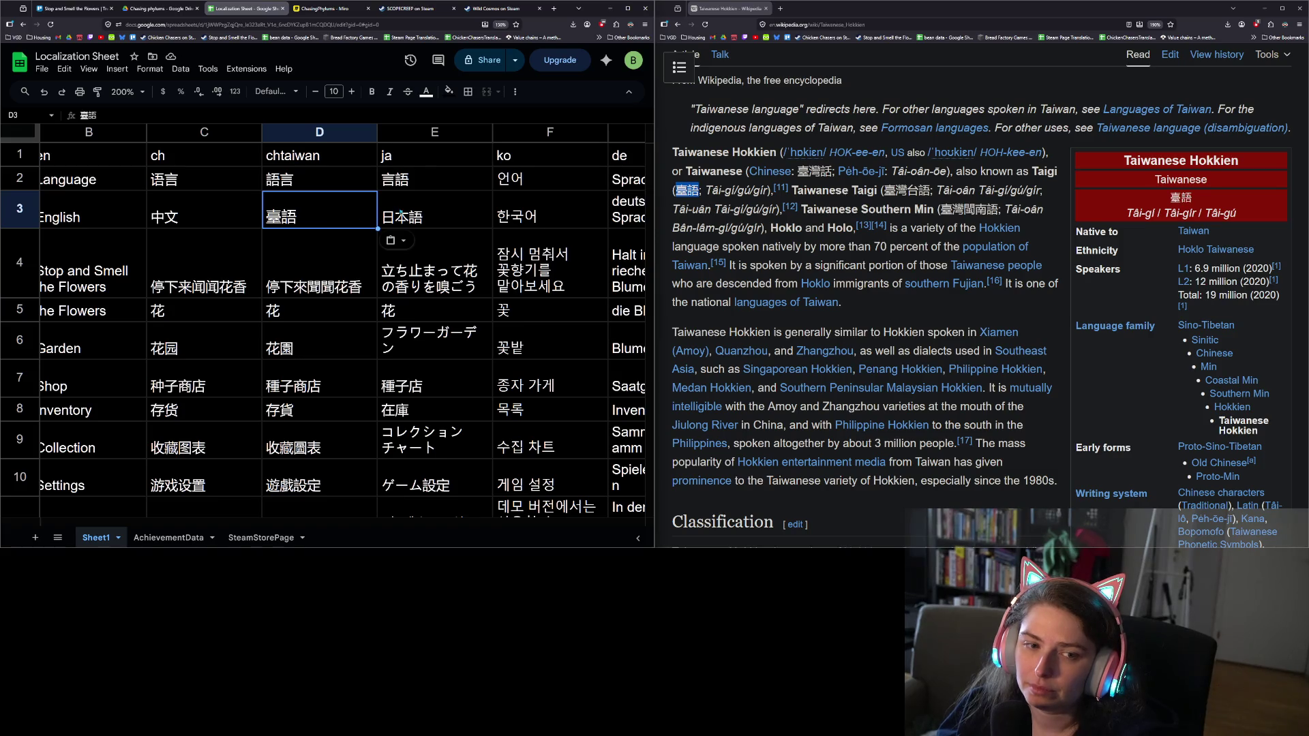
click(432, 217)
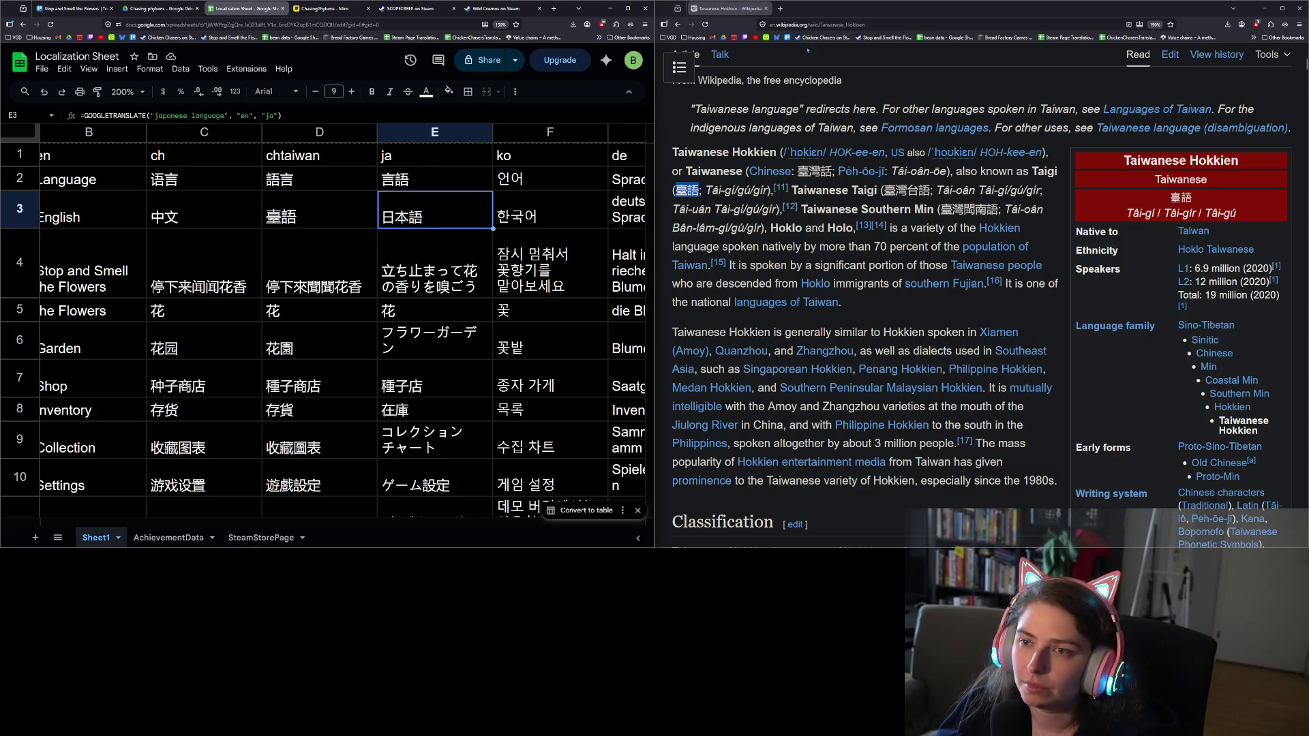
click(807, 24)
text(japanese work)
key(BackSpace)
text(d for japanese)
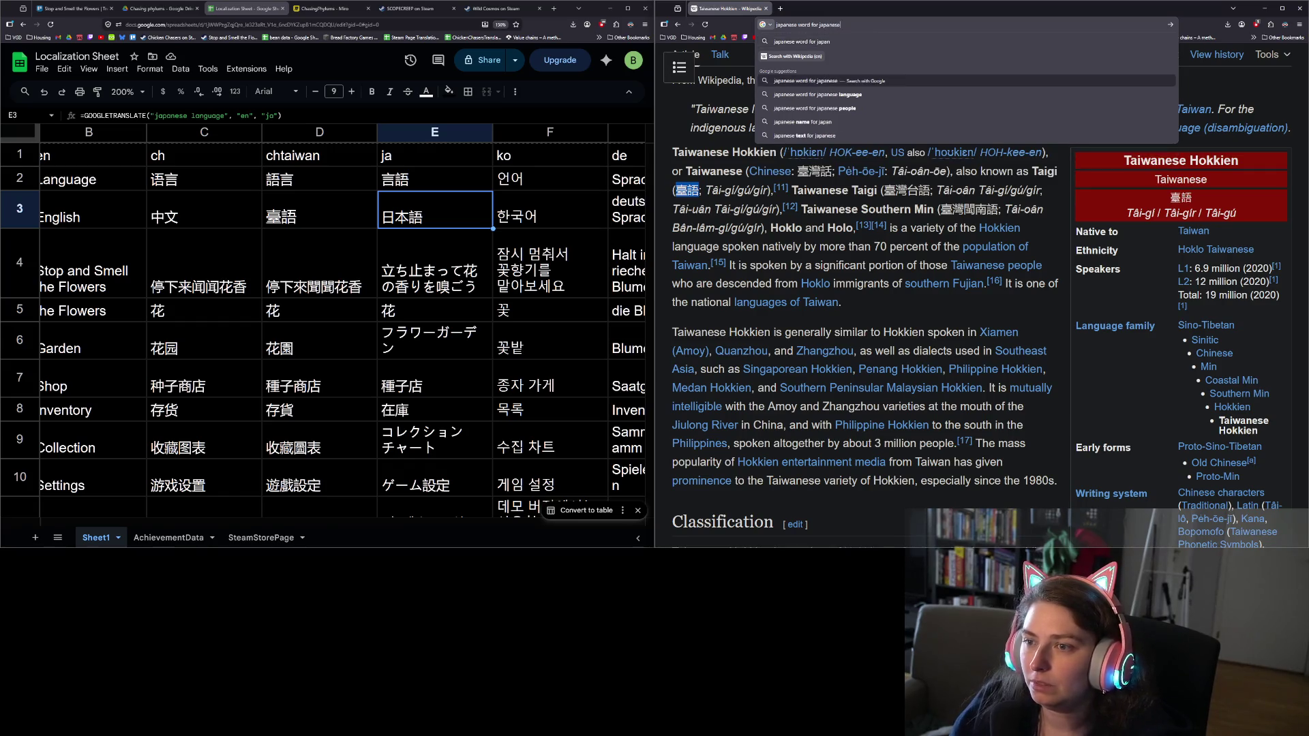
key(Down)
key(Return)
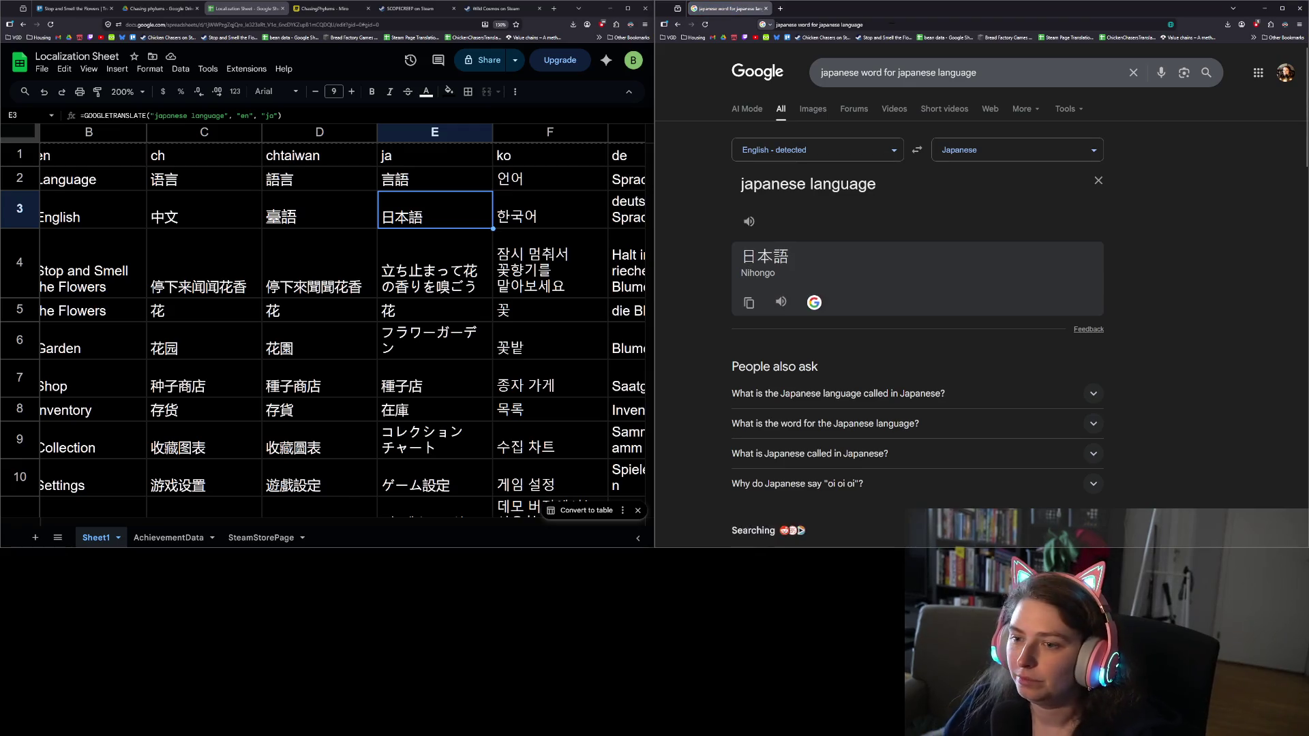
Copy the Japanese native name 日本語 from the search results and reselect cell E3
click(749, 302)
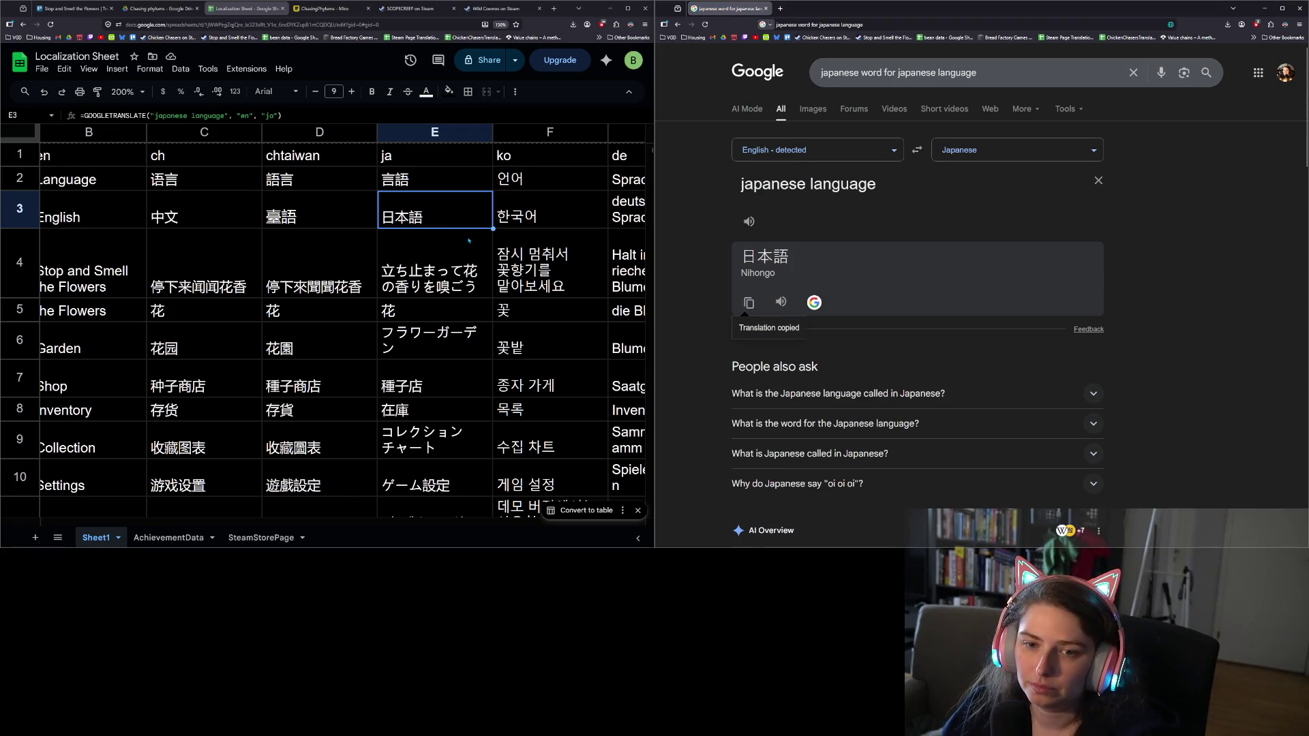
key(Right)
click(451, 220)
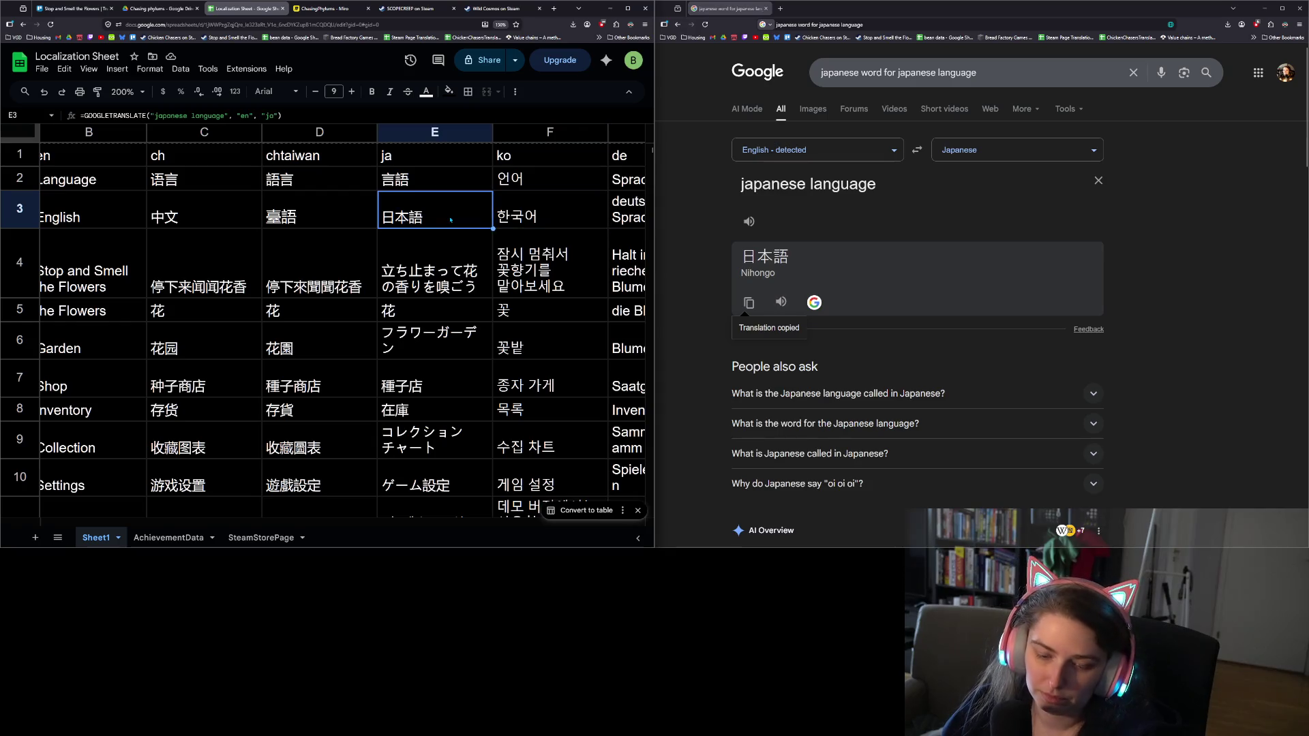
click(535, 217)
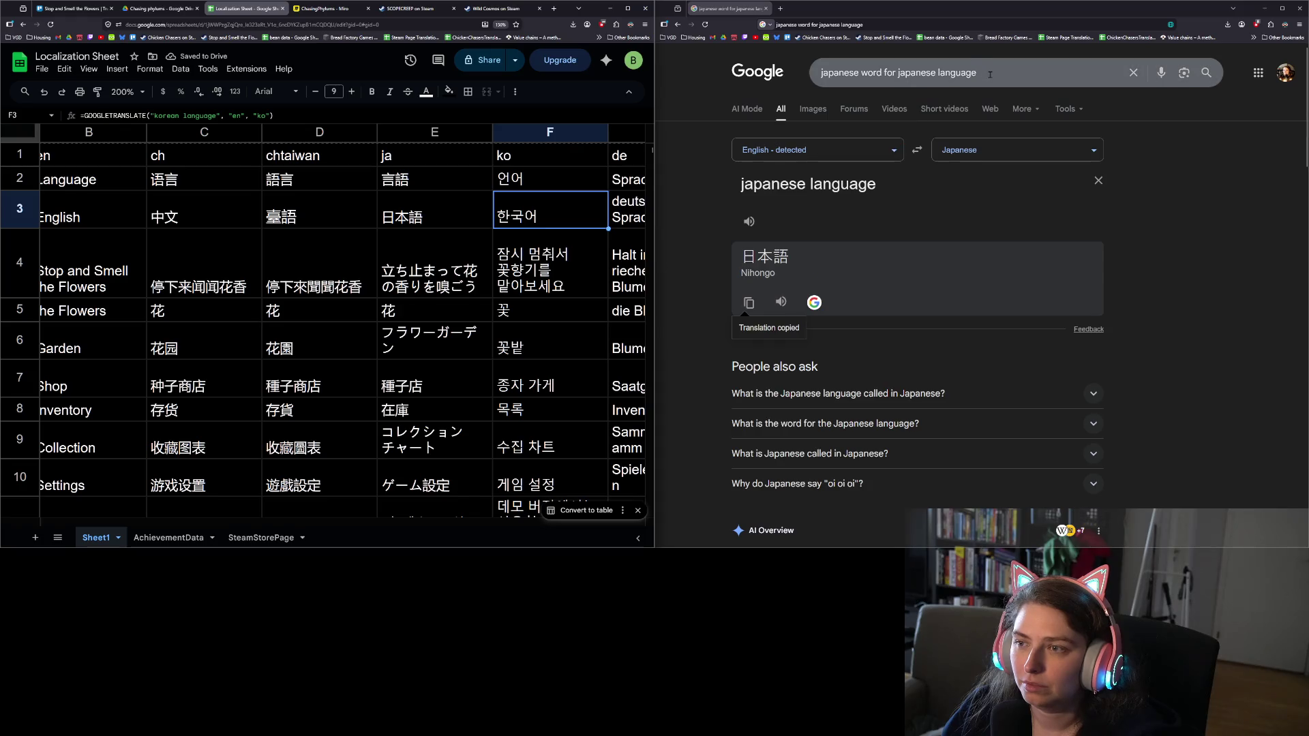
Replace the Google query with 'korean word for korean language' to find 한국어
click(799, 72)
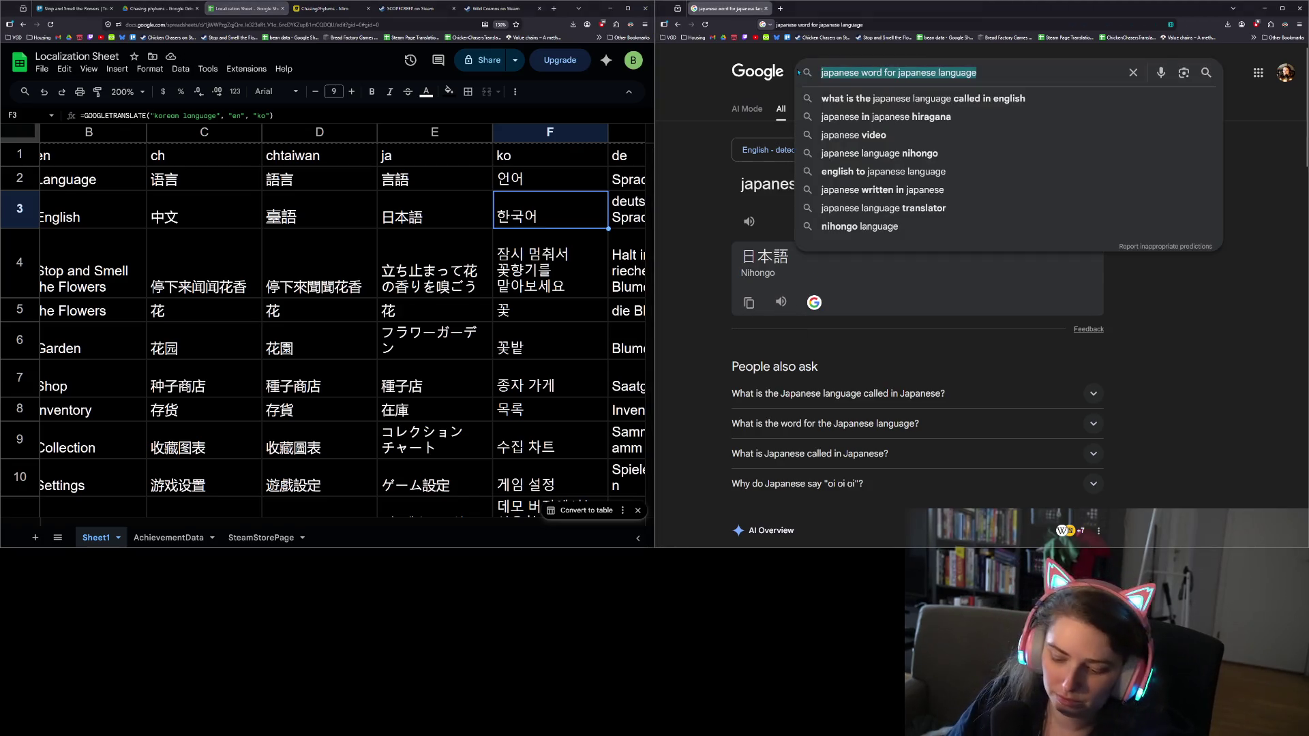
text(korean word for korea)
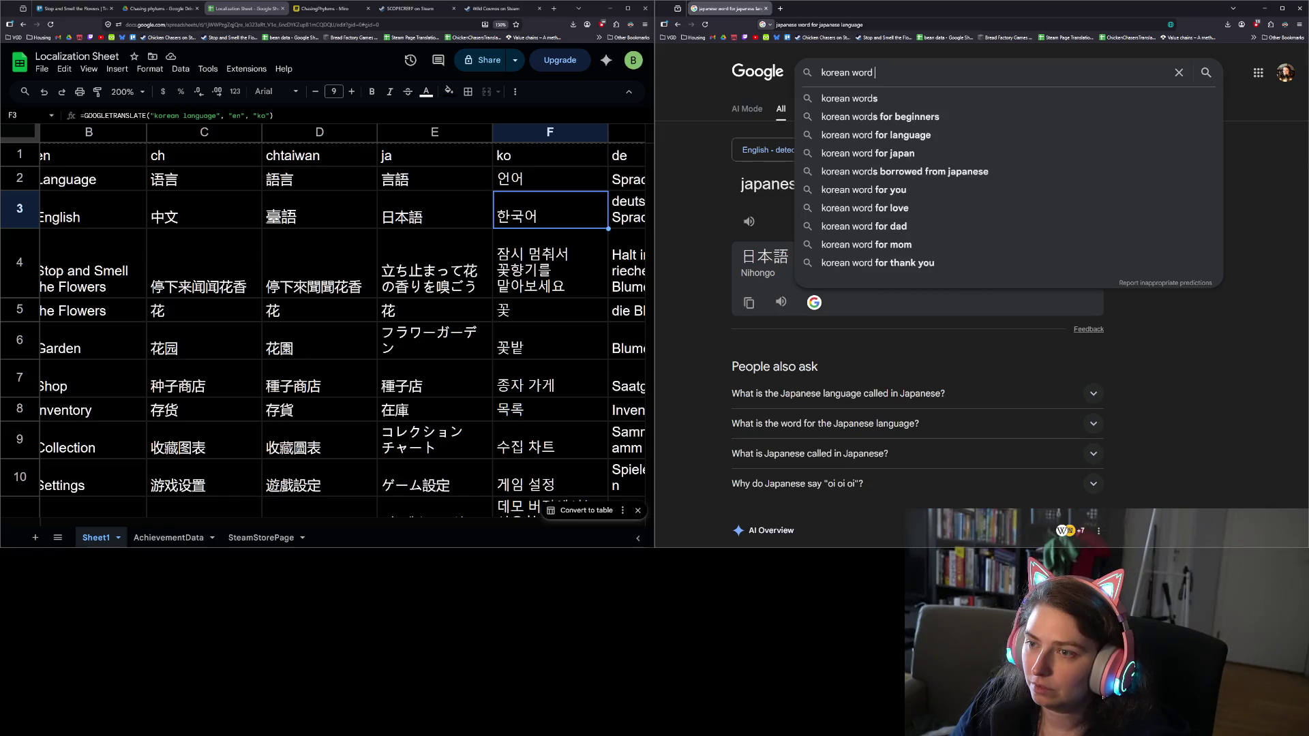
text(n)
key(Down)
key(Return)
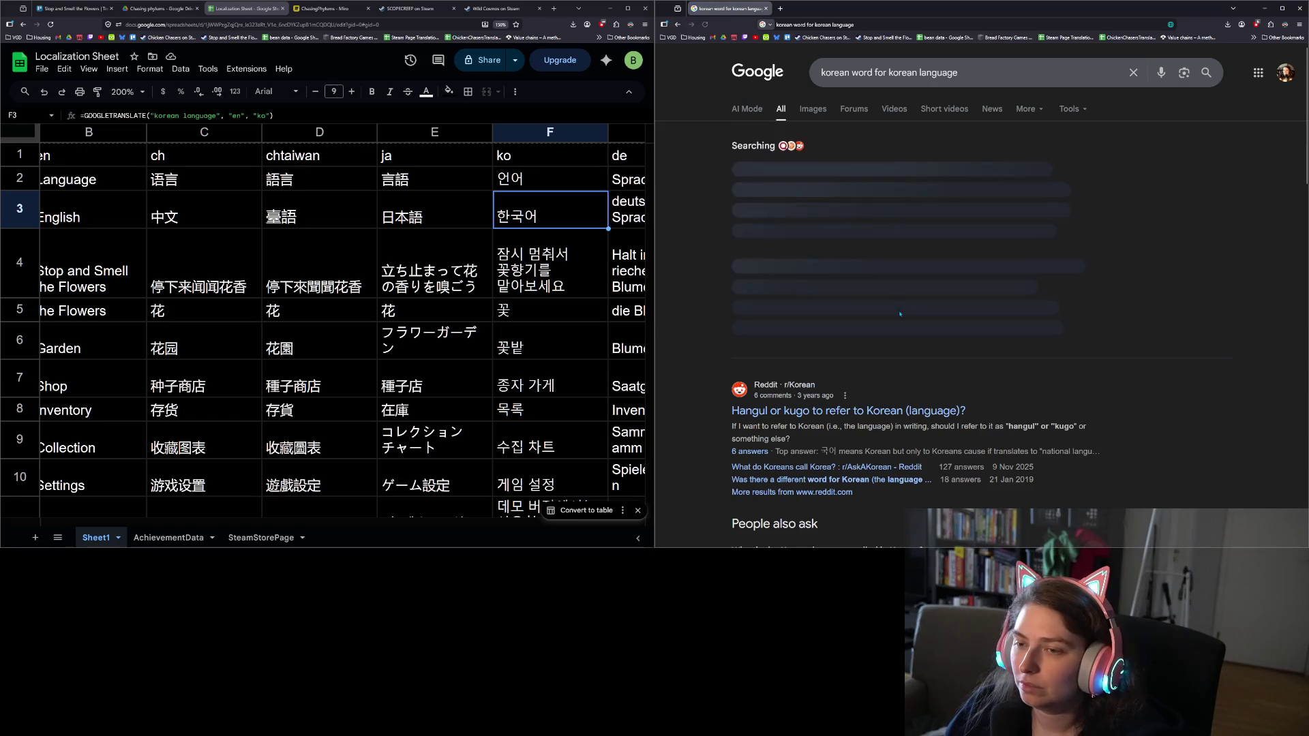
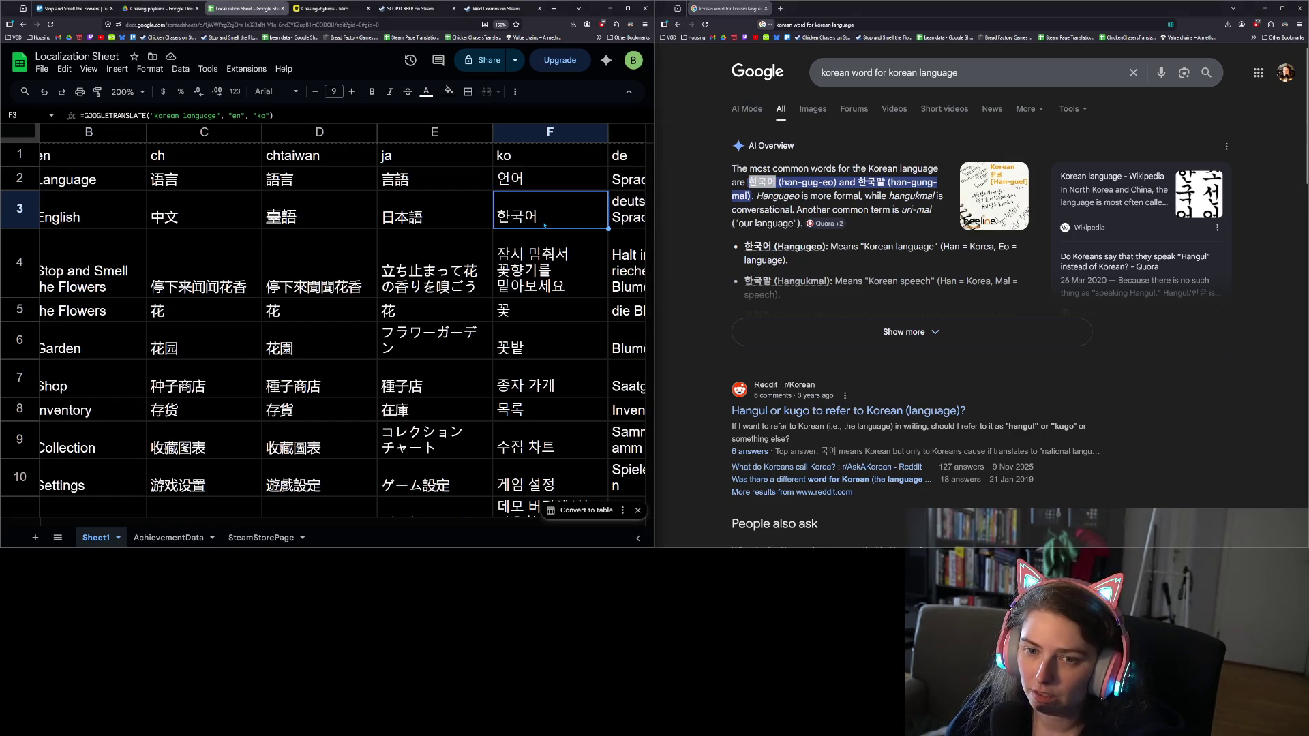
Commit the Korean language name 한국어 as plain text in F3
click(544, 247)
click(563, 221)
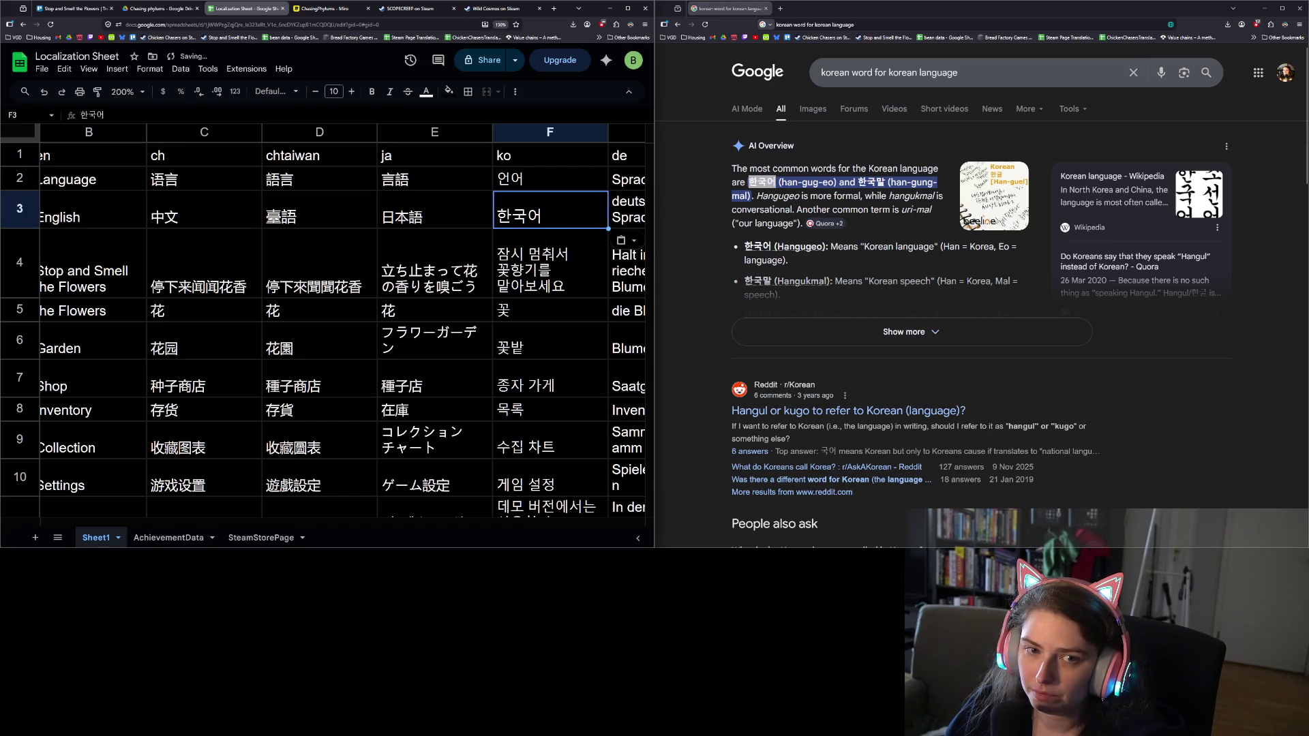
double_click(552, 219)
key(Return)
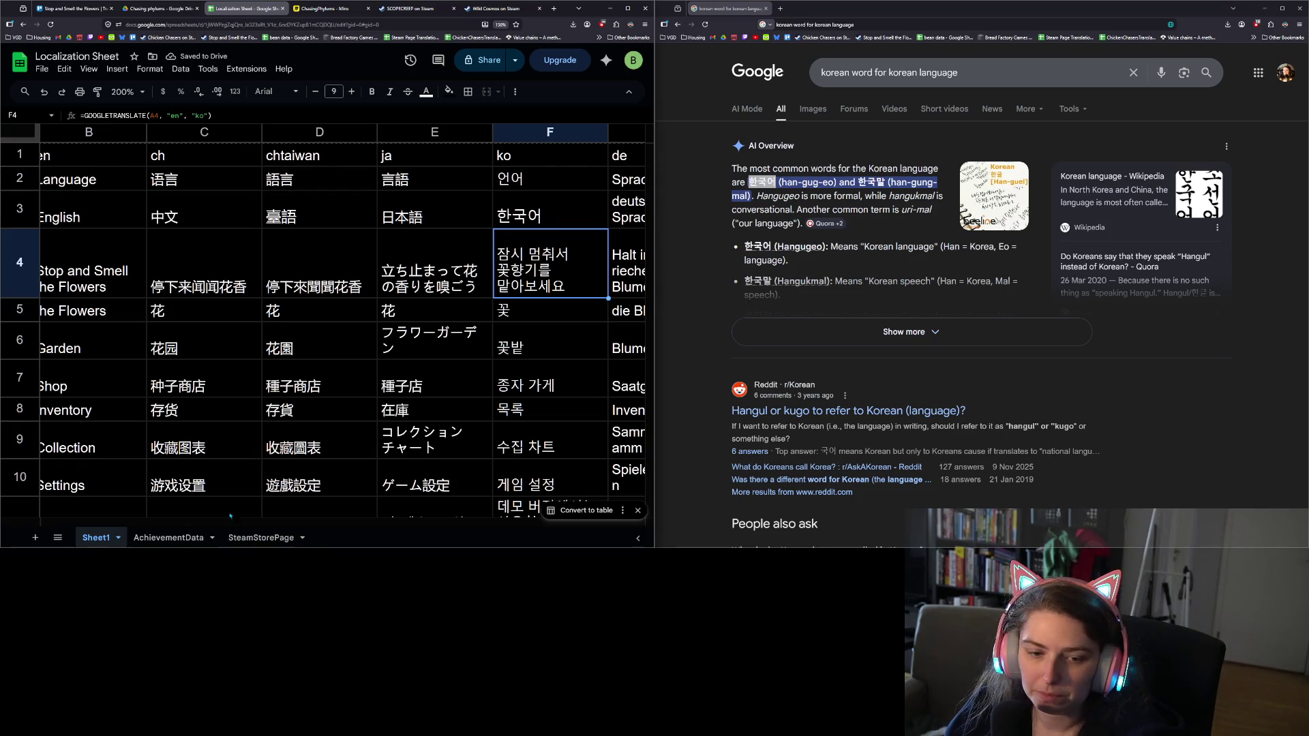
drag(179, 525, 210, 525)
Search the web for the German word for the German language
click(412, 217)
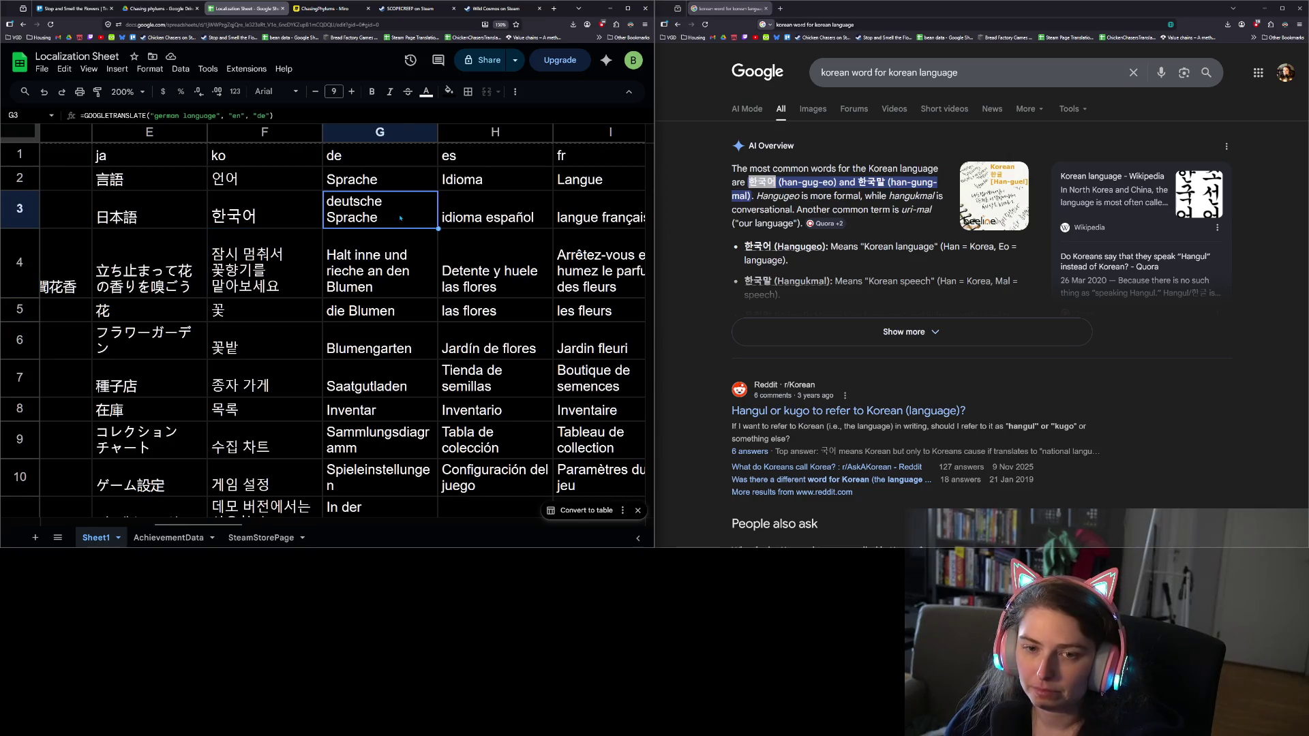
double_click(401, 218)
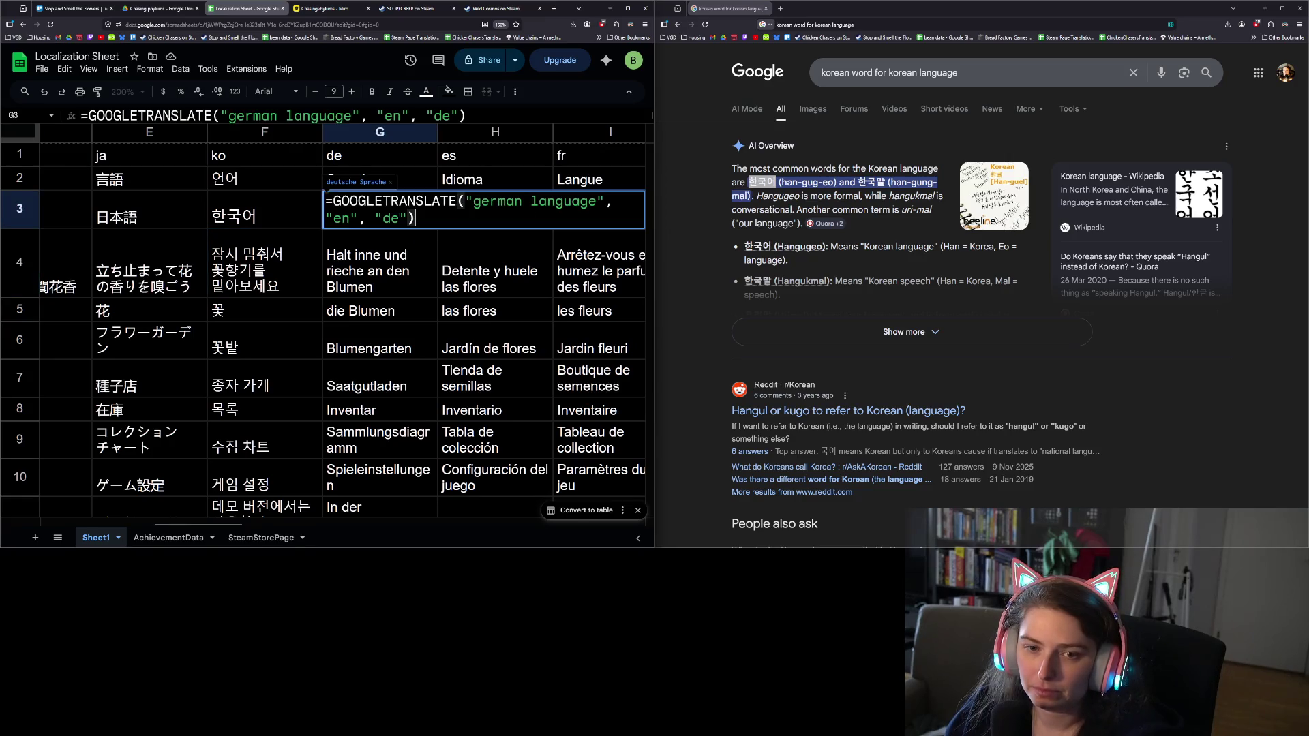
click(481, 290)
click(954, 72)
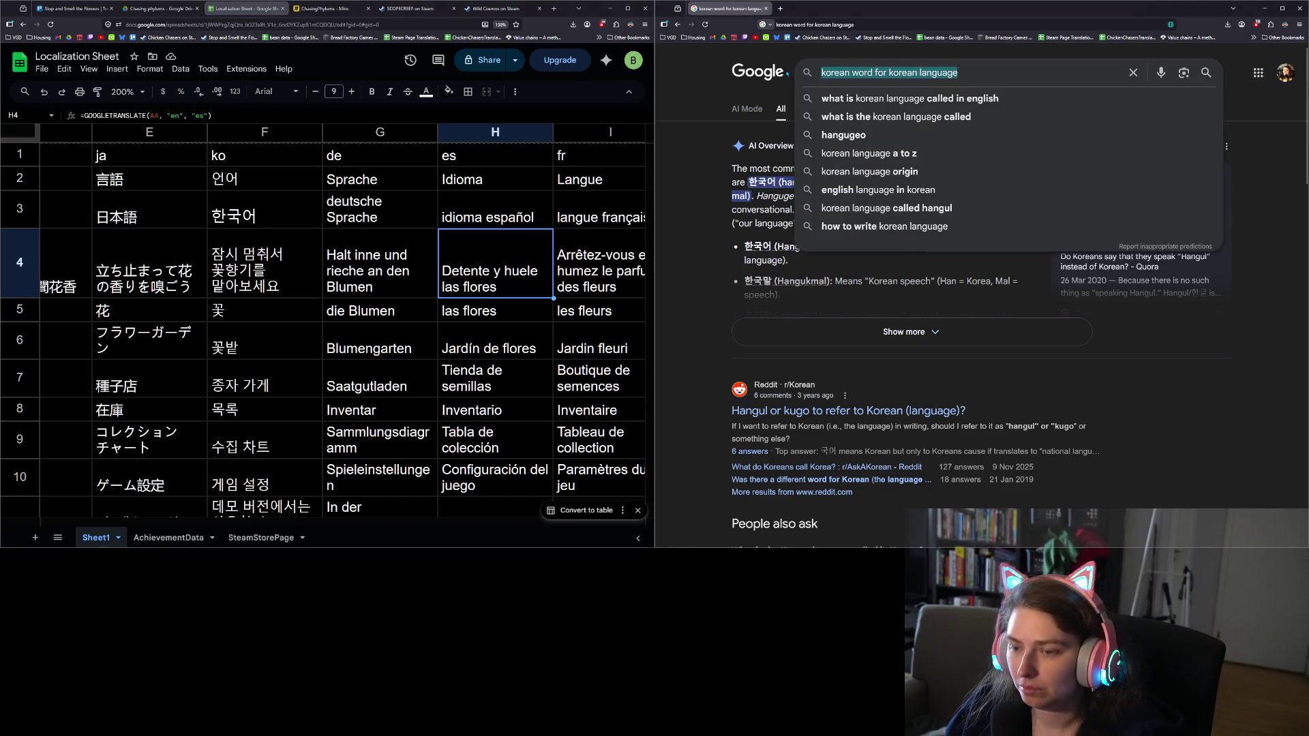
text(german word for)
key(Down)
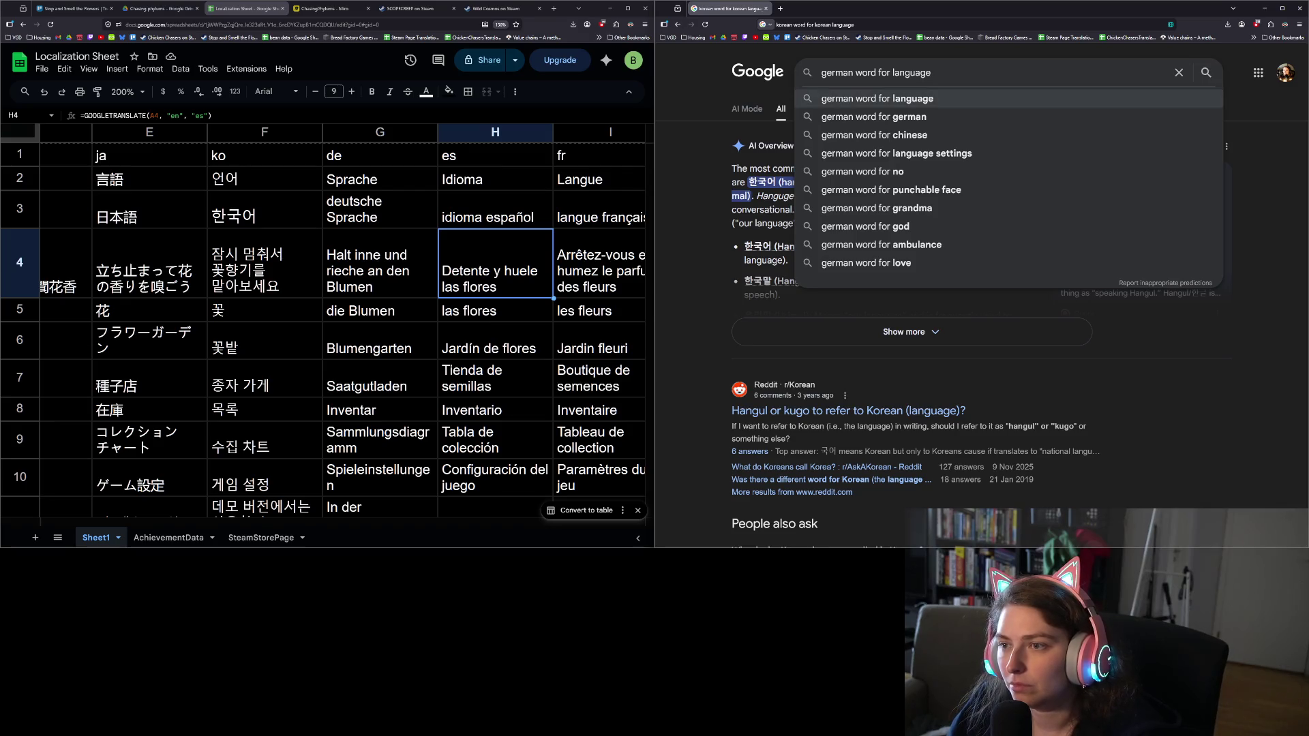
key(Down)
text(language)
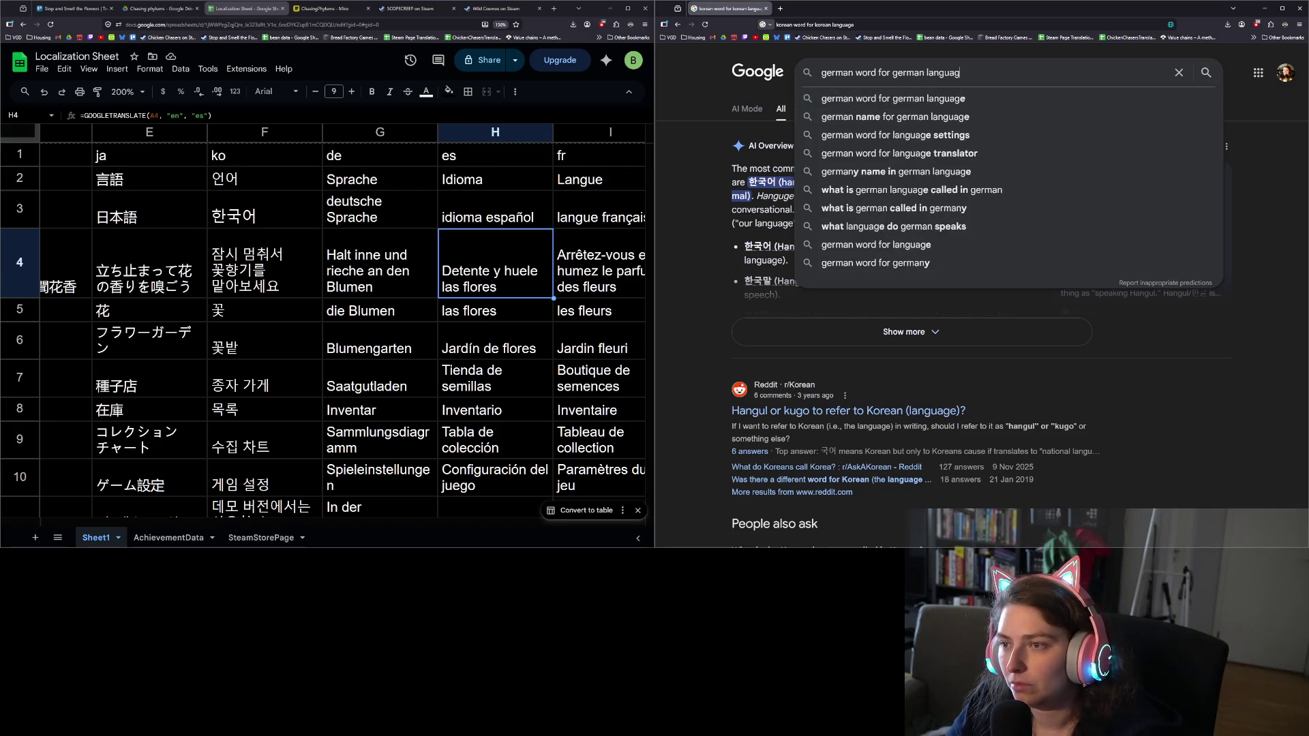
key(Return)
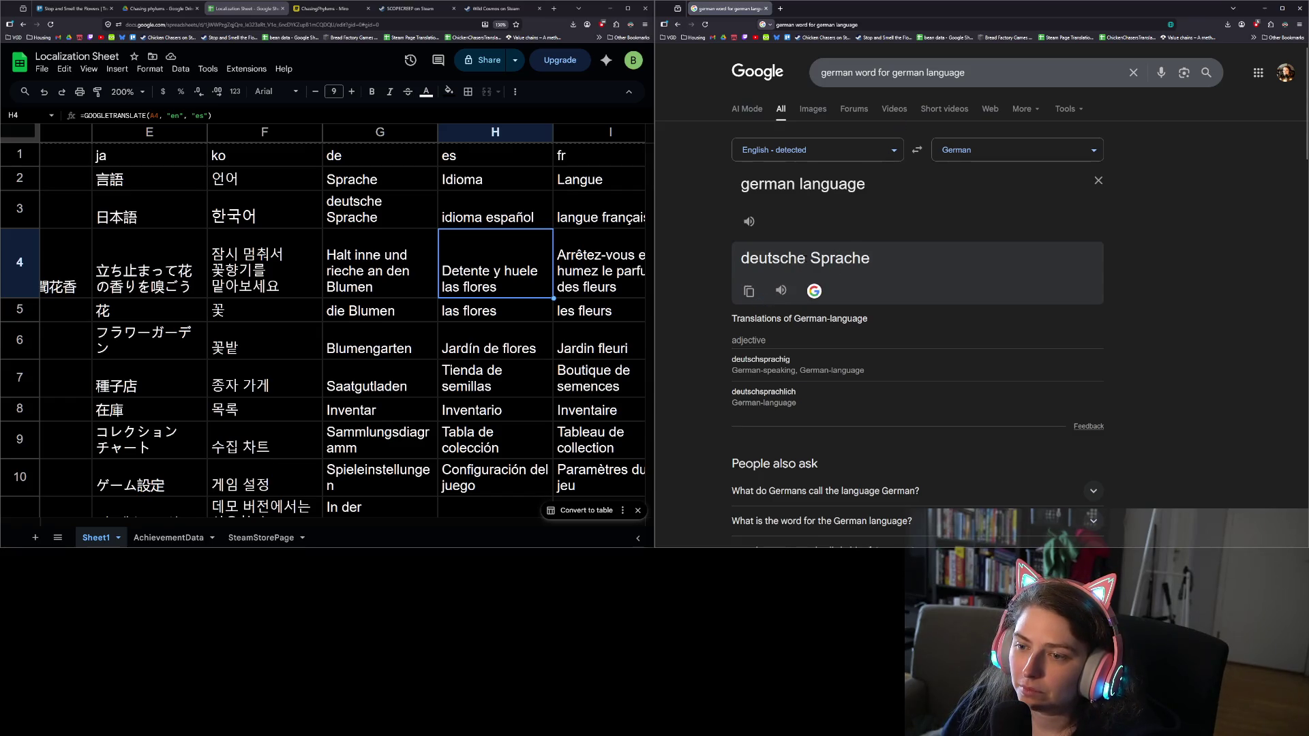
Copy 'deutsche' from the result and paste it over G3's formula
drag(807, 258, 727, 262)
key(ctrl+c)
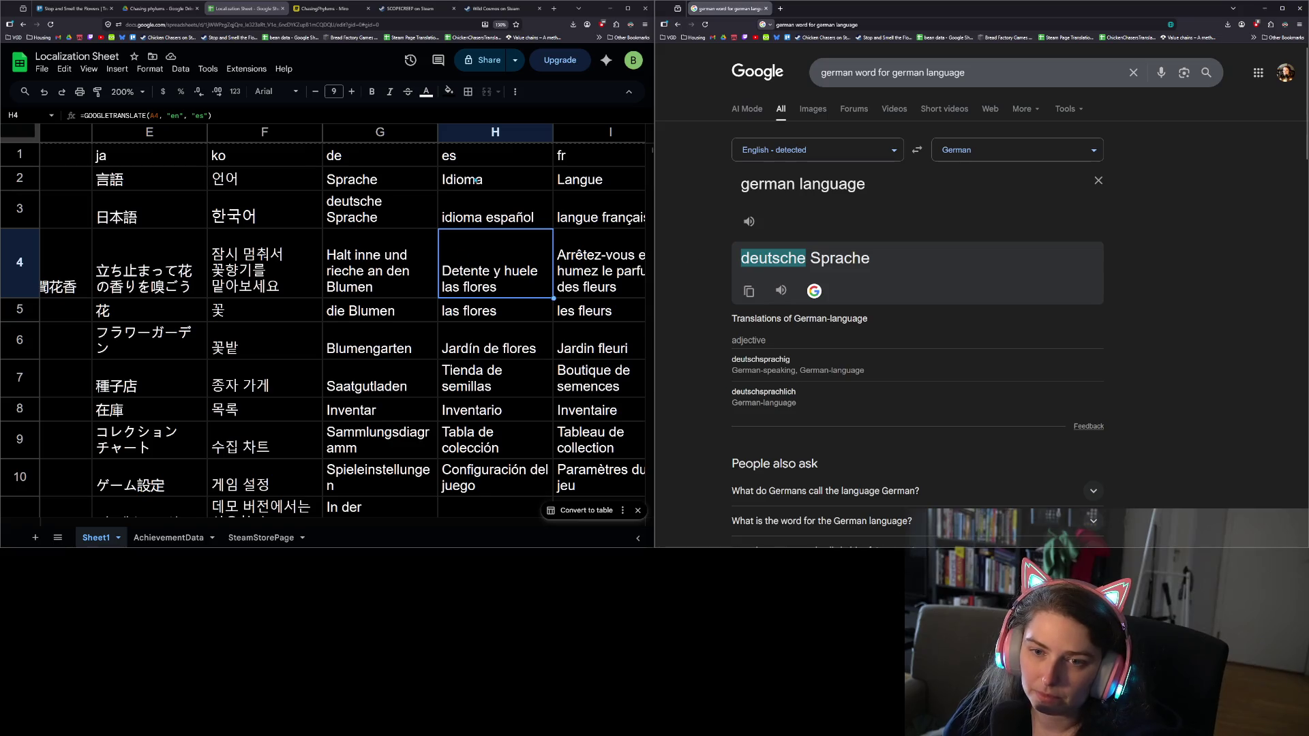
click(381, 219)
key(ctrl+v)
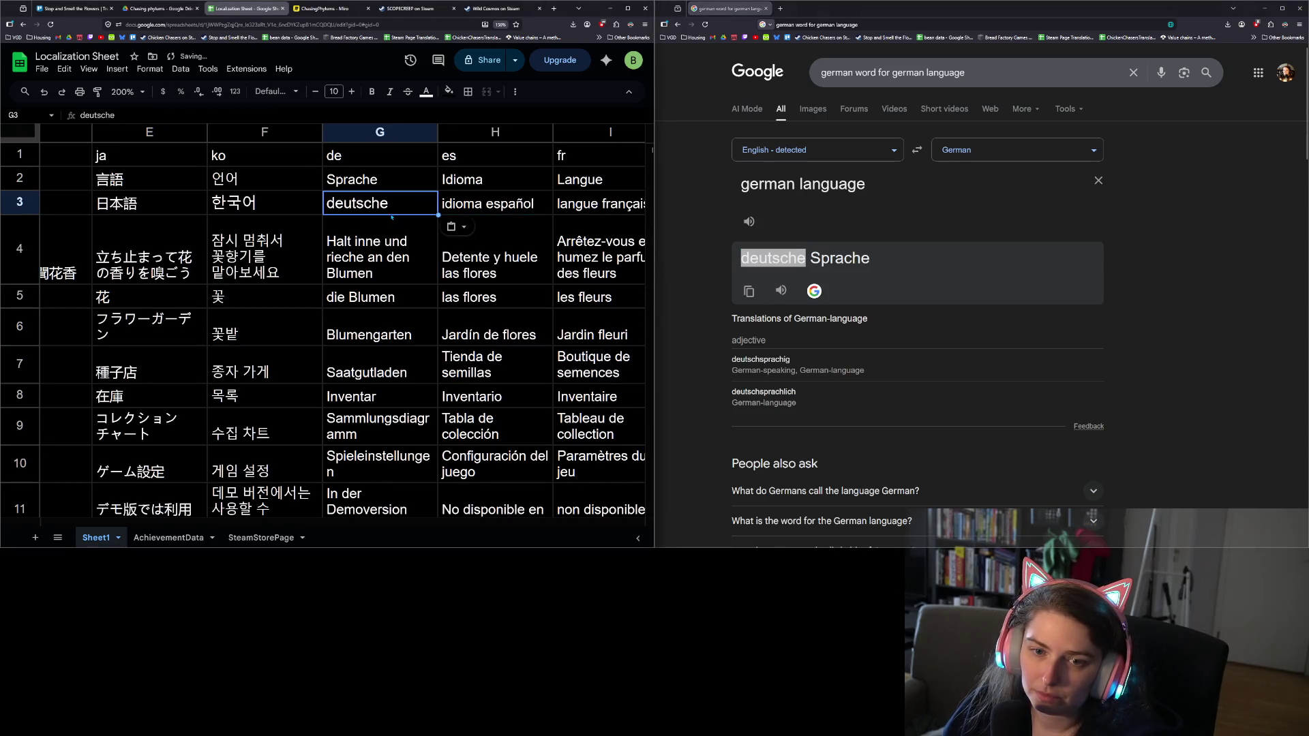
Translate 'spanish' with Google Translate's target language set to Spanish
click(489, 209)
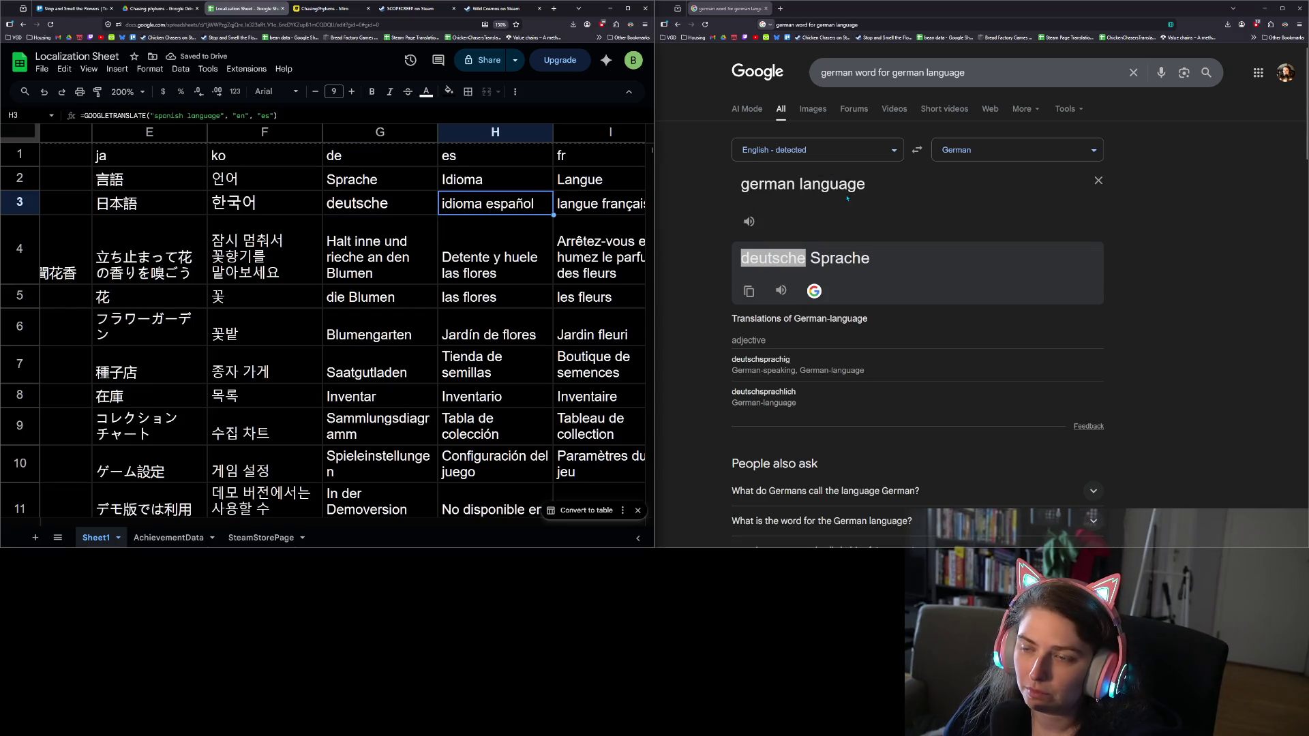
triple_click(810, 190)
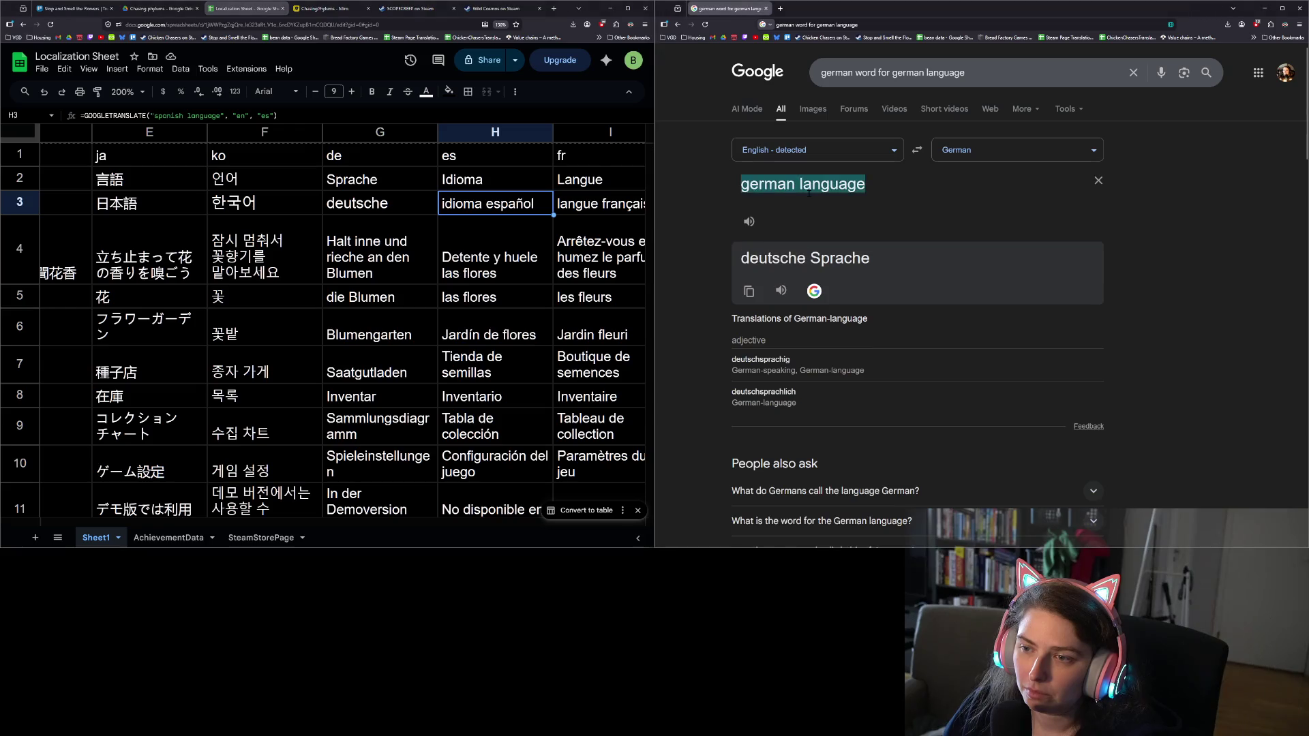
text(spanish)
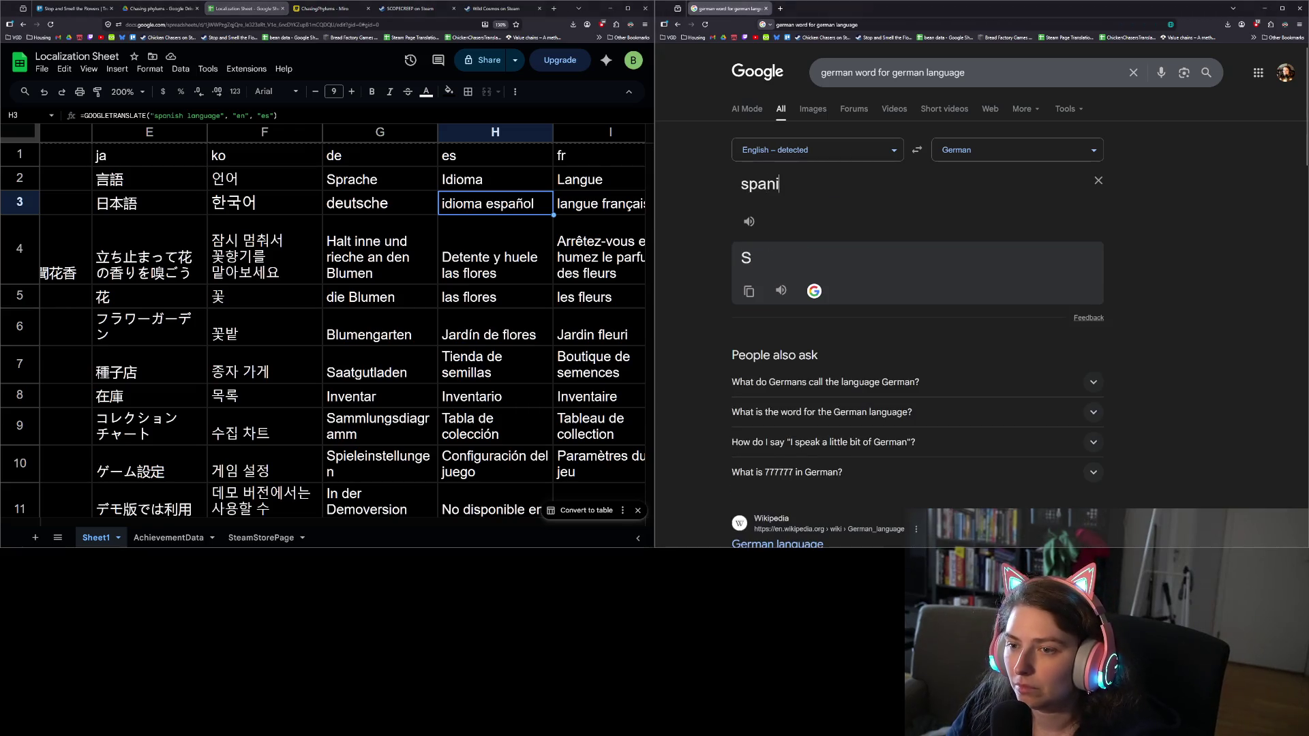
click(1023, 150)
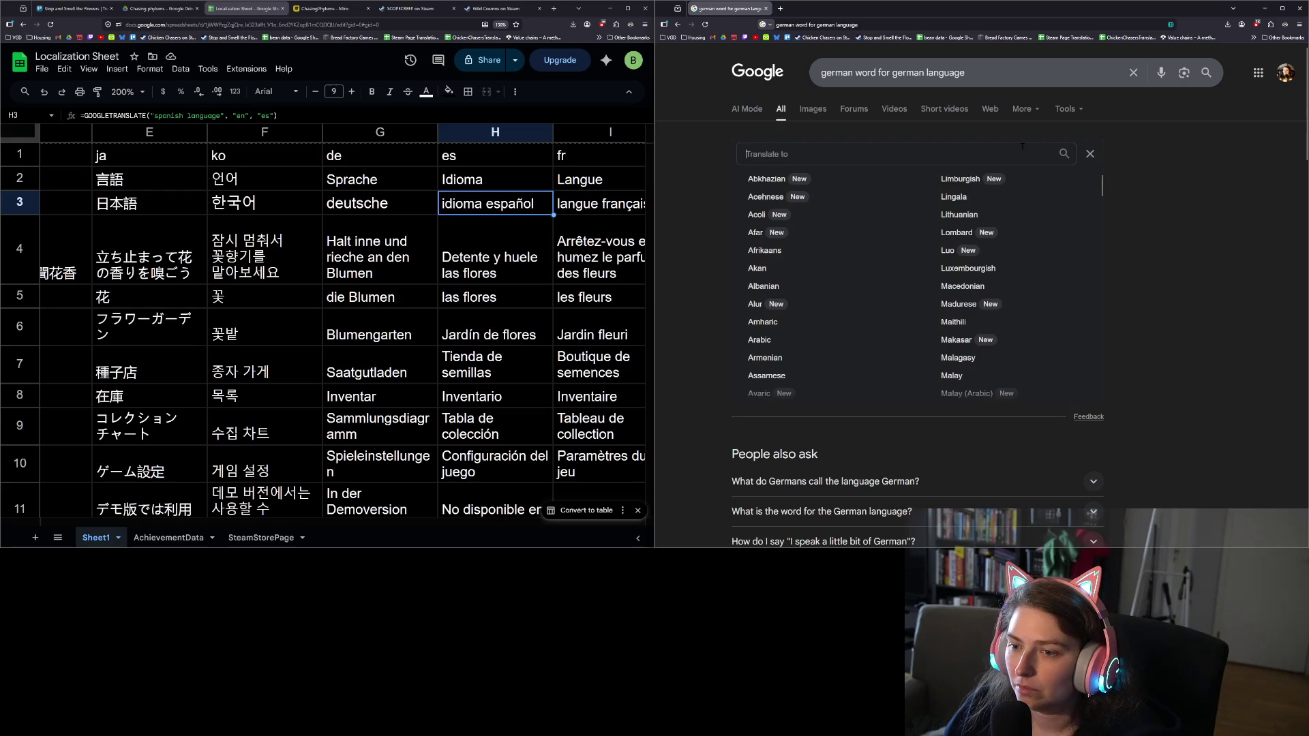
text(s)
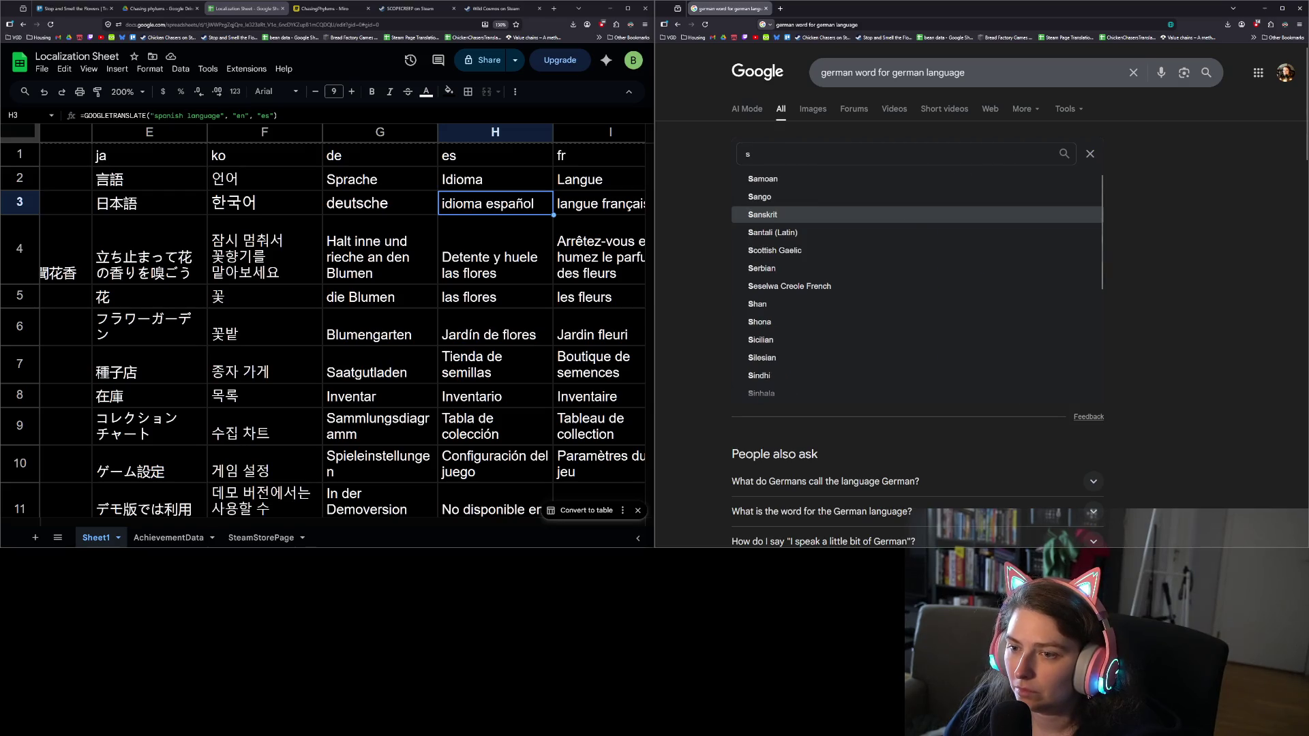
text(pa)
key(Return)
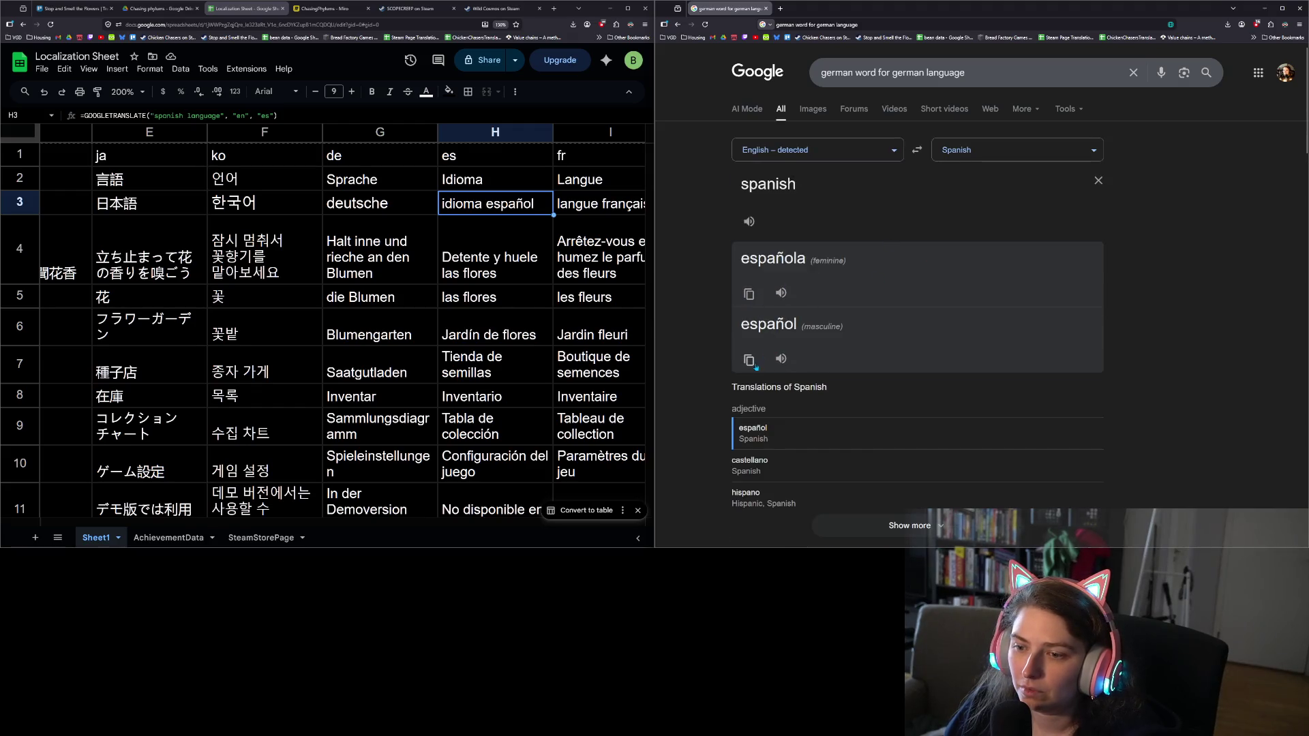
Copy 'español' and paste it into H3 in place of the formula
click(748, 359)
click(510, 208)
key(Return)
key(ctrl+a)
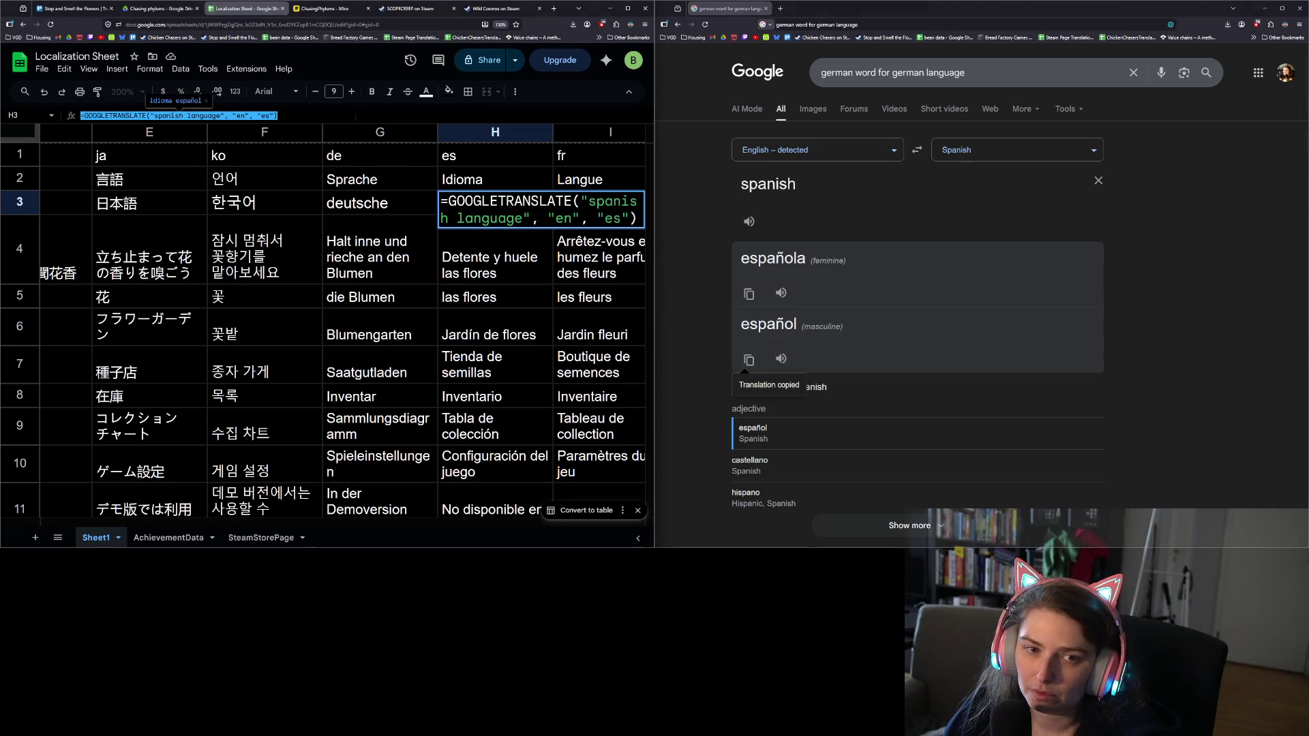
key(ctrl+v)
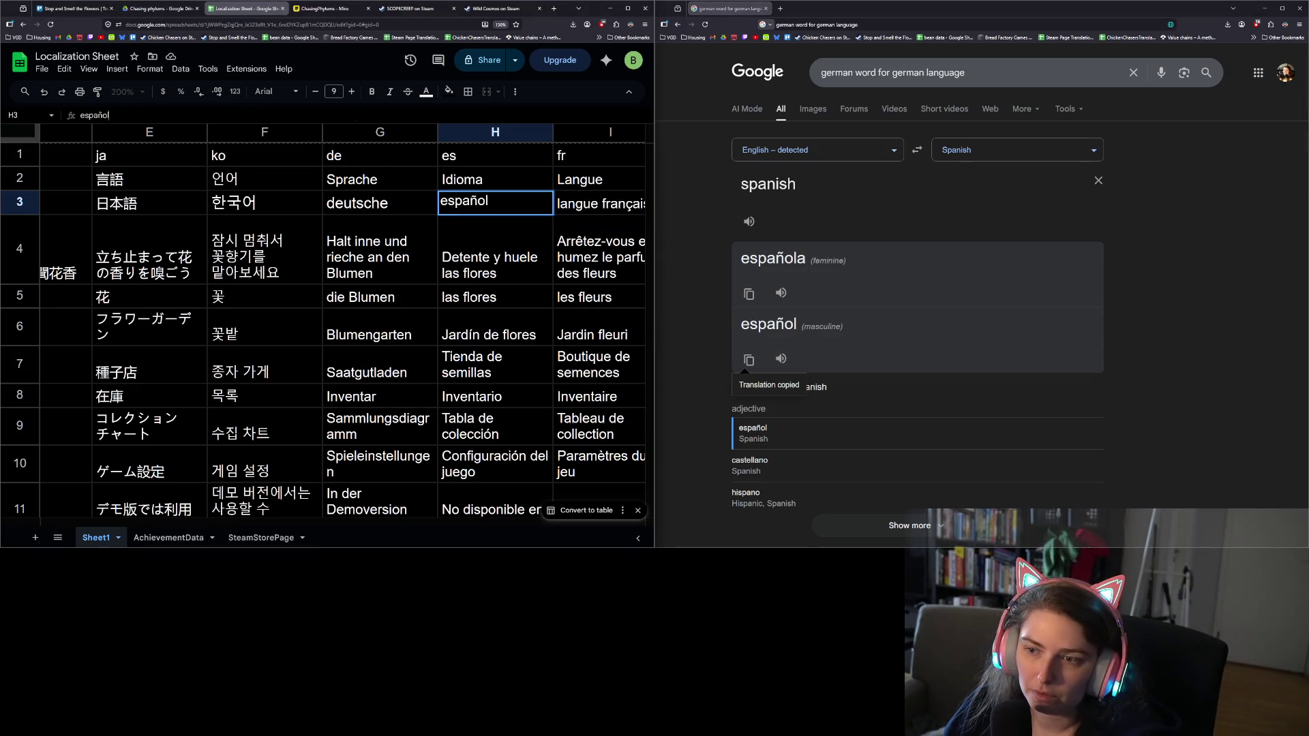
key(Return)
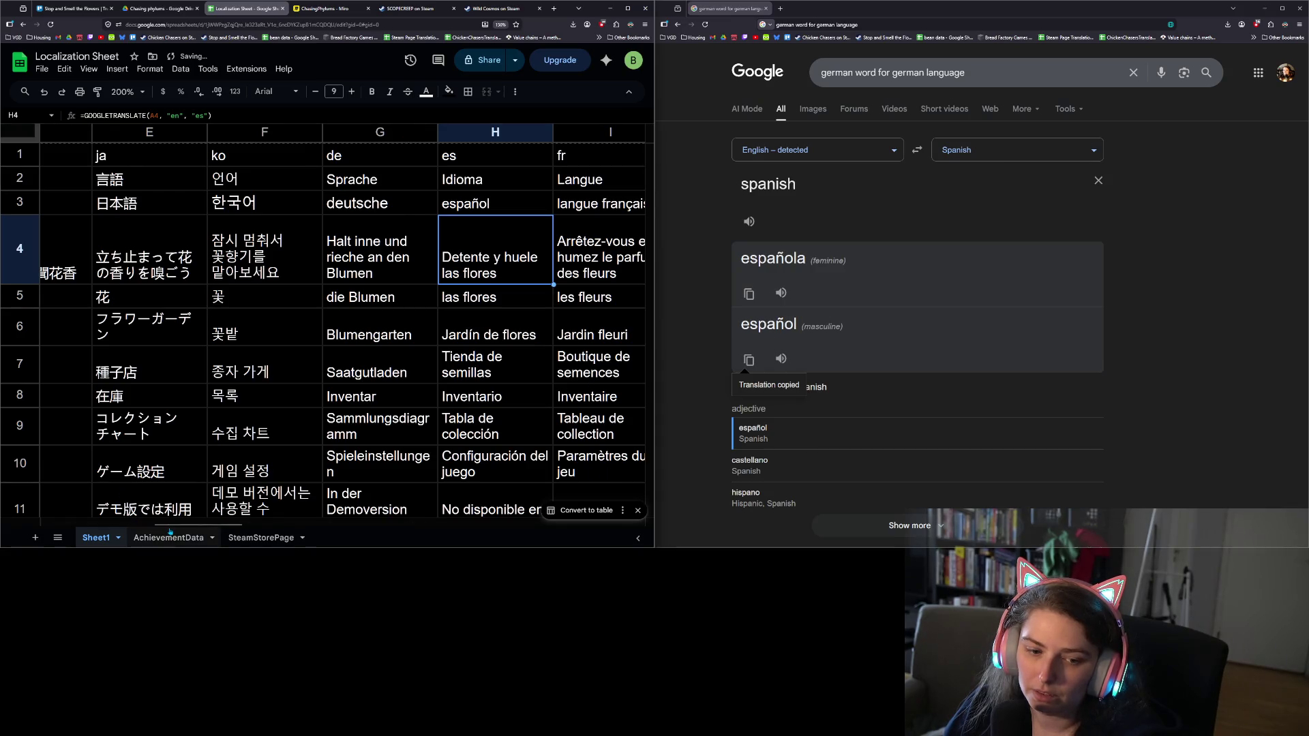
drag(182, 525, 236, 525)
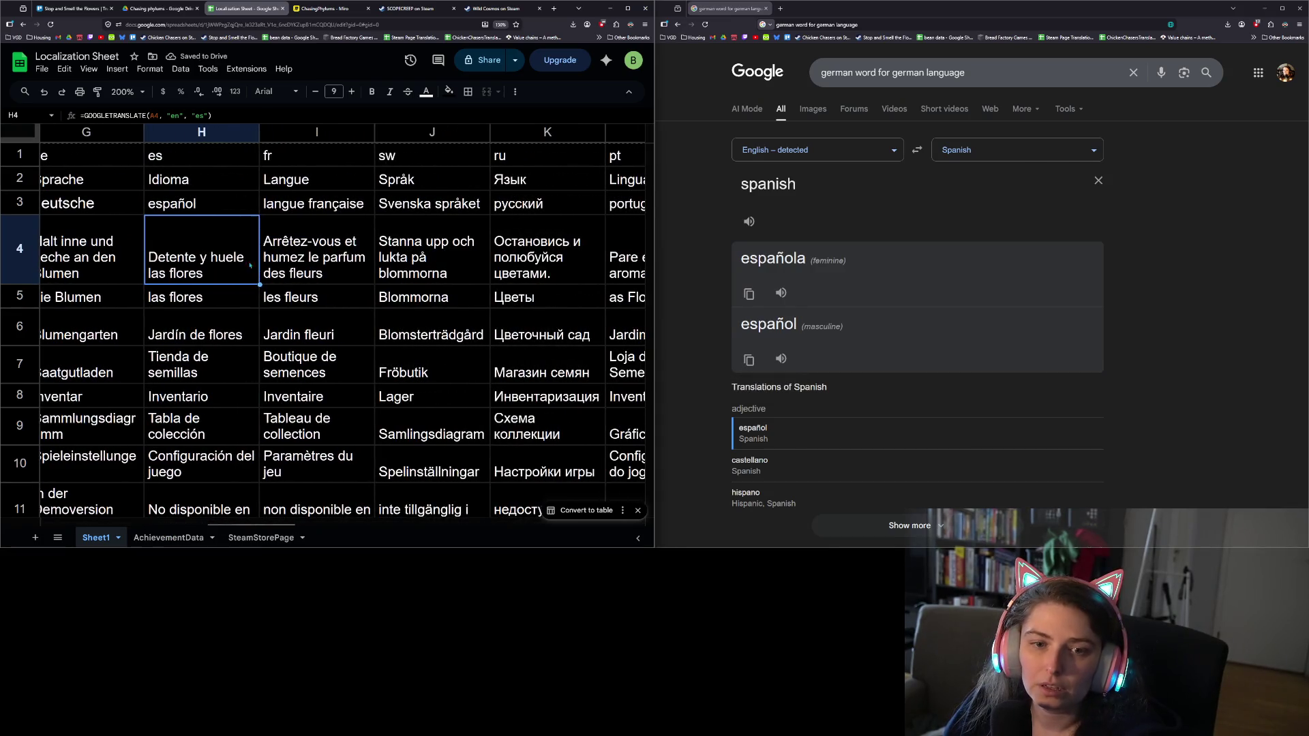
Search 'french word french language' to find the French language name
click(306, 210)
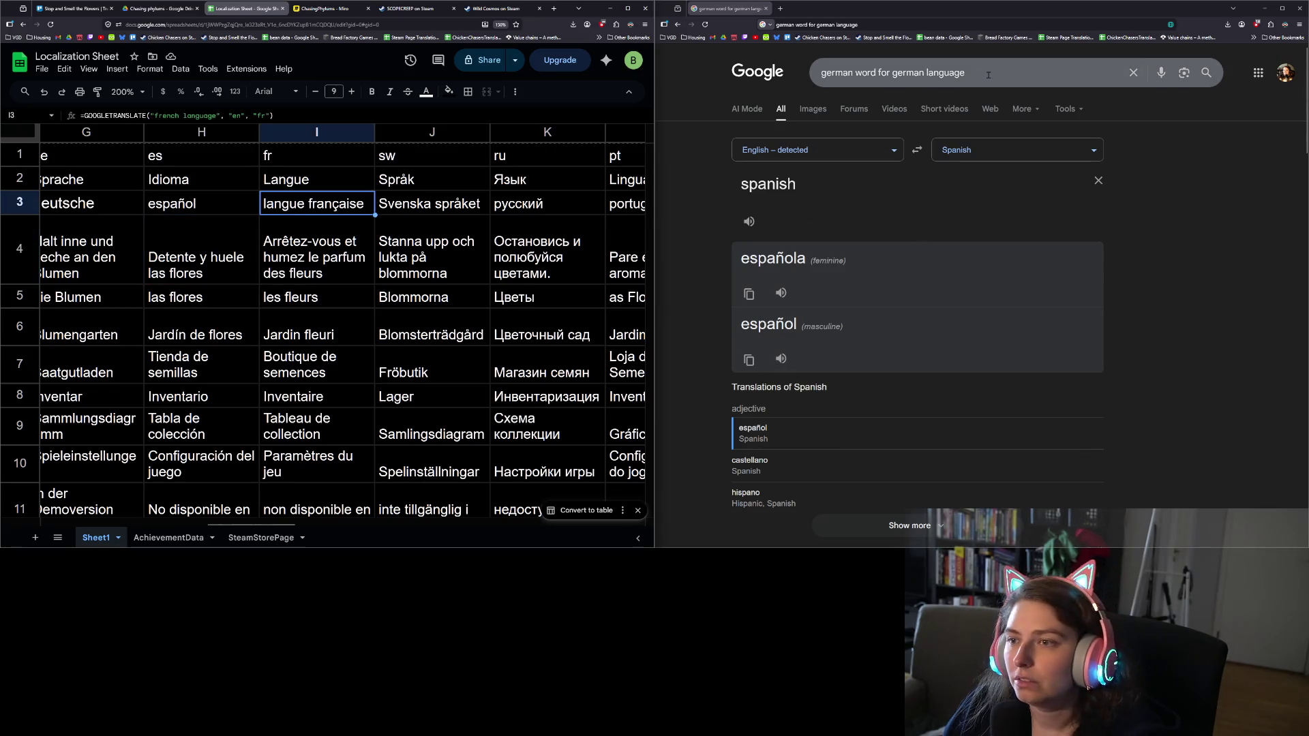
double_click(929, 73)
key(ctrl+a)
text(fr)
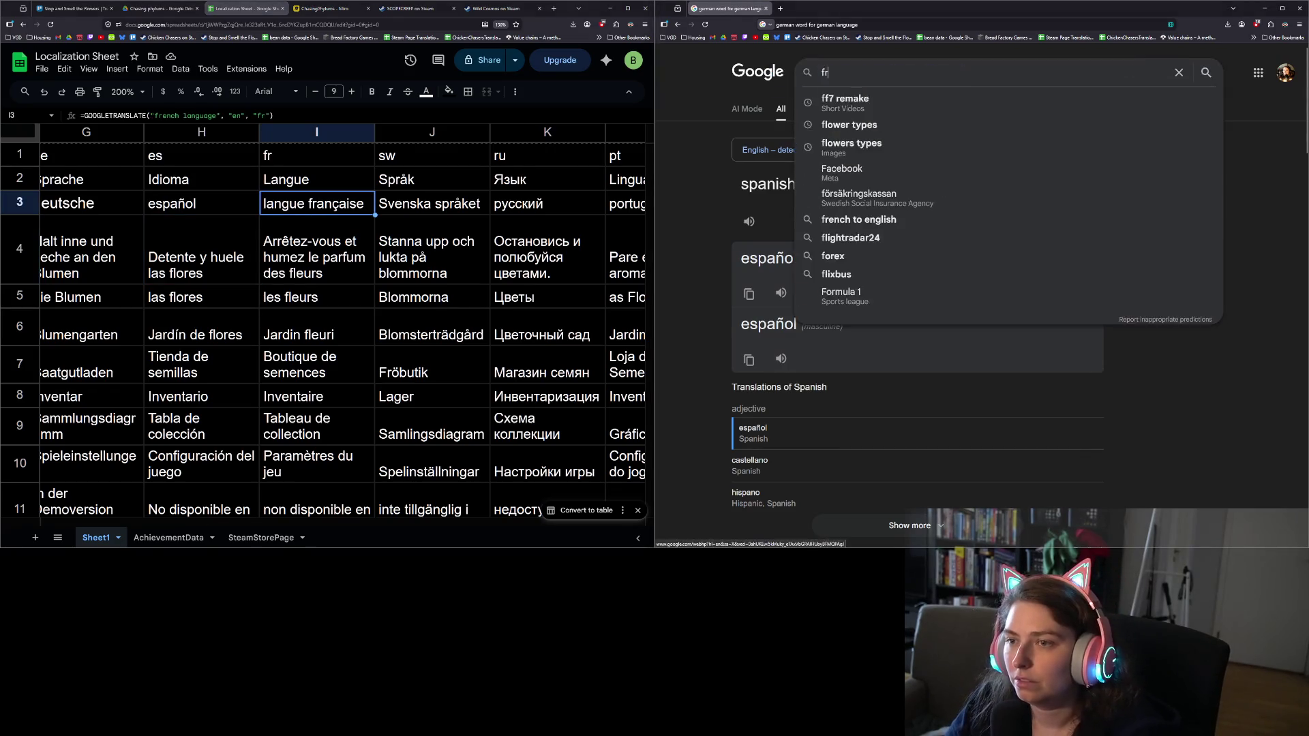
text(ench word from)
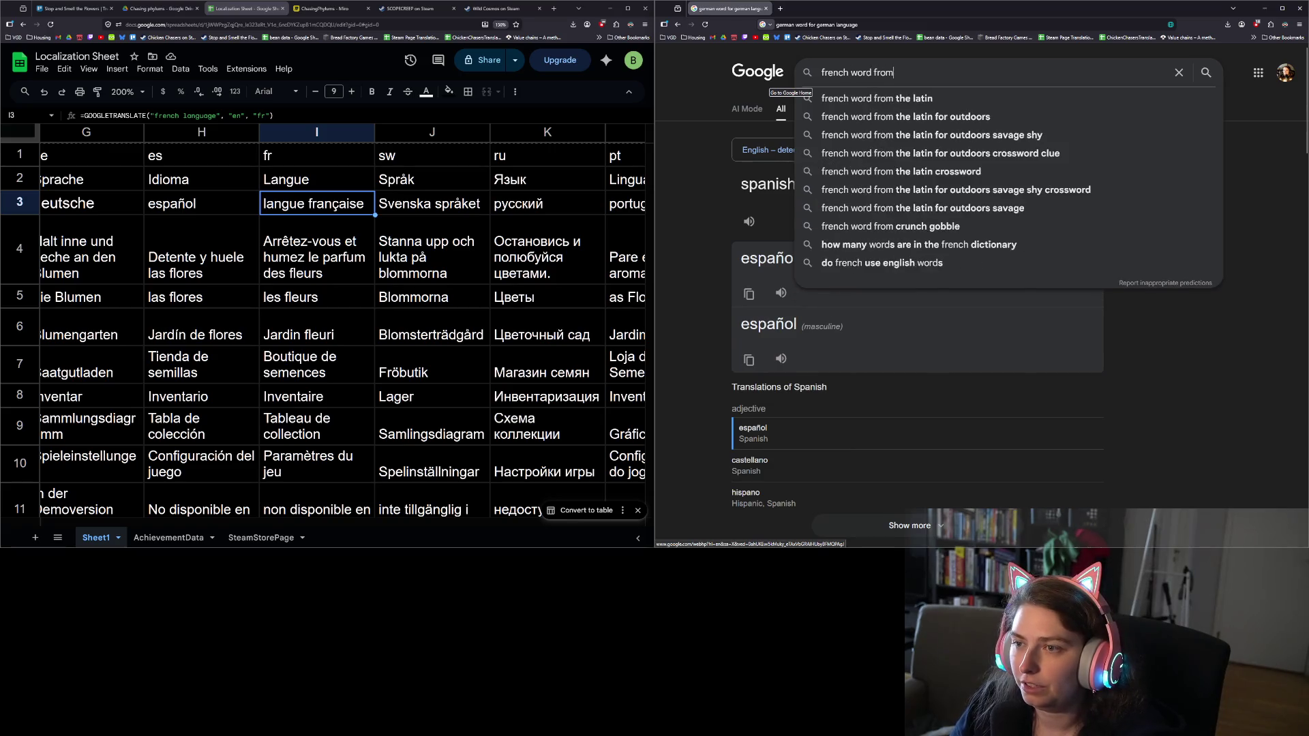
key(BackSpace)
key(BackSpace)
text(ench lang)
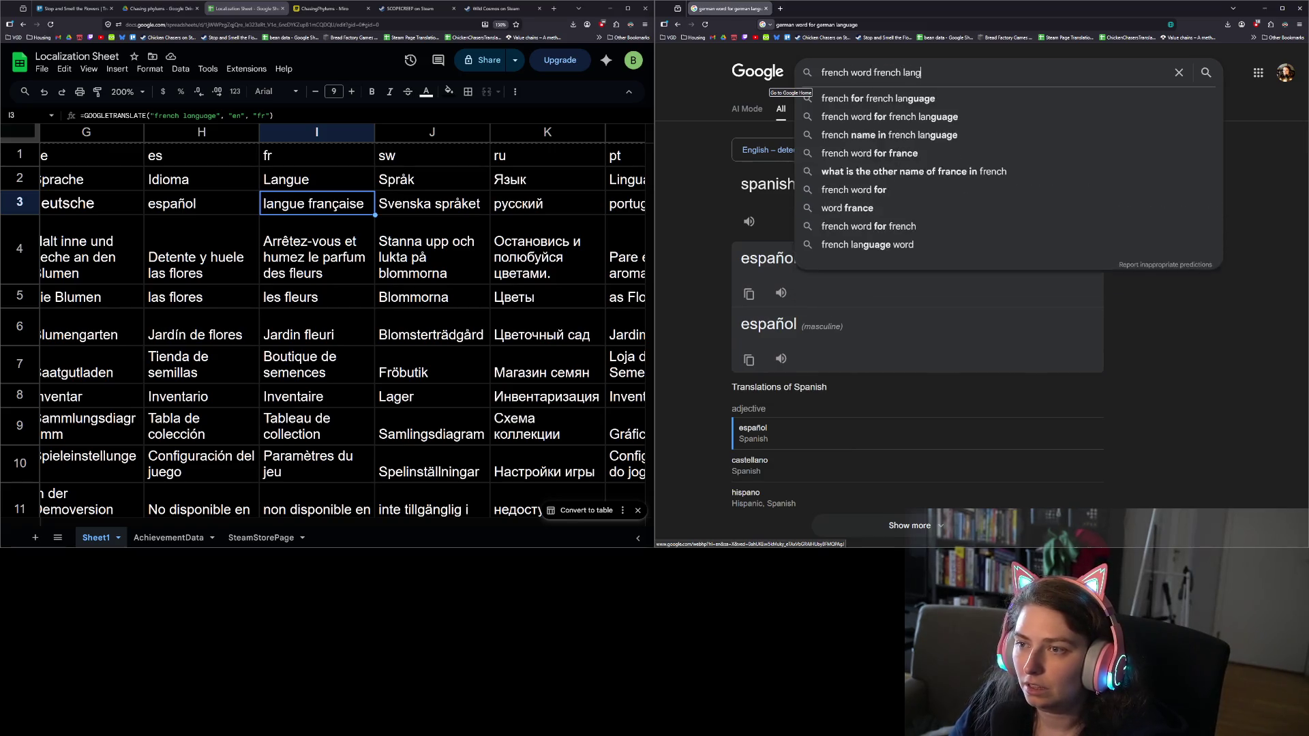
text(uage)
key(Return)
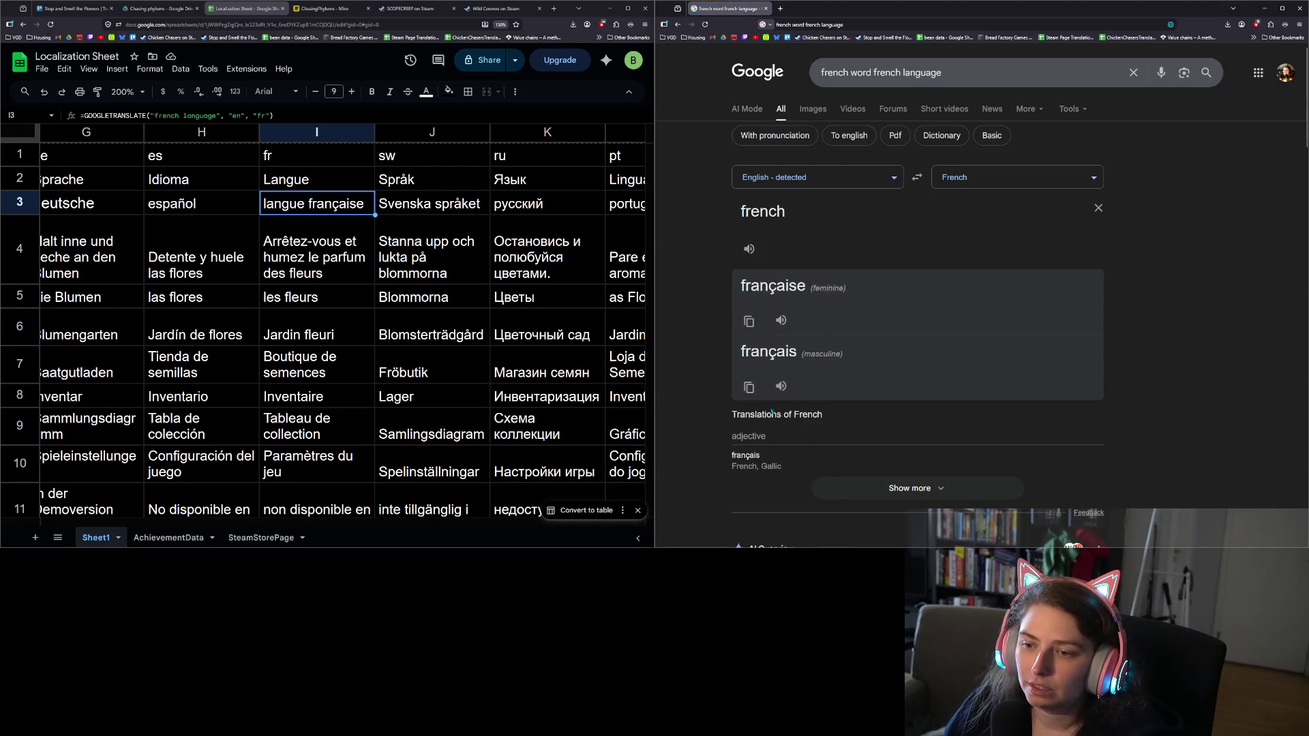
Copy 'français' and paste it over I3's formula
click(750, 389)
mouse_move(349, 208)
mouse_down()
mouse_move(338, 238)
mouse_move(332, 207)
mouse_up()
key(ctrl+v)
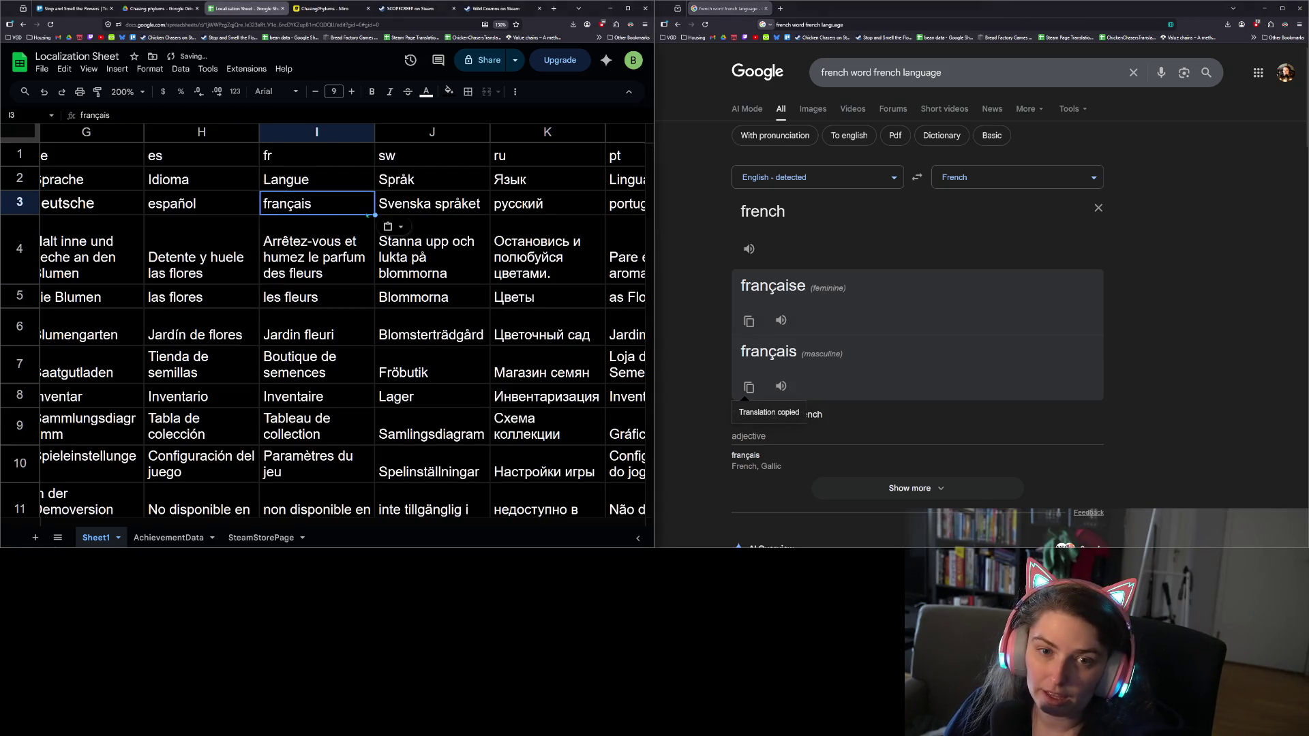
key(Return)
key(Return)
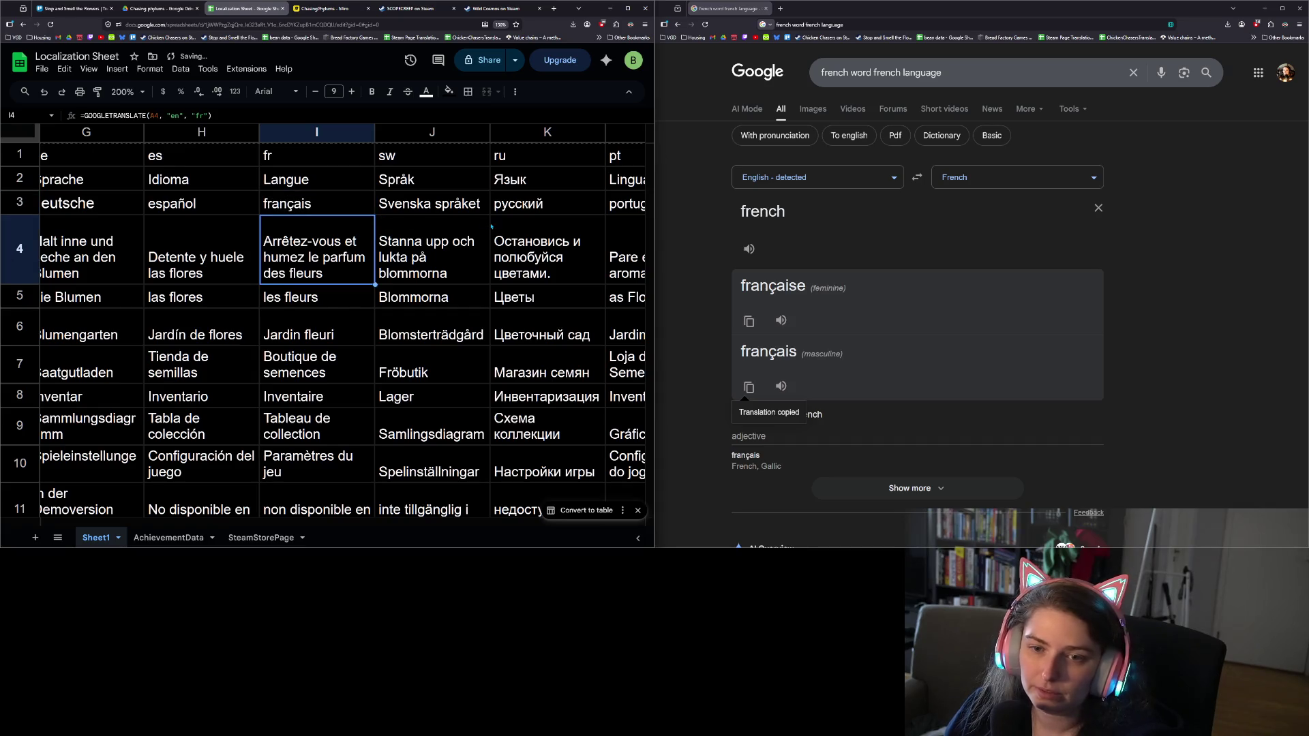
Type 'Svenska' as the Swedish language name in J3
key(Up)
key(Right)
text(Svenska)
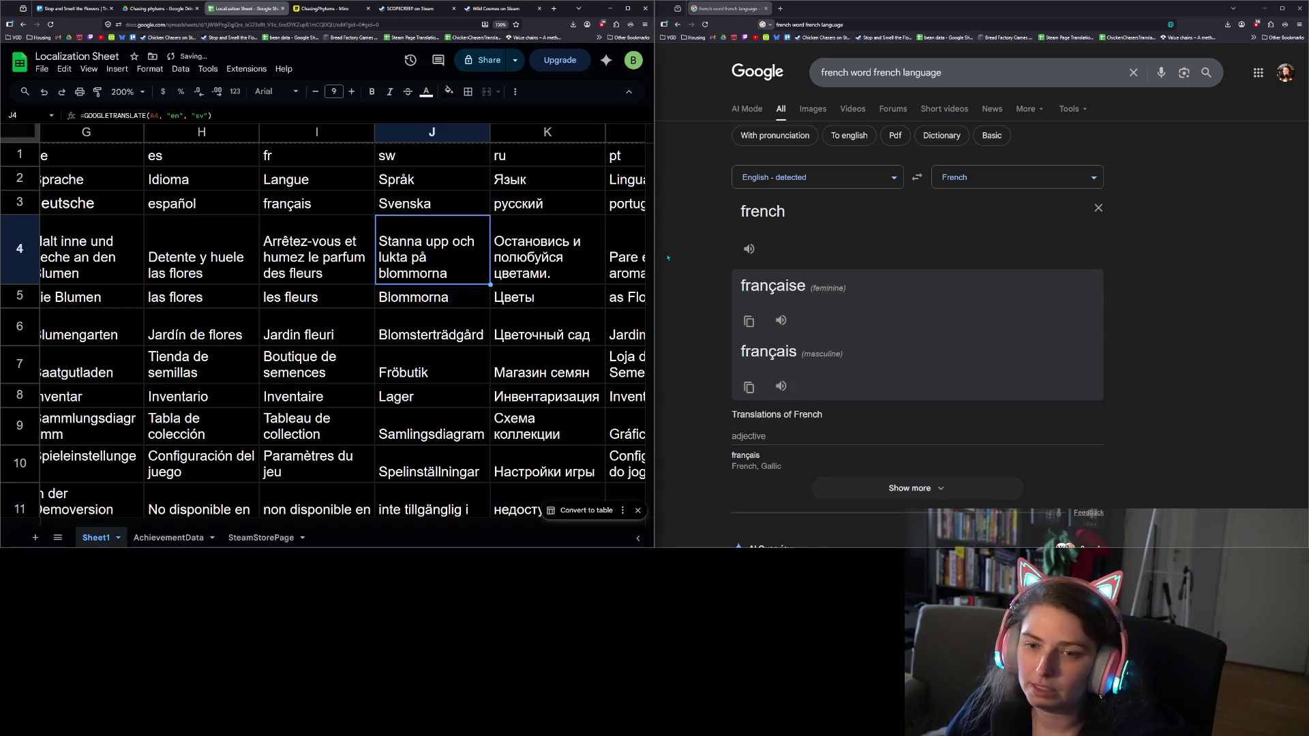
Search 'russian word for russian language' and paste русский over K3's formula
drag(944, 72, 782, 71)
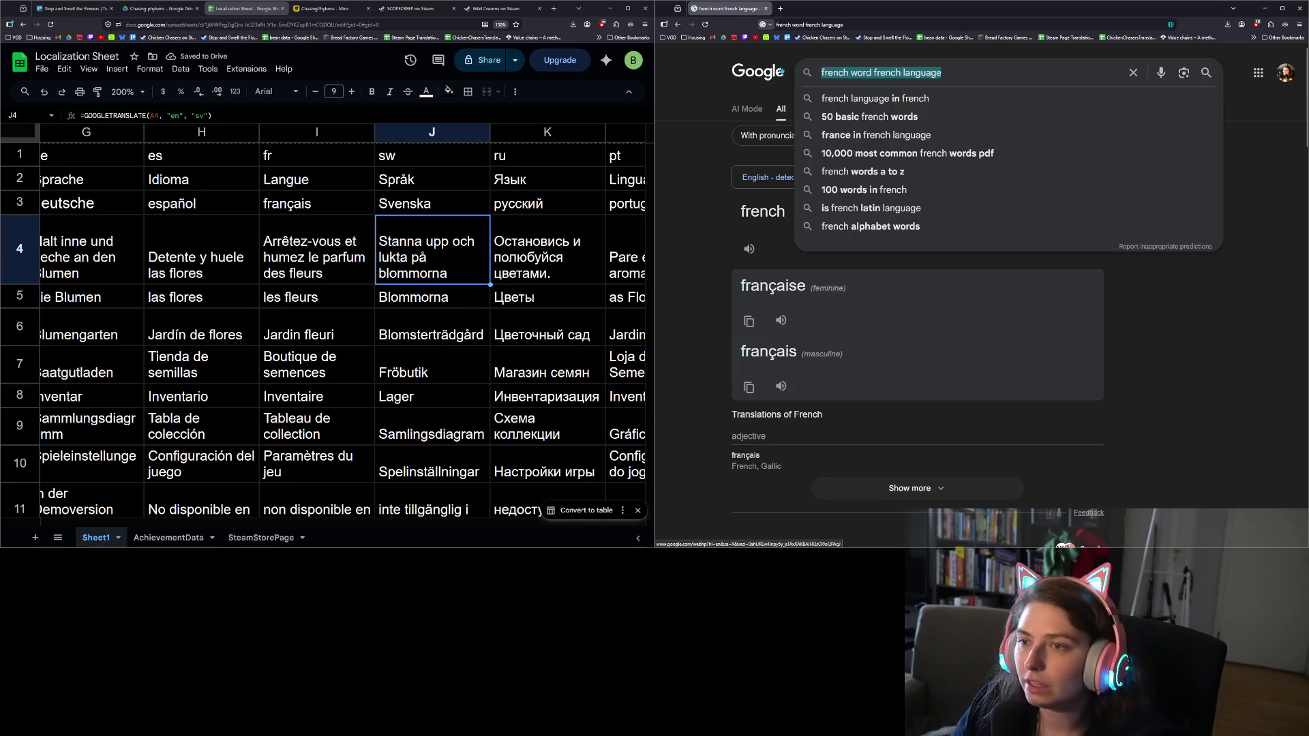
text(russian word for rus)
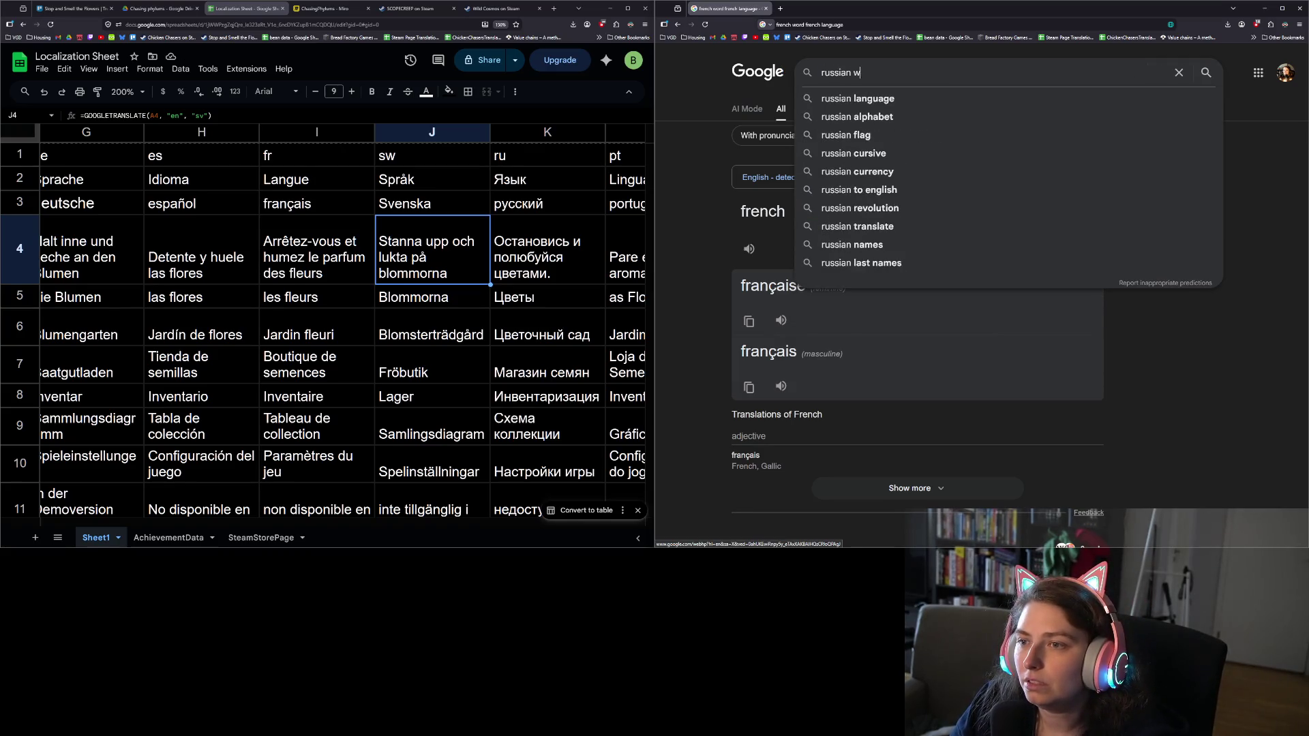
text(sian language)
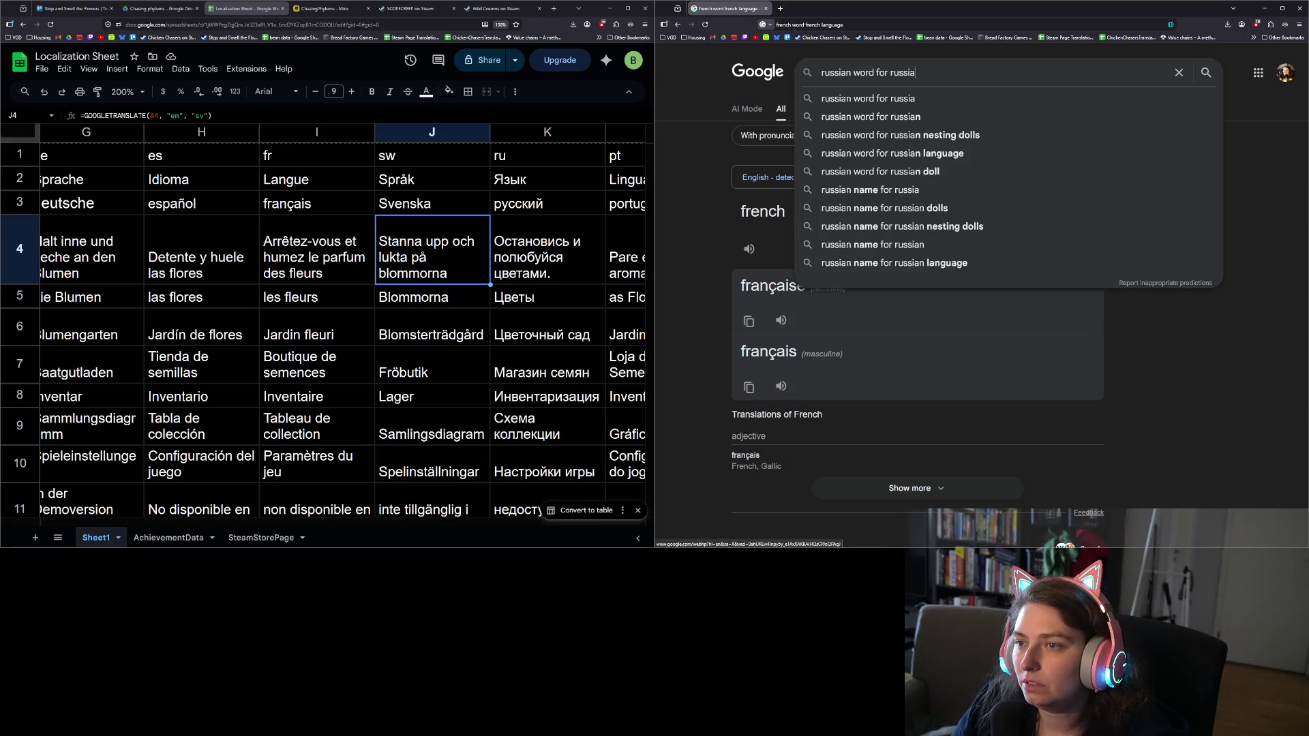
key(Return)
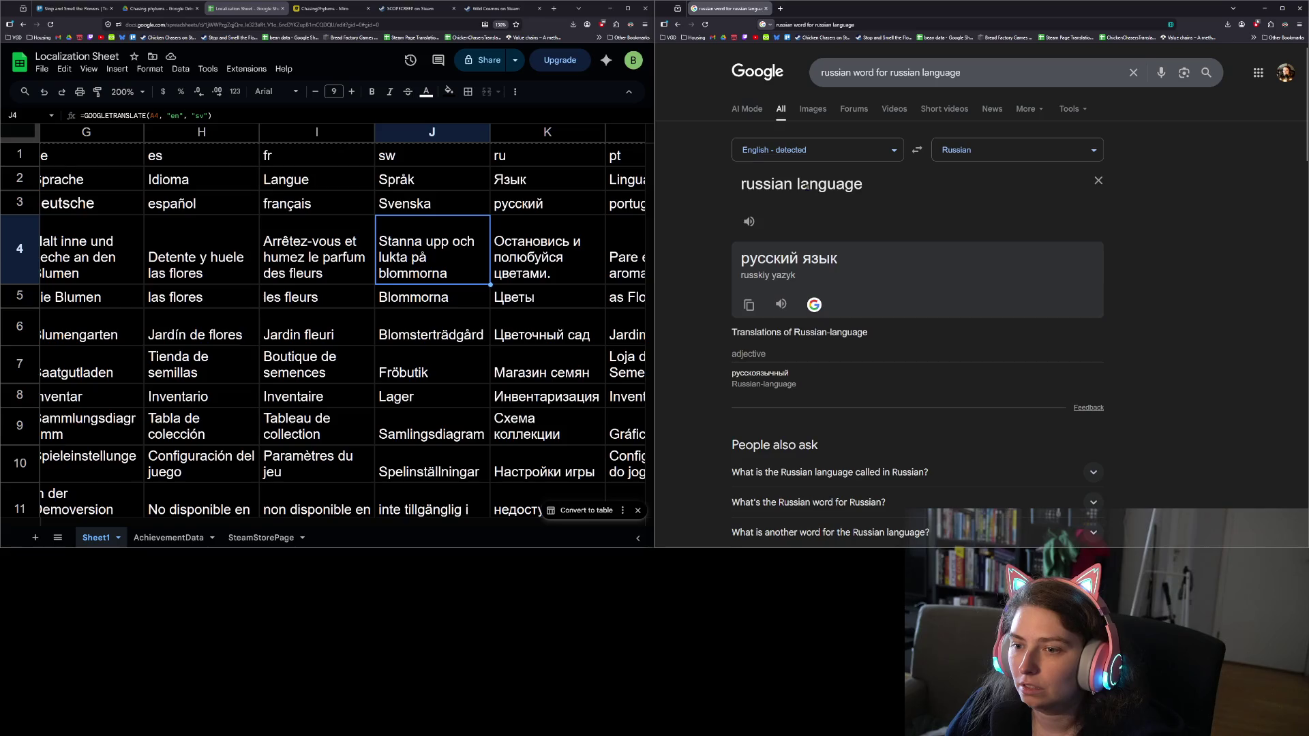
drag(792, 257, 733, 261)
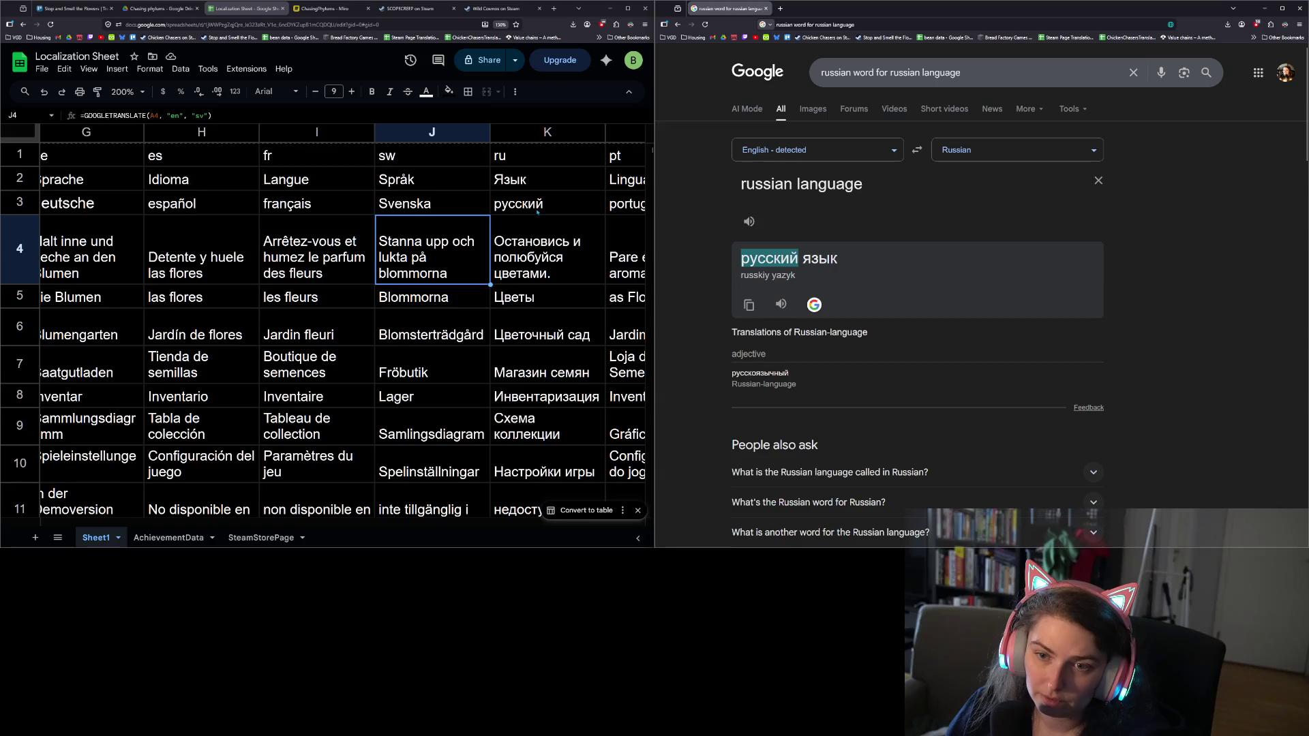
click(537, 212)
key(ctrl+v)
drag(254, 526, 311, 526)
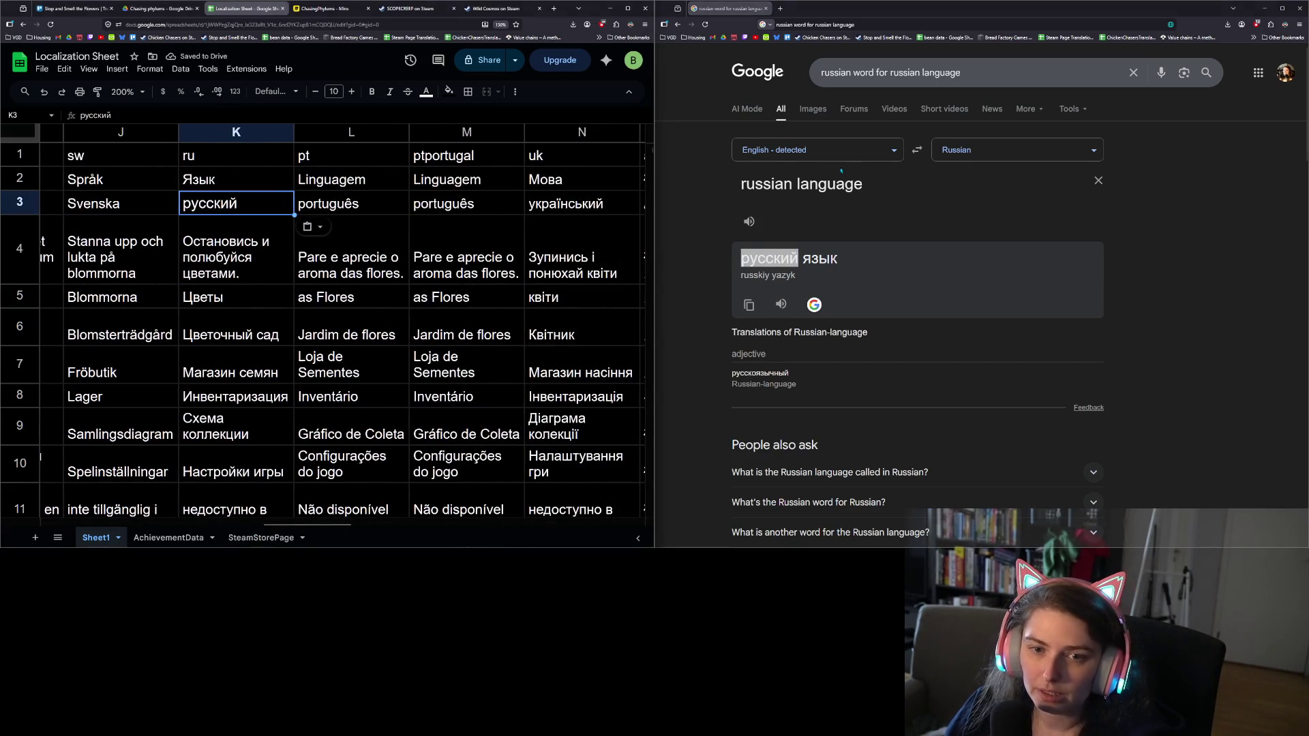
click(982, 72)
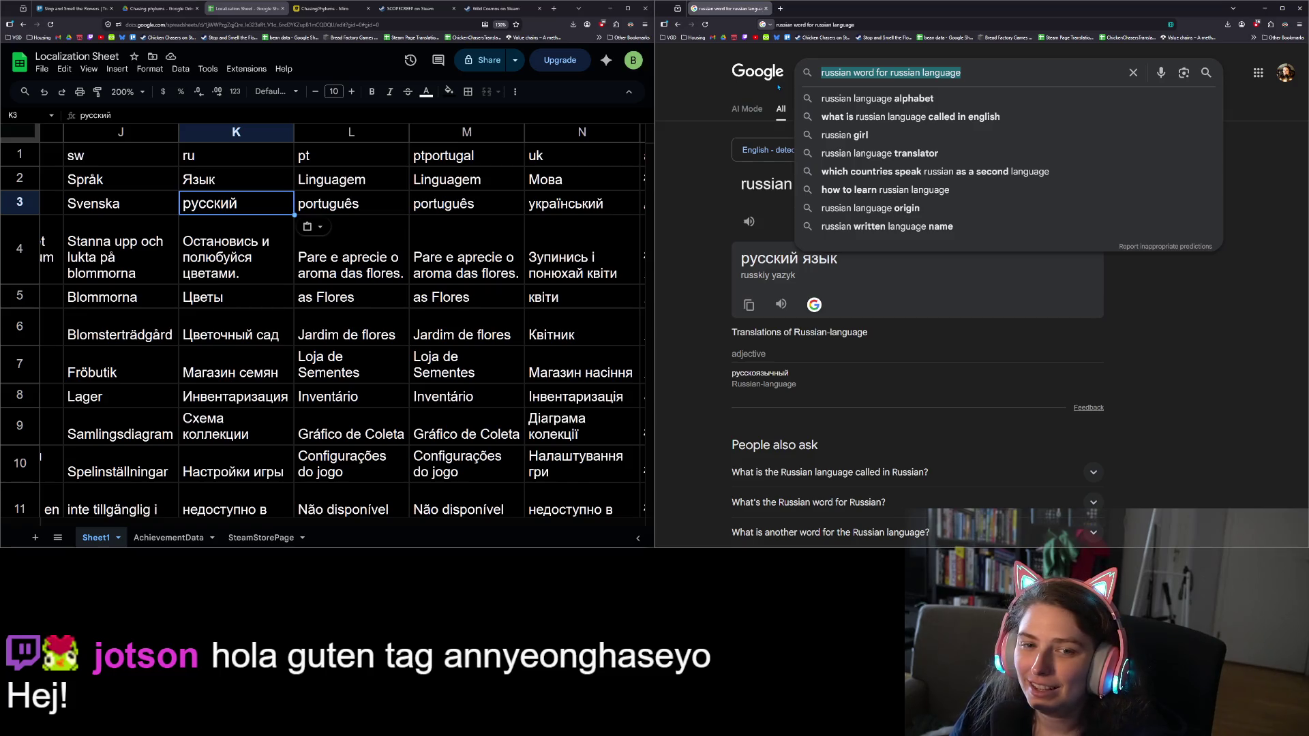
Search for the Portuguese word for Portuguese and review the results
text(por)
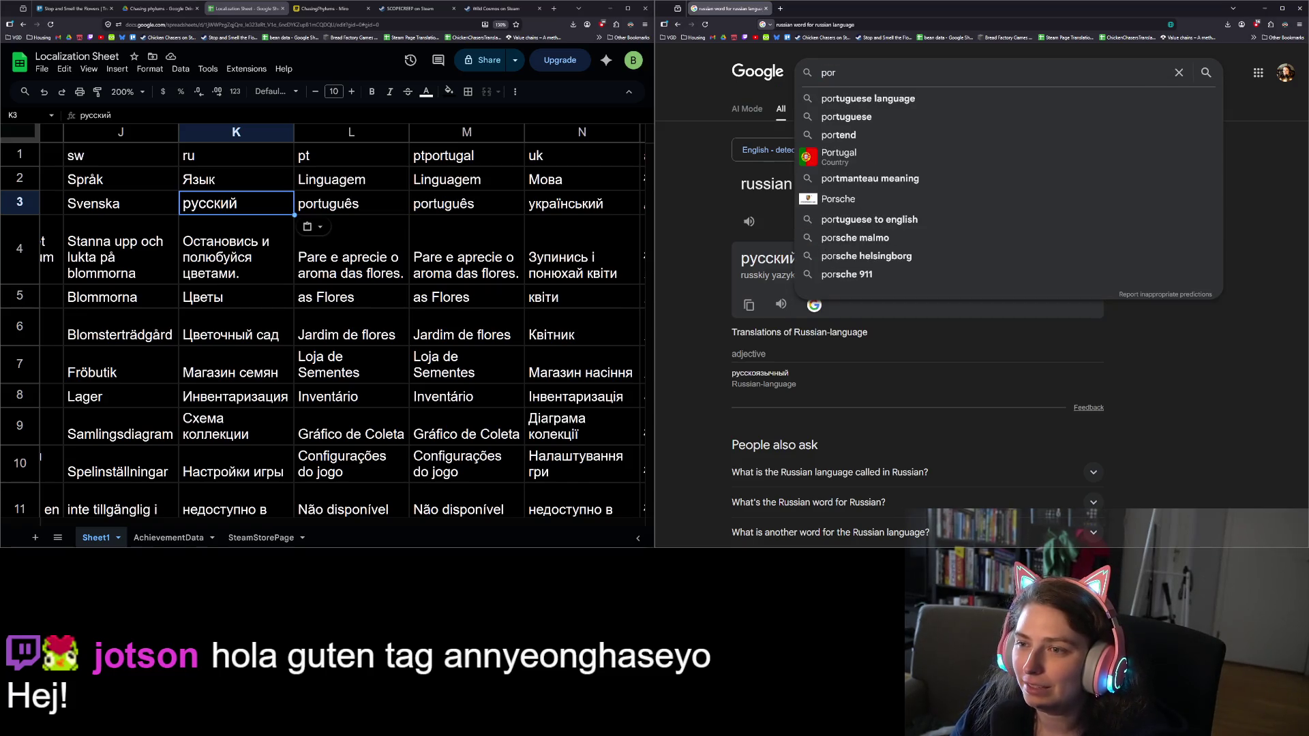
text(tugue)
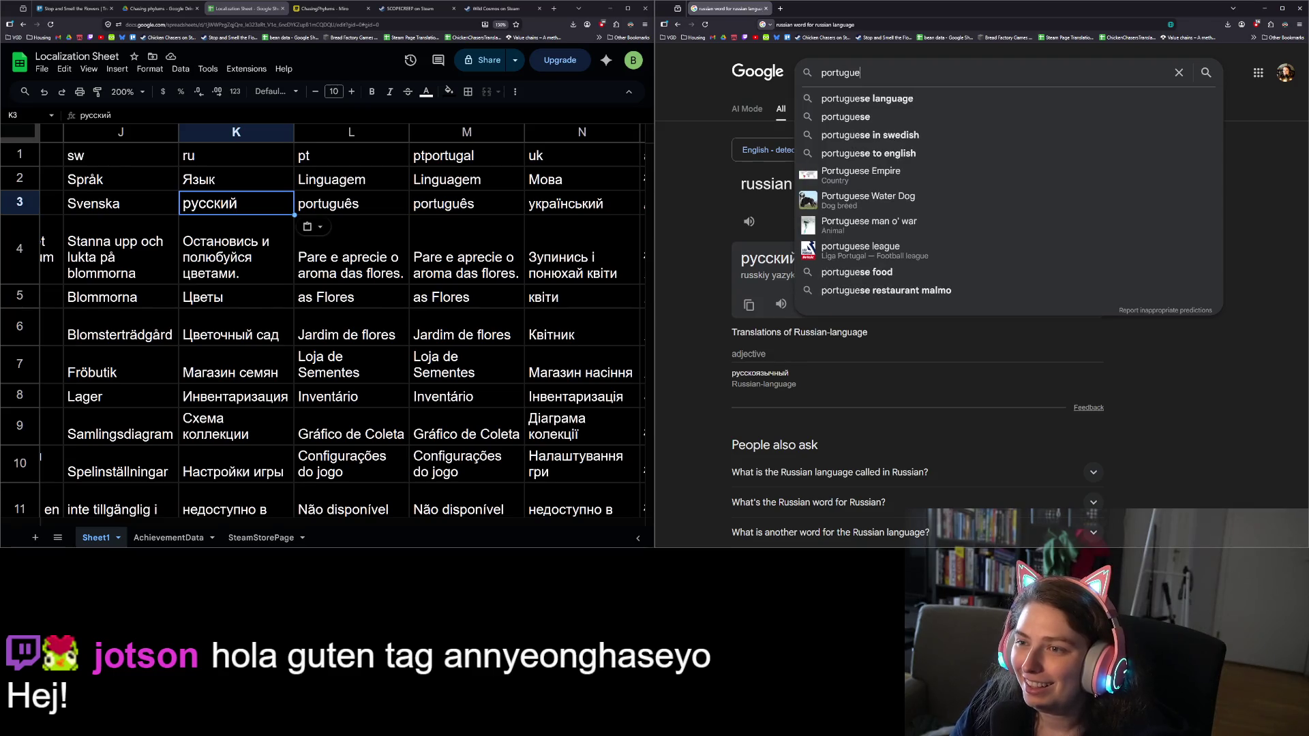
text(se word )
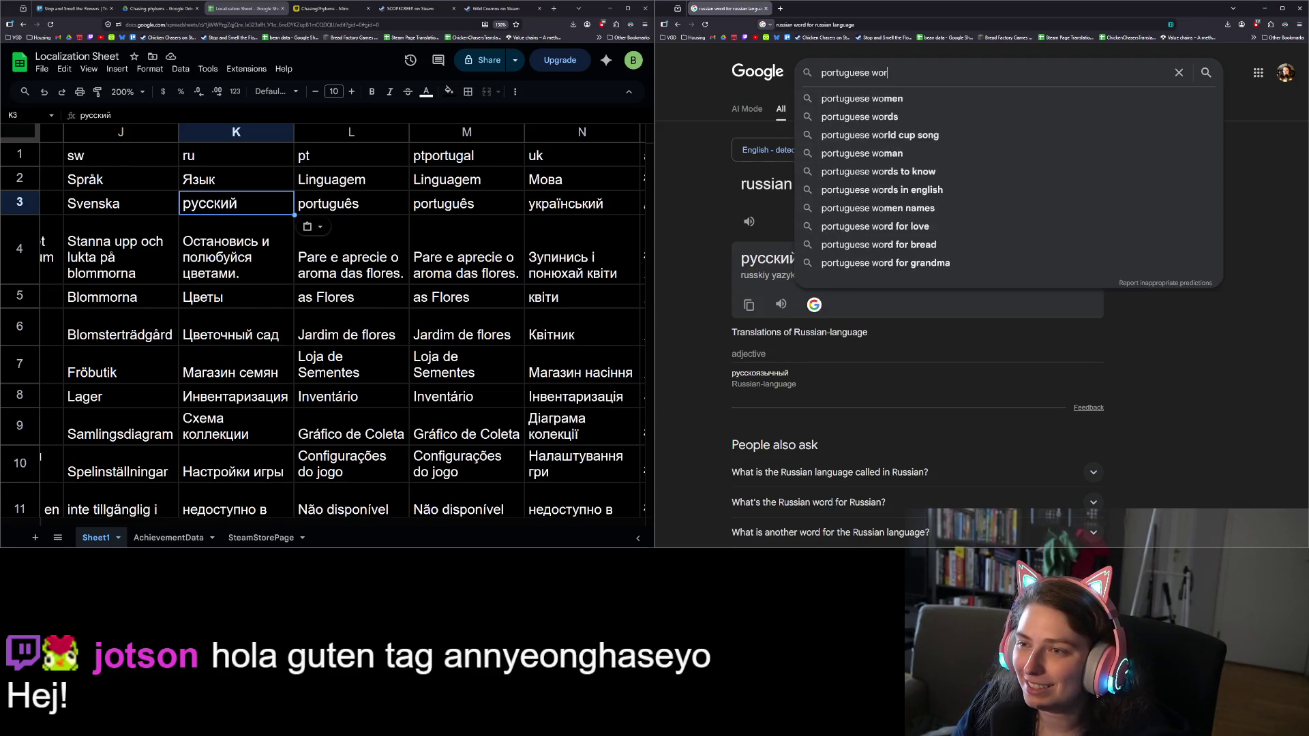
text(for p)
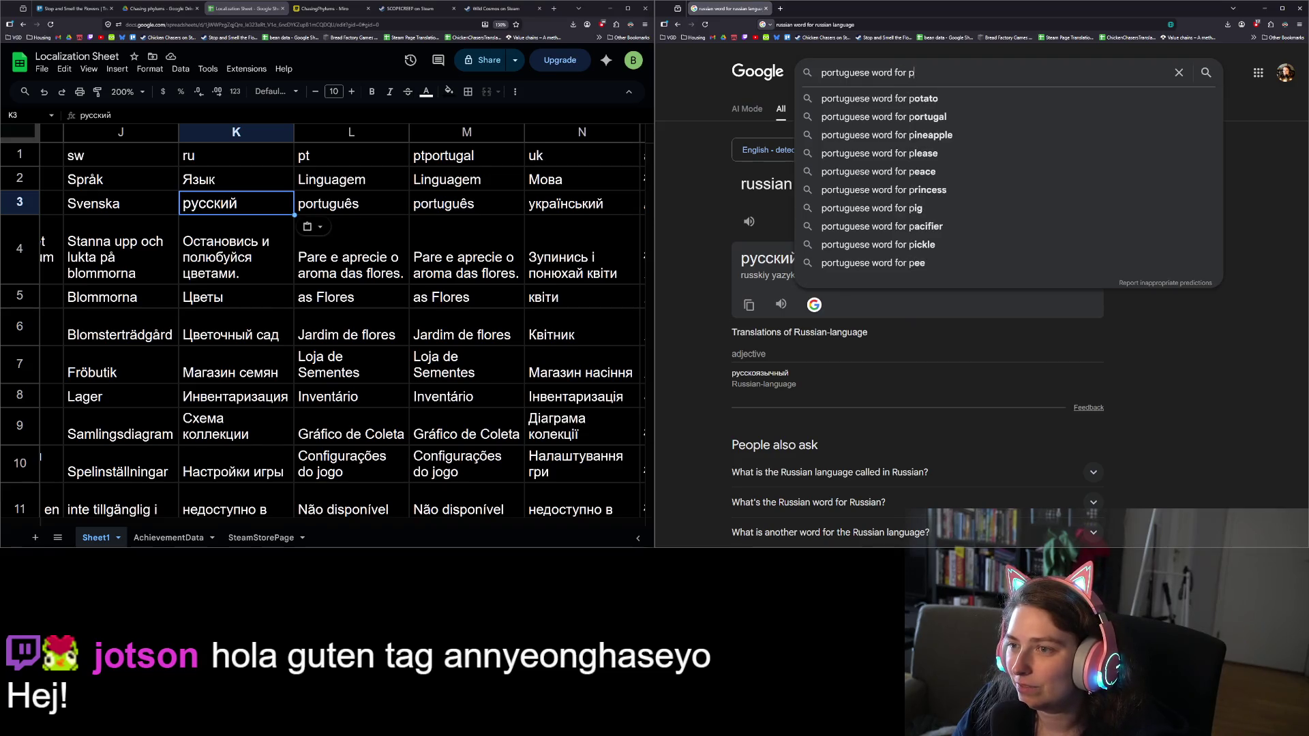
text(ortu)
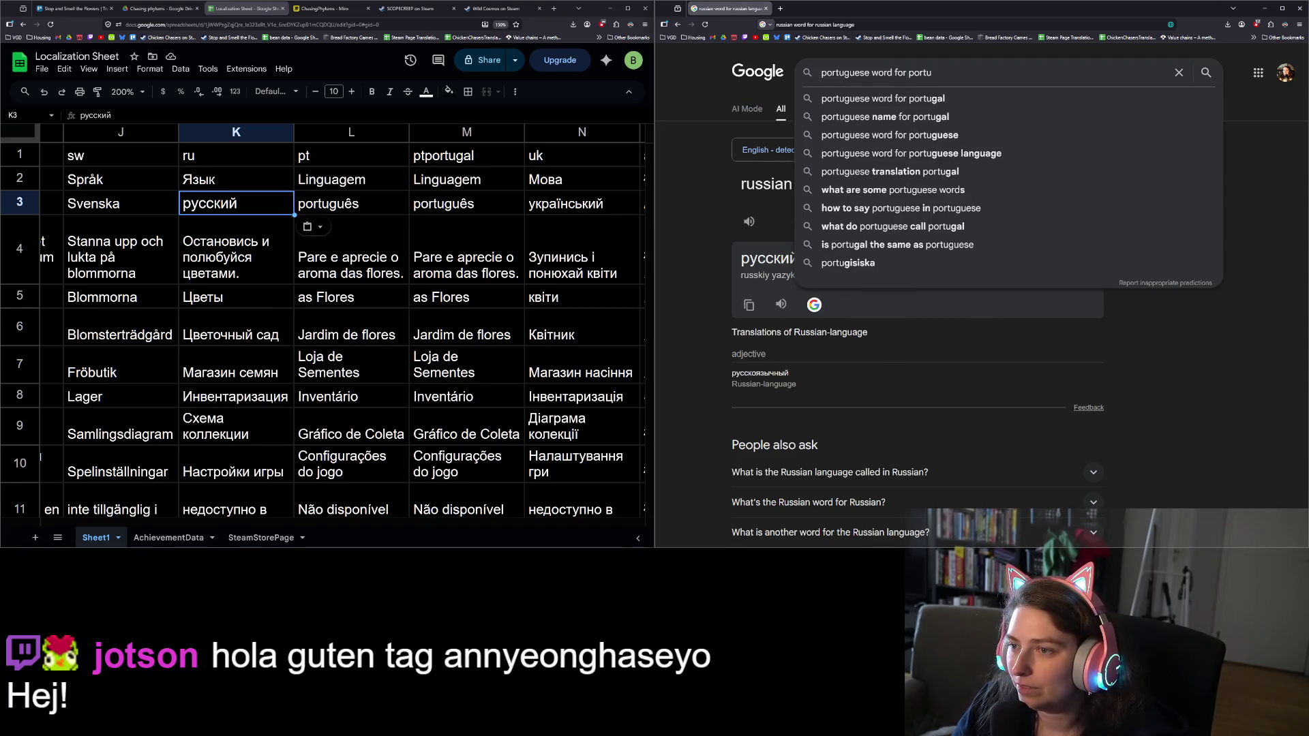
key(Down)
key(Down)
key(Down)
key(Return)
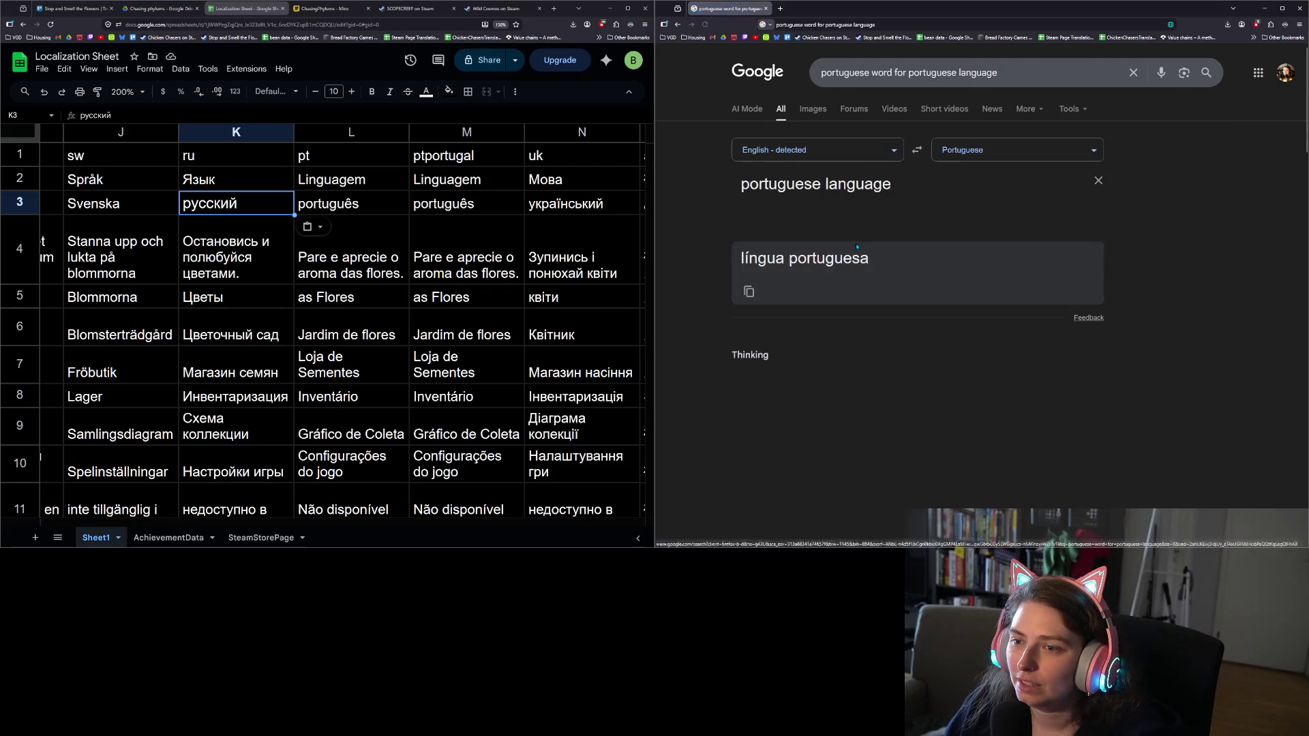
drag(881, 269, 897, 272)
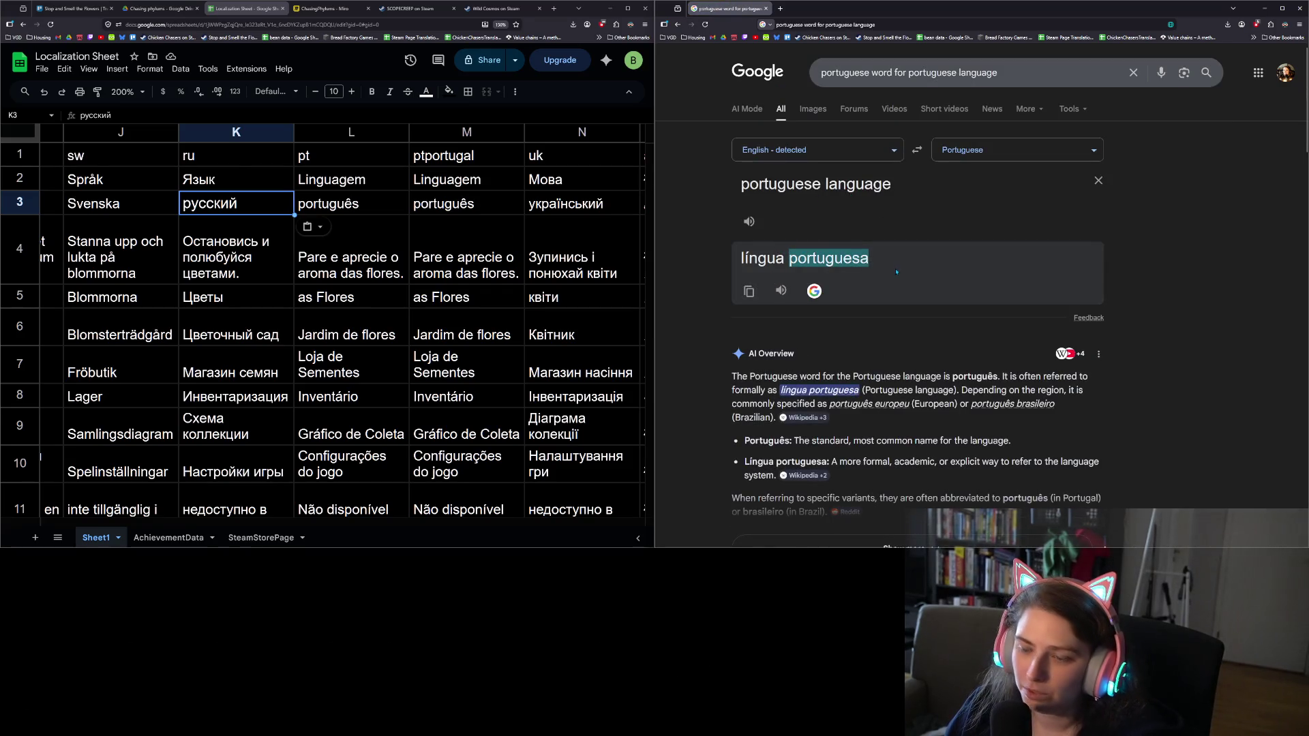
click(379, 208)
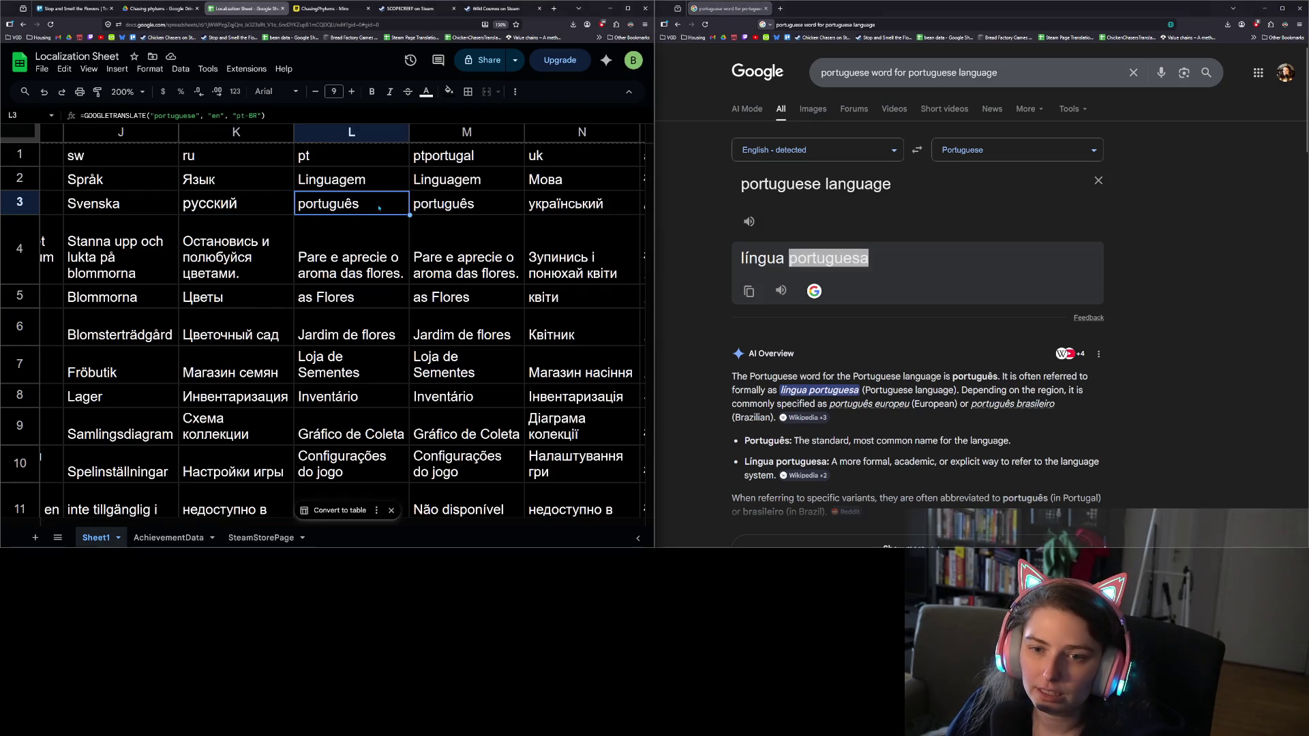
click(942, 276)
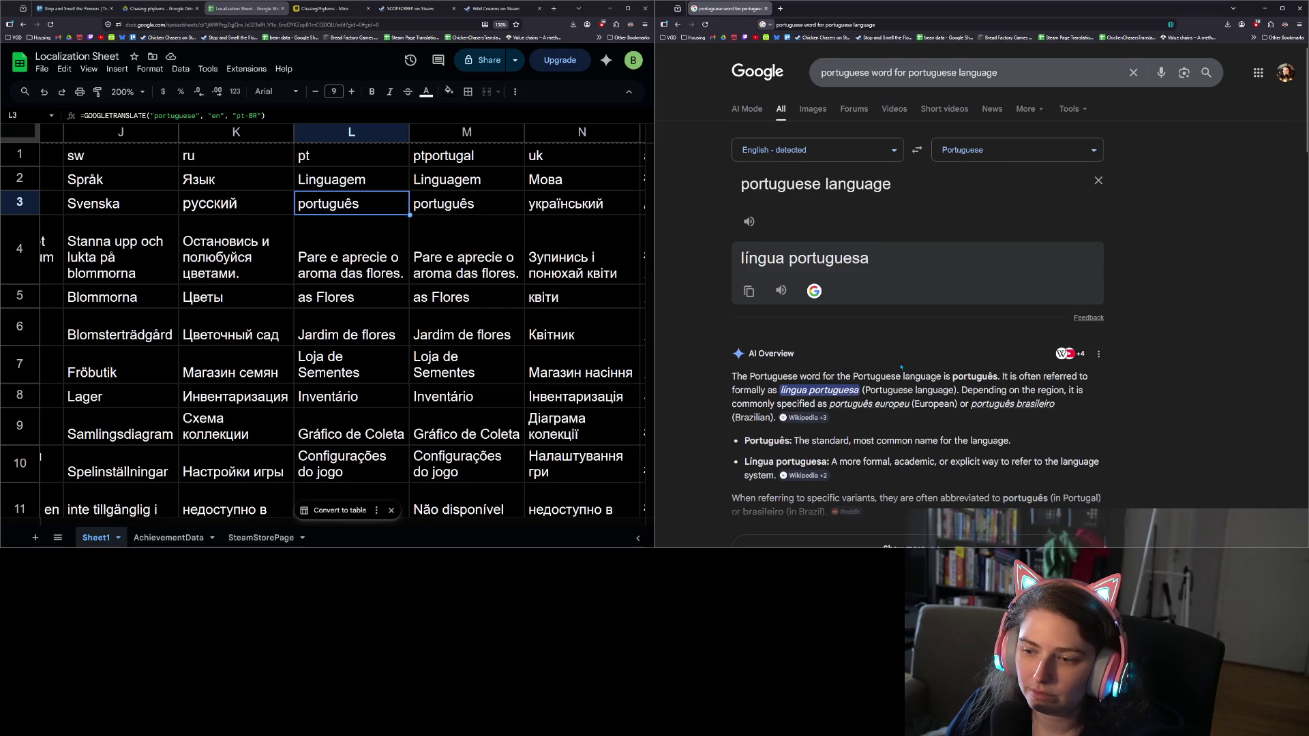
scroll(901, 367, down, 3)
scroll(872, 352, down, 2)
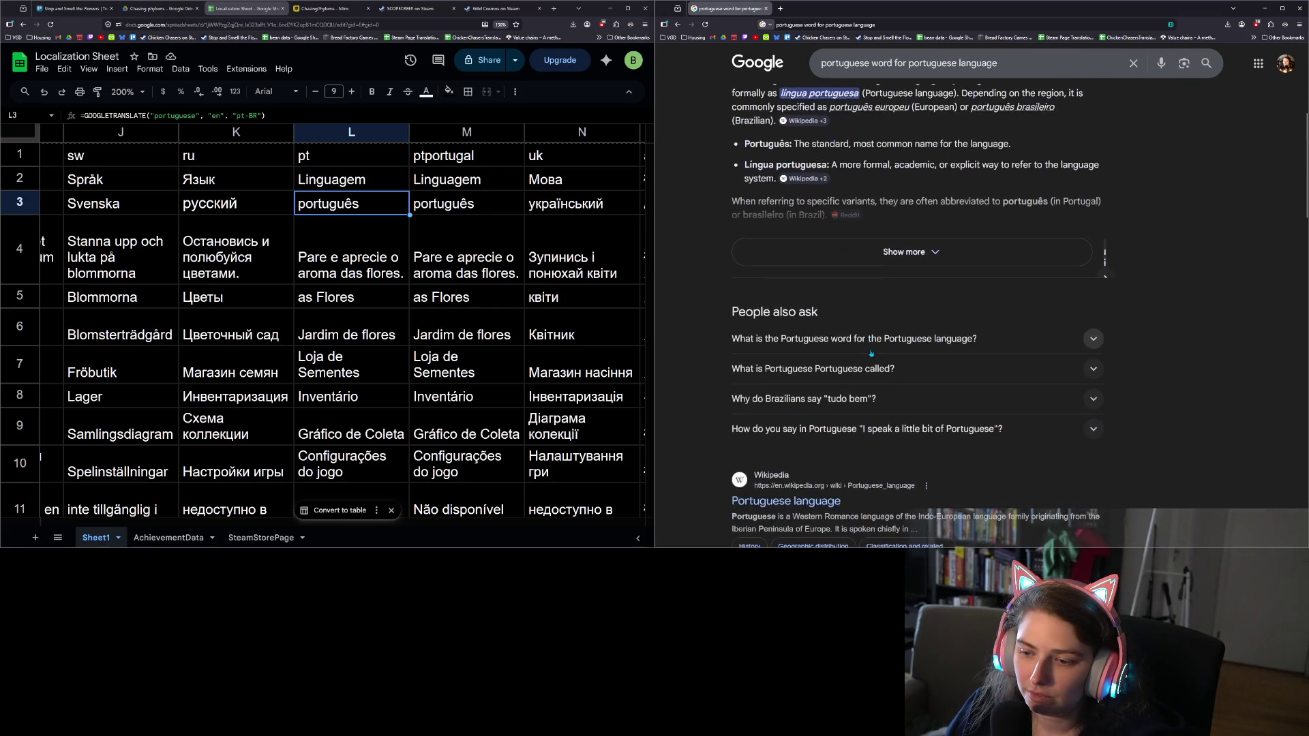
scroll(871, 353, up, 5)
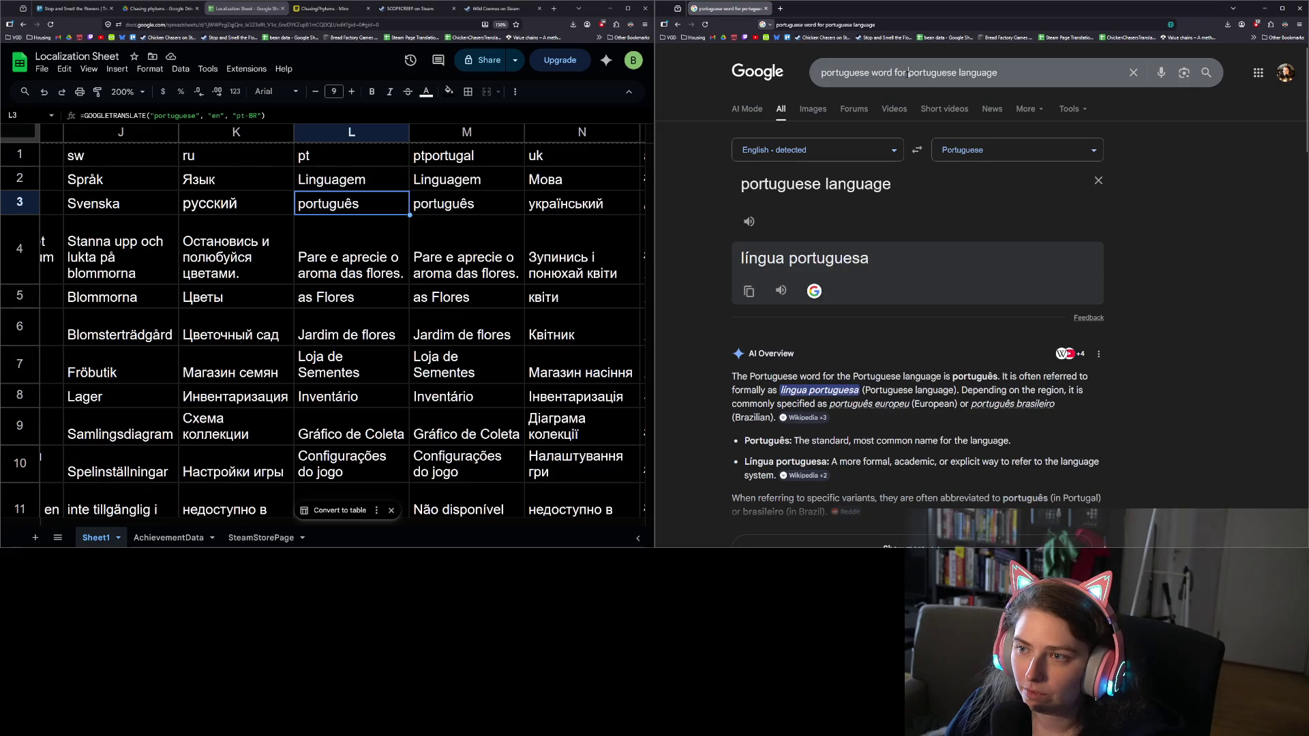
Refine the query to 'the portuguese word for the portuguese language' and scroll to the Wikipedia link
click(934, 73)
key(ctrl+Left)
text(the)
key(Return)
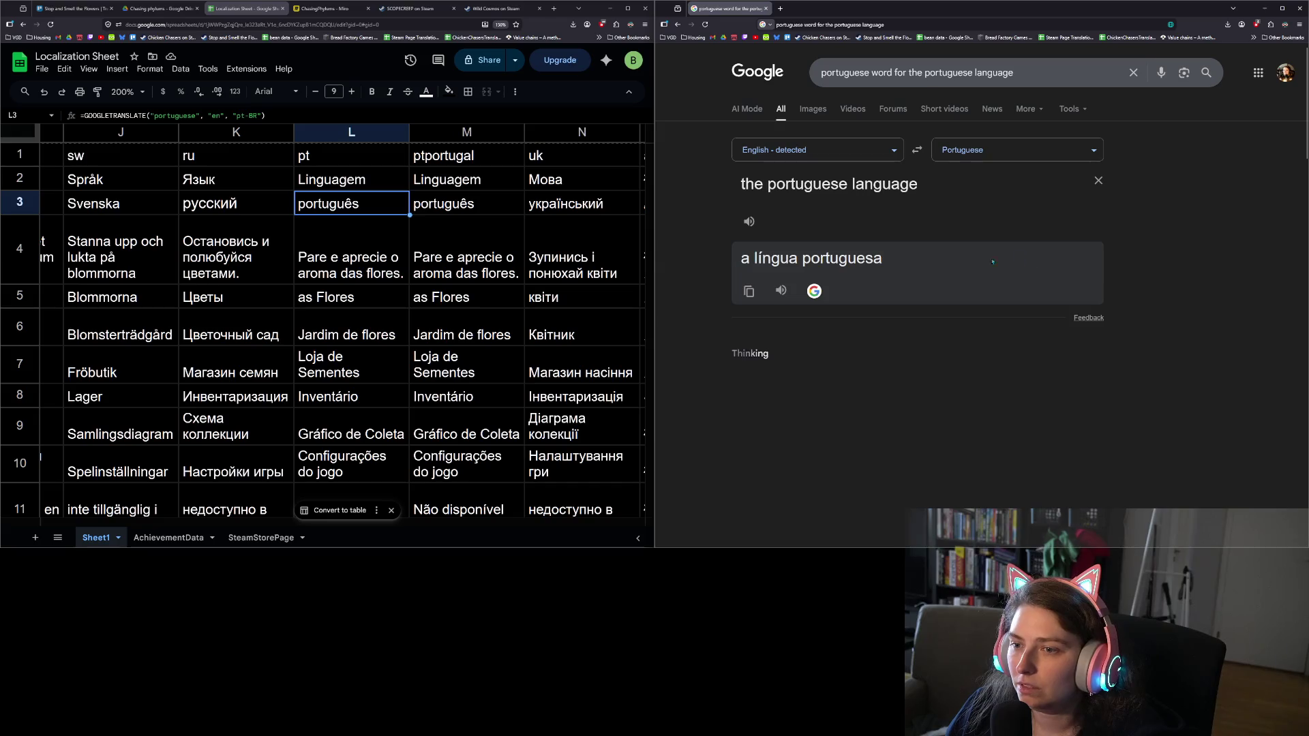
scroll(1122, 345, down, 5)
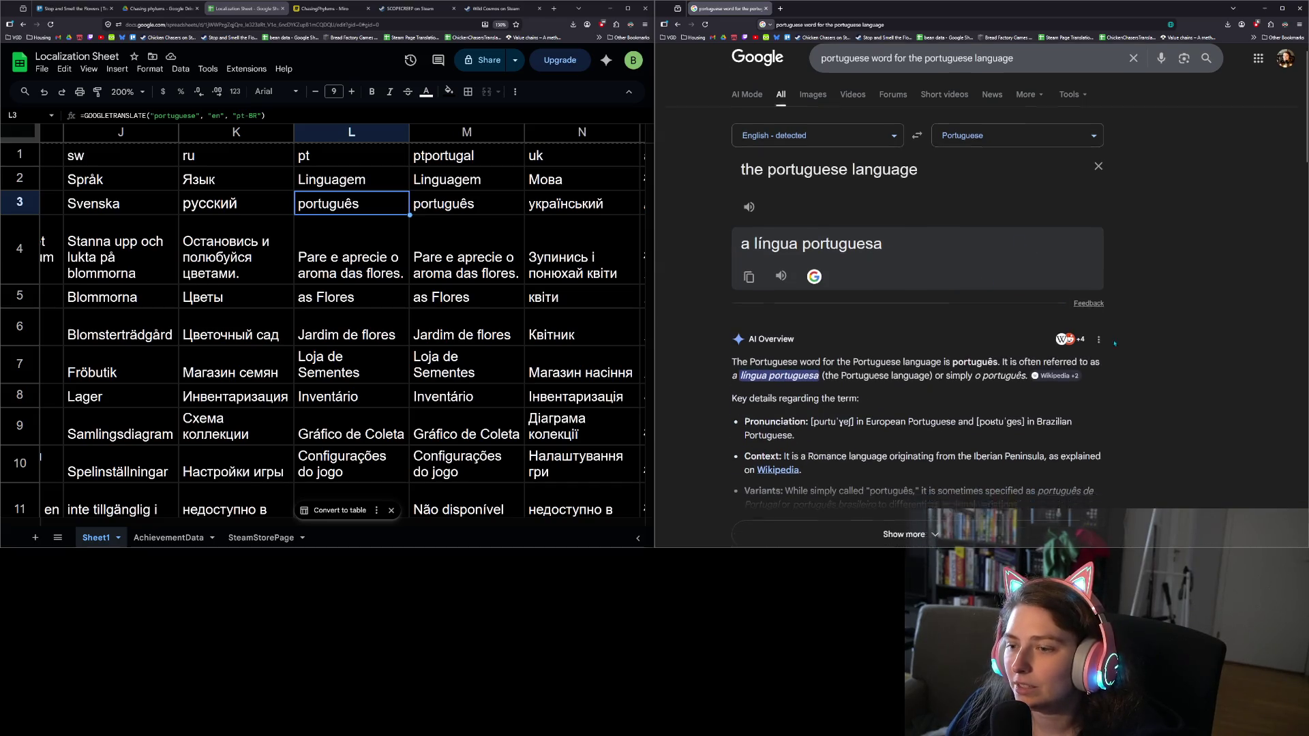
scroll(1123, 345, down, 2)
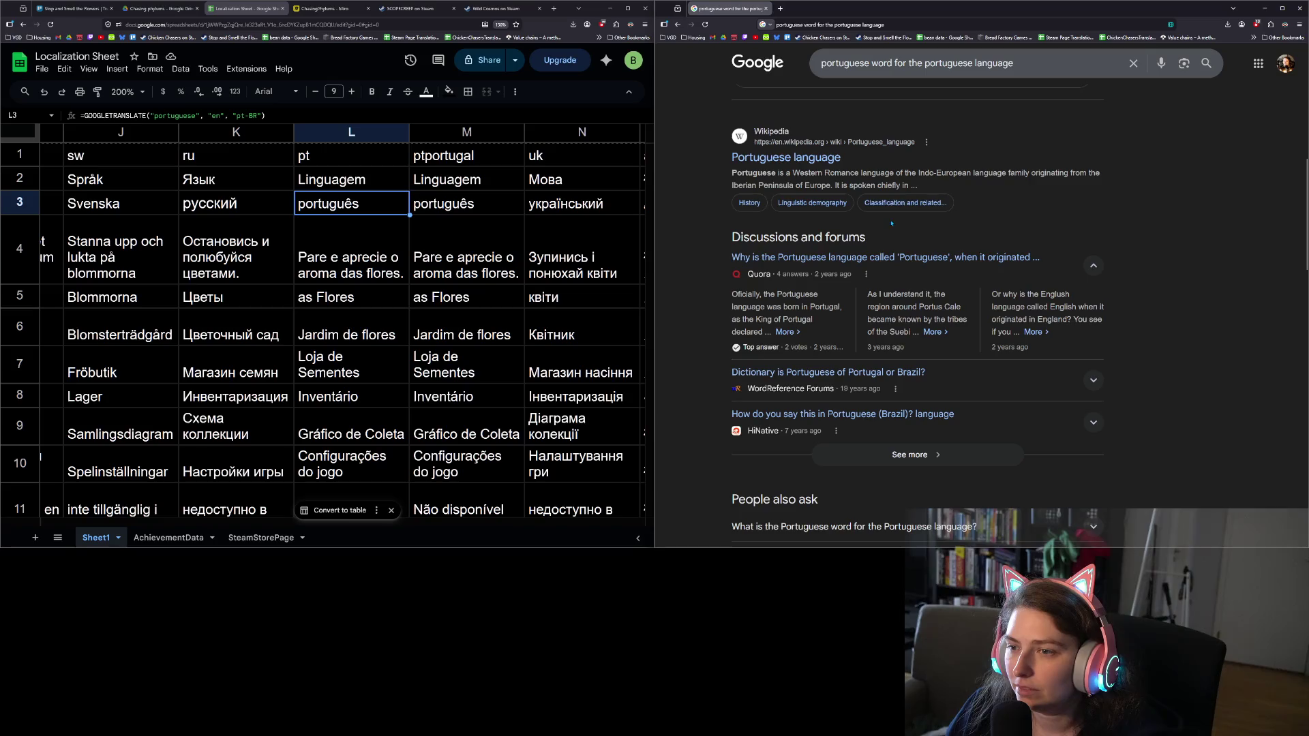
Copy 'português' from the Wikipedia article and paste it as plain text into M3
click(817, 158)
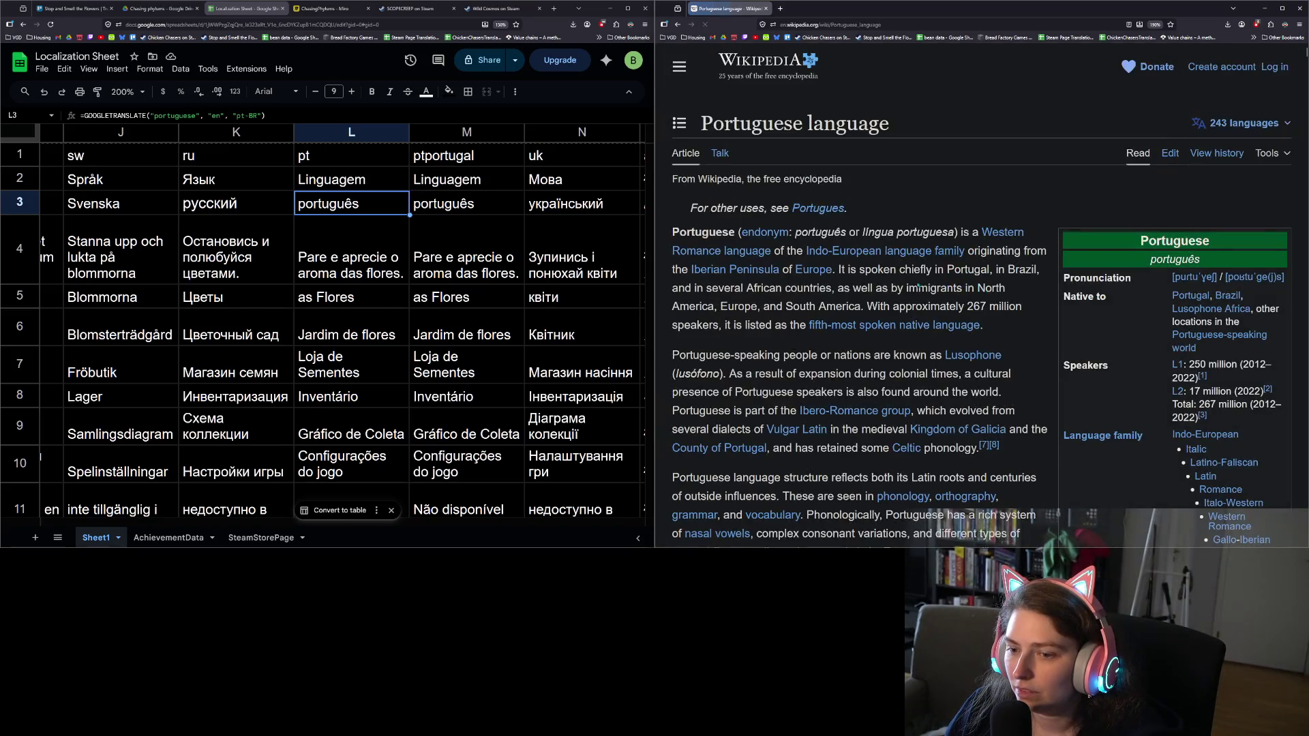
scroll(981, 306, down, 5)
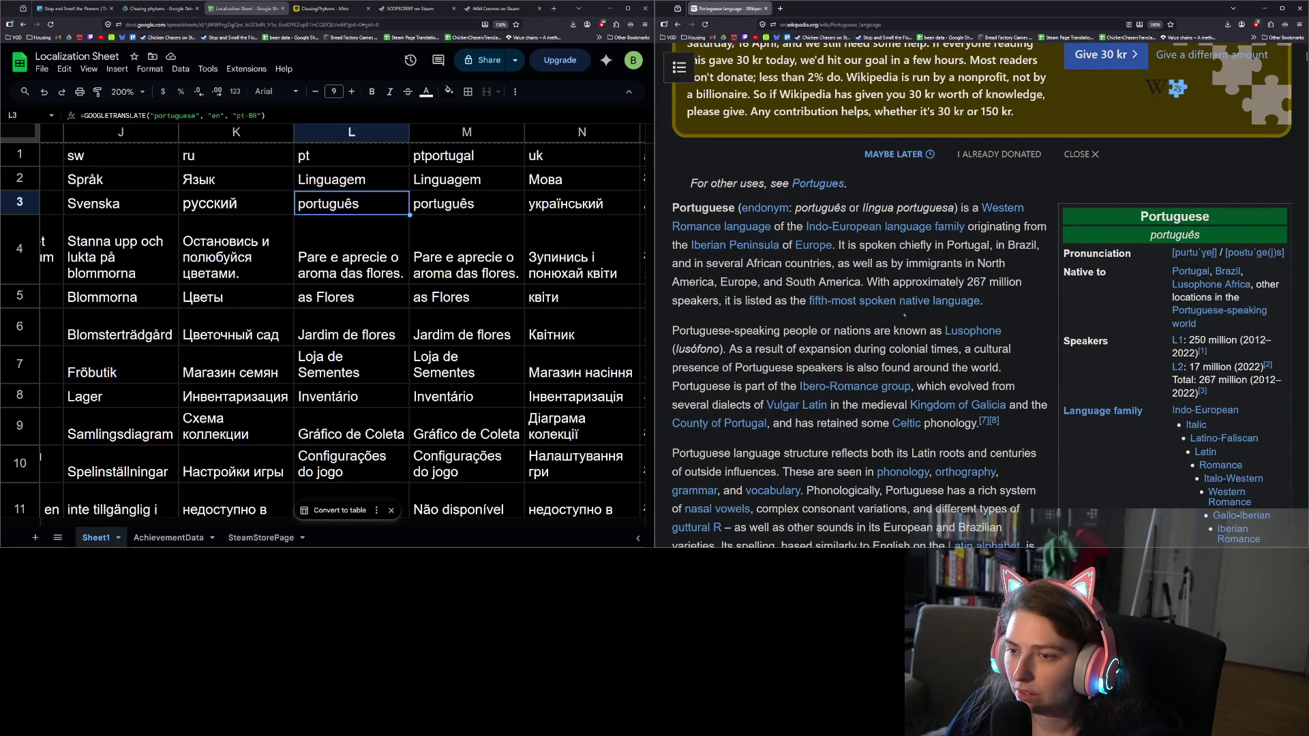
drag(845, 208, 802, 208)
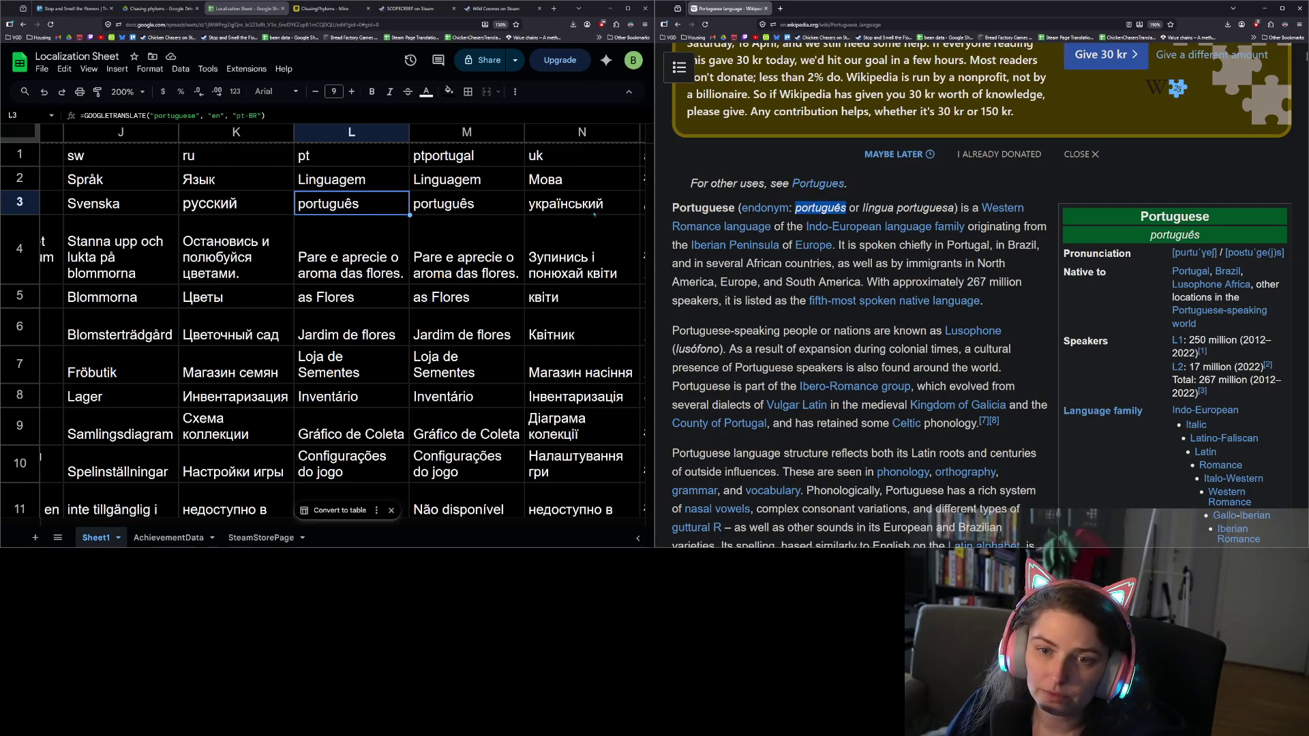
click(435, 203)
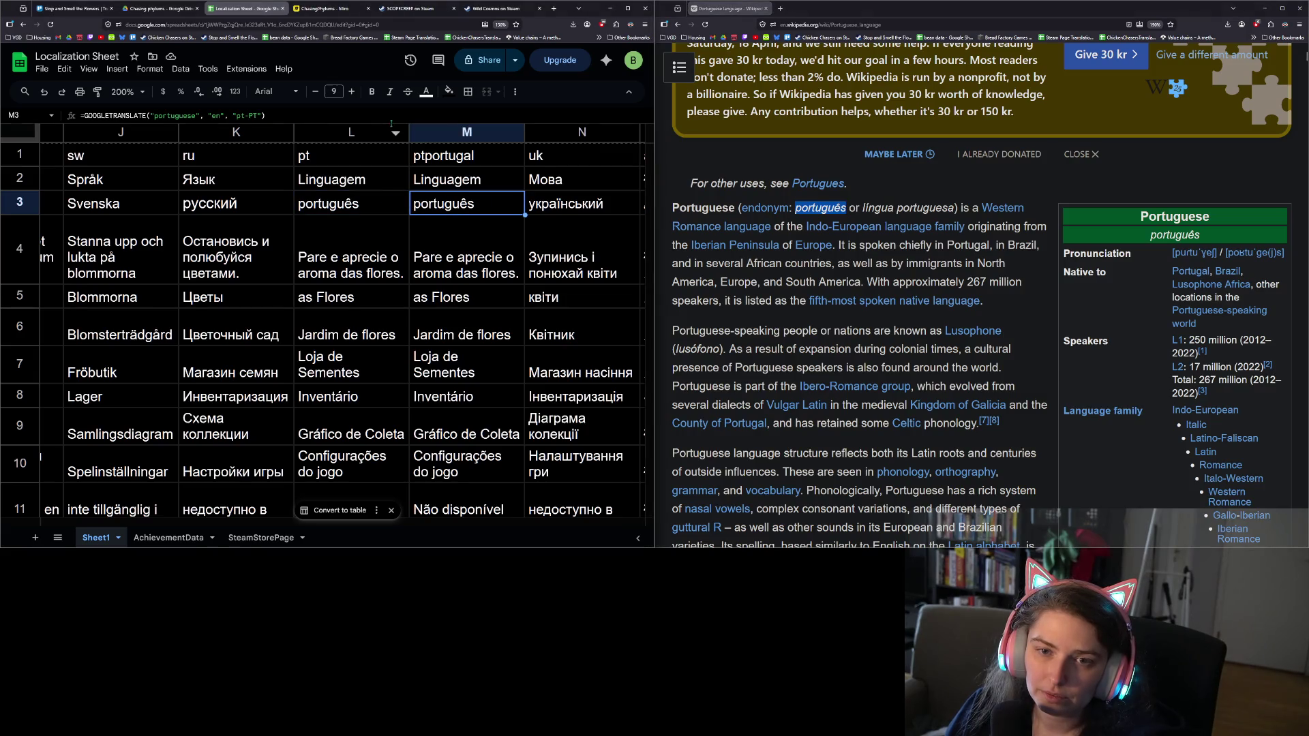
key(Return)
key(ctrl+a)
text(português)
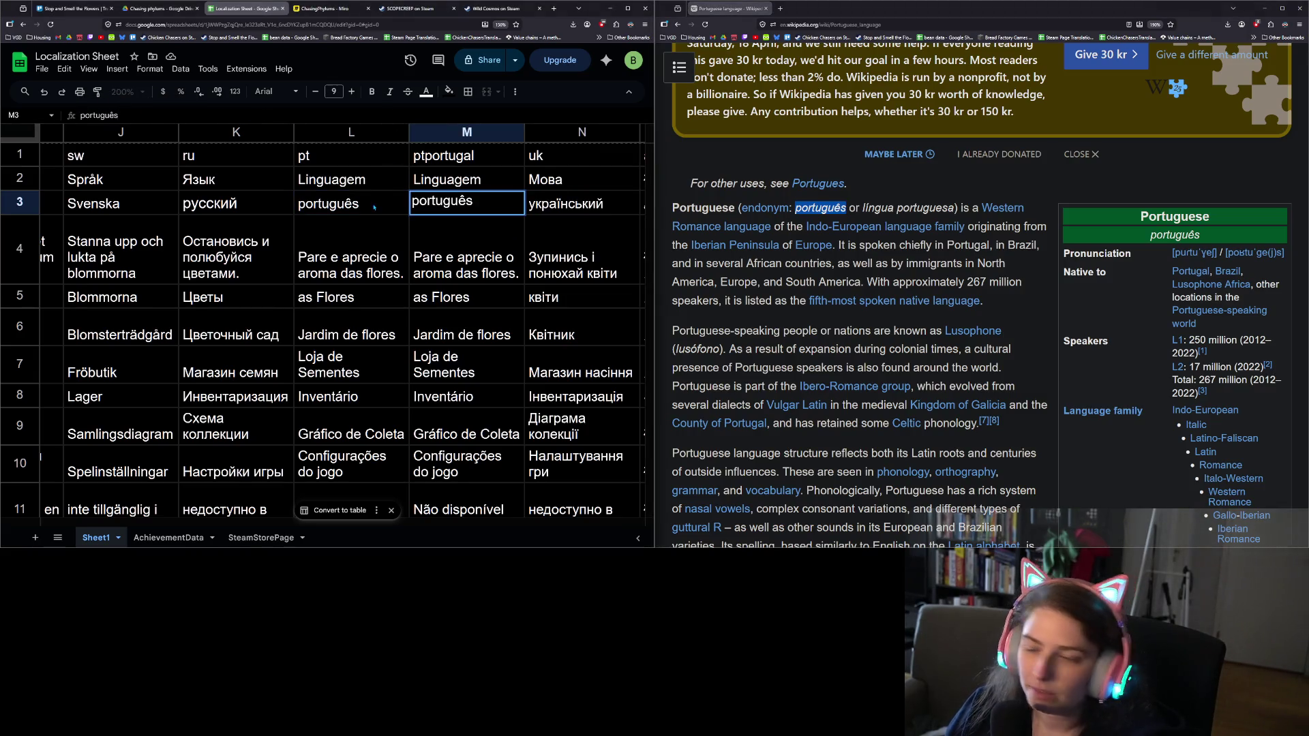
key(Return)
Replace L3's translate formula with 'português' as well
click(354, 206)
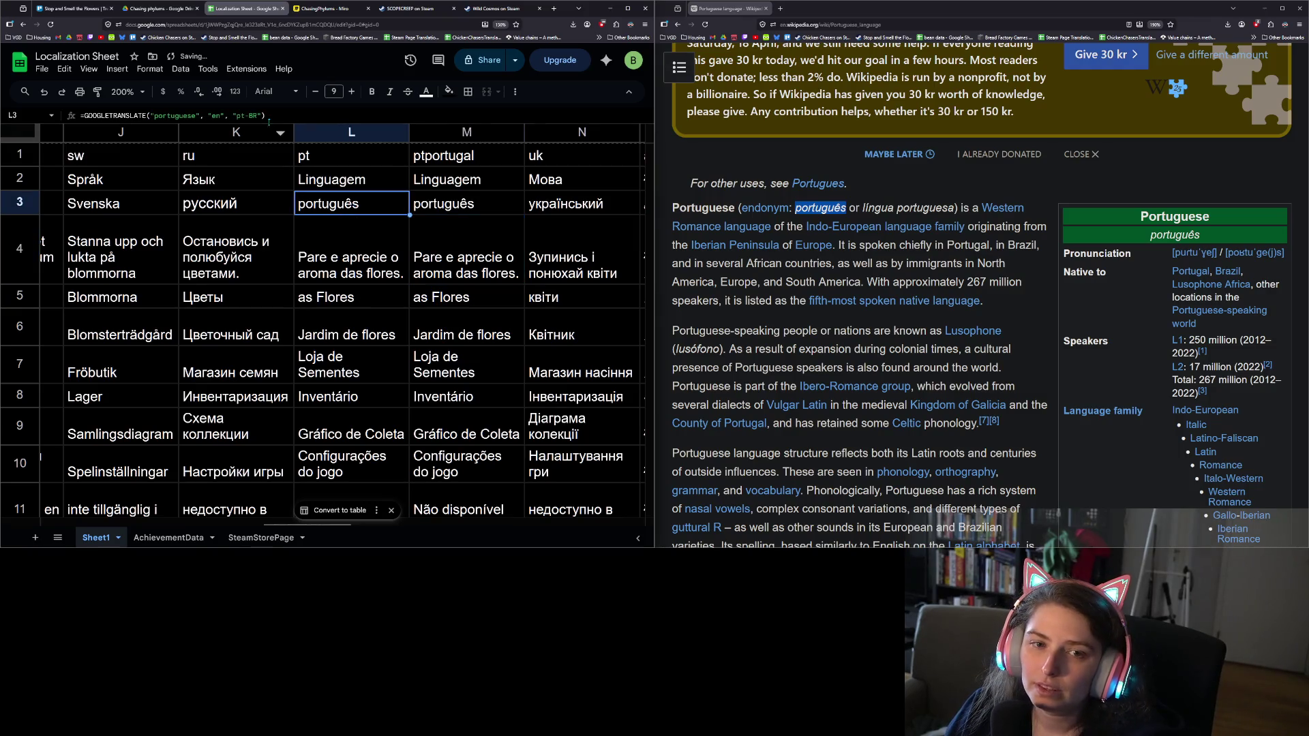
key(Return)
key(ctrl+a)
text(português)
key(Return)
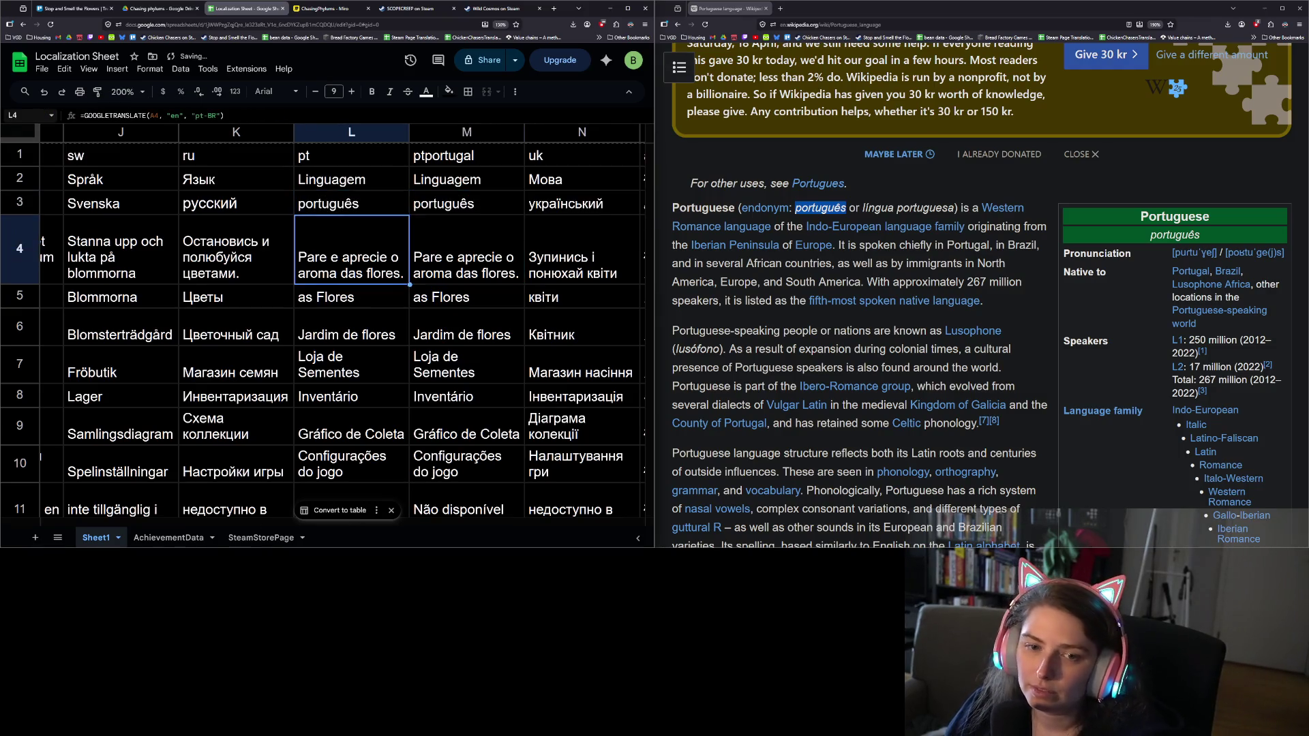
key(Up)
key(Right)
key(Right)
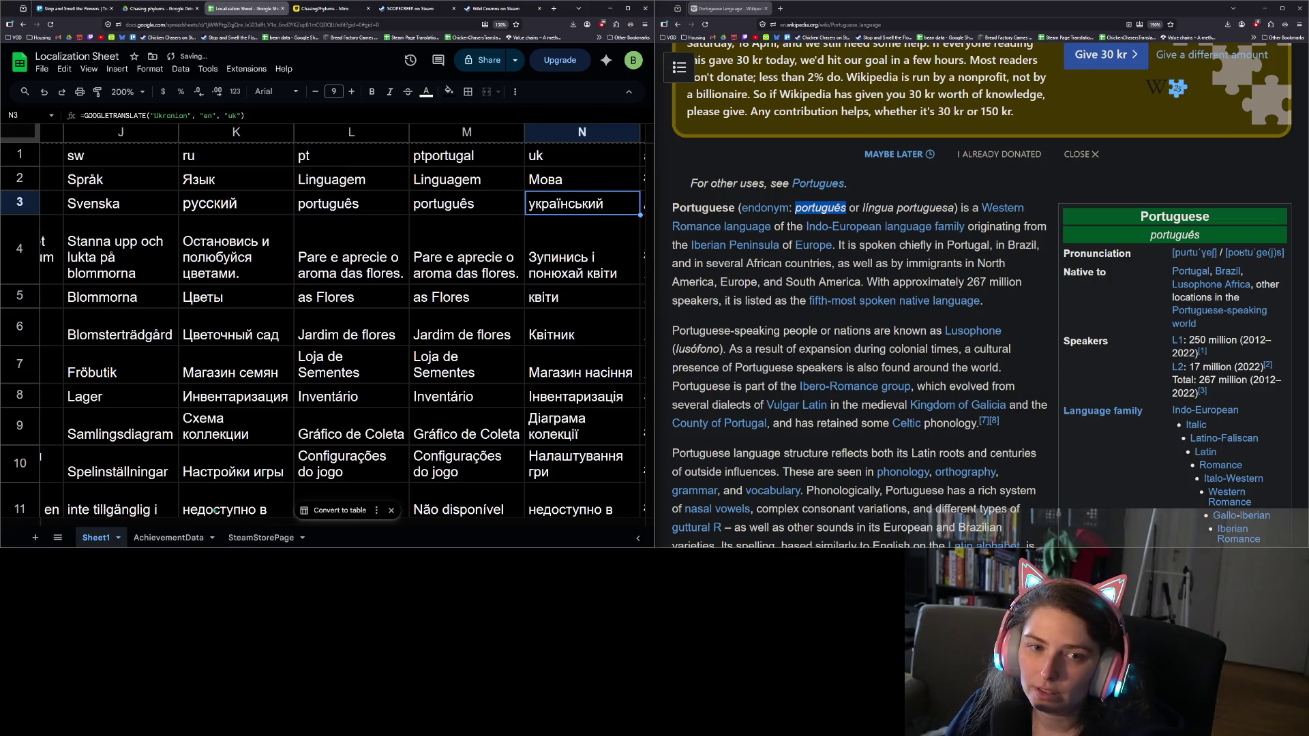
drag(275, 524, 352, 523)
scroll(755, 384, up, 3)
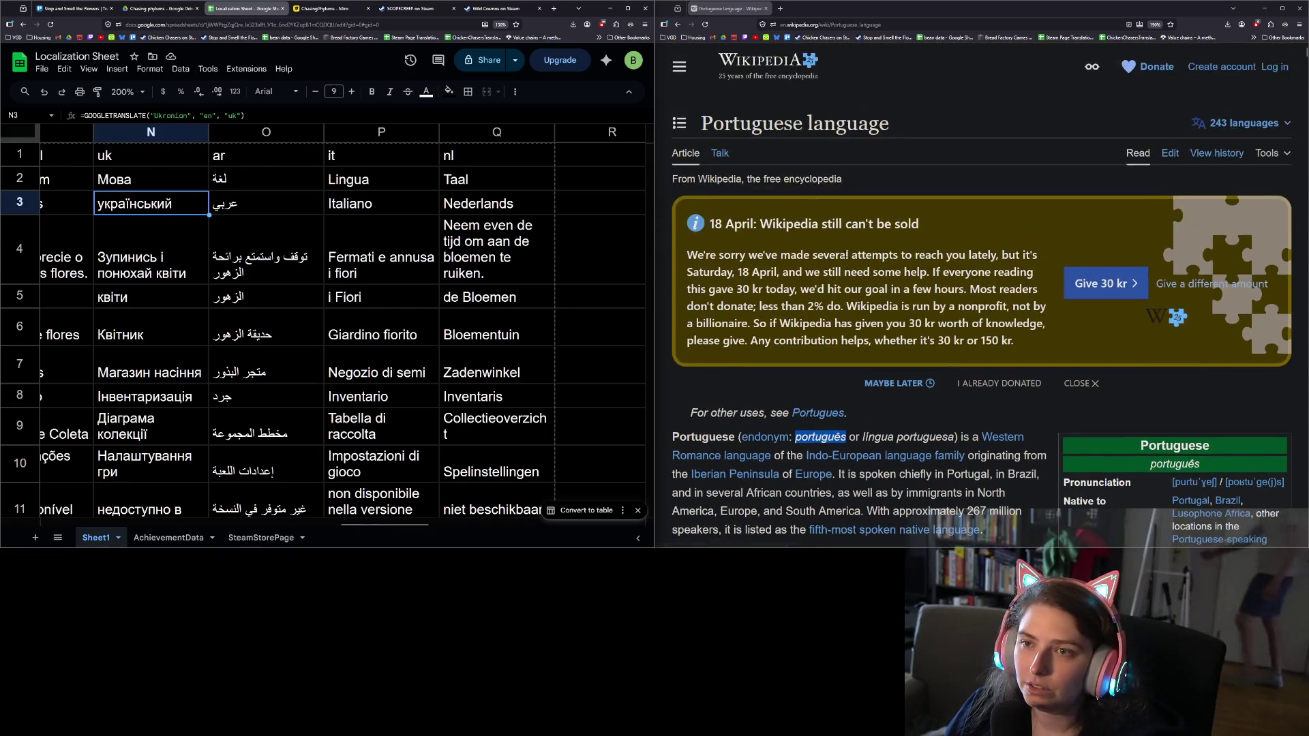
Search 'ukrainian word for ukrainian language' and select the native word in the answer
click(926, 22)
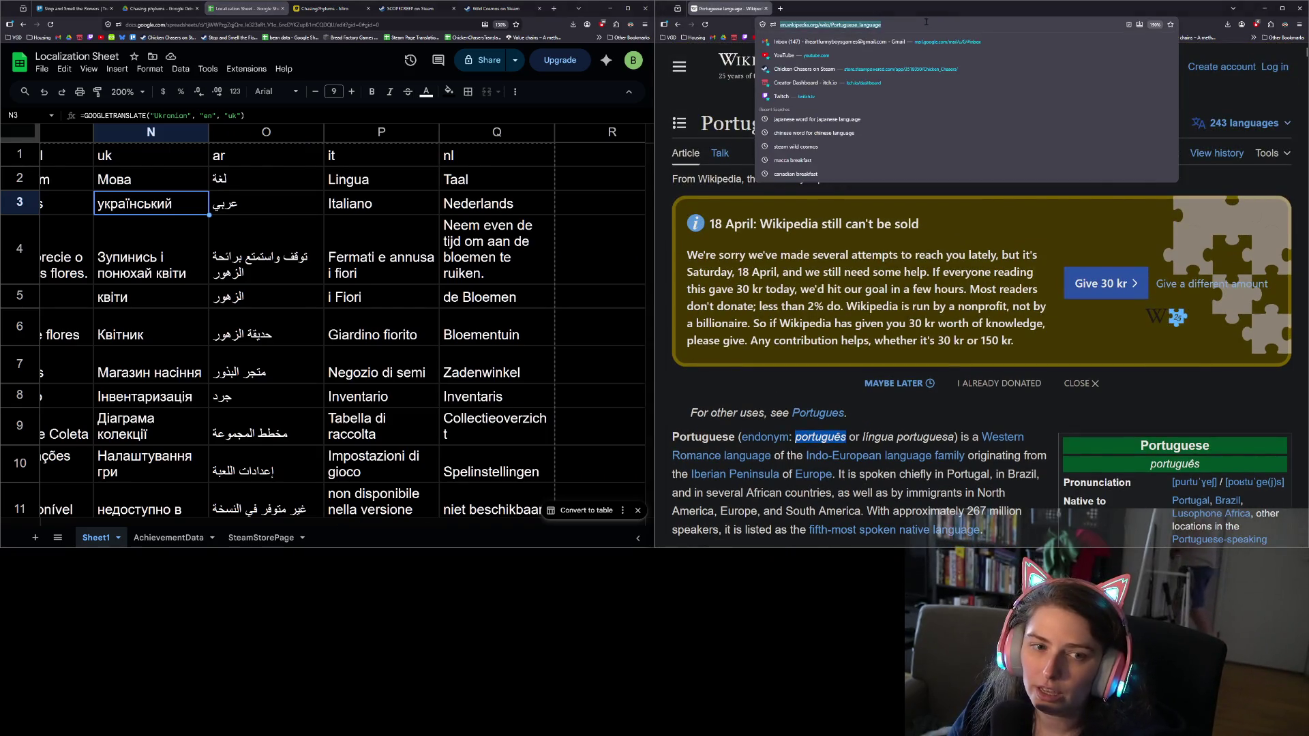
text(ukraini)
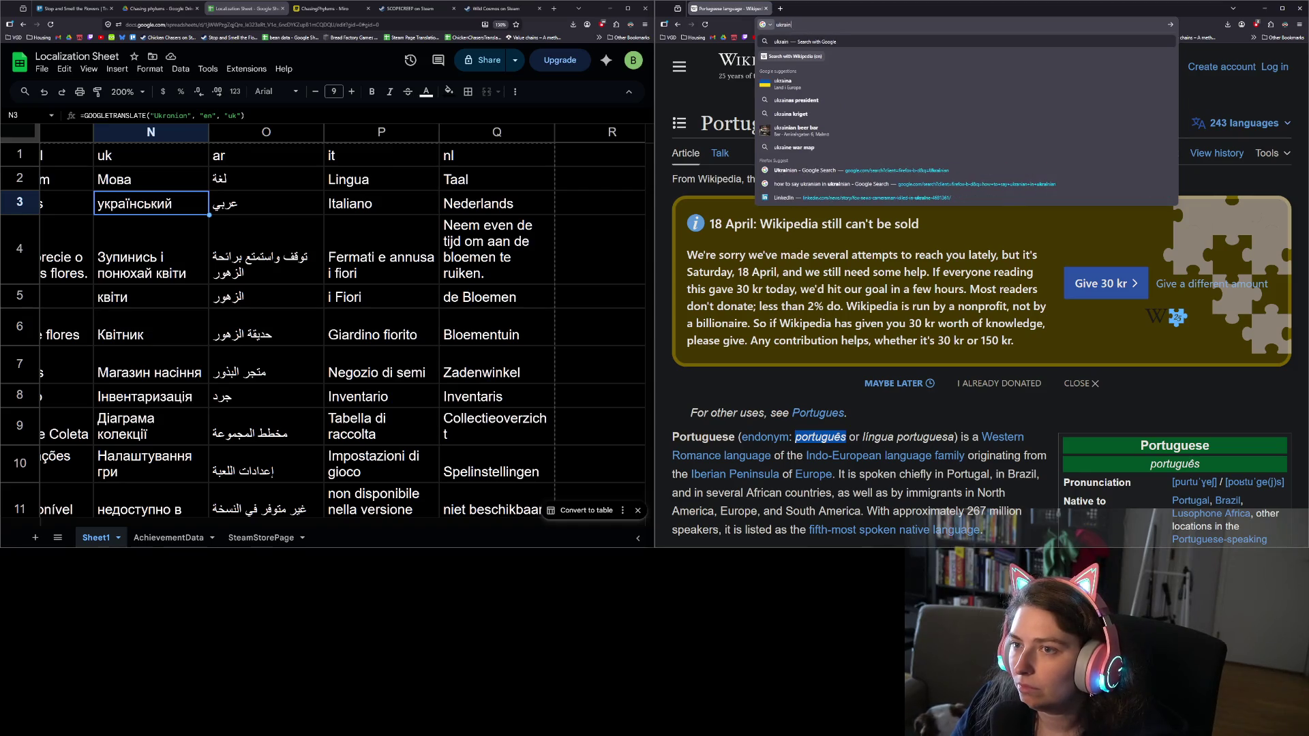
text(an word)
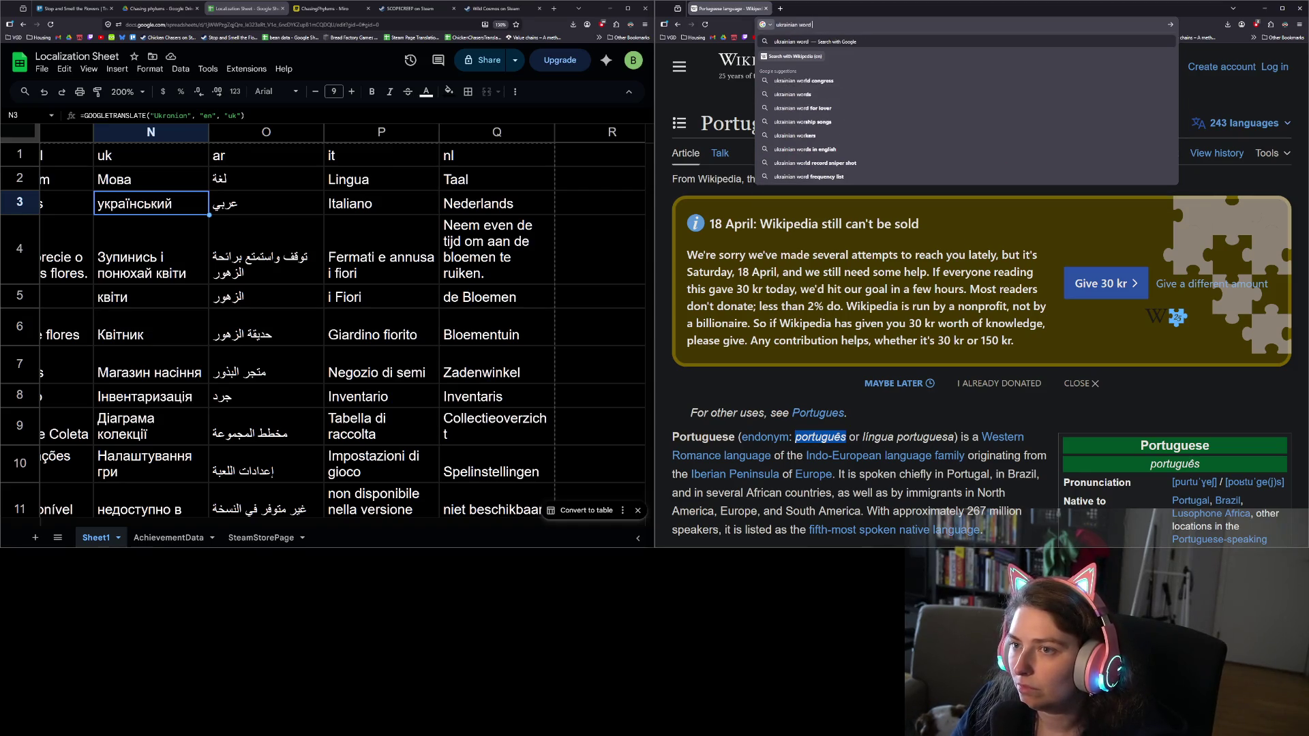
text( for ukrainin)
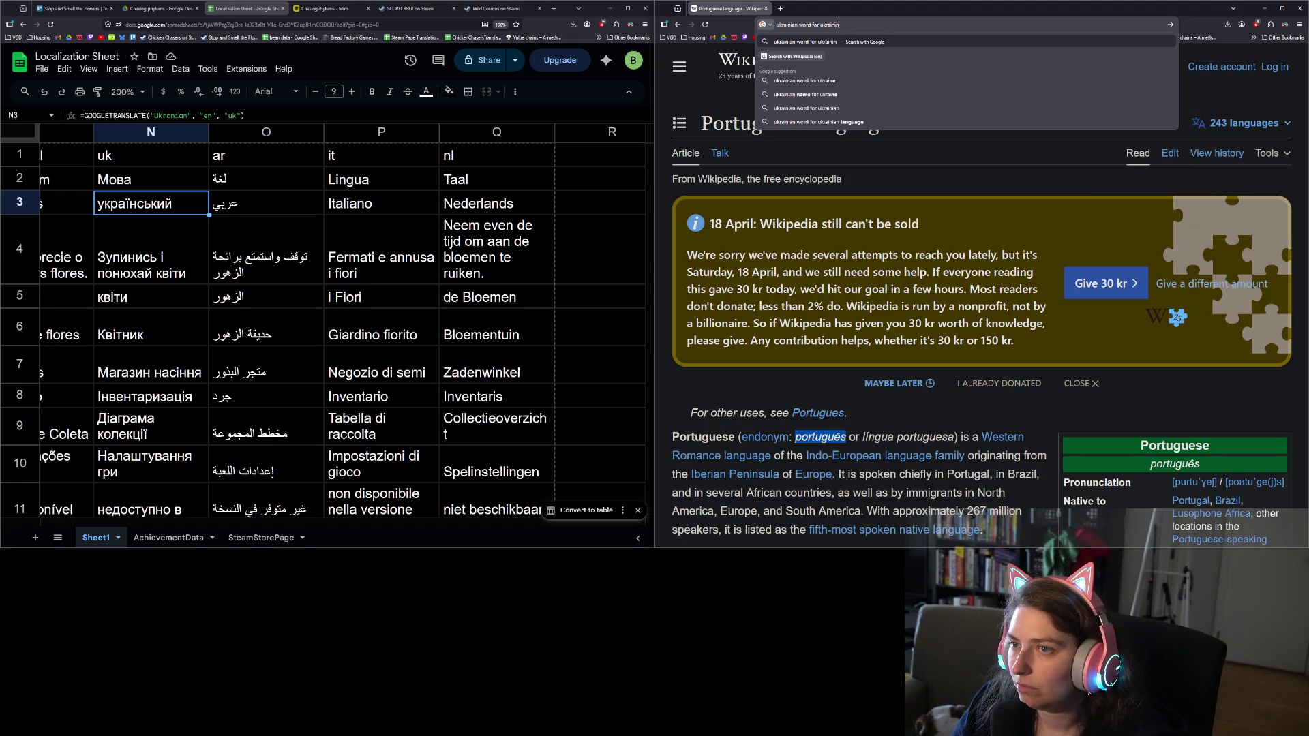
key(BackSpace)
text(an langua)
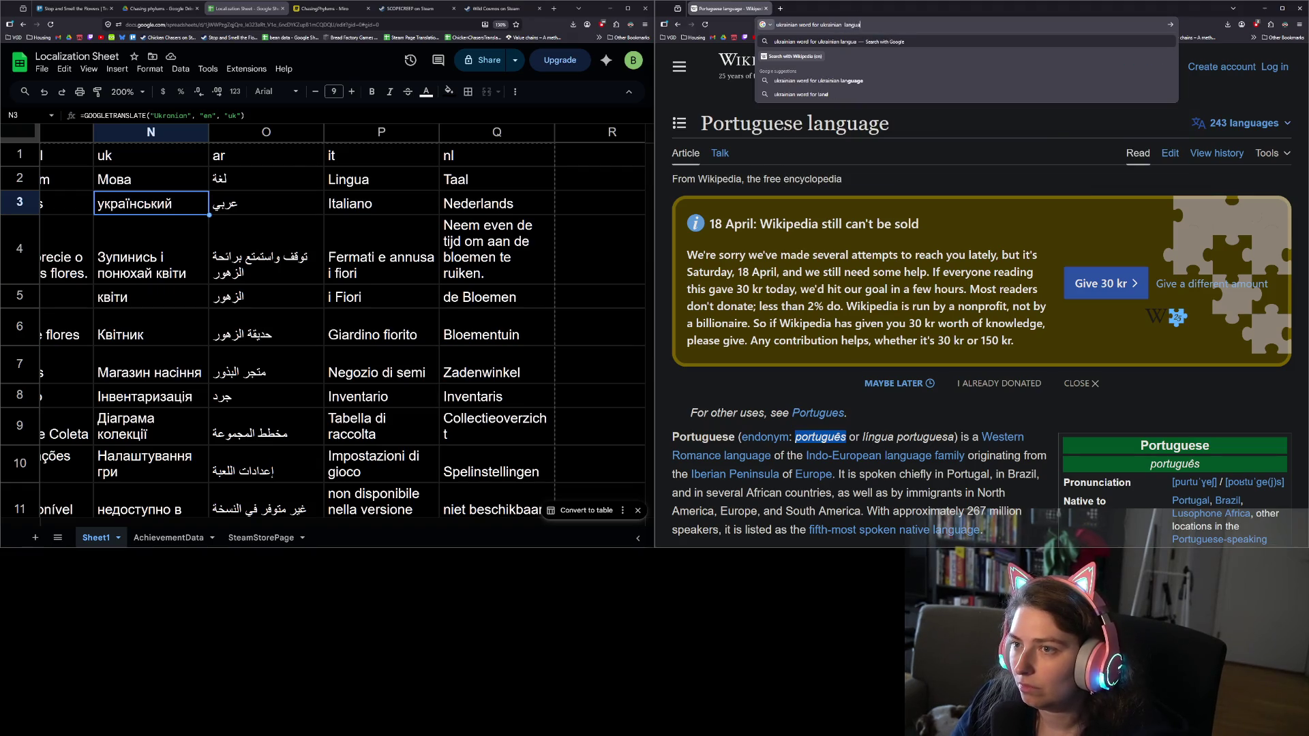
text(ge)
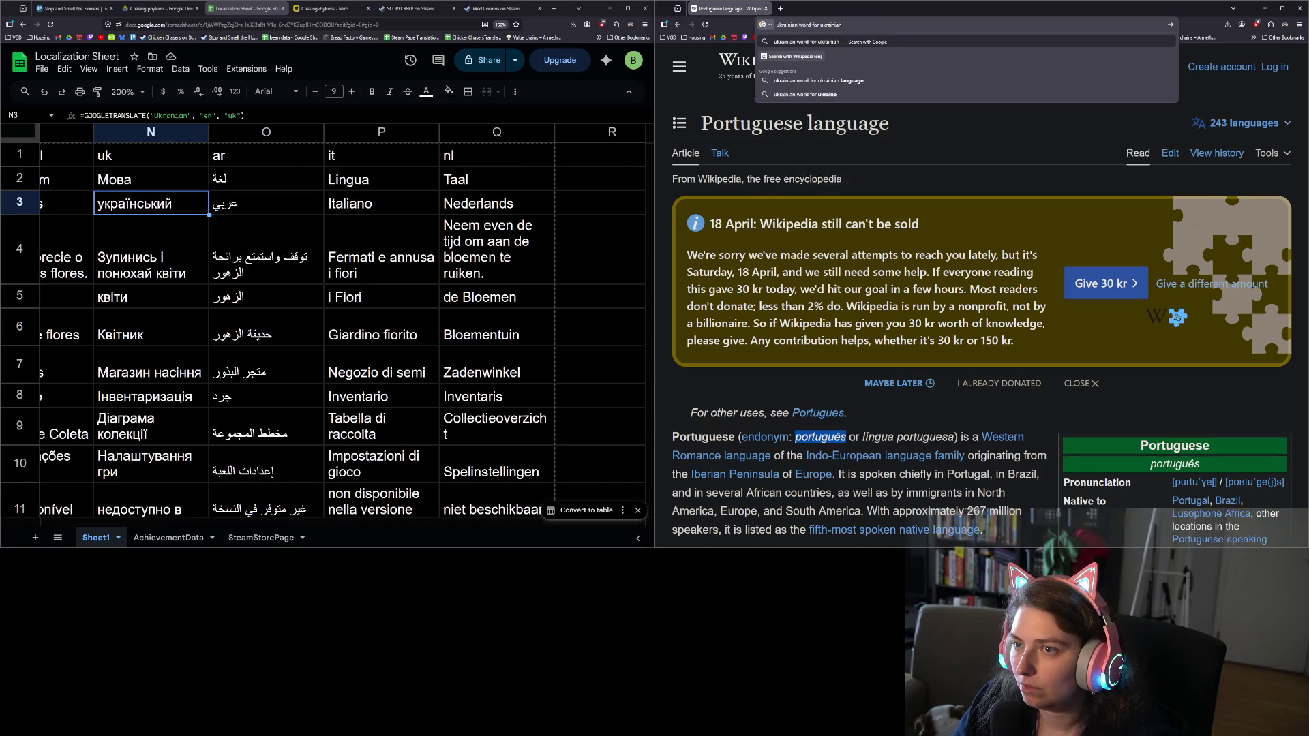
key(Return)
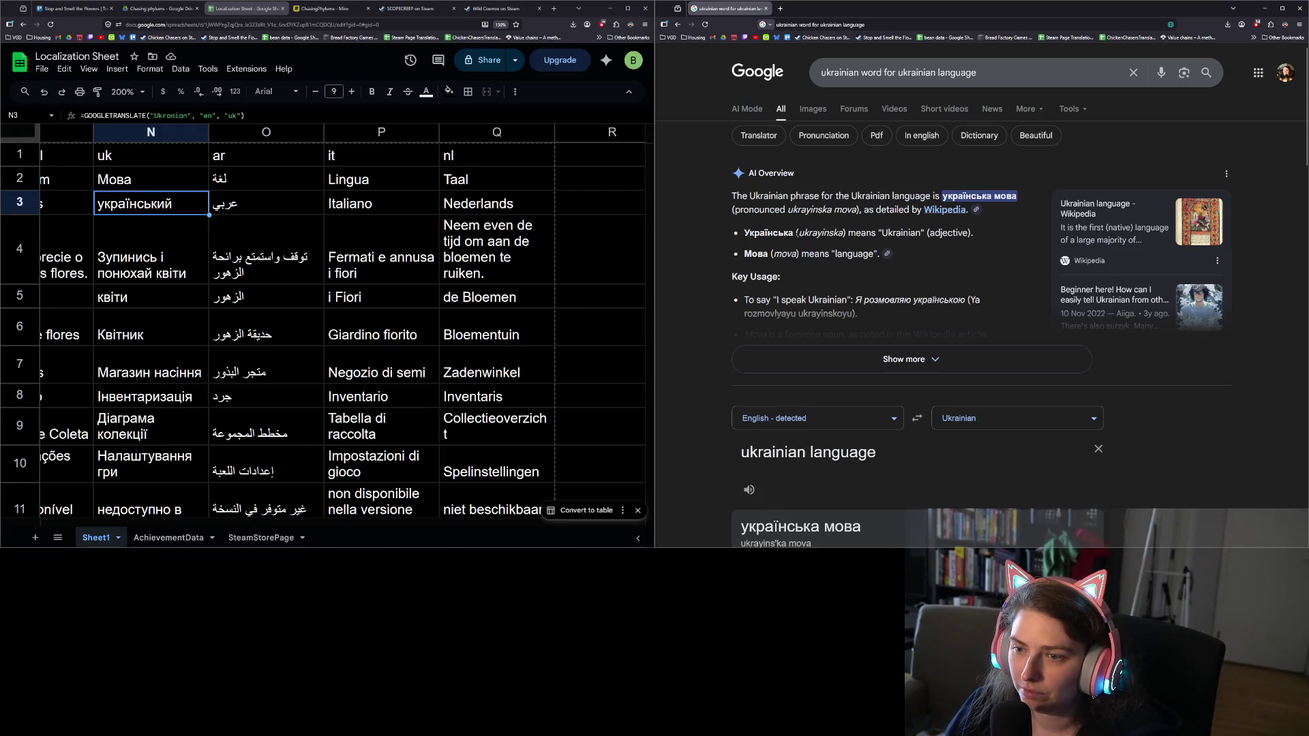
drag(794, 233, 744, 233)
key(ctrl+c)
Paste the Ukrainian language name over N3's formula
click(170, 203)
key(ctrl+v)
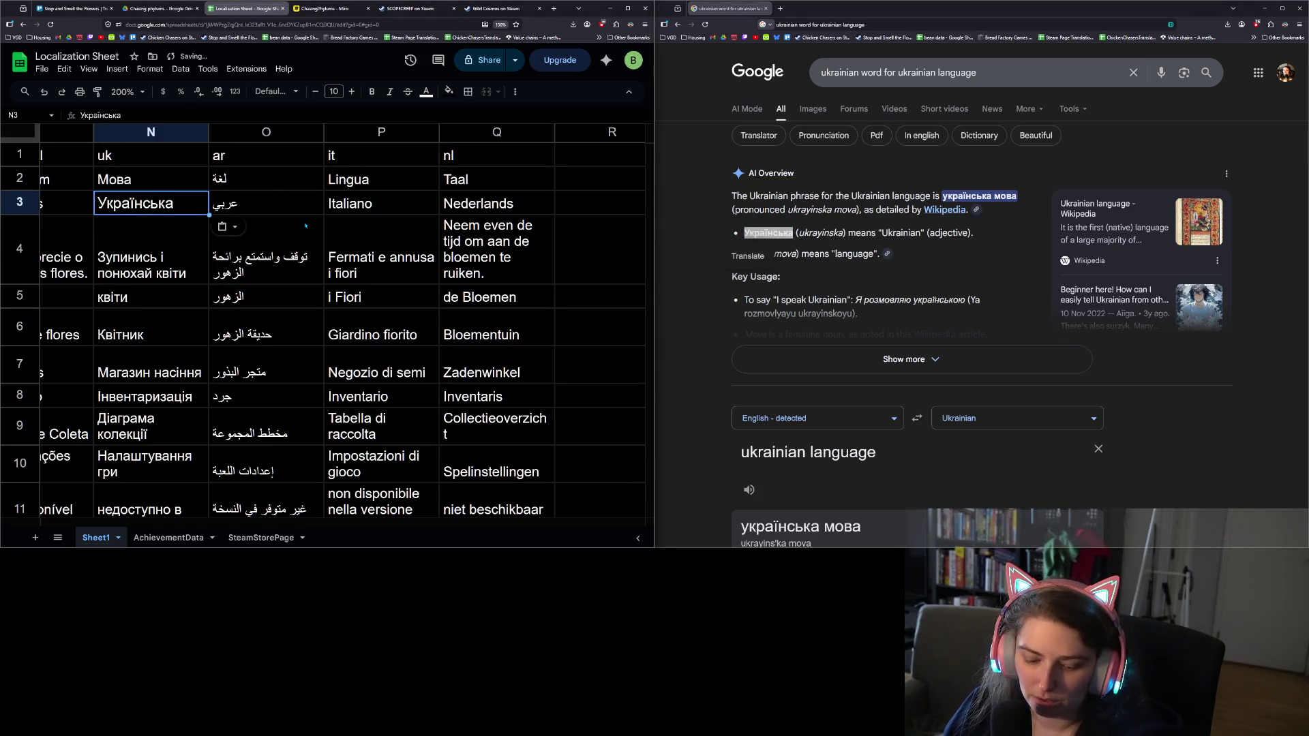
key(ctrl+z)
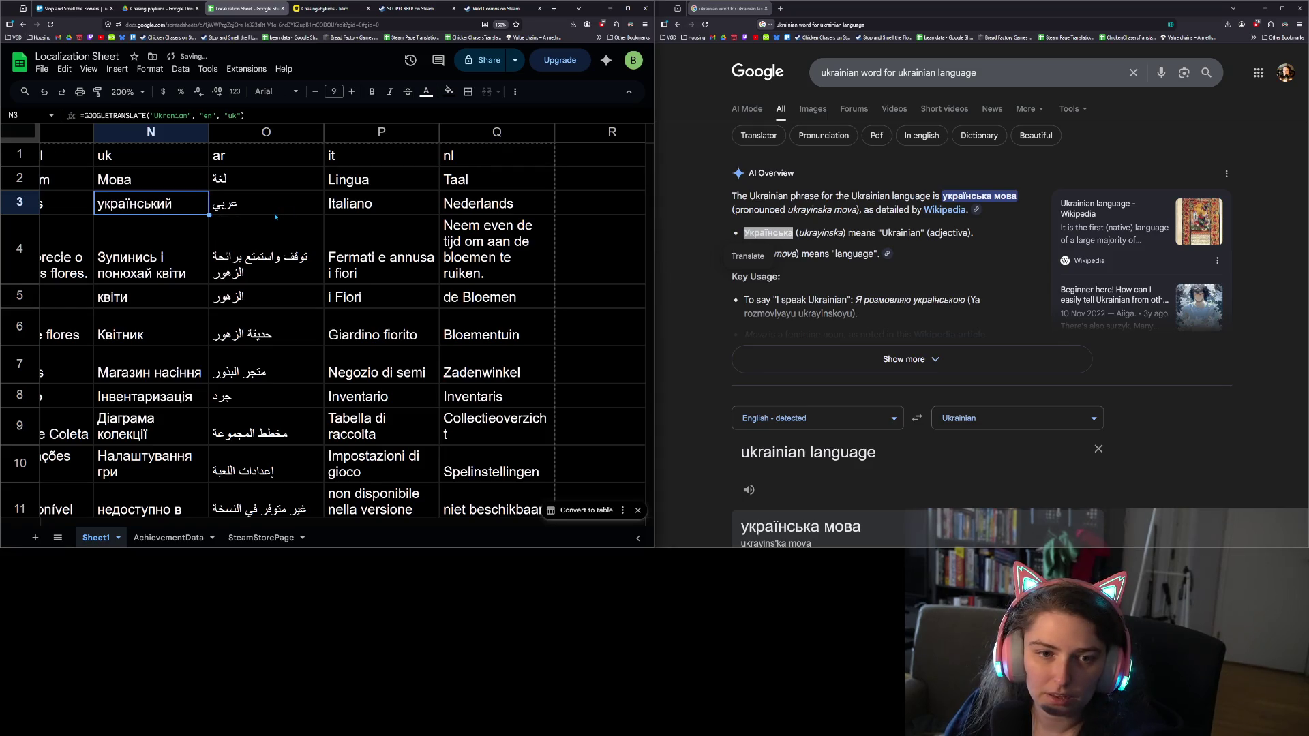
click(276, 217)
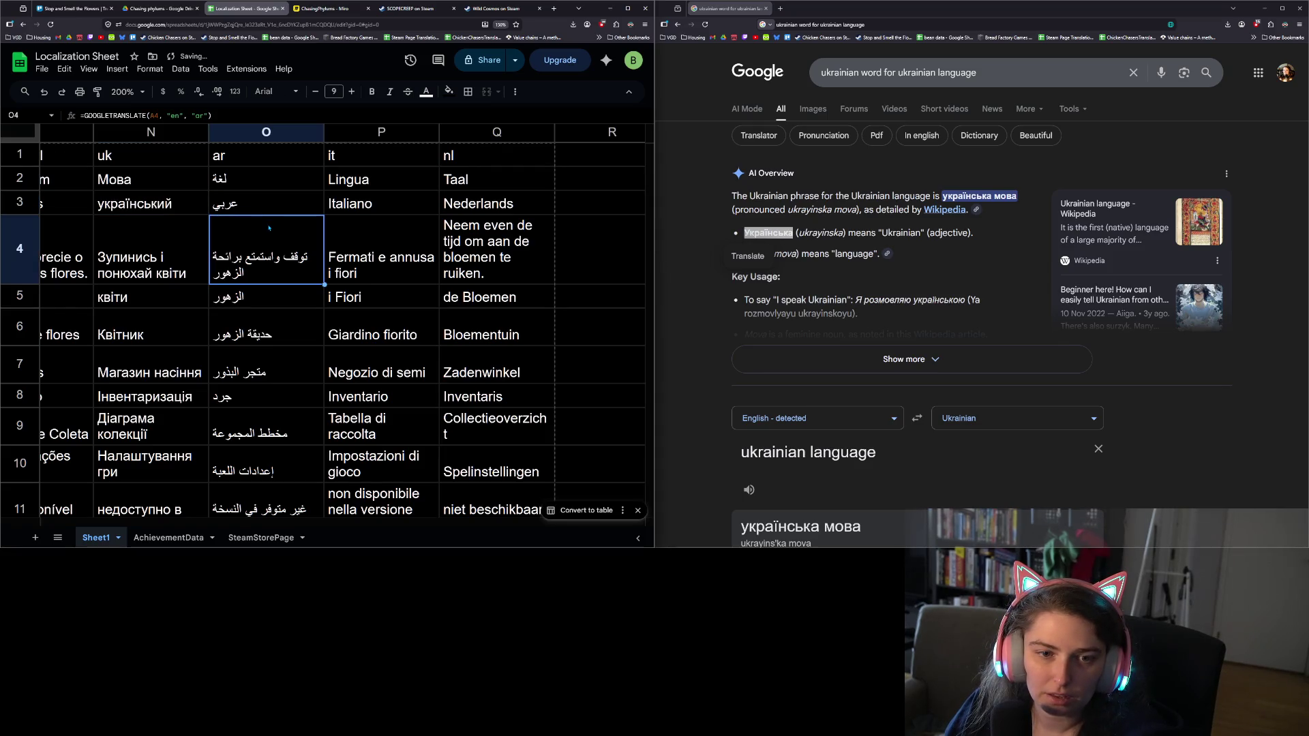
click(187, 209)
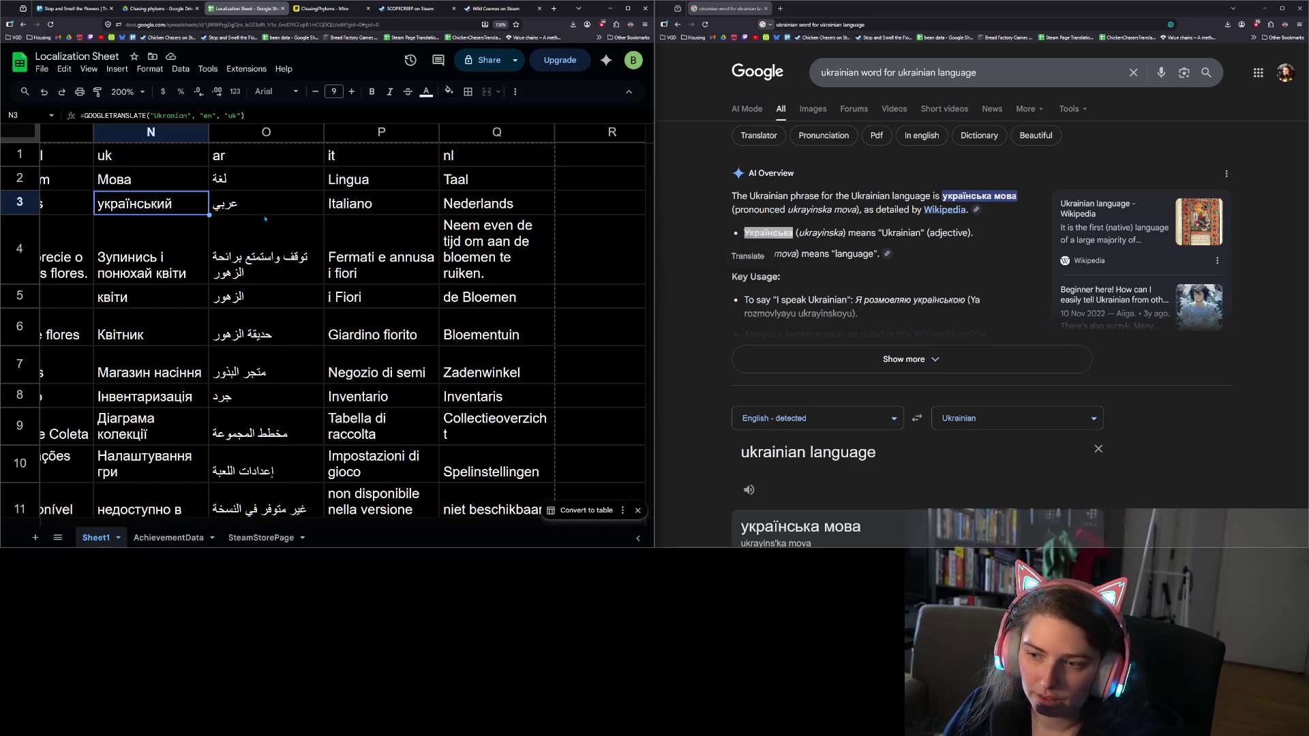
key(ctrl+v)
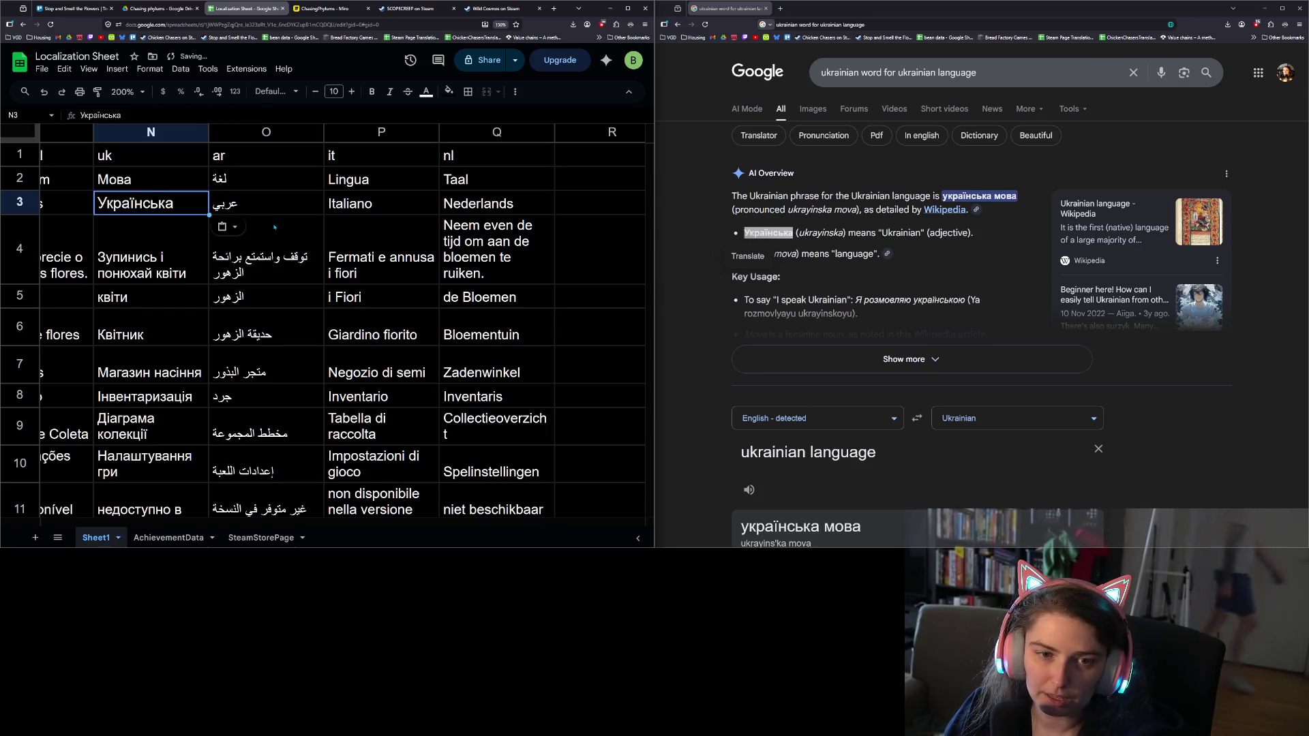
click(305, 232)
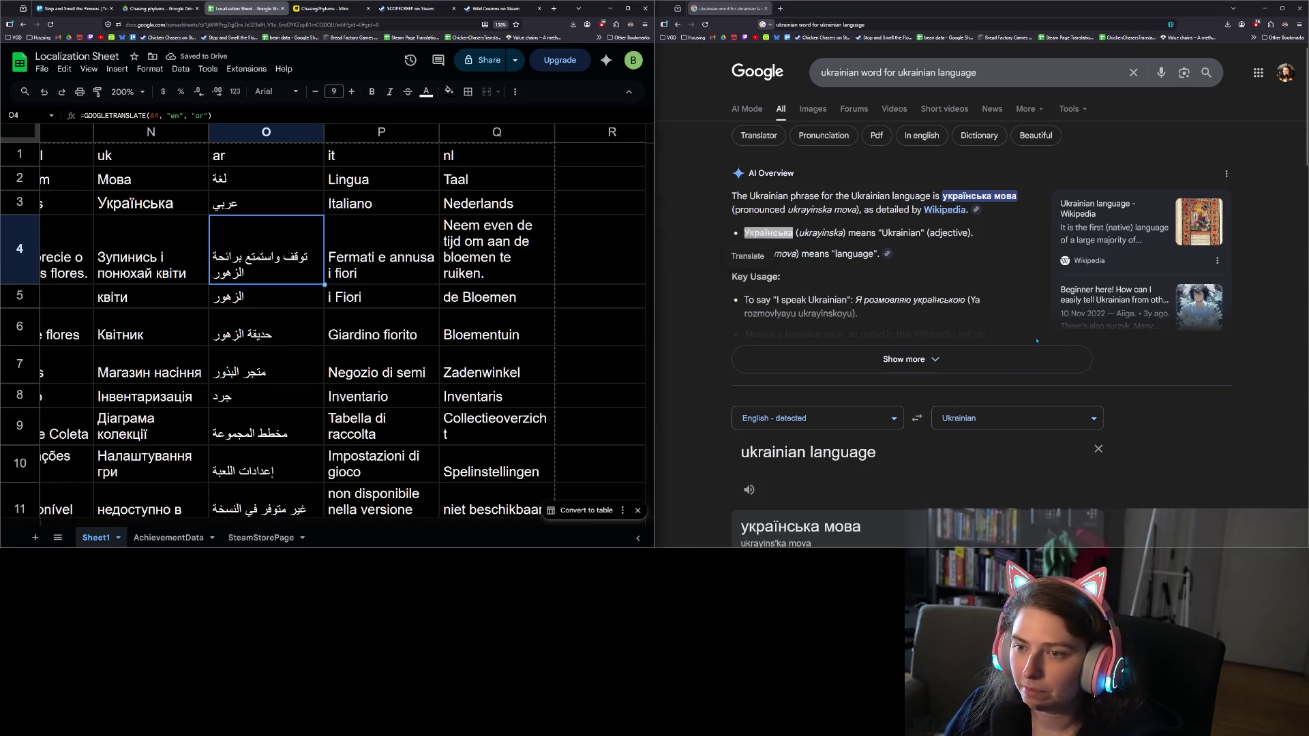
Paste the lowercase 'українська' into N3 in its place
scroll(1037, 340, down, 3)
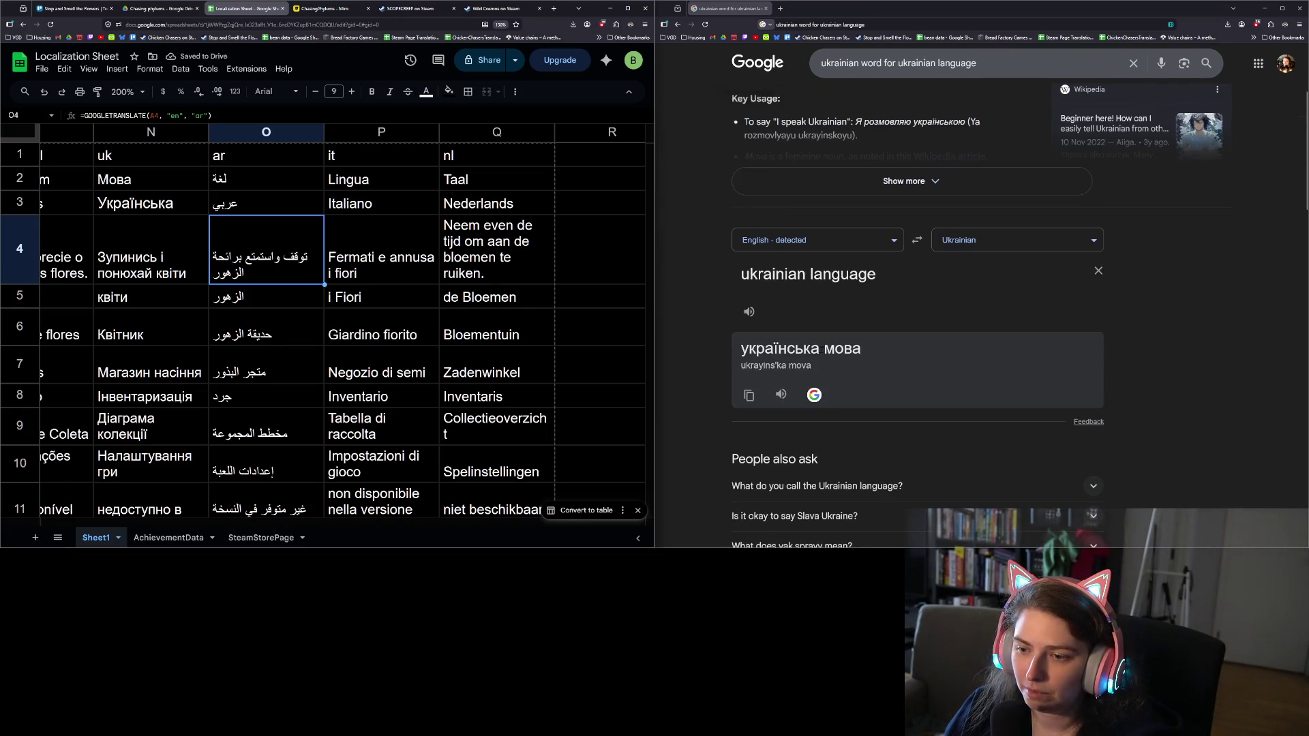
mouse_move(819, 349)
mouse_down()
mouse_move(707, 355)
mouse_move(819, 349)
mouse_up()
key(ctrl+c)
click(701, 345)
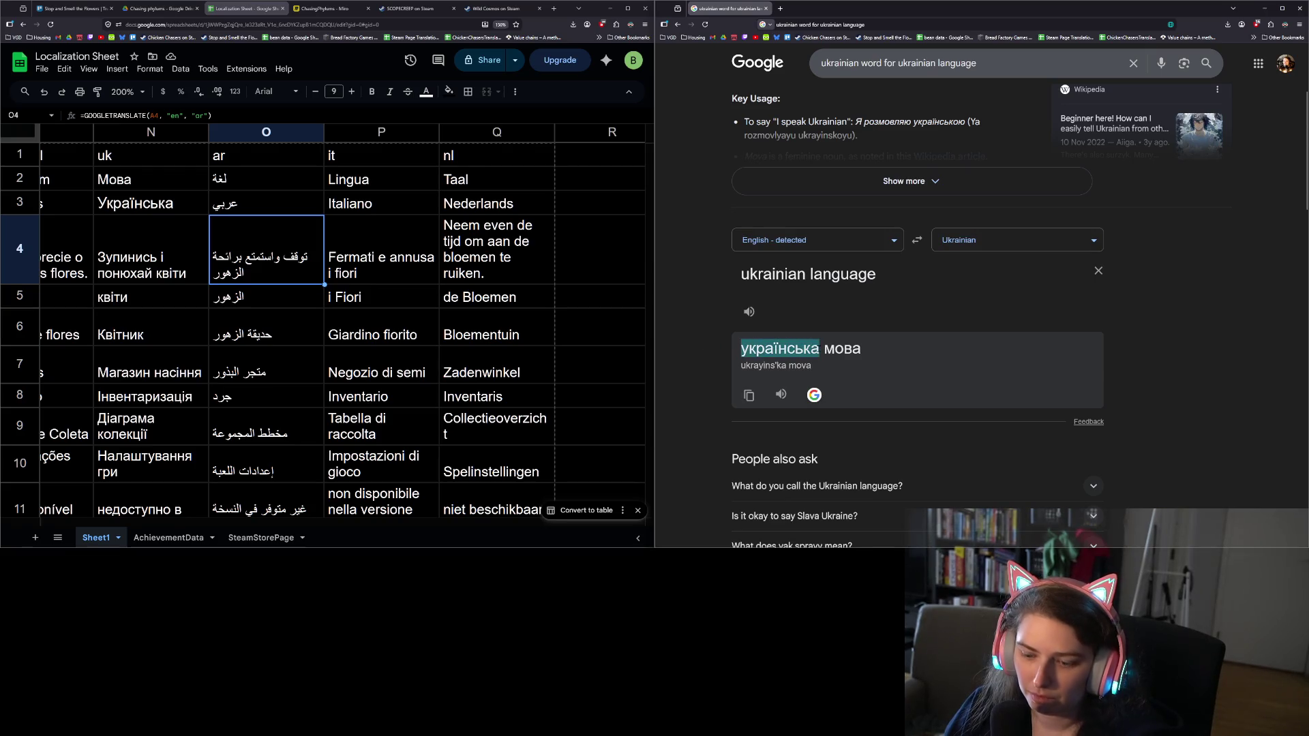
click(168, 275)
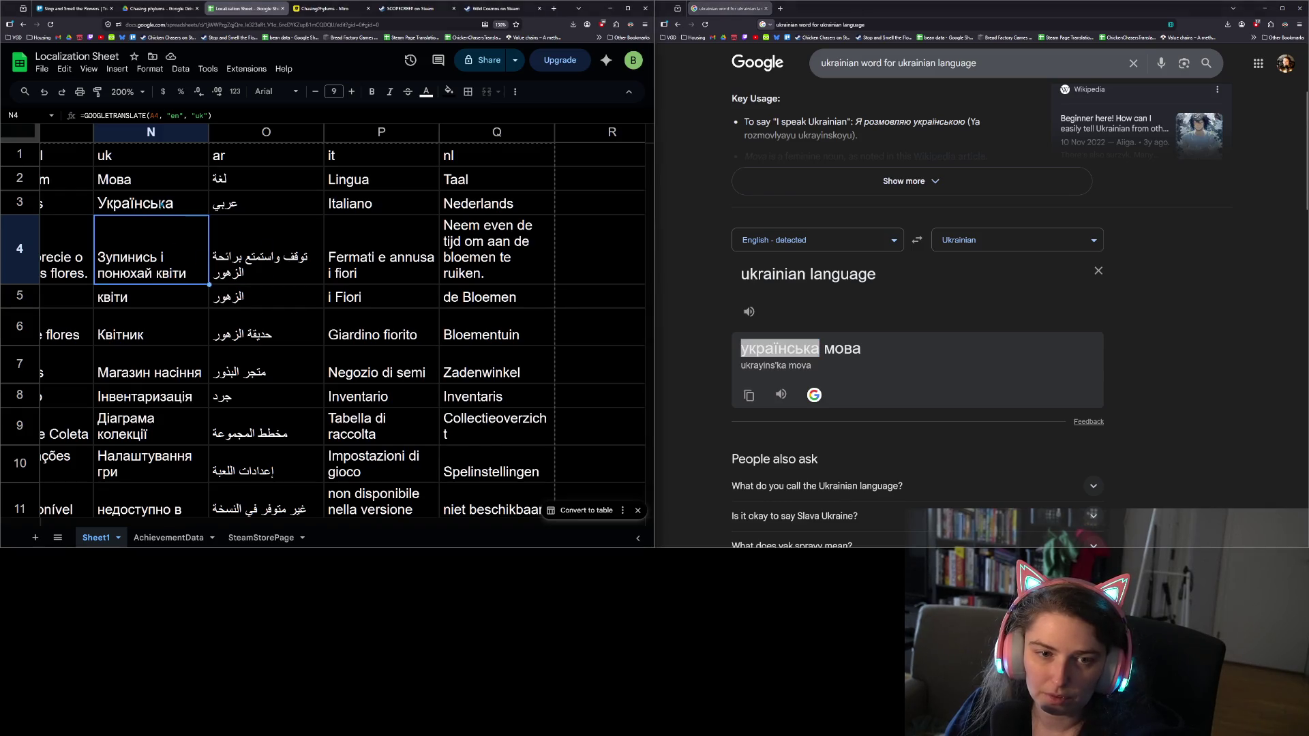
click(162, 204)
key(ctrl+v)
click(306, 246)
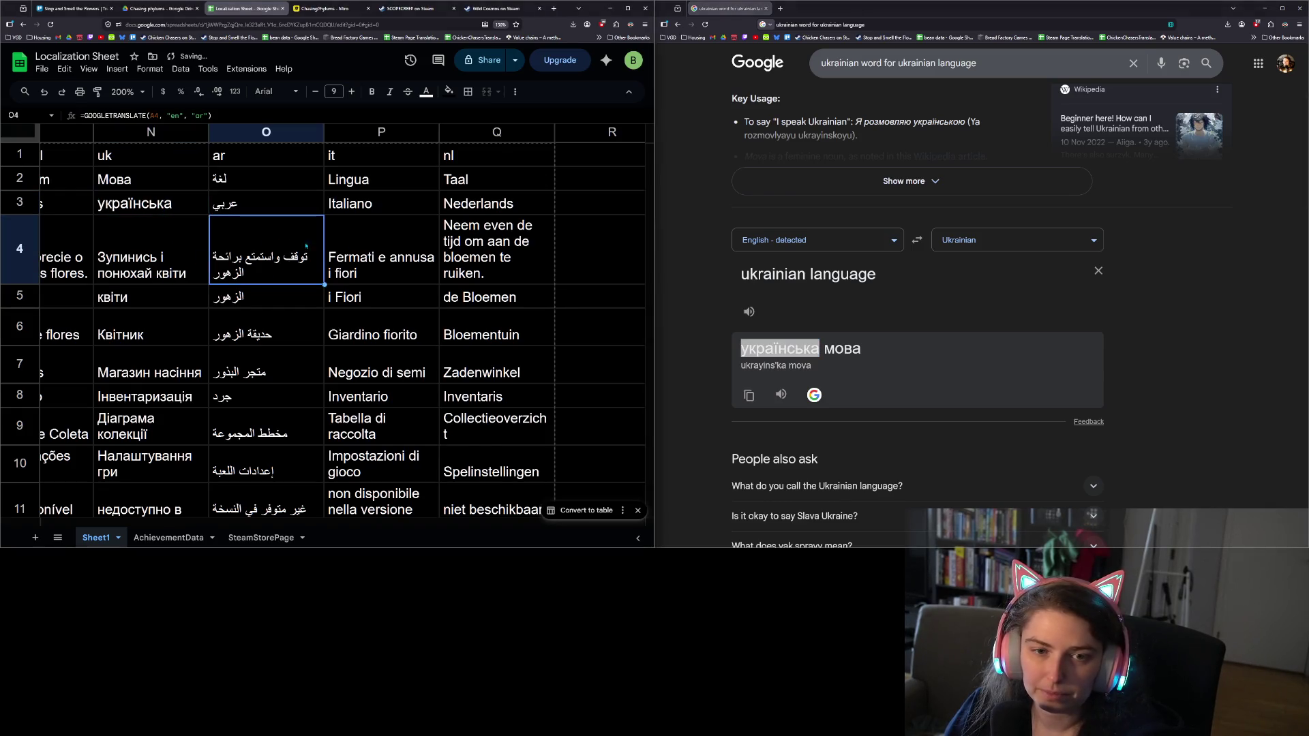
scroll(1001, 315, up, 3)
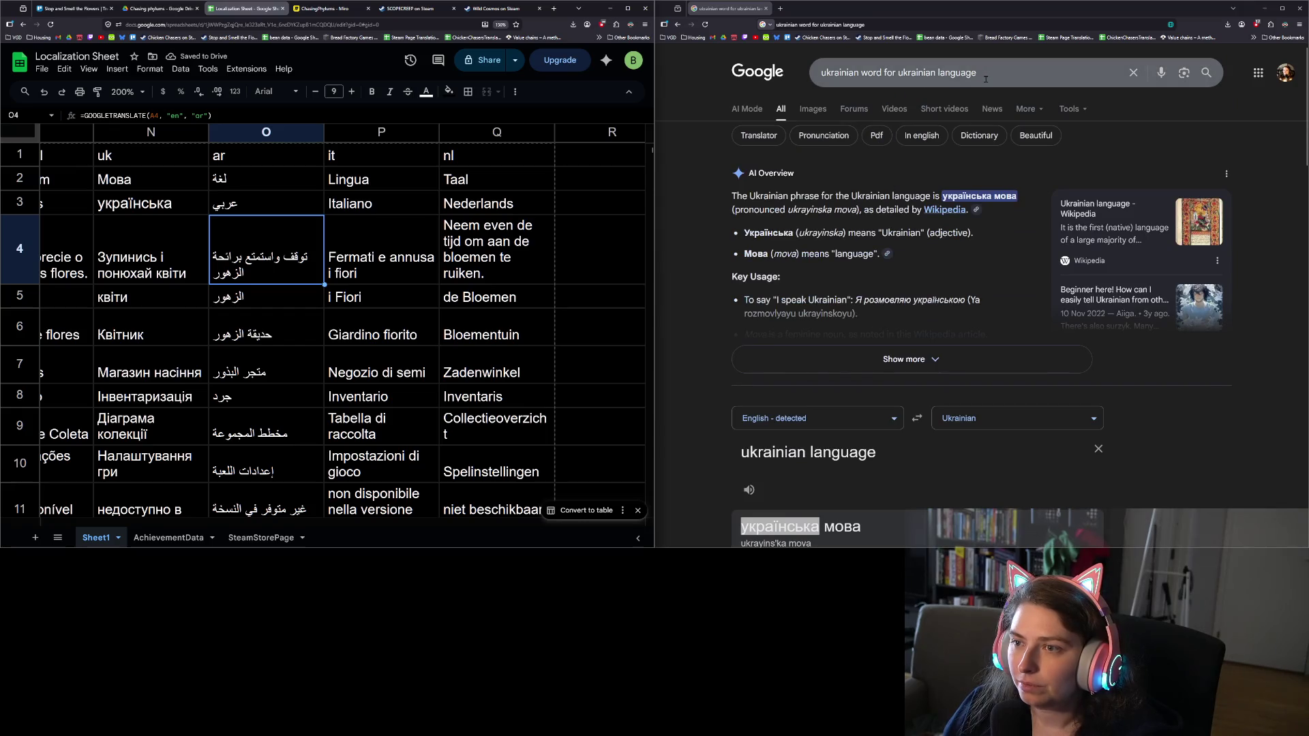
click(920, 75)
key(ctrl+a)
Search 'arabic word for arabic language' and select عربي in the answer
text(ara)
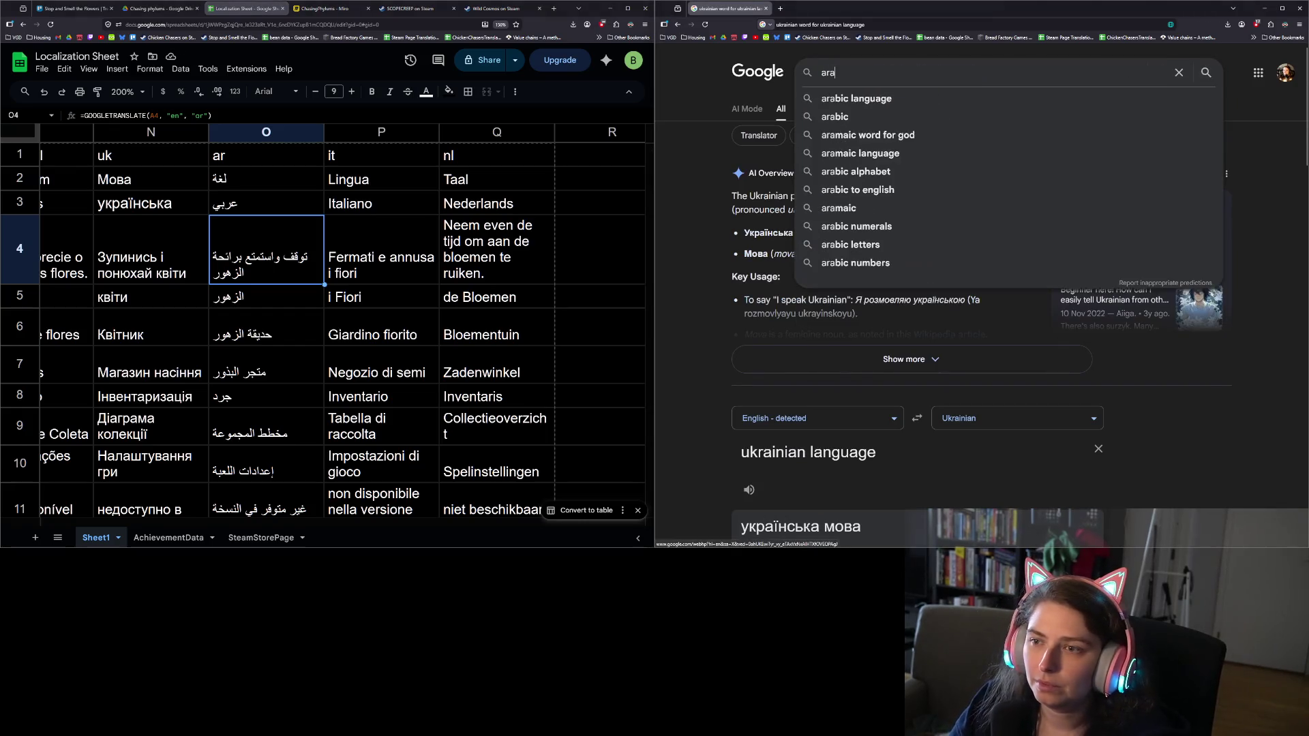
text(bic word f)
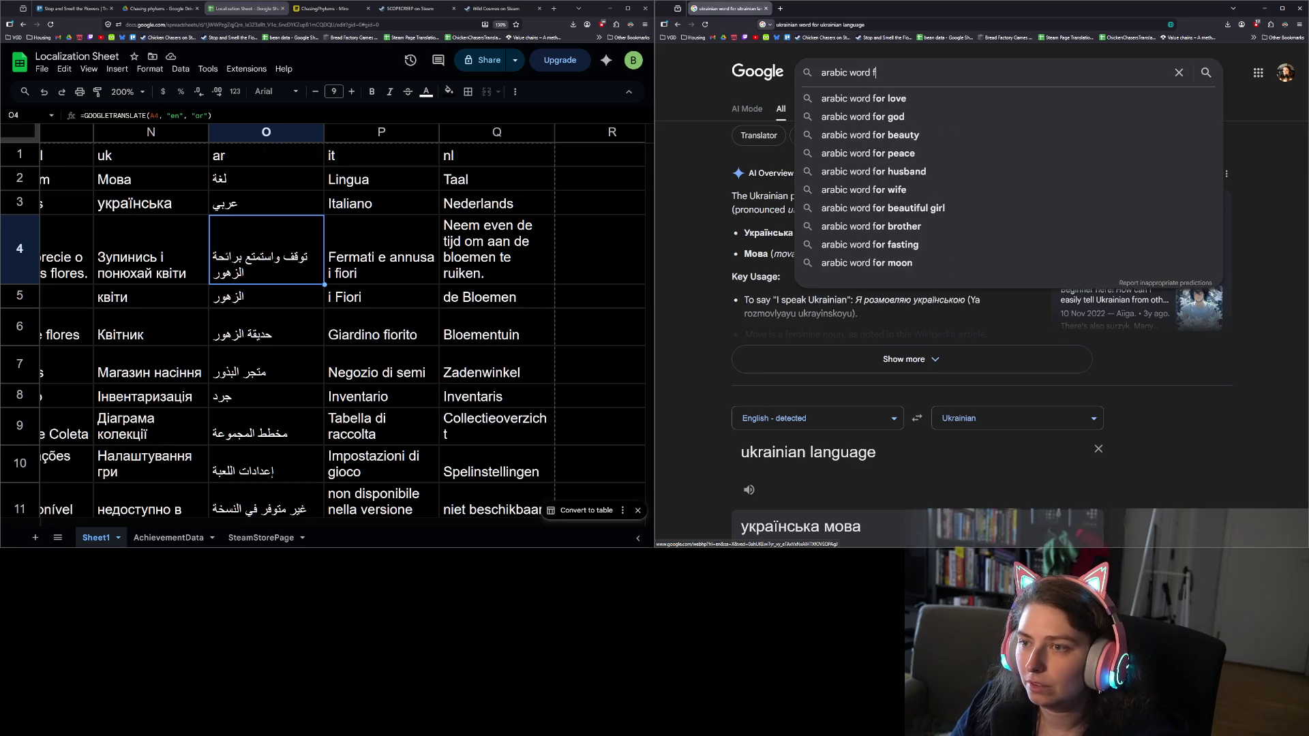
text(or arabic langa)
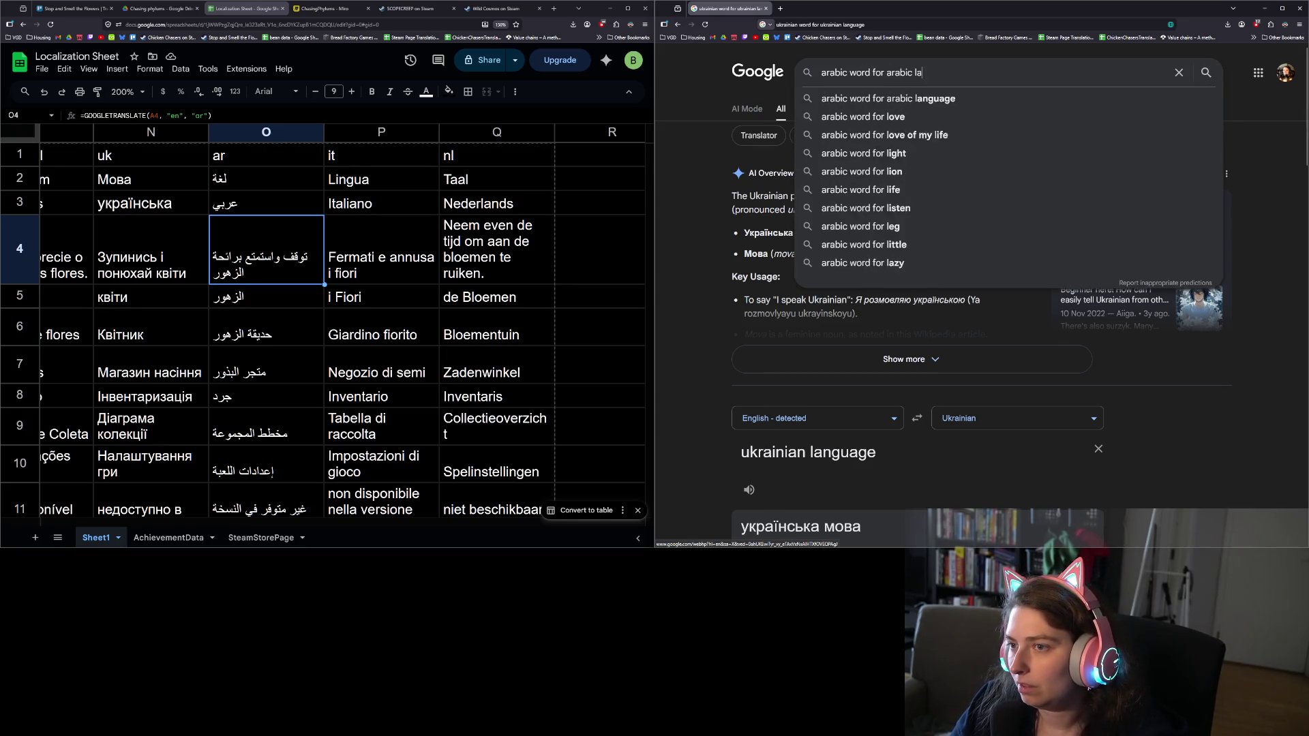
key(BackSpace)
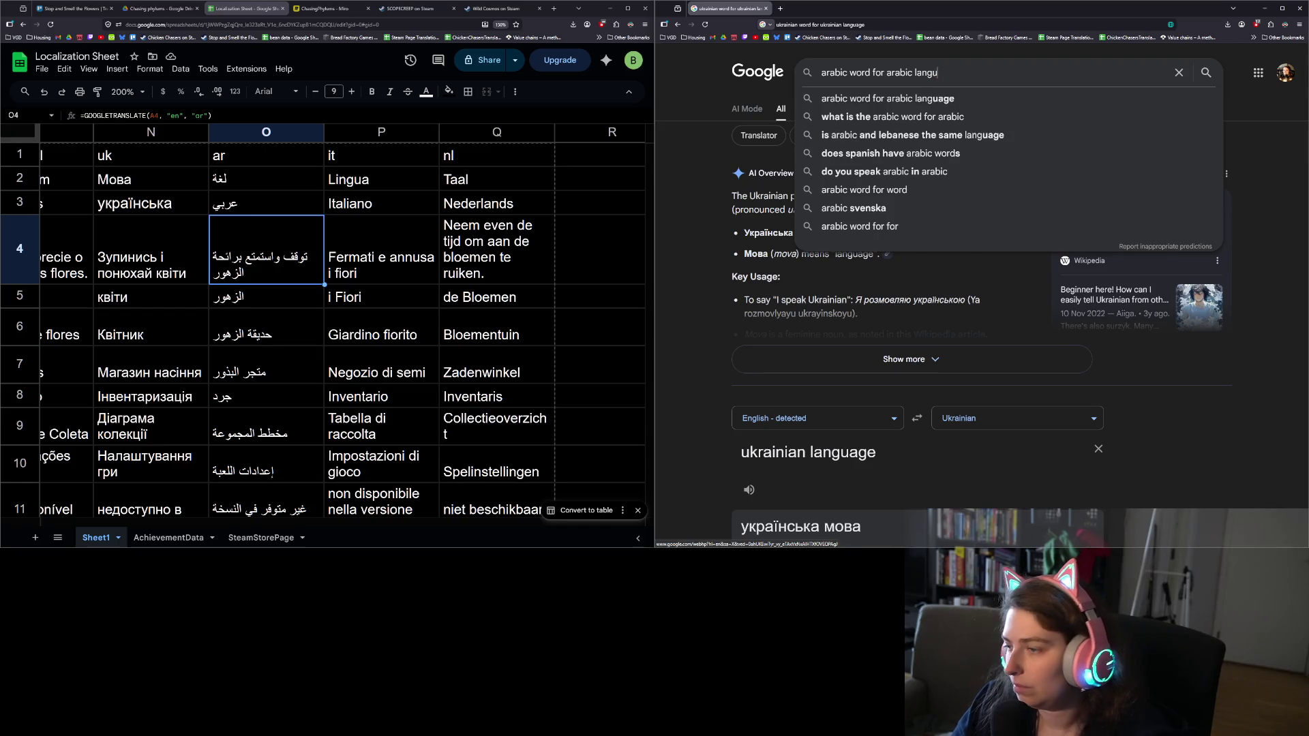
text(uage)
key(Return)
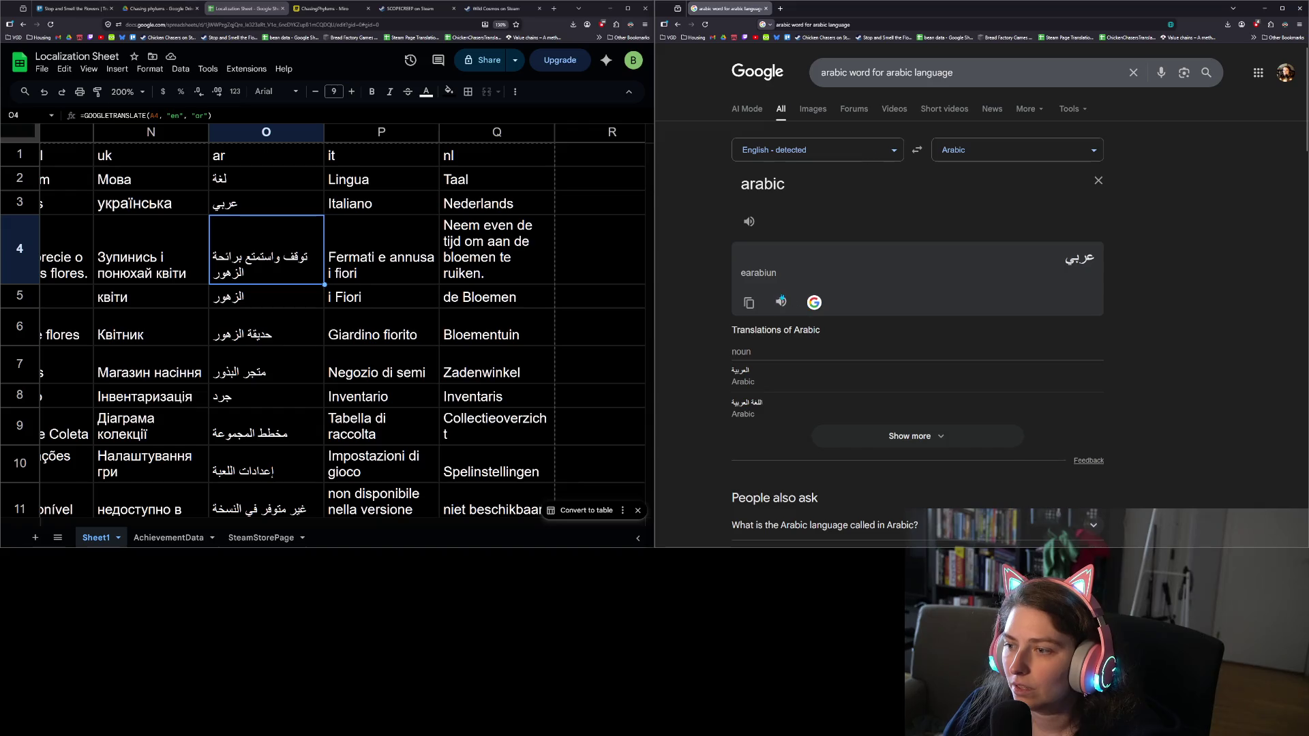
drag(1065, 260, 1103, 265)
key(ctrl+c)
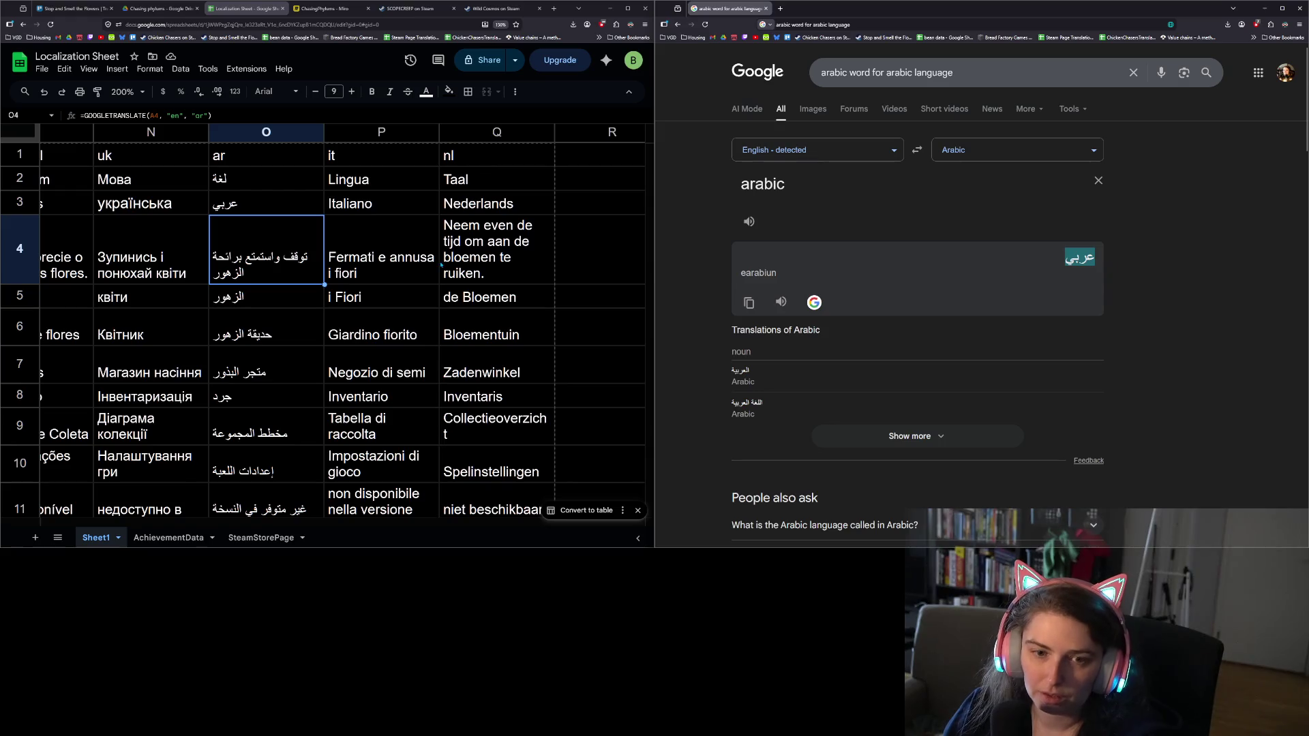
Paste عربي over O3's formula and adjust its formatting
click(247, 209)
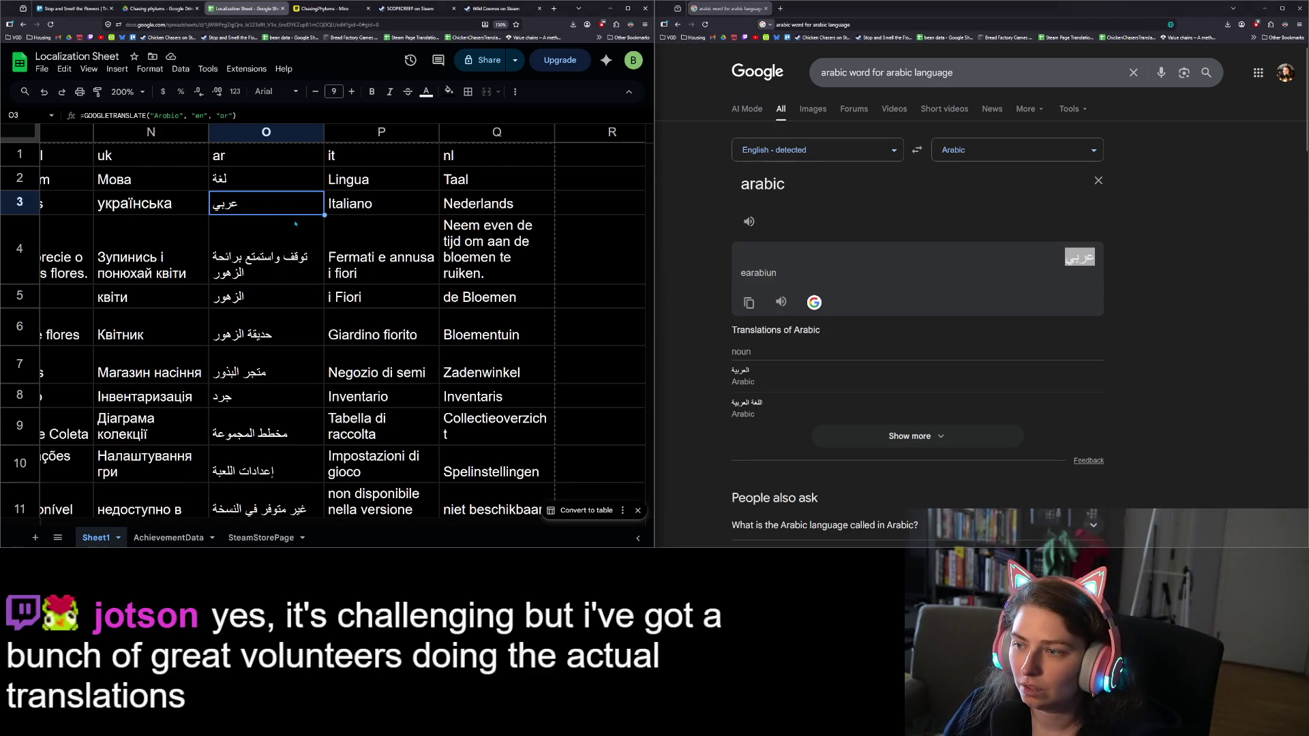
key(ctrl+v)
key(Return)
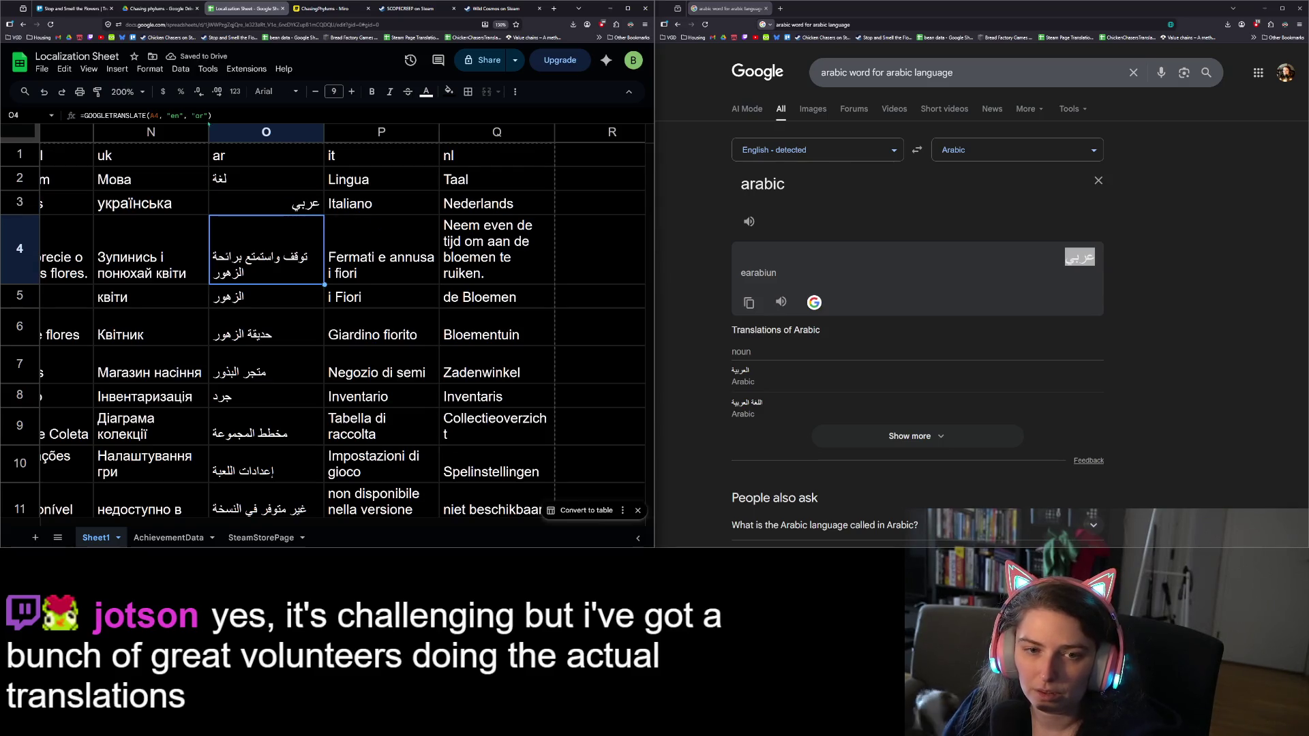
key(Escape)
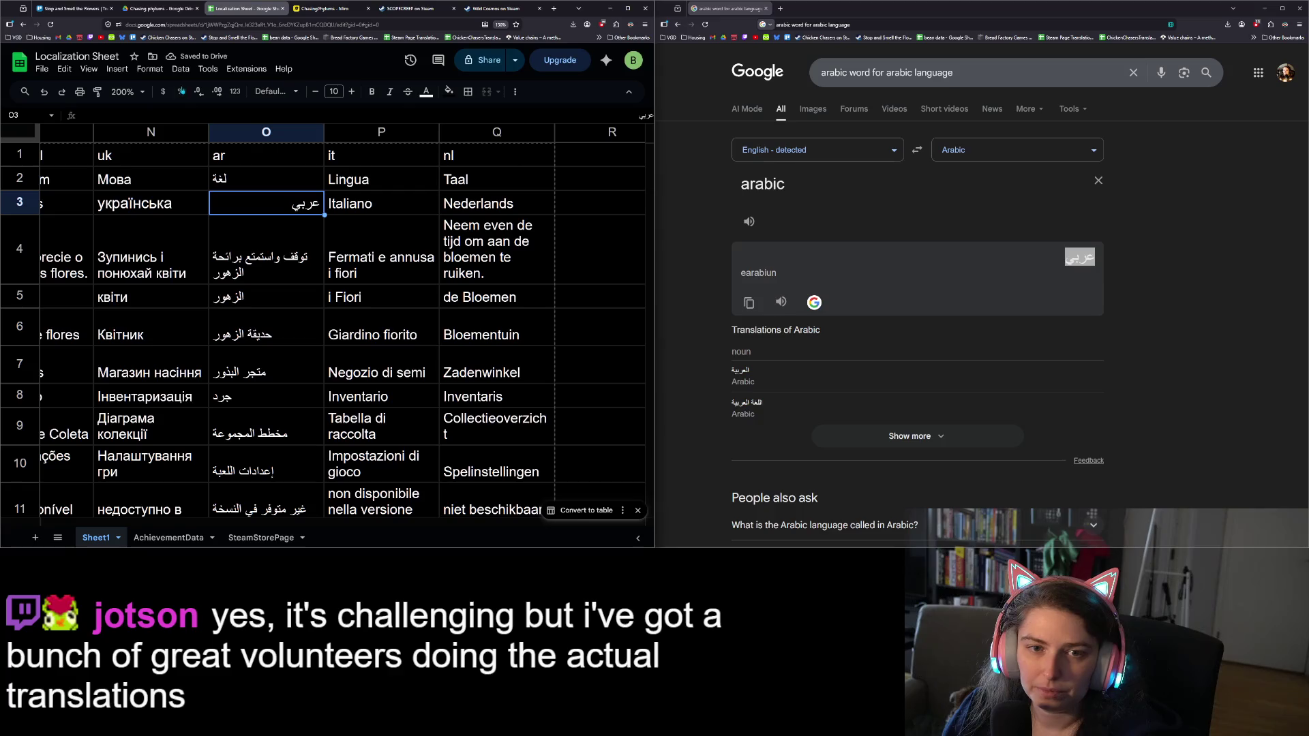
key(Return)
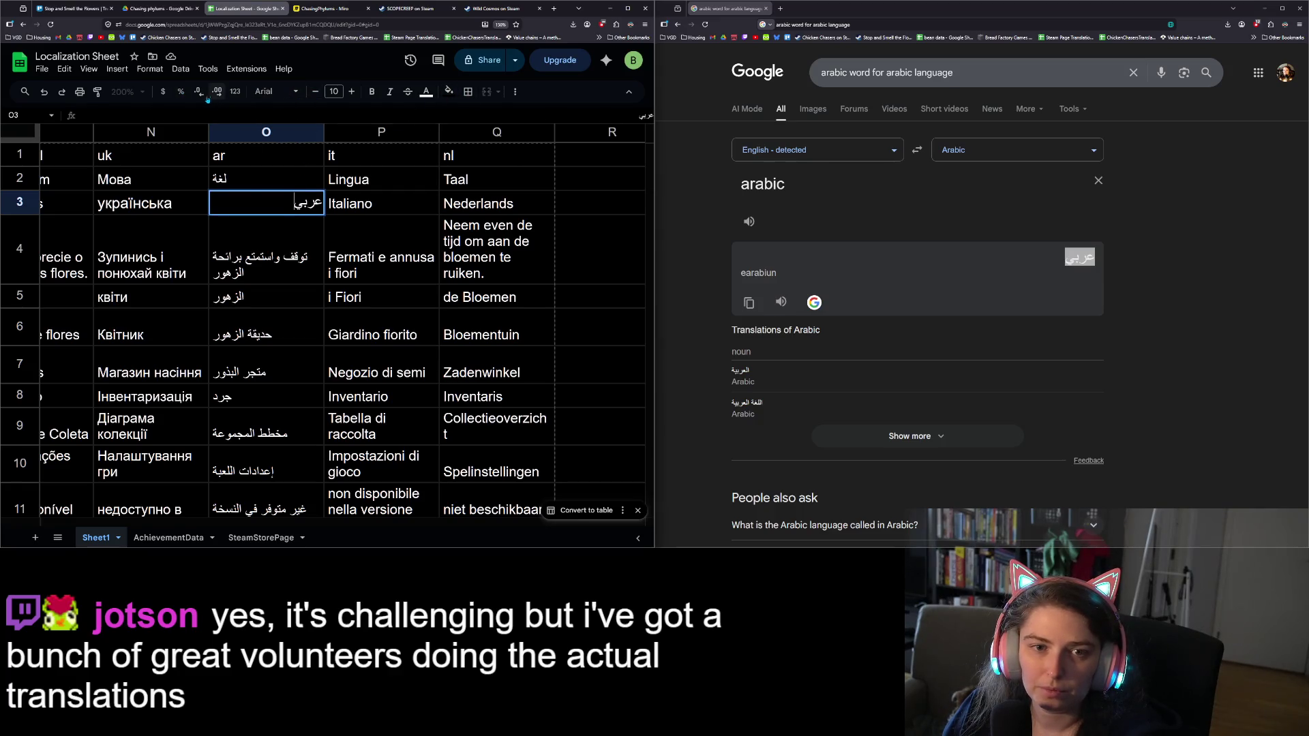
click(516, 91)
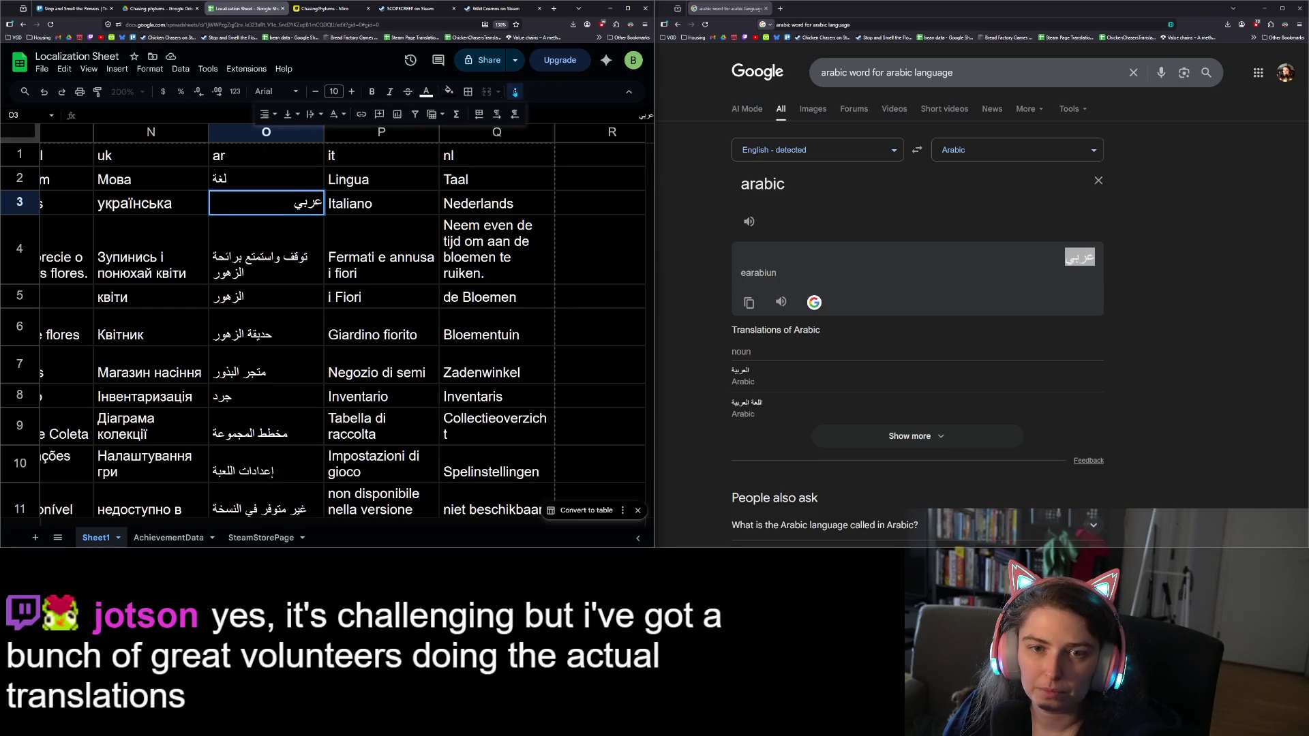
click(392, 214)
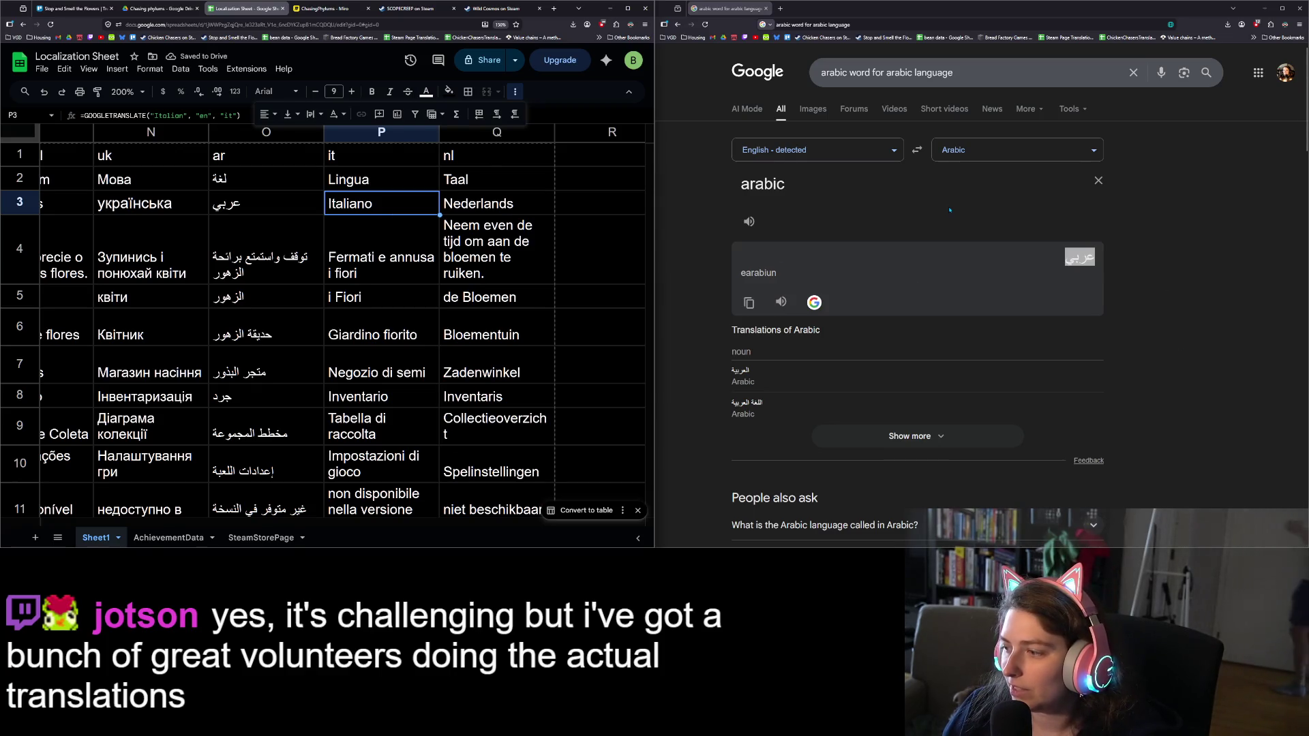
Search 'italian word for italian language' and select 'italiana' in the translation
drag(954, 72, 808, 88)
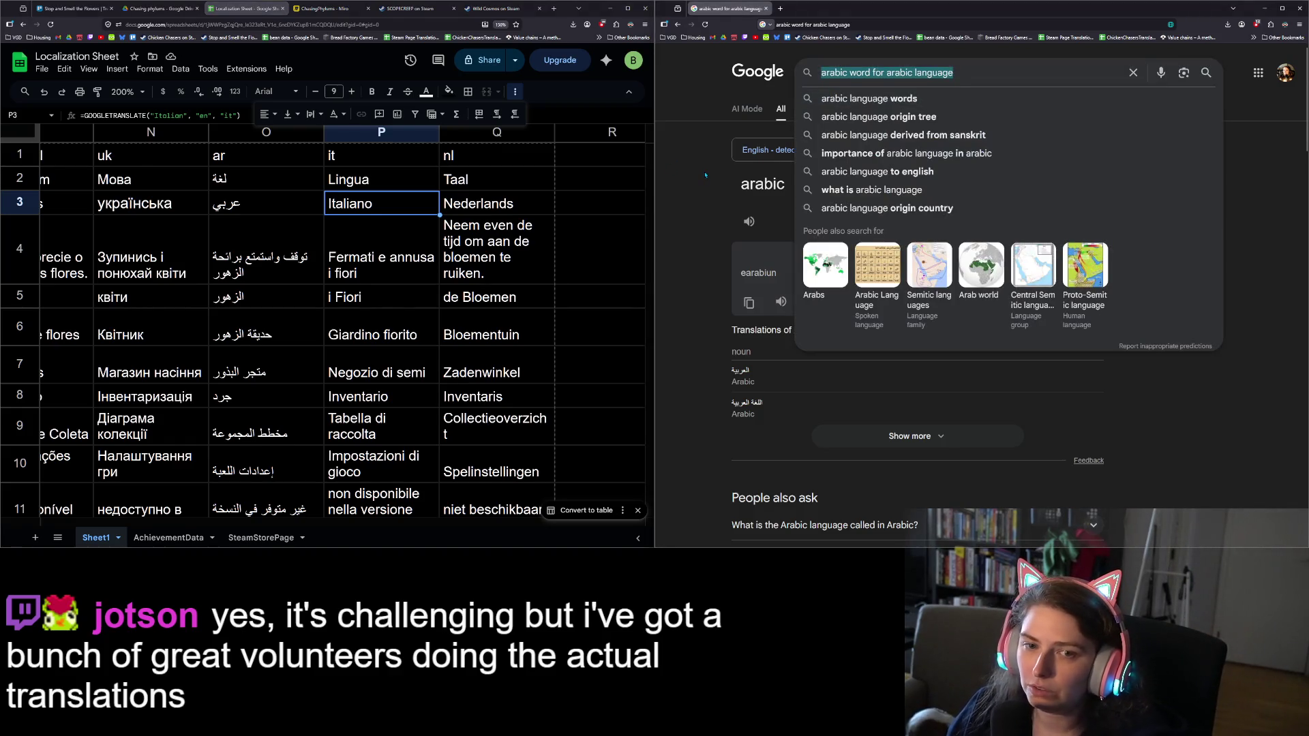
text(italian )
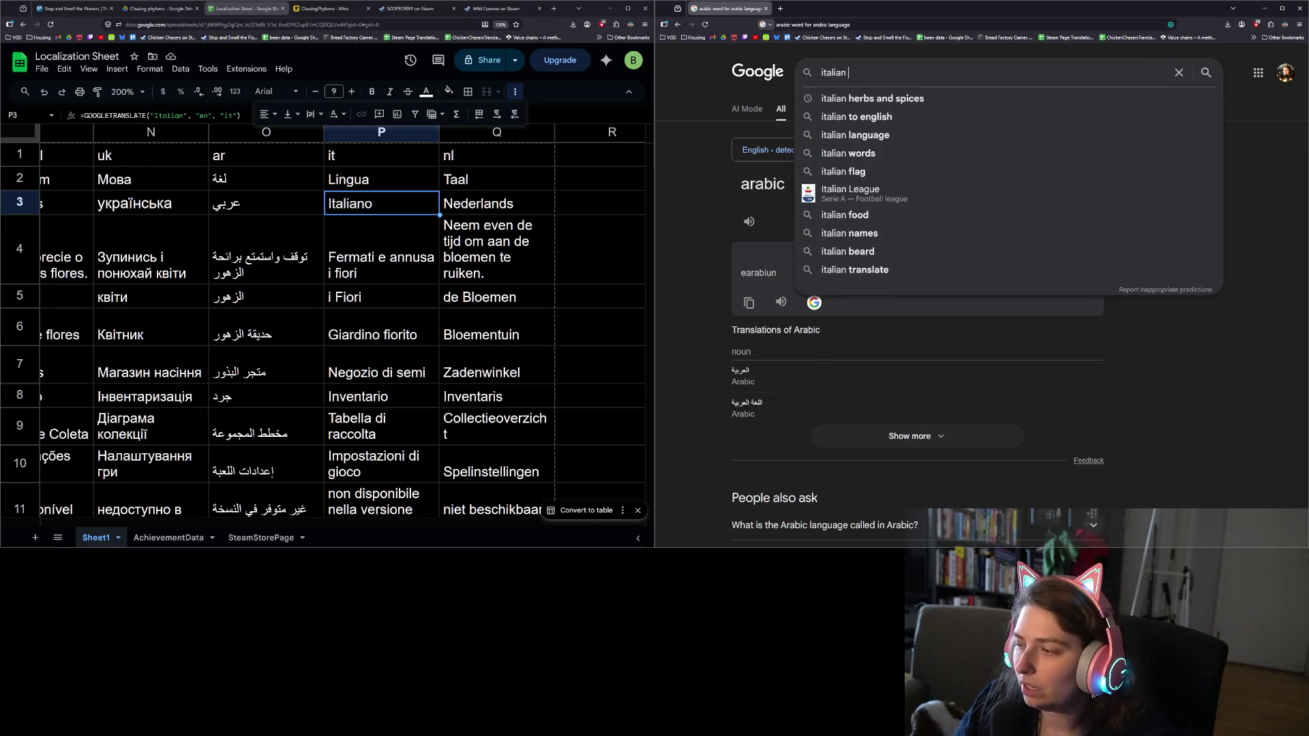
text(word)
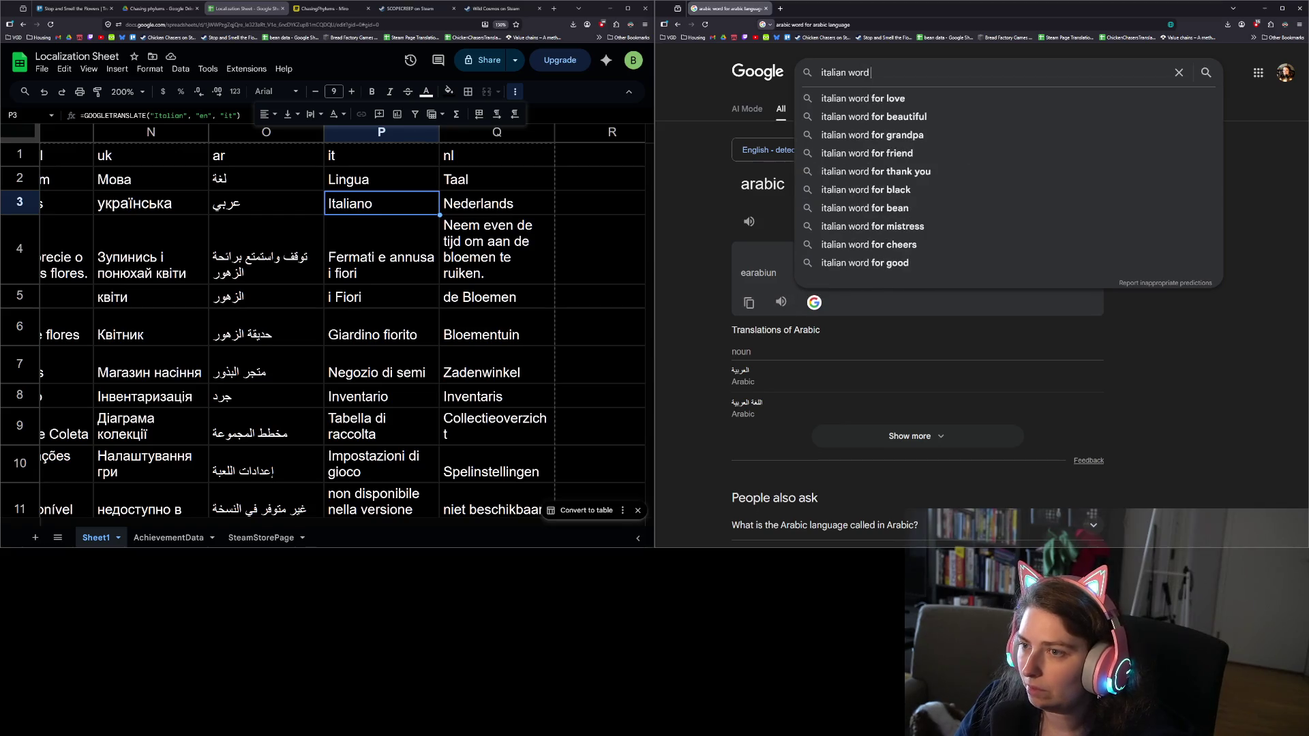
text( for italian )
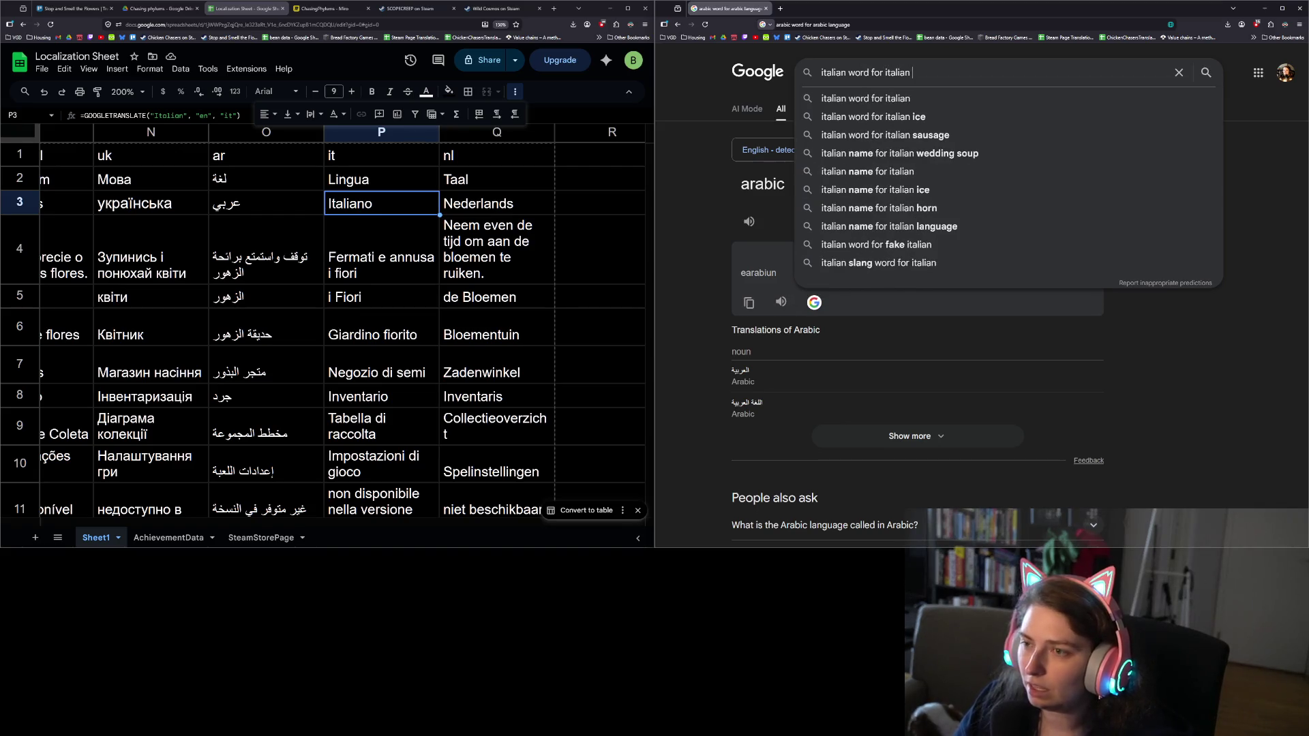
text(langauge)
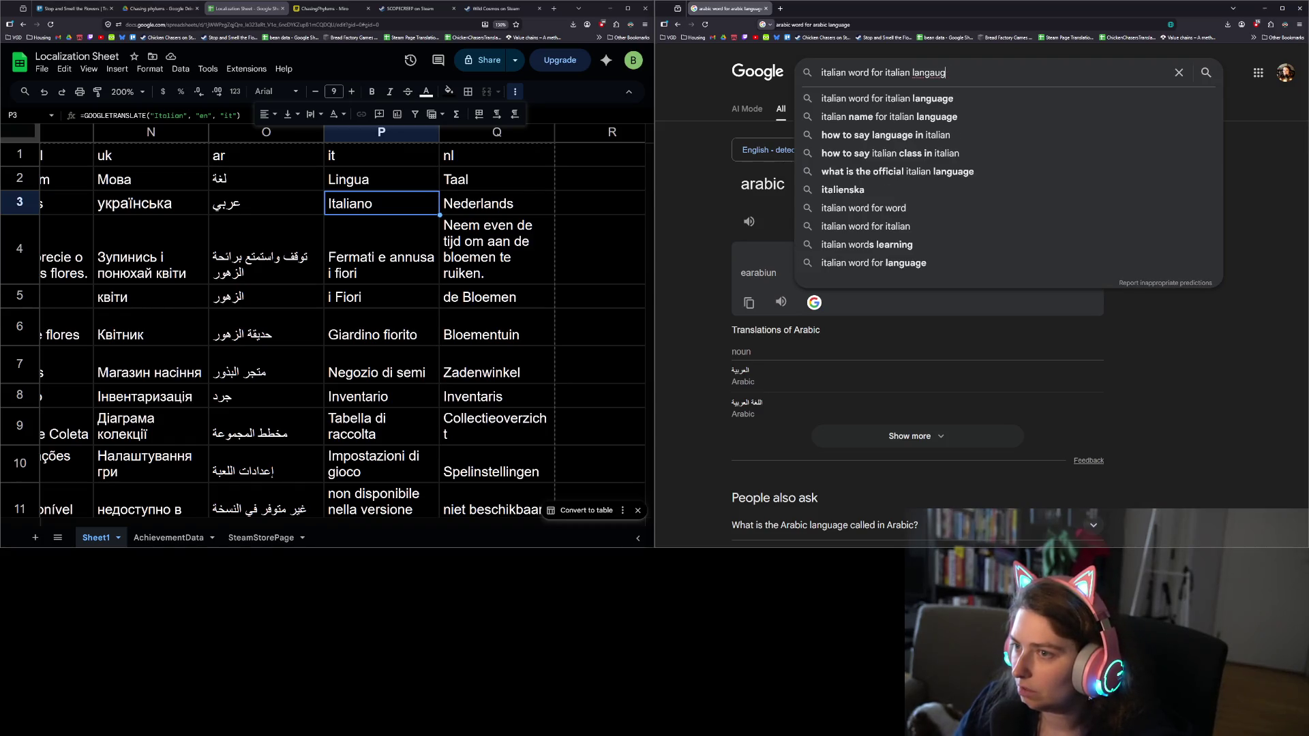
key(BackSpace)
key(BackSpace)
key(BackSpace)
text(uage)
key(Return)
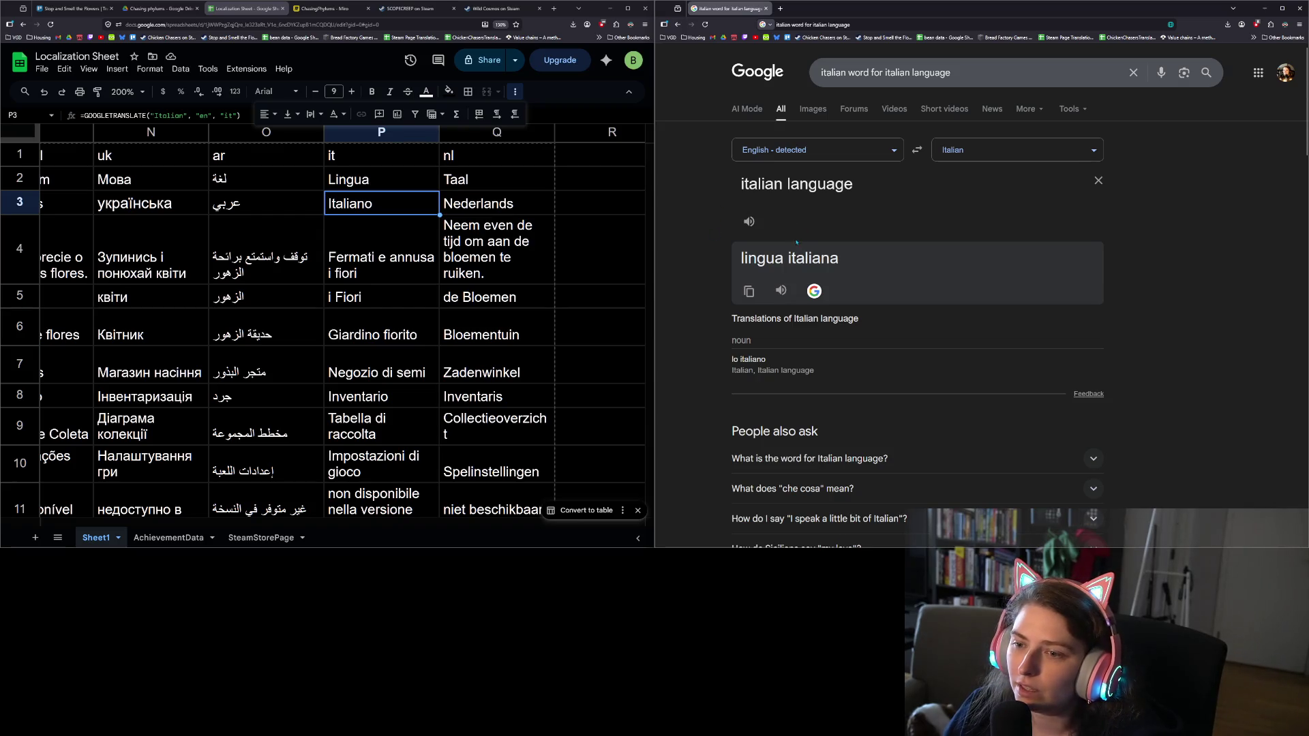
drag(789, 259, 871, 263)
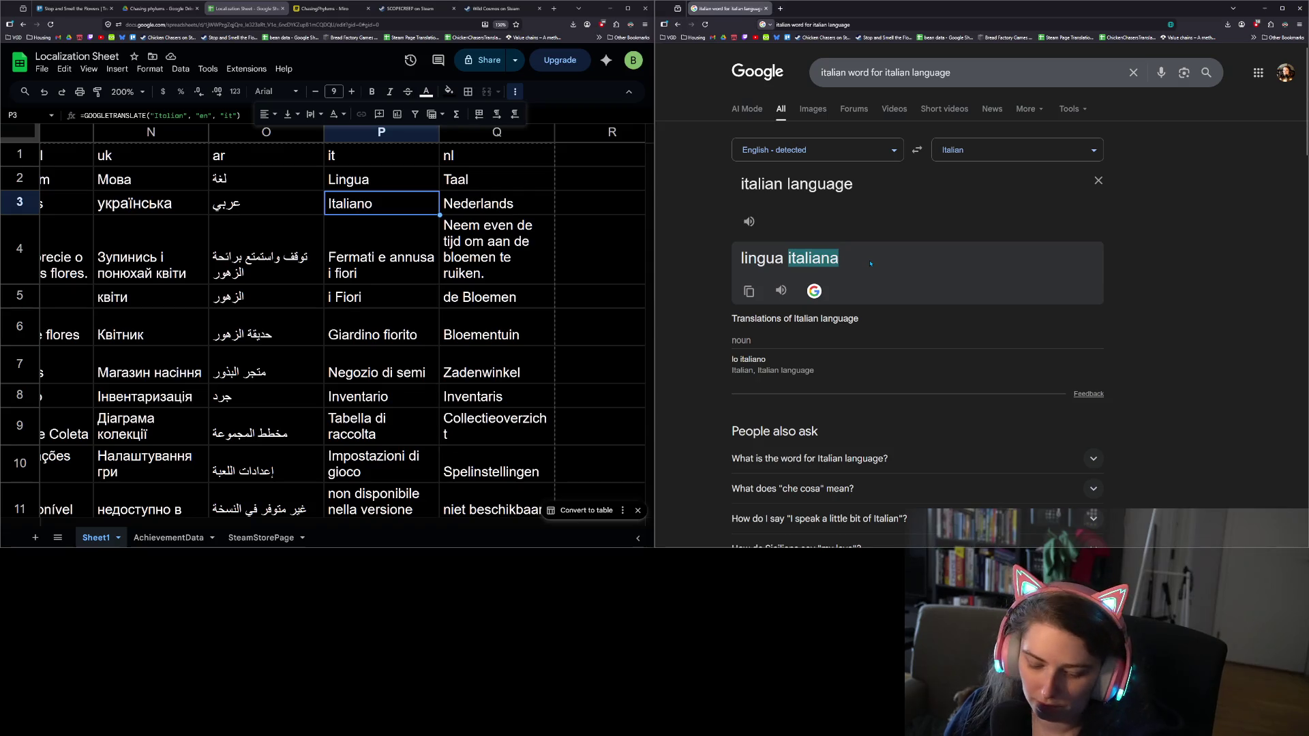
Paste 'italiana' into P3 as plain text and correct it to 'italiano'
key(ctrl+c)
click(380, 277)
key(Up)
key(ctrl+v)
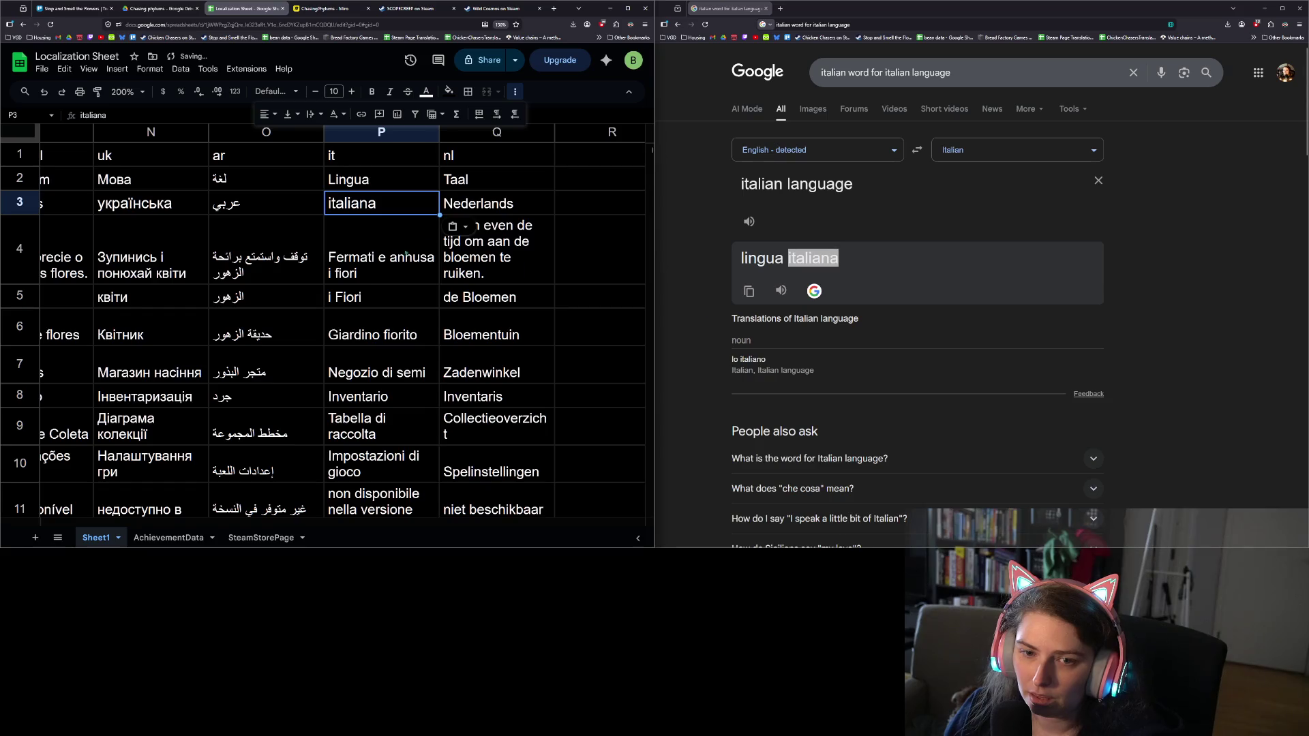
key(ctrl+z)
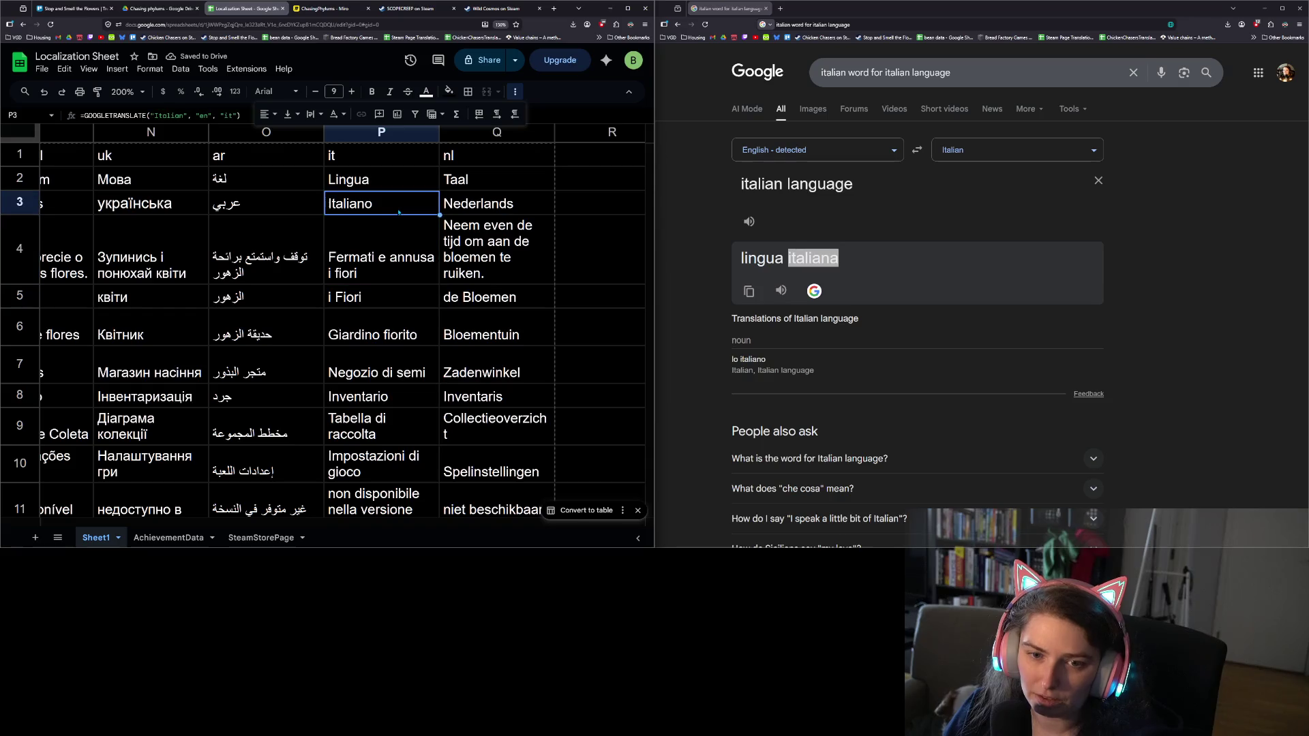
key(ctrl+v)
click(194, 115)
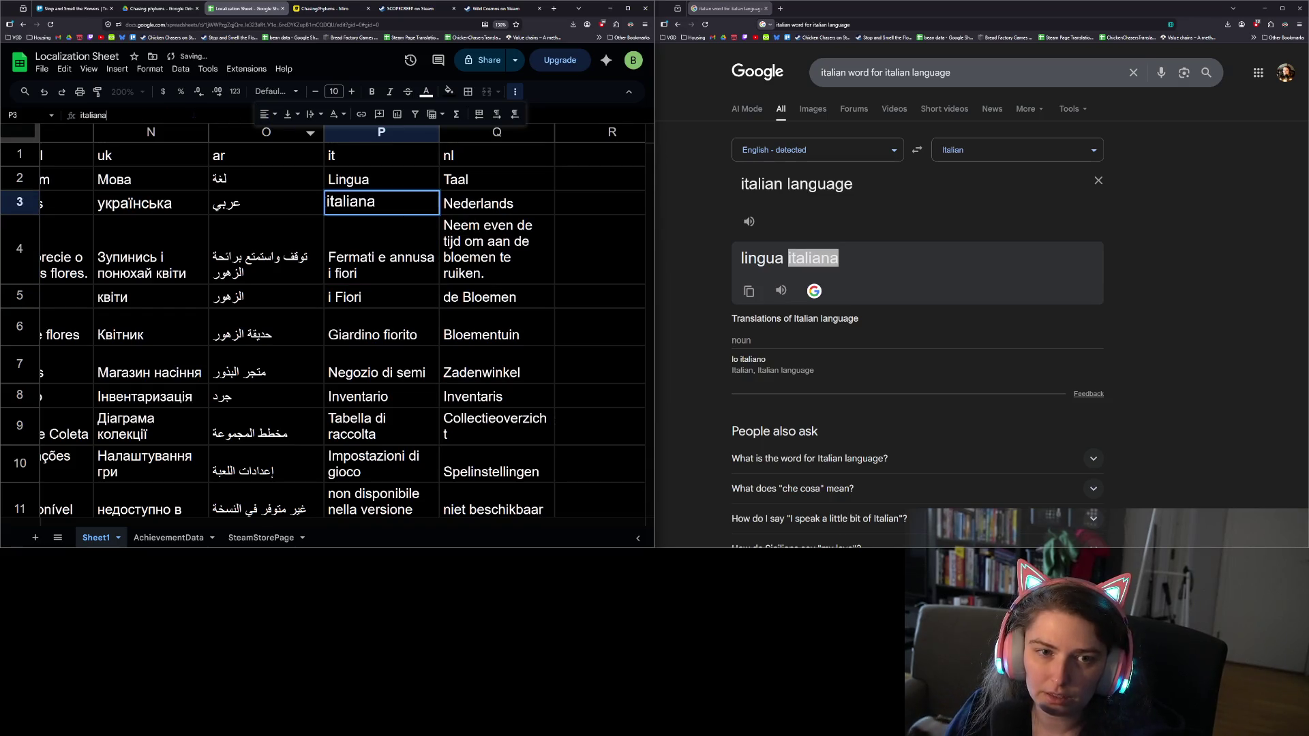
key(BackSpace)
text(o)
key(Return)
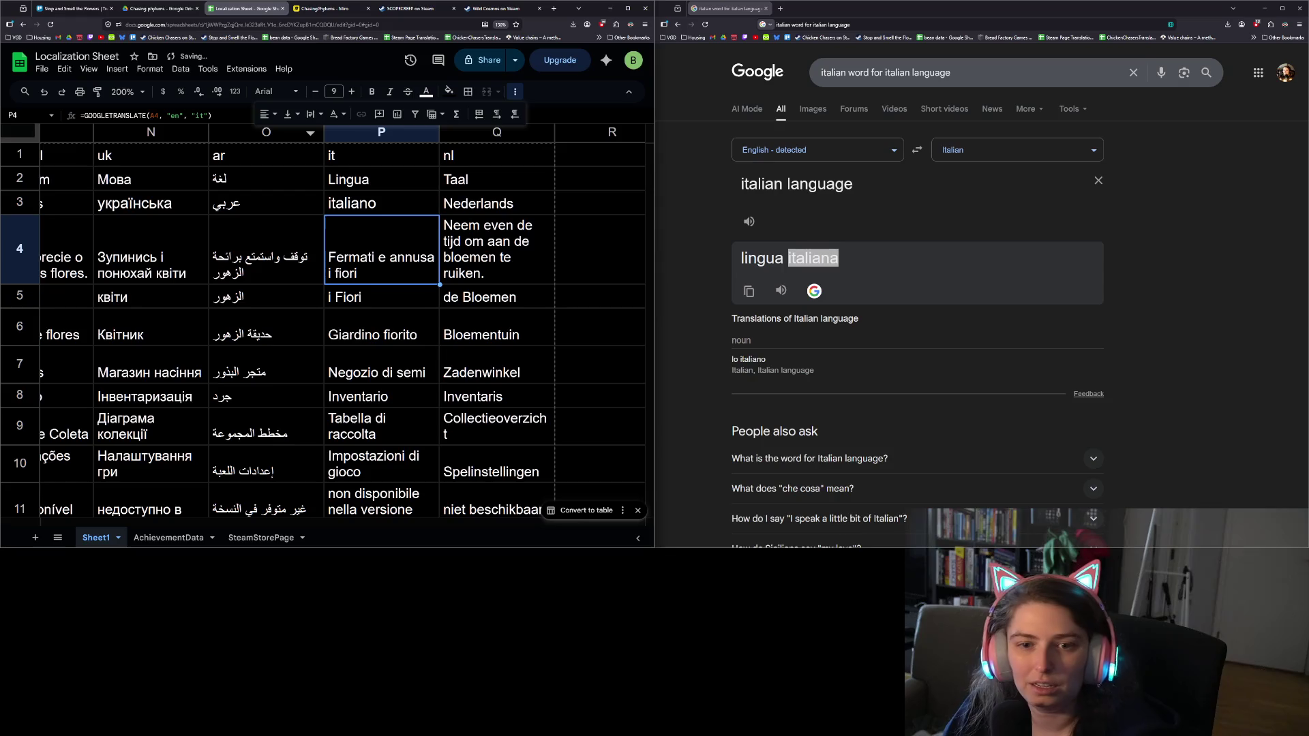
click(487, 194)
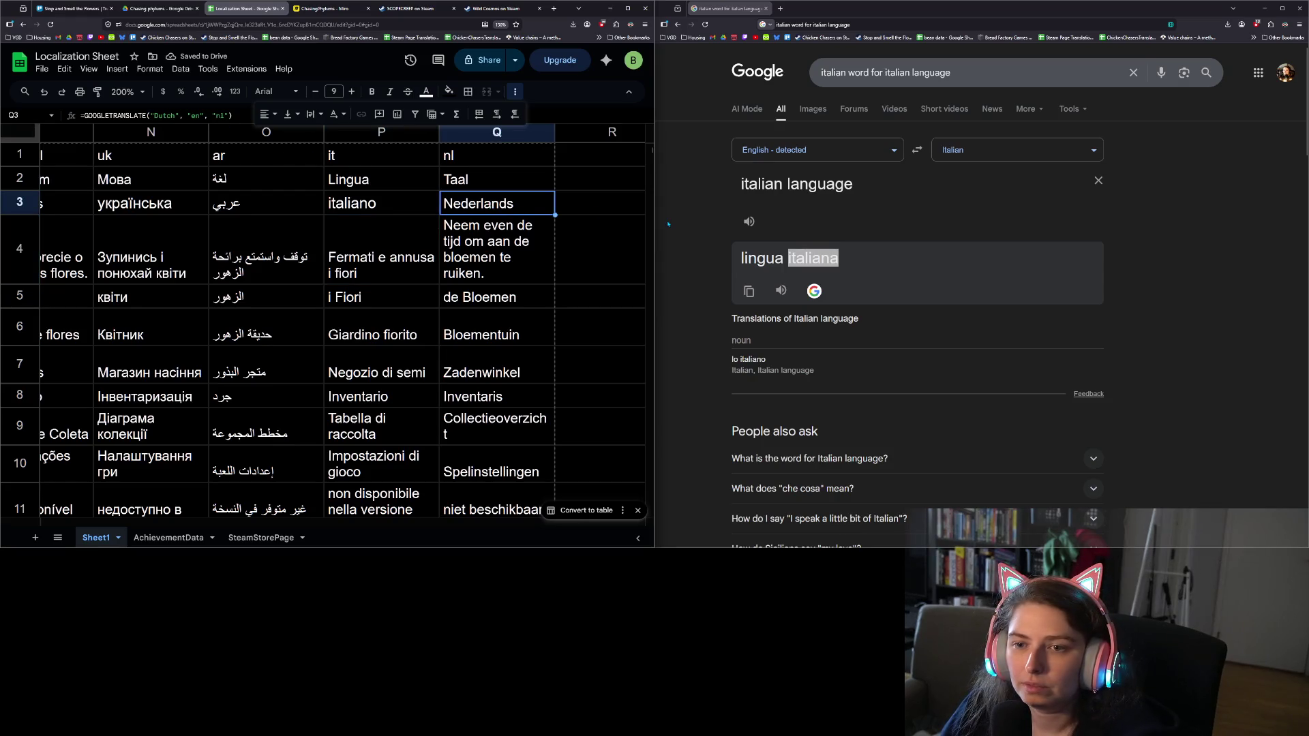
Search Google for 'dutch word for dutch language'
triple_click(922, 176)
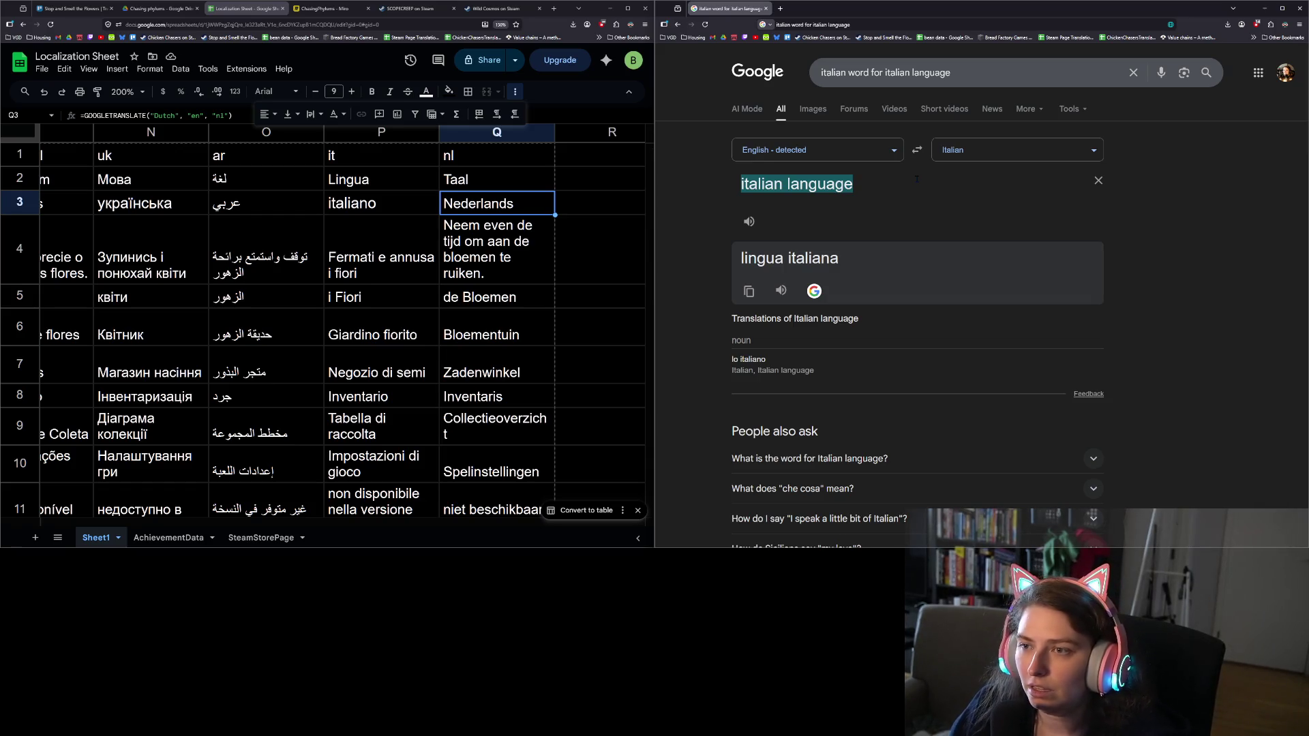
triple_click(921, 73)
text(dutch word for duth)
key(BackSpace)
text(ch langug)
key(BackSpace)
text(age)
key(Return)
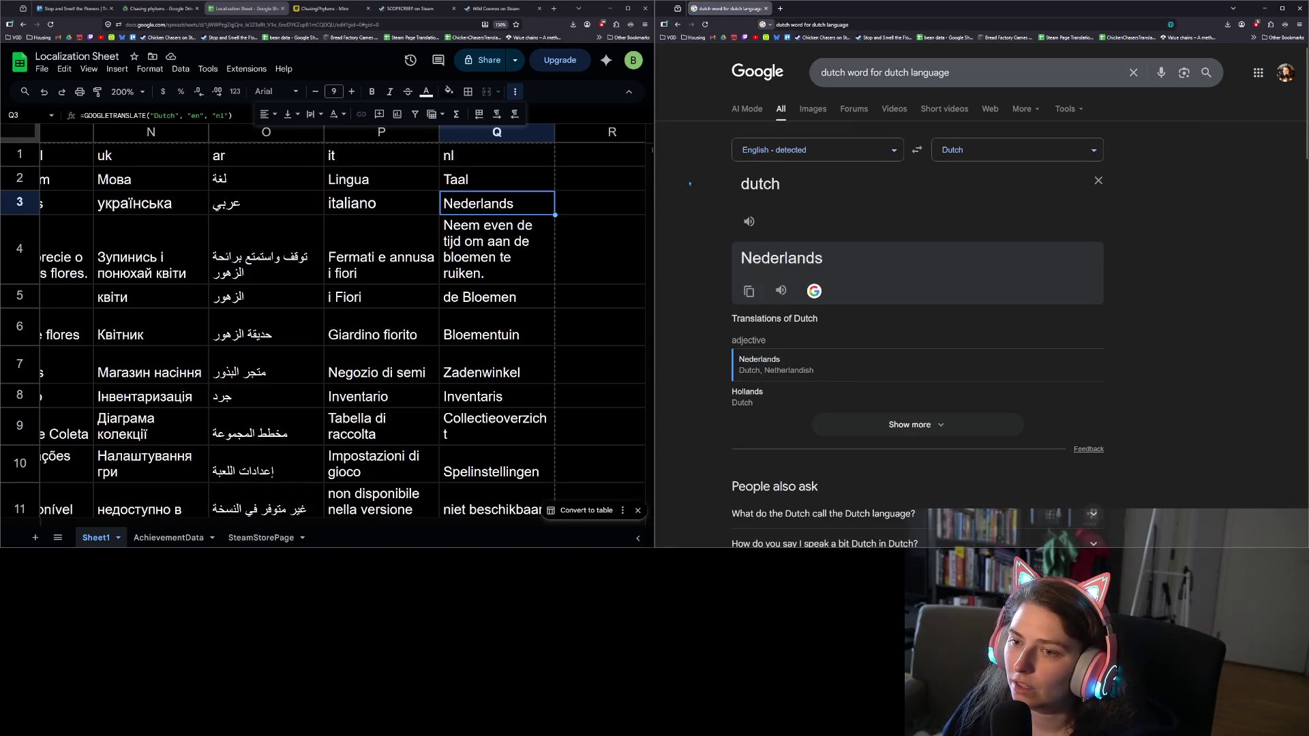
Copy 'Nederlands' from the result and paste it as plain text into cell Q3
click(749, 291)
click(522, 211)
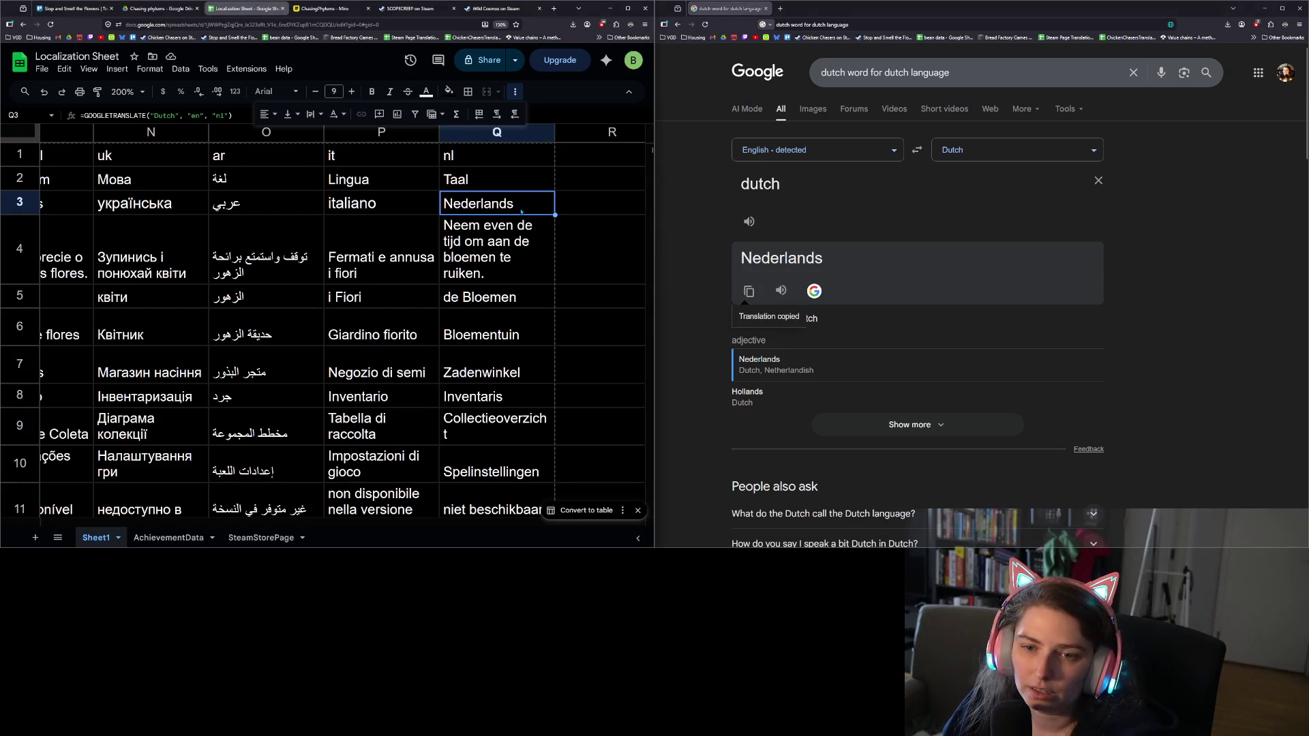
key(ctrl+v)
key(Return)
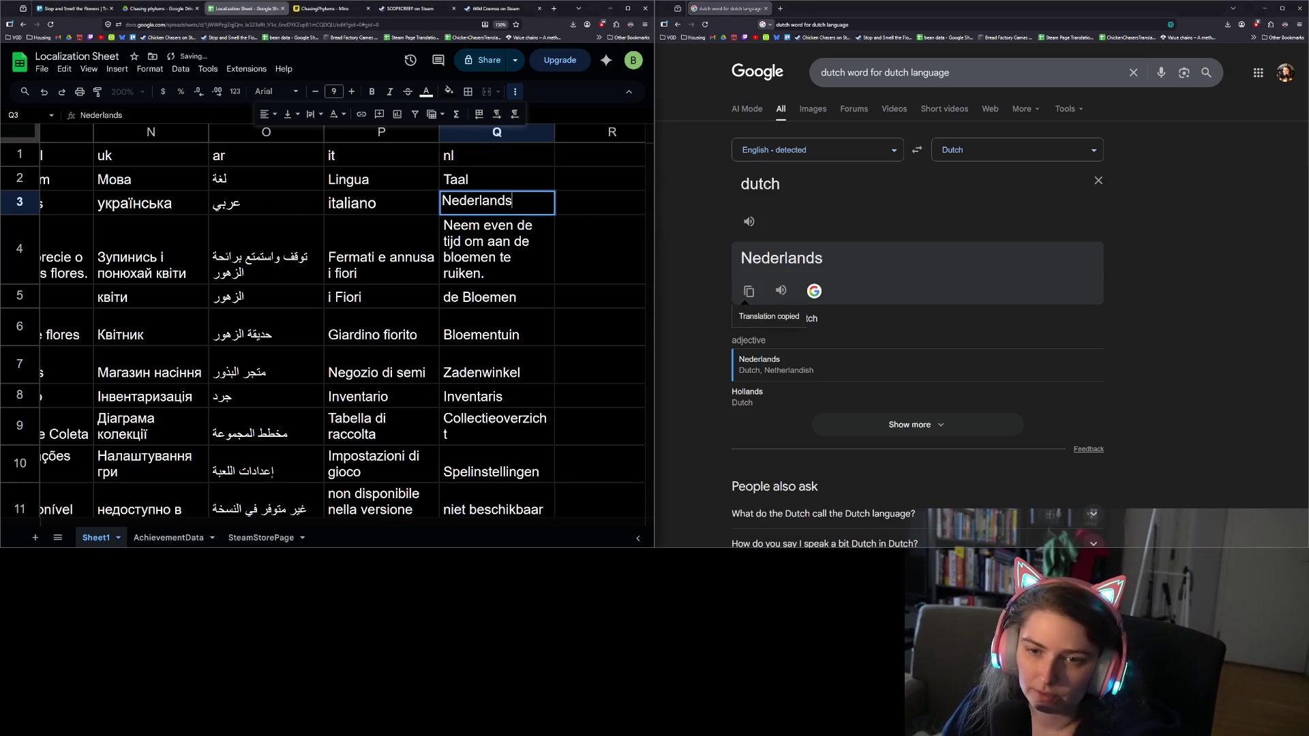
key(Return)
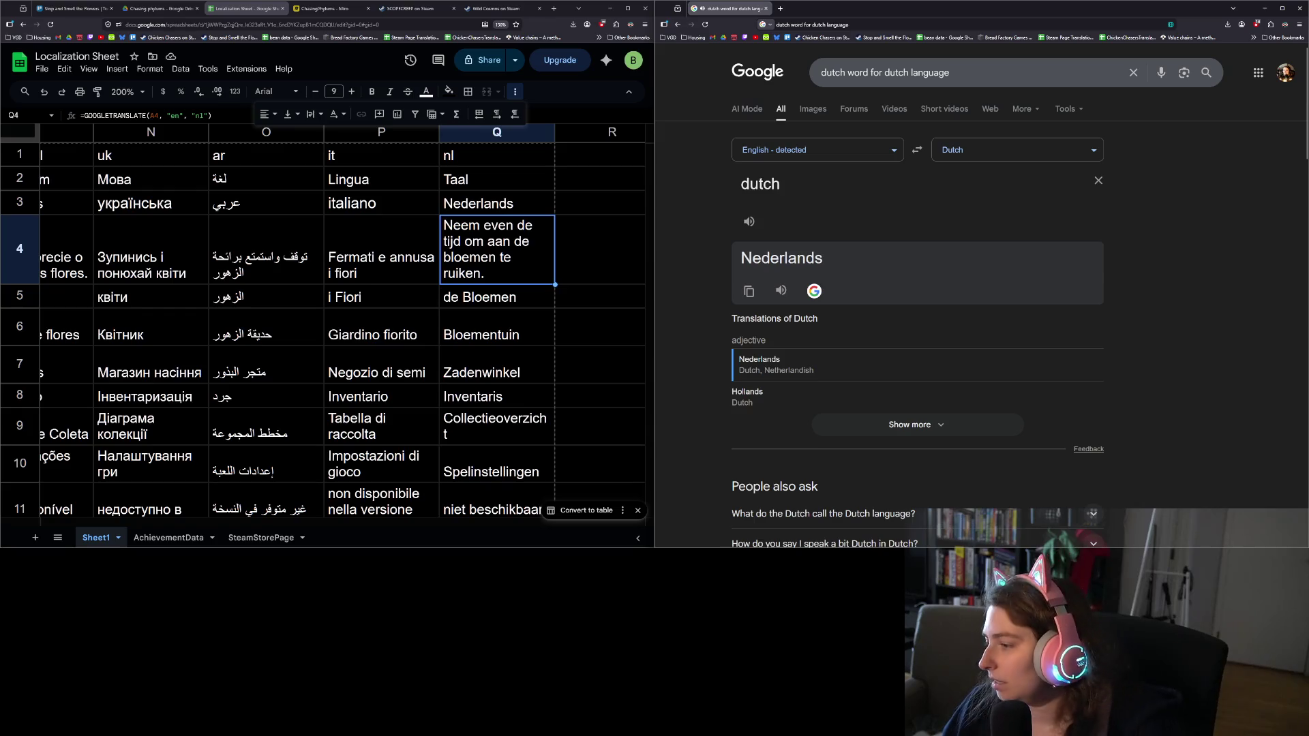
Download the sheet as Comma Separated Values (.csv) and close the Google search window
click(42, 69)
mouse_move(62, 92)
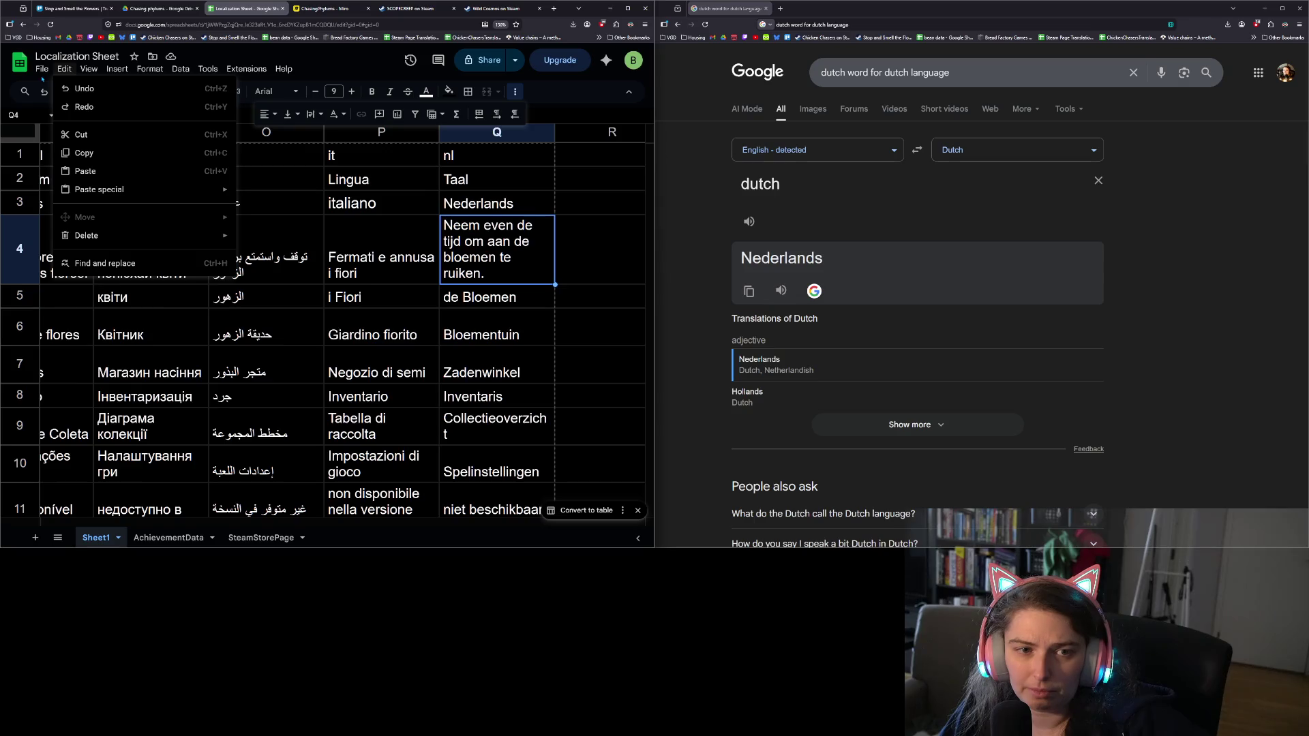
mouse_move(96, 207)
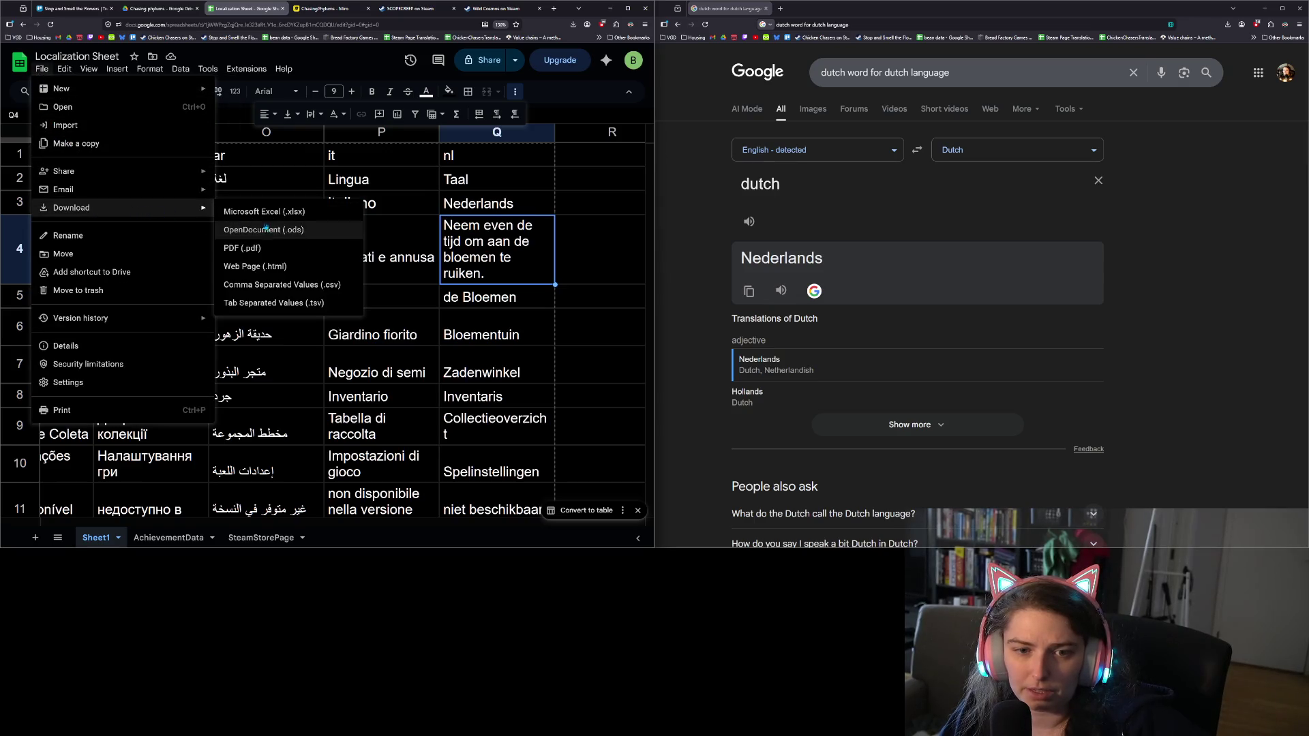
click(286, 285)
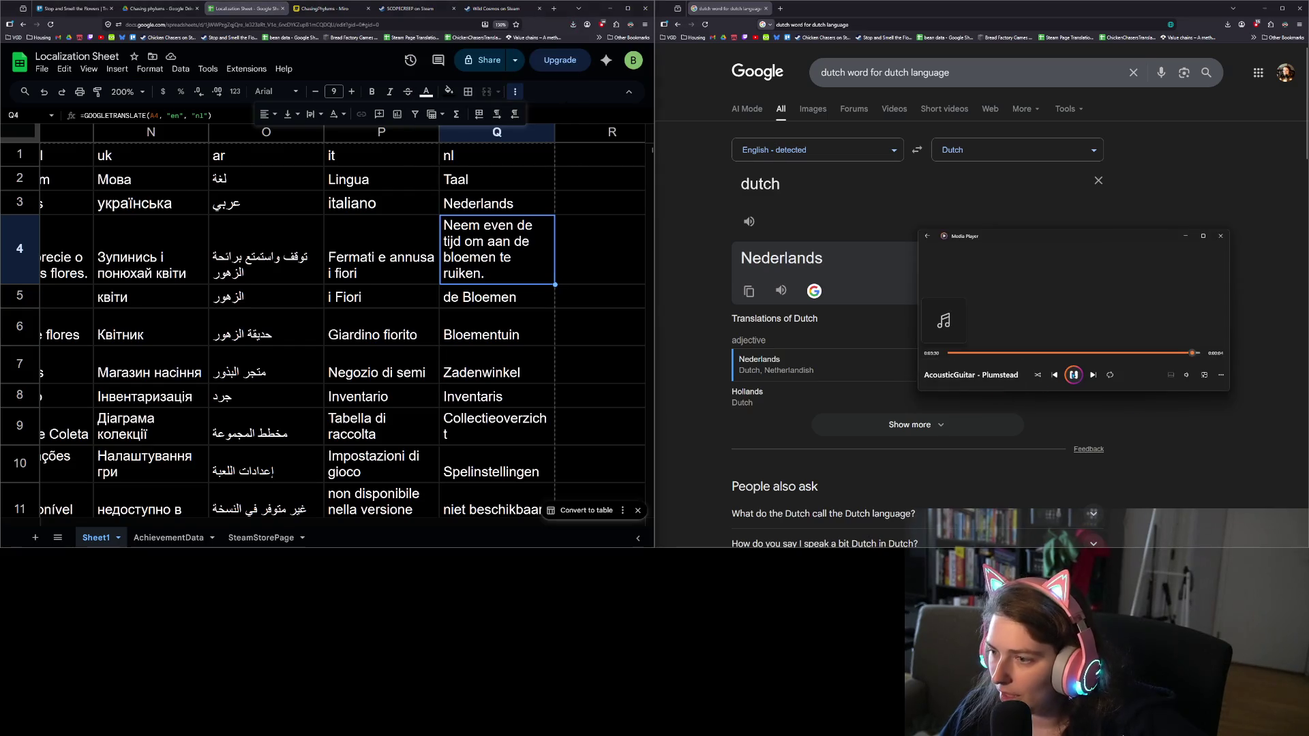
click(1265, 9)
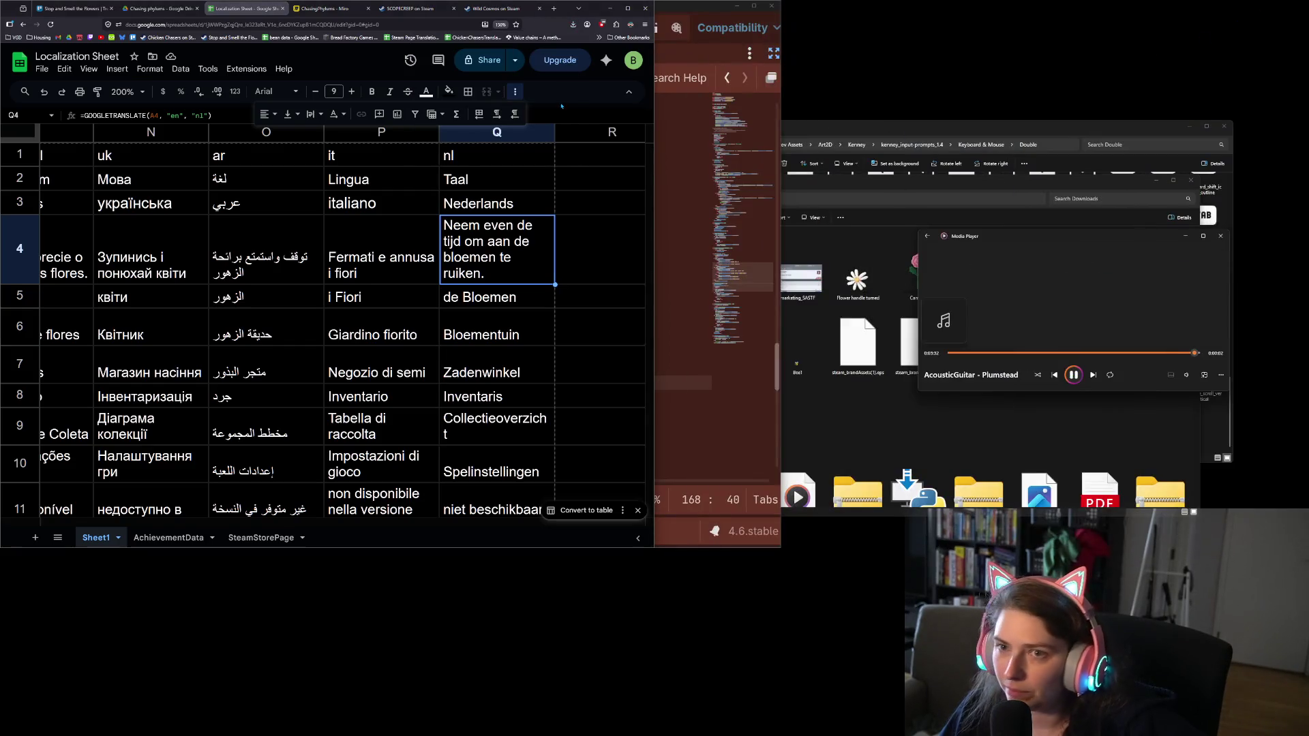
In Downloads, rename the file to 'Localization Sheet' by dropping the '- Sheet1' suffix
click(617, 10)
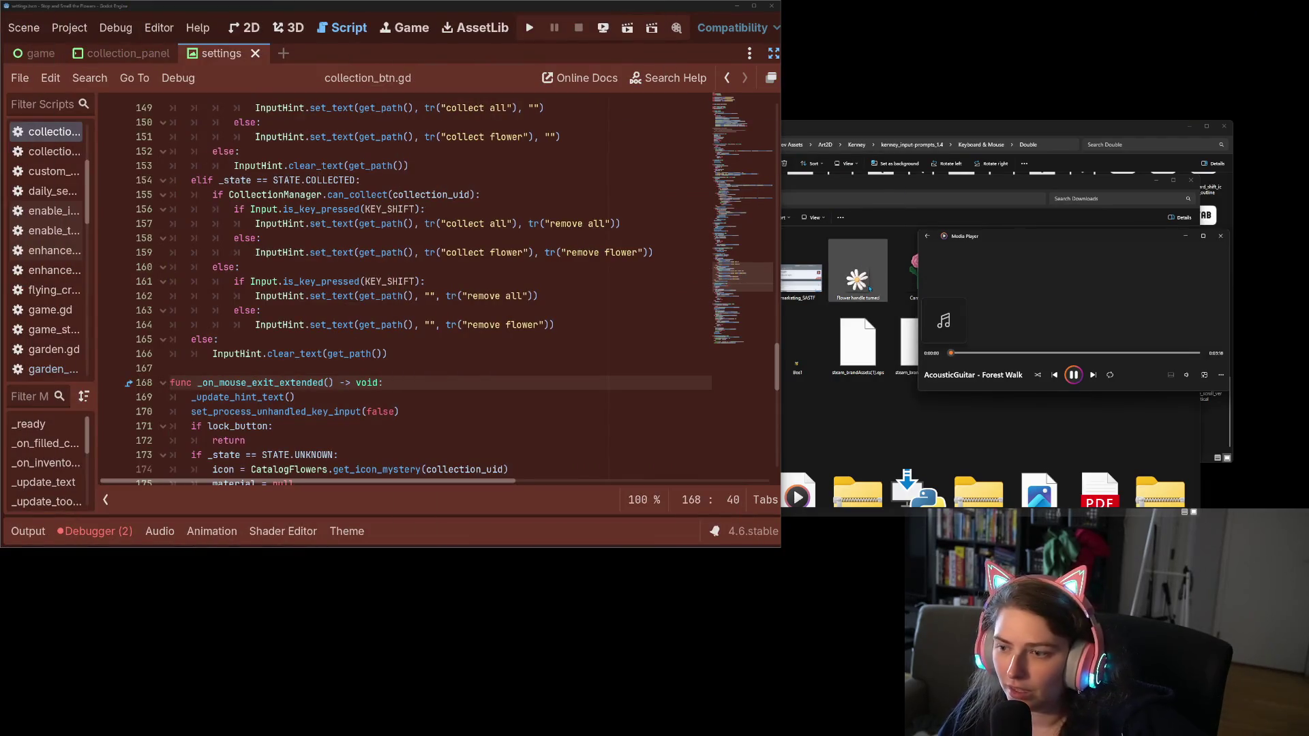
click(899, 190)
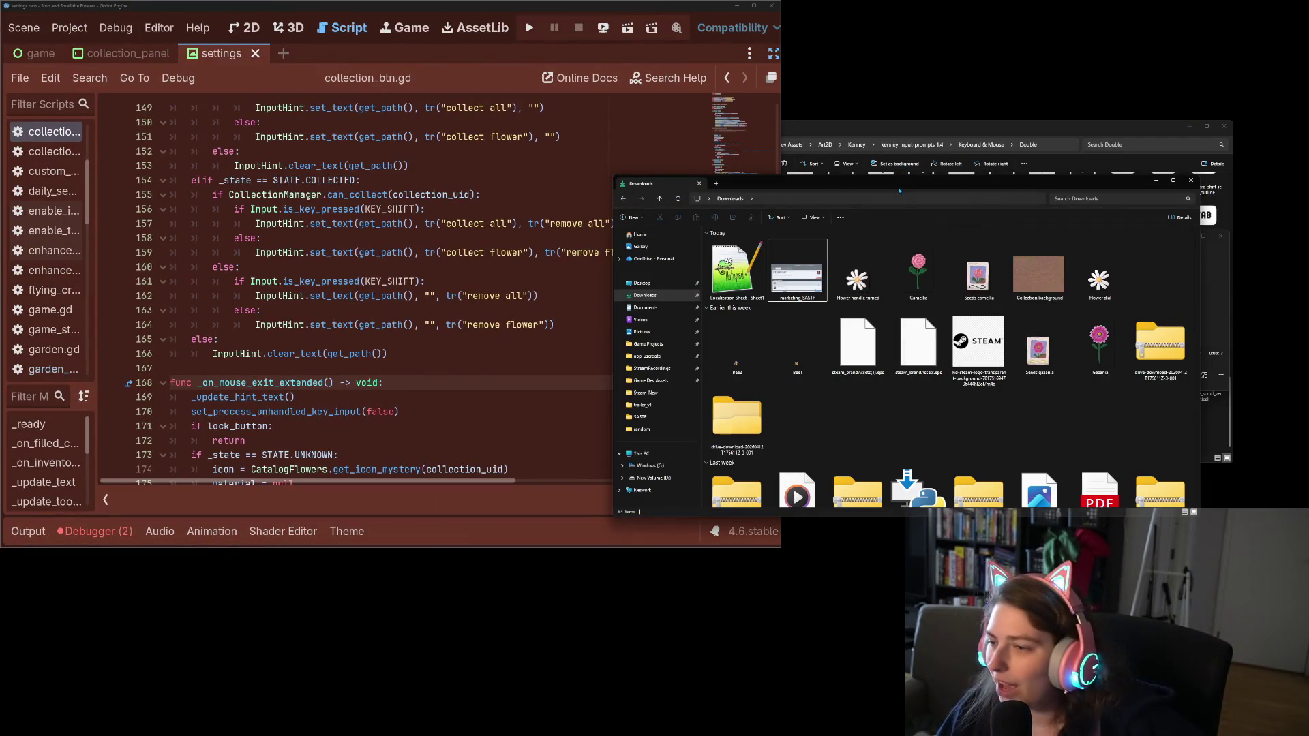
right_click(750, 276)
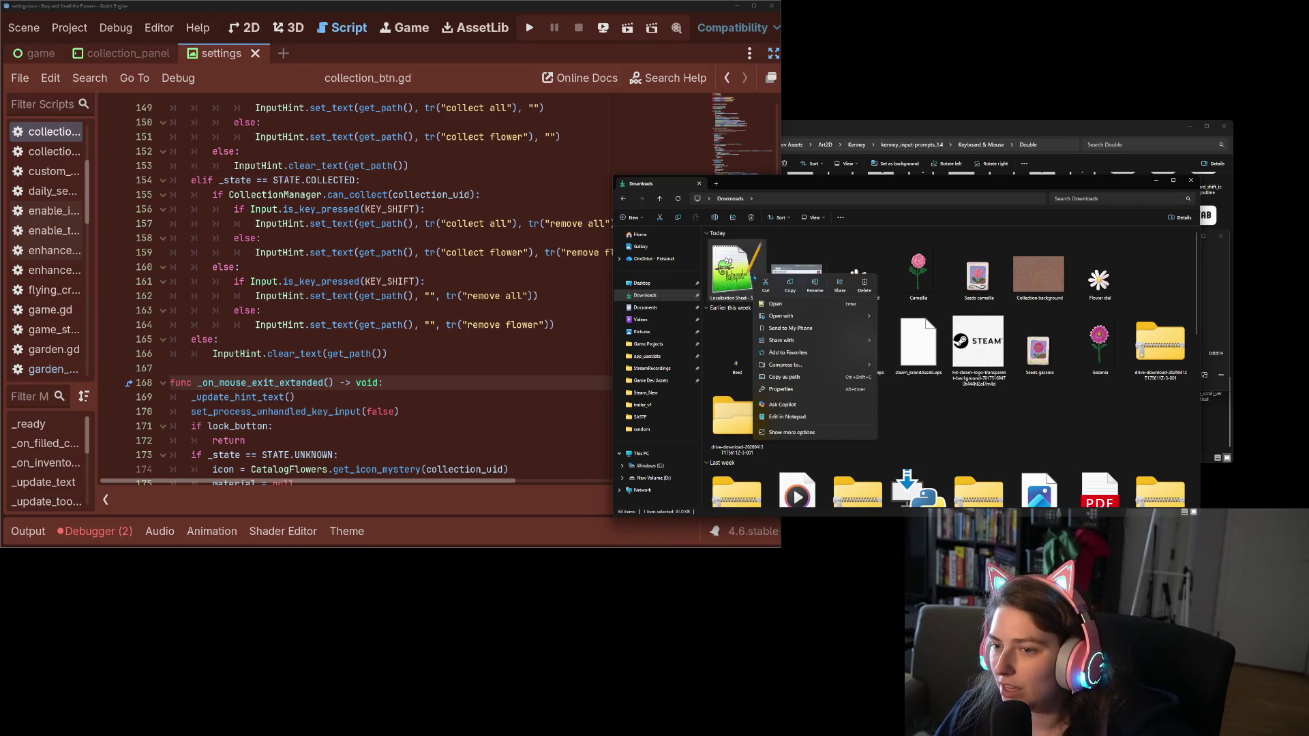
click(812, 288)
key(BackSpace)
key(BackSpace)
key(BackSpace)
key(Return)
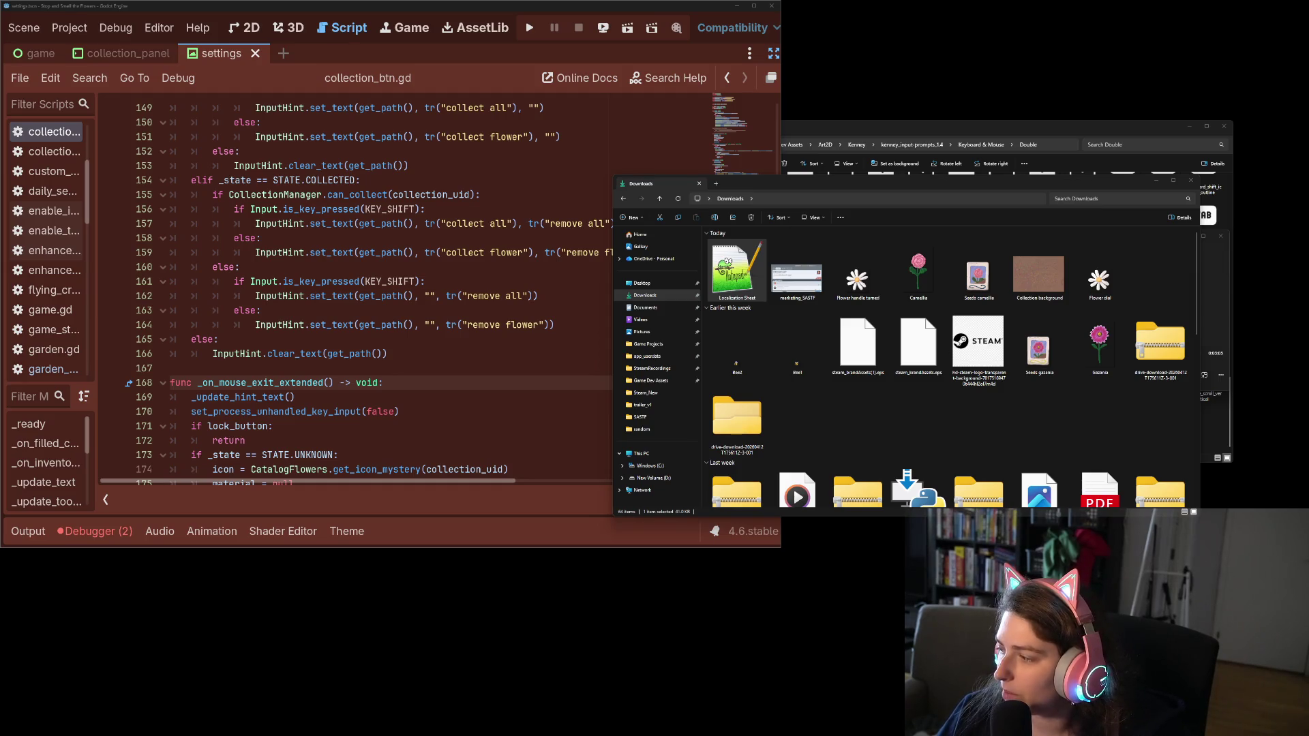
Move it into the localization folder, replacing the old CSV, and delete the leftover Downloads copy
key(alt+Tab)
mouse_move(737, 273)
mouse_down()
mouse_move(419, 263)
mouse_move(402, 278)
mouse_up()
click(681, 225)
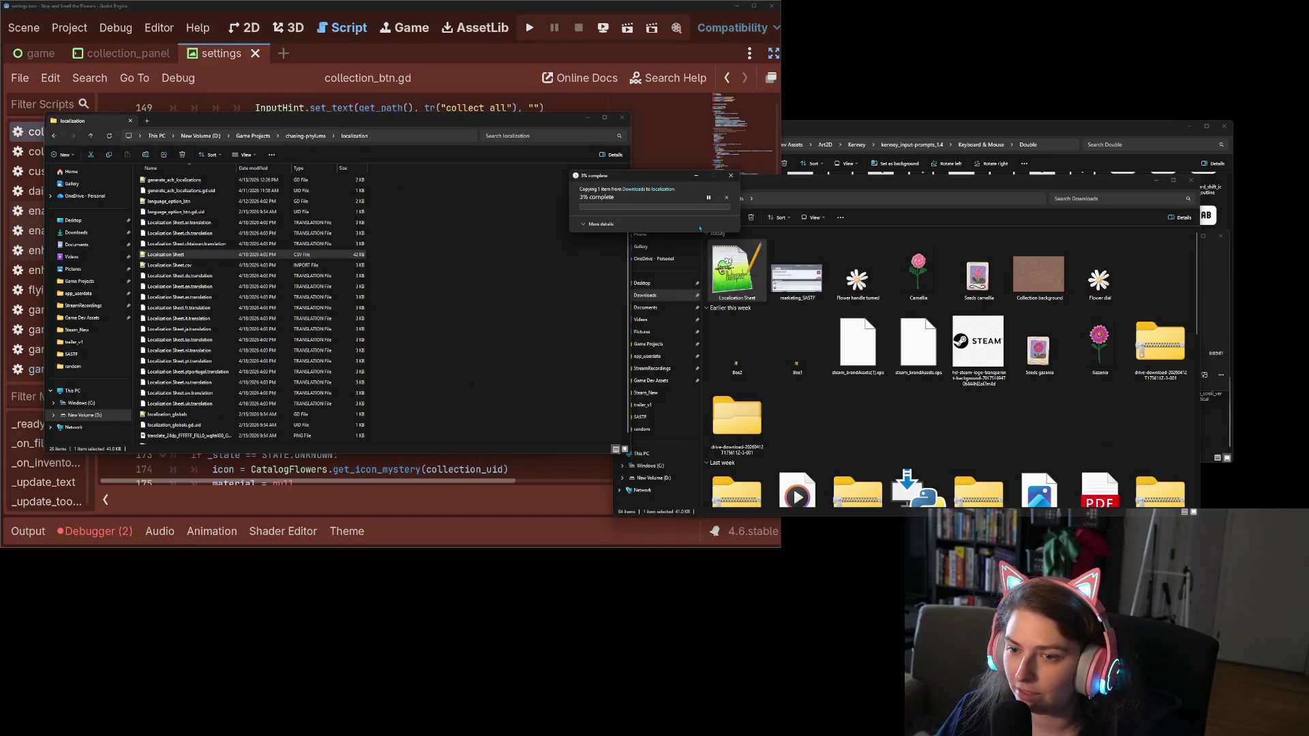
key(Left)
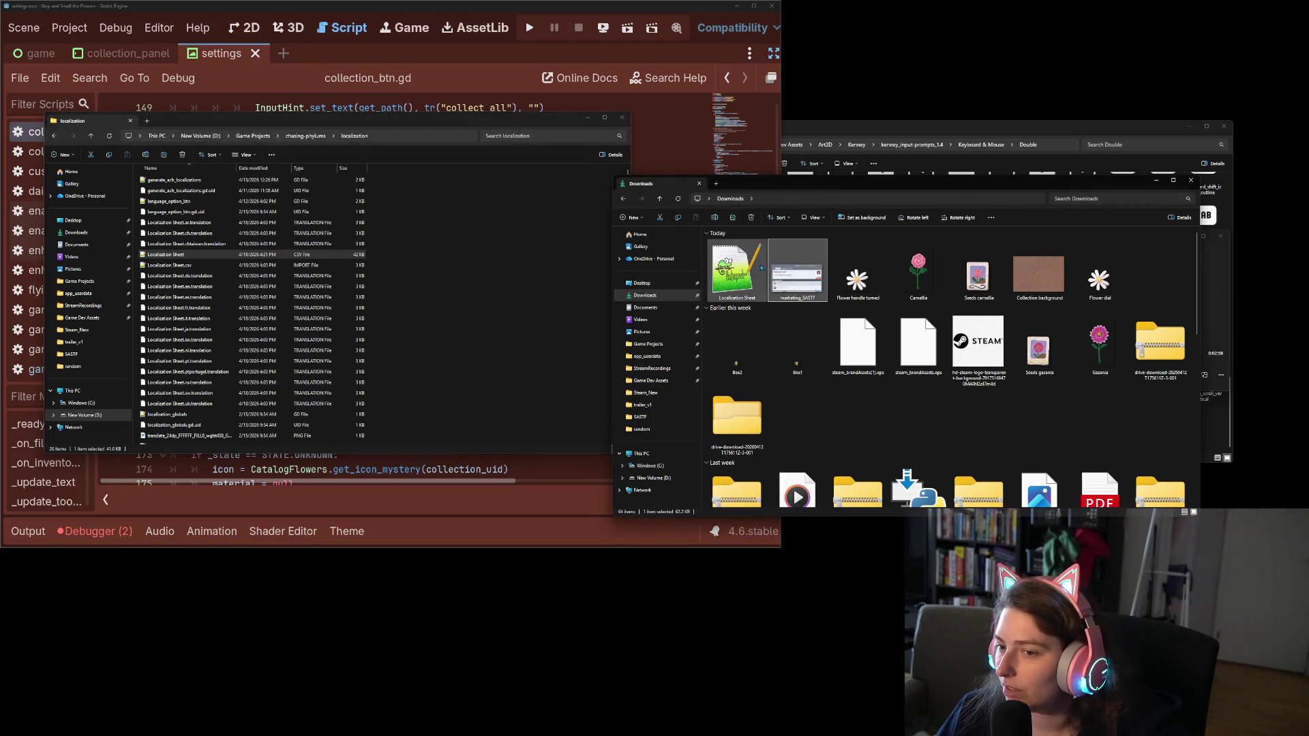
key(Delete)
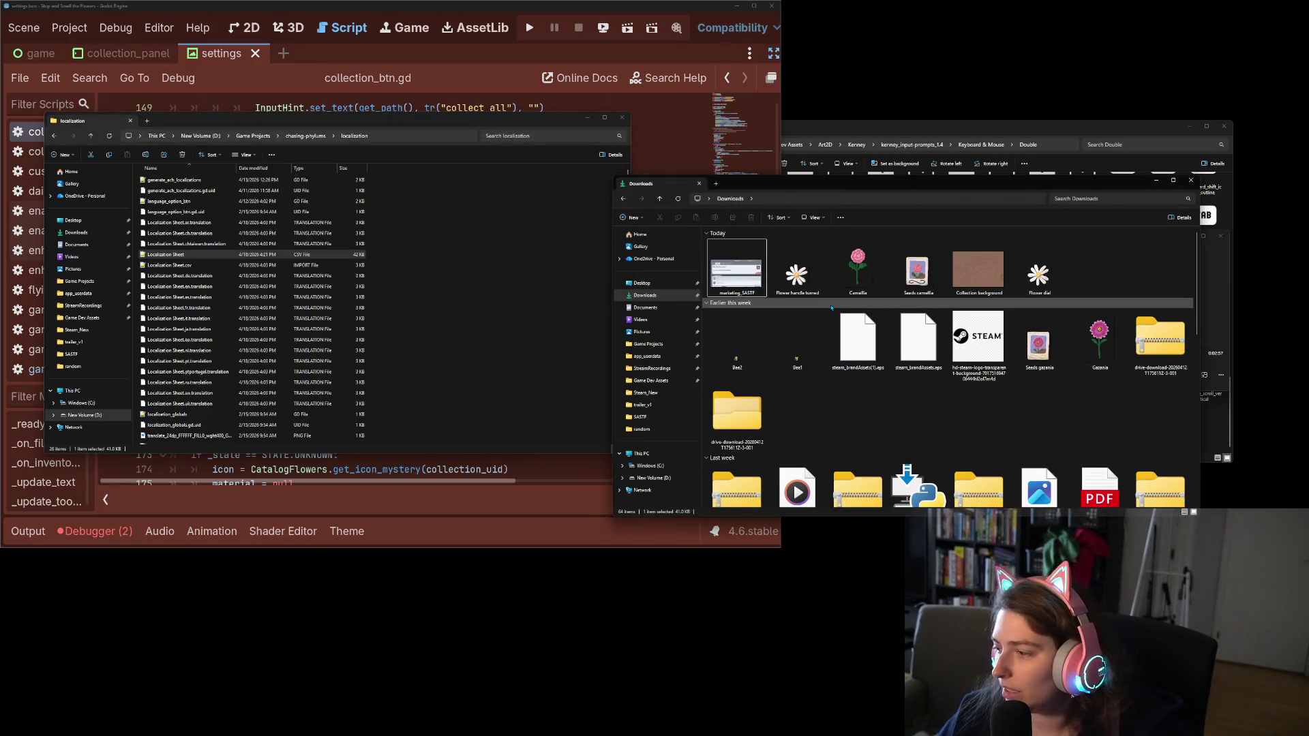
click(514, 12)
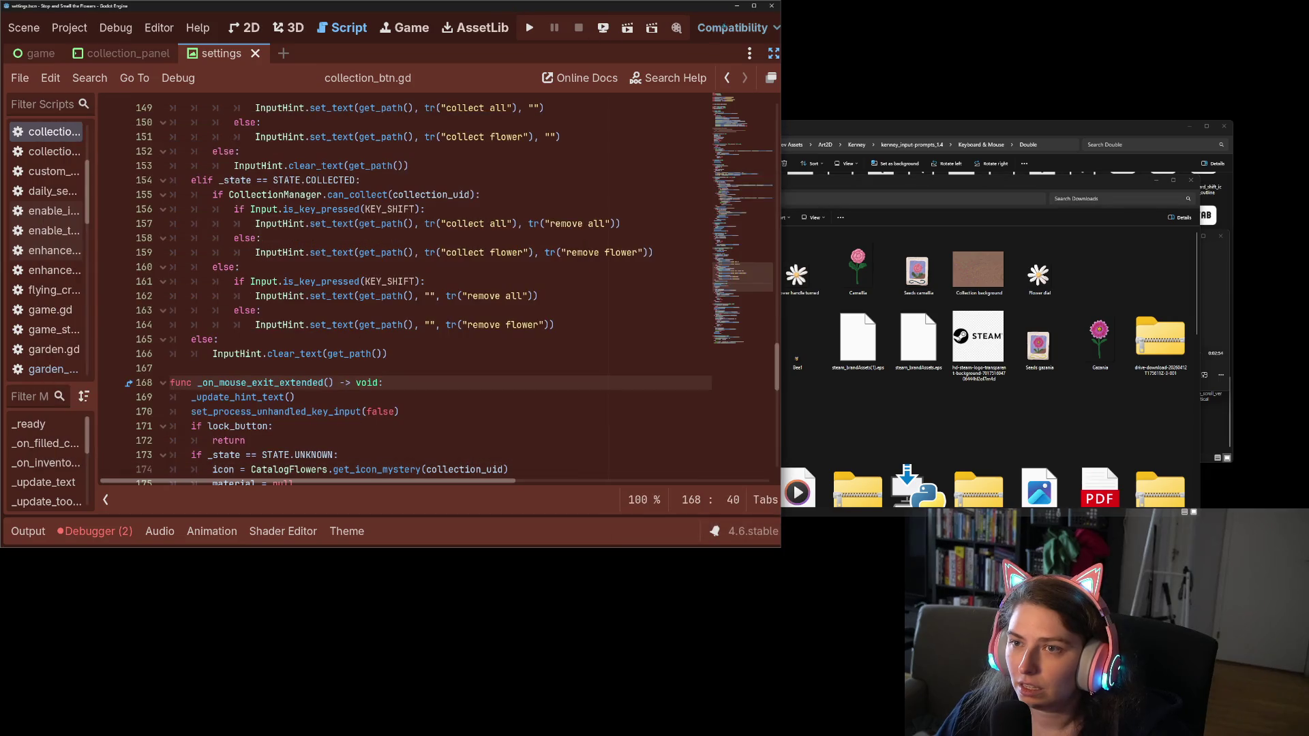
click(754, 5)
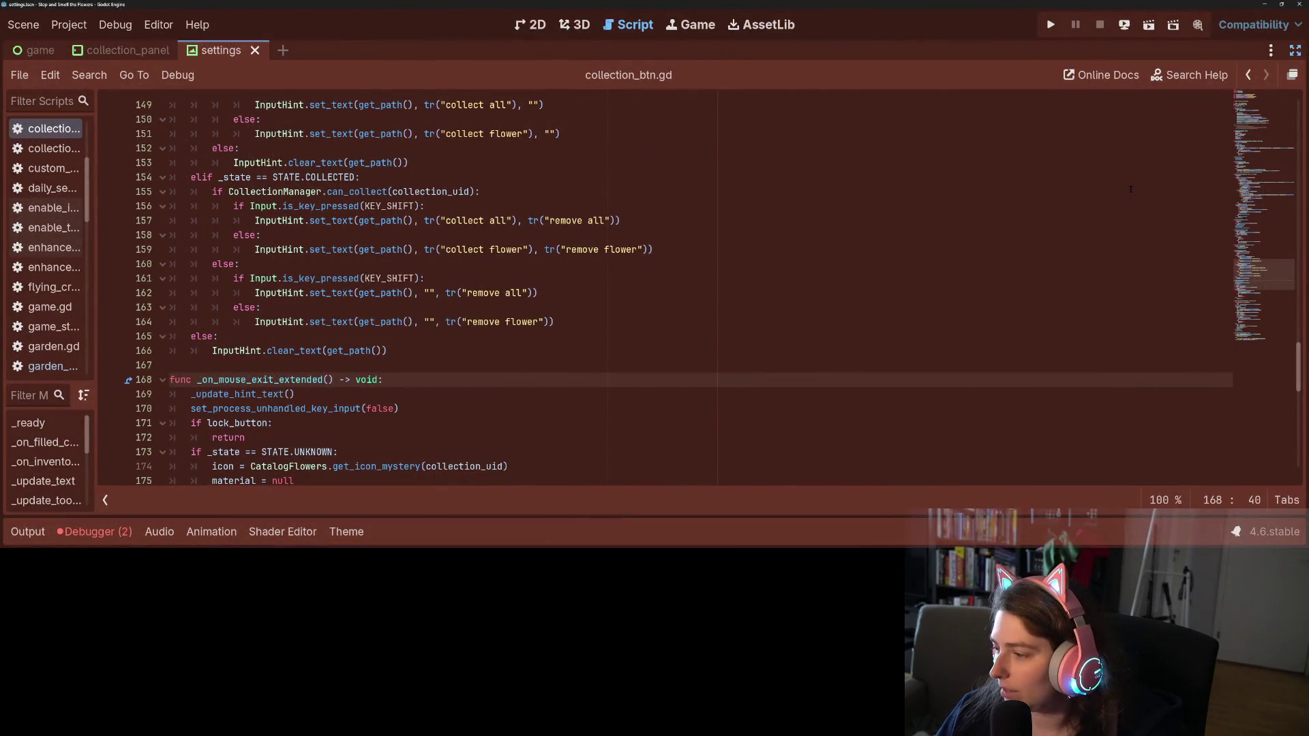
Run the game project and put the music player away
click(1050, 24)
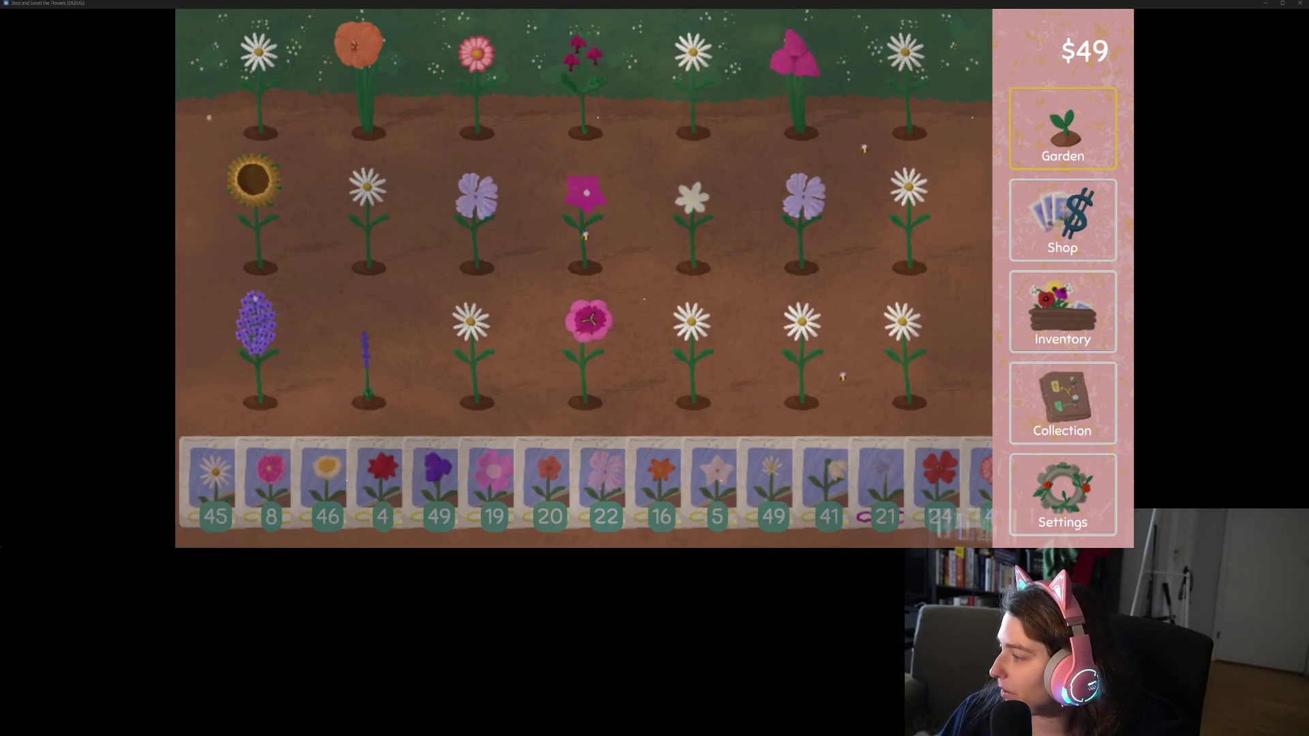
click(1269, 6)
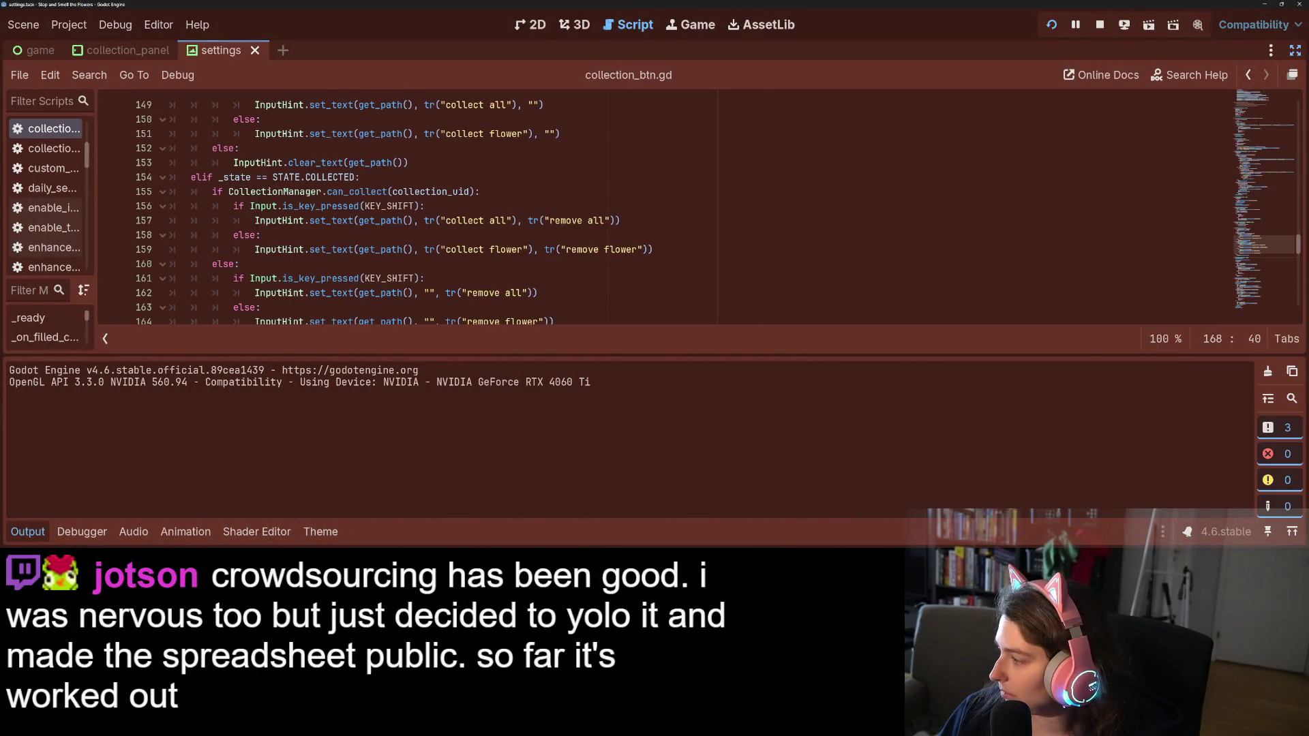
key(alt+Tab)
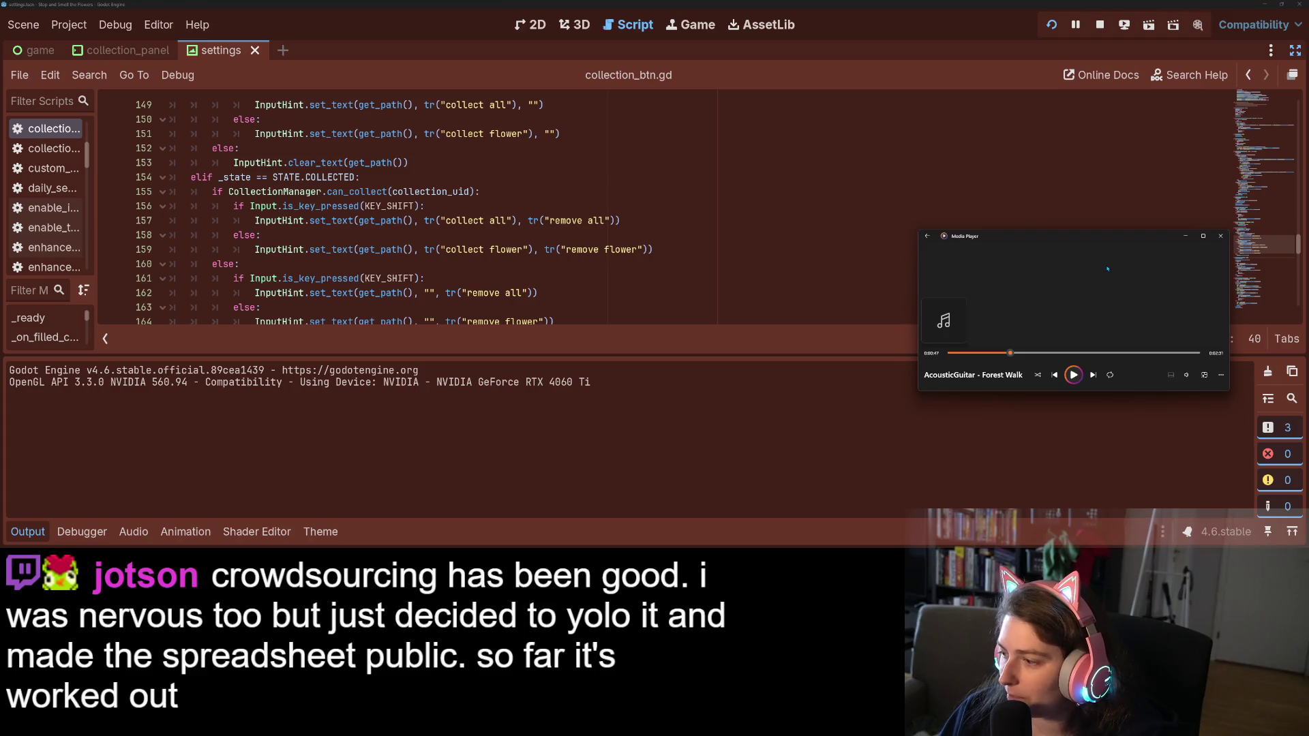
click(1184, 236)
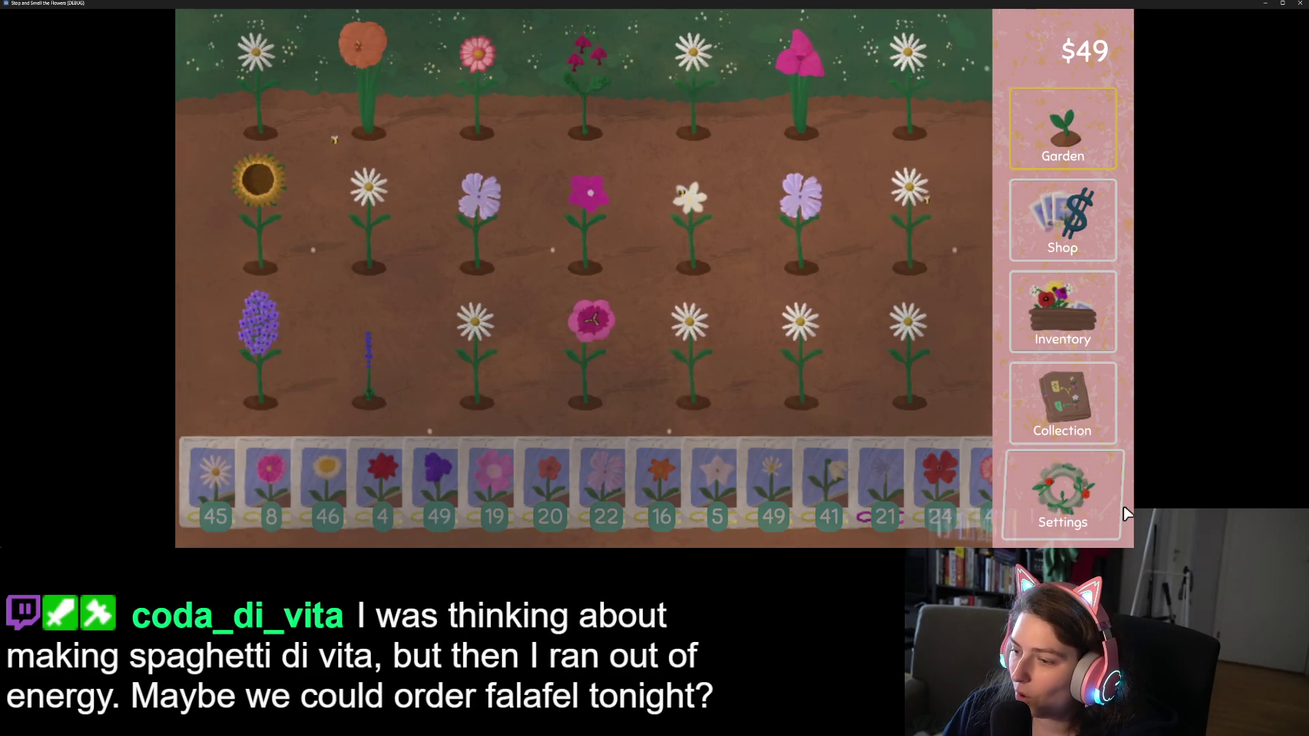
In the game's settings, unmute then re-mute the music, and quit without saving
click(1083, 501)
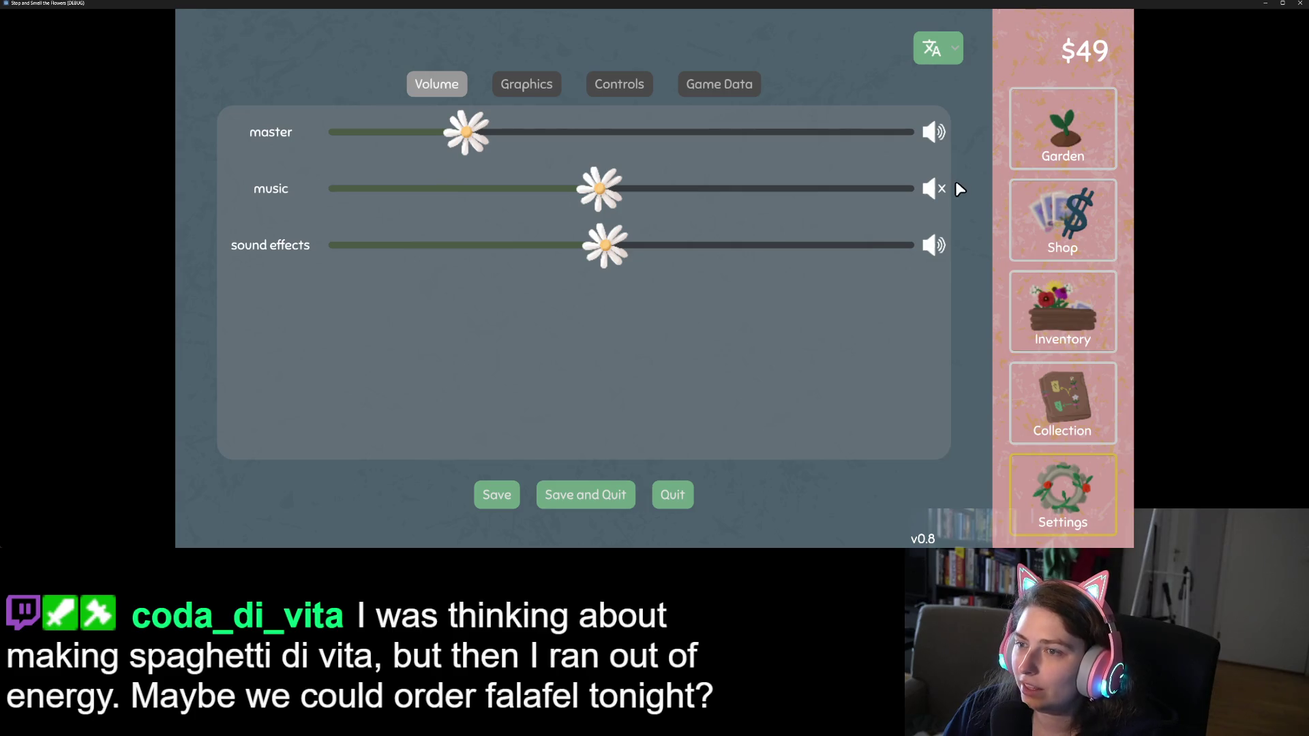
click(931, 189)
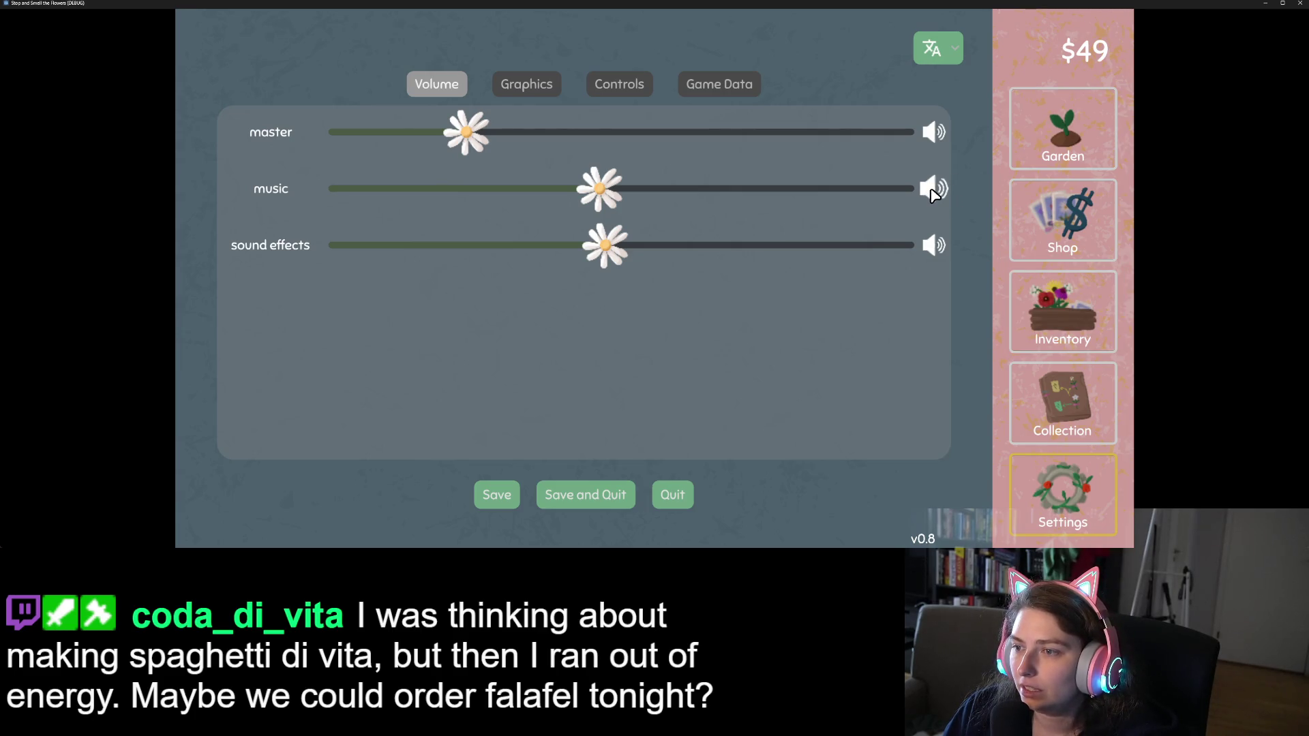
click(933, 194)
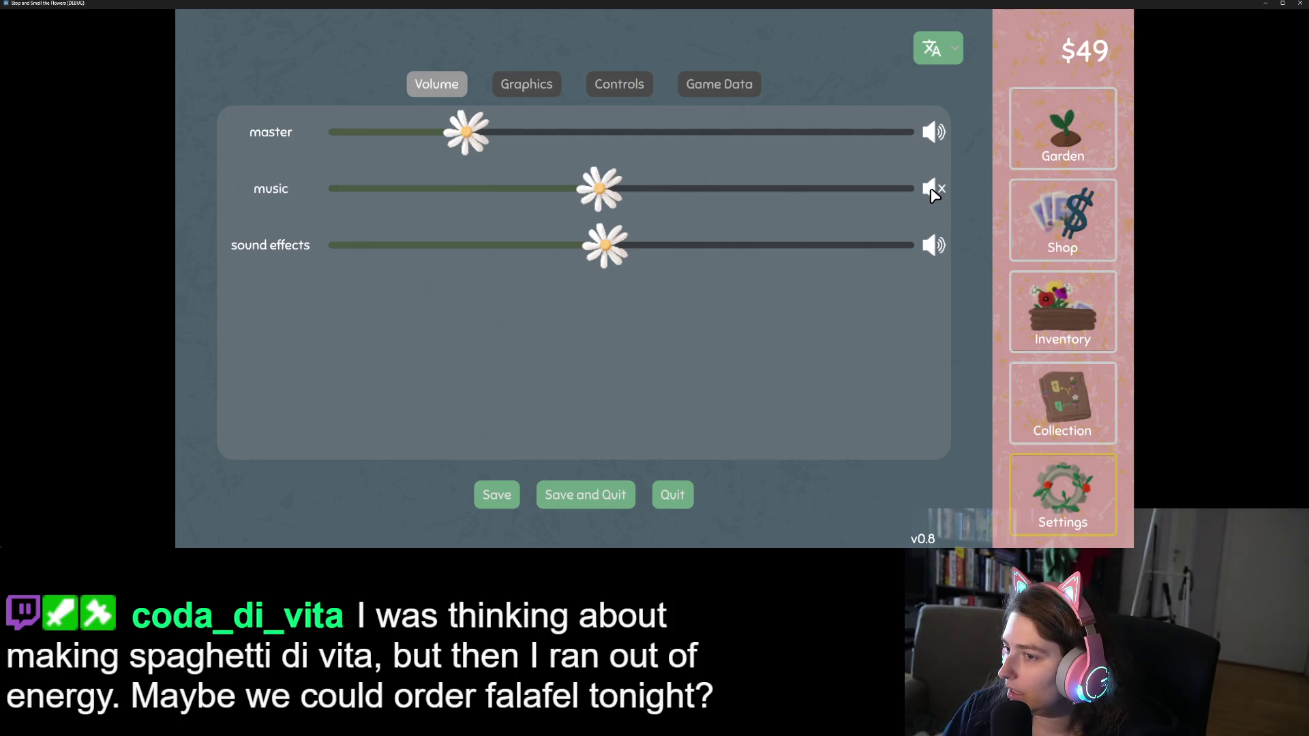
mouse_move(1057, 4)
mouse_down()
mouse_move(1109, 53)
mouse_move(1084, 300)
mouse_move(1084, 9)
mouse_up()
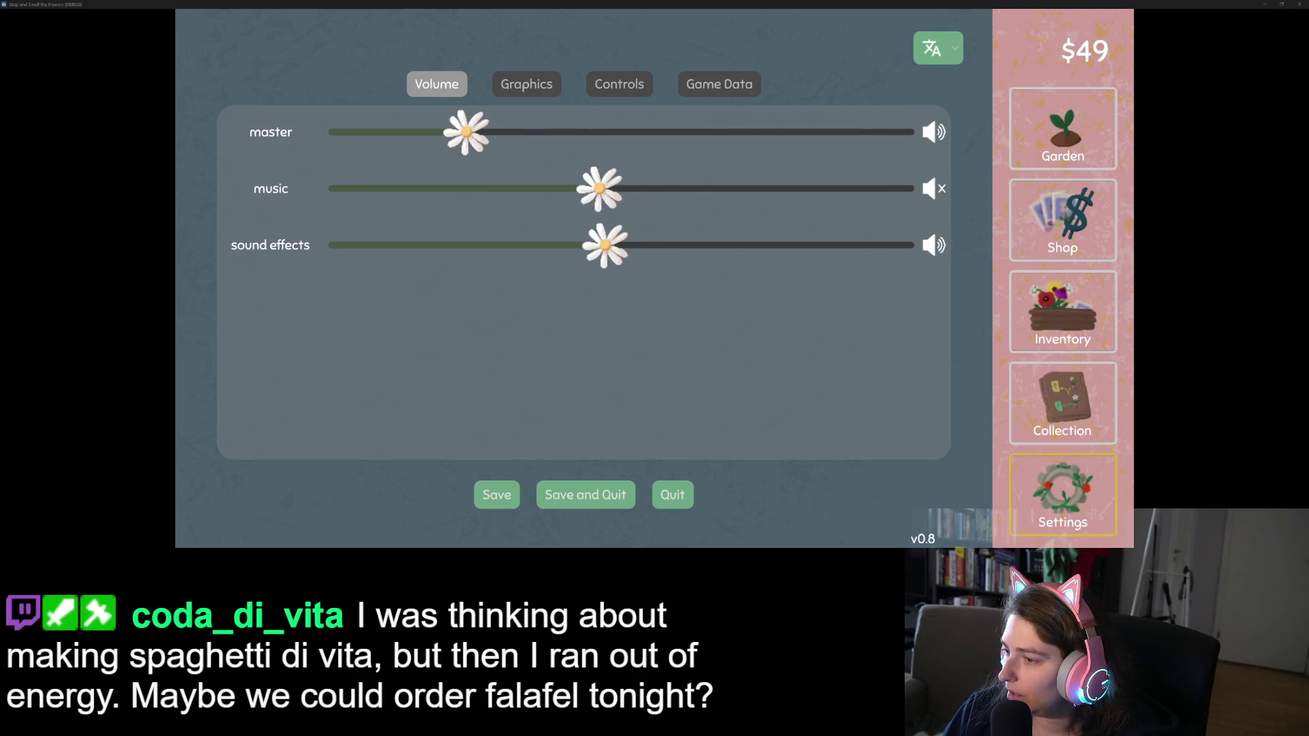
click(1299, 4)
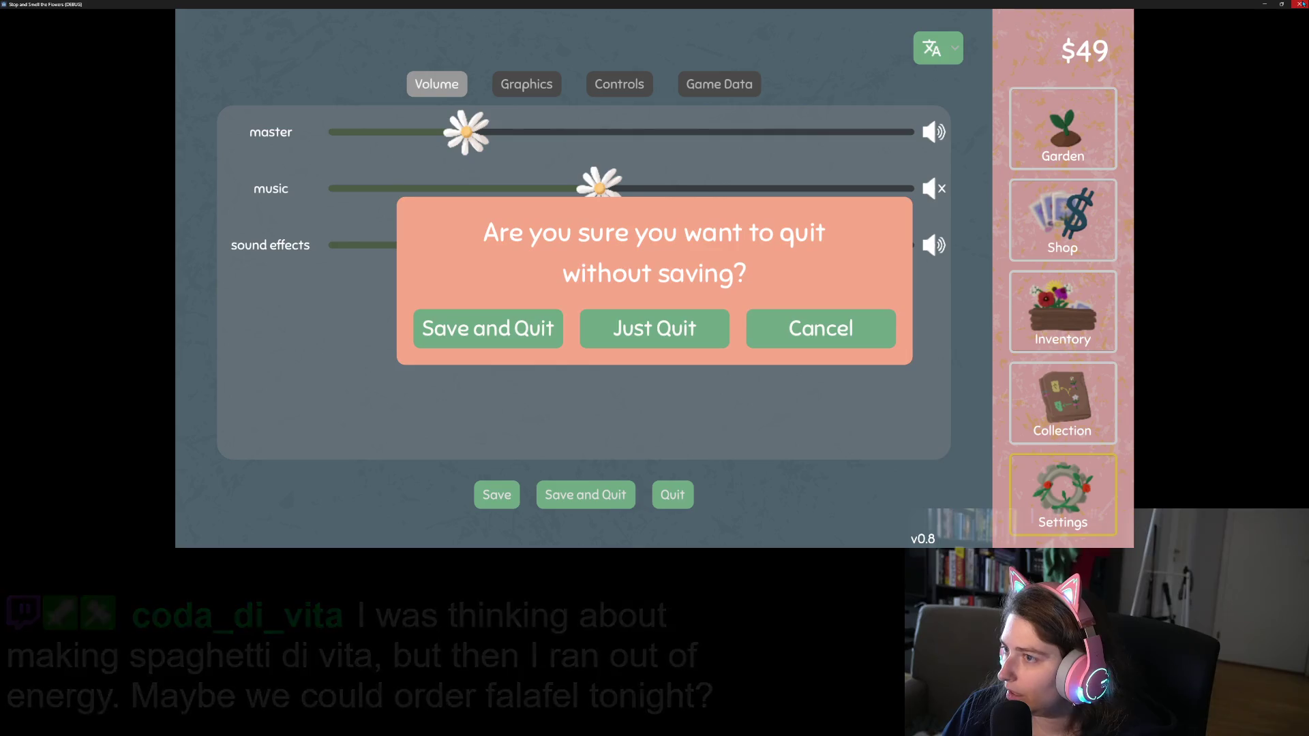
click(660, 330)
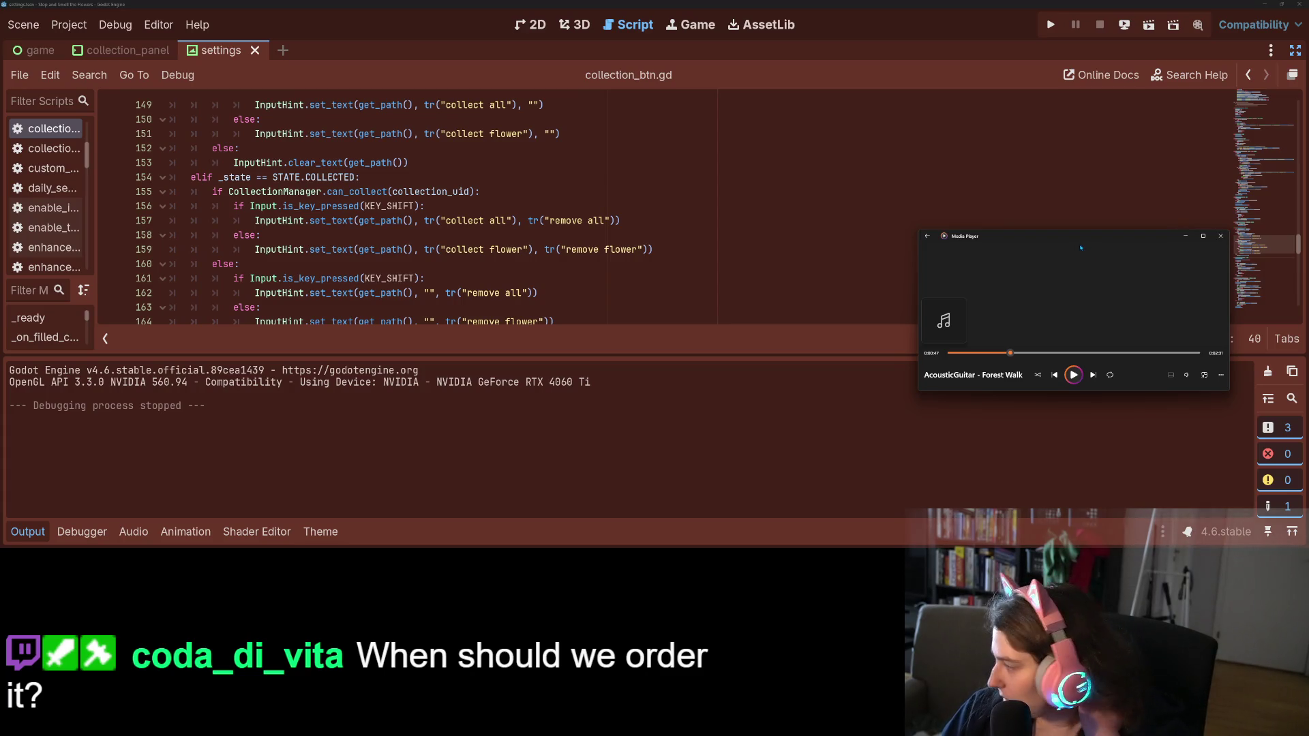
Close the music player and toggle the Audio bus layout dock open and closed
click(1220, 236)
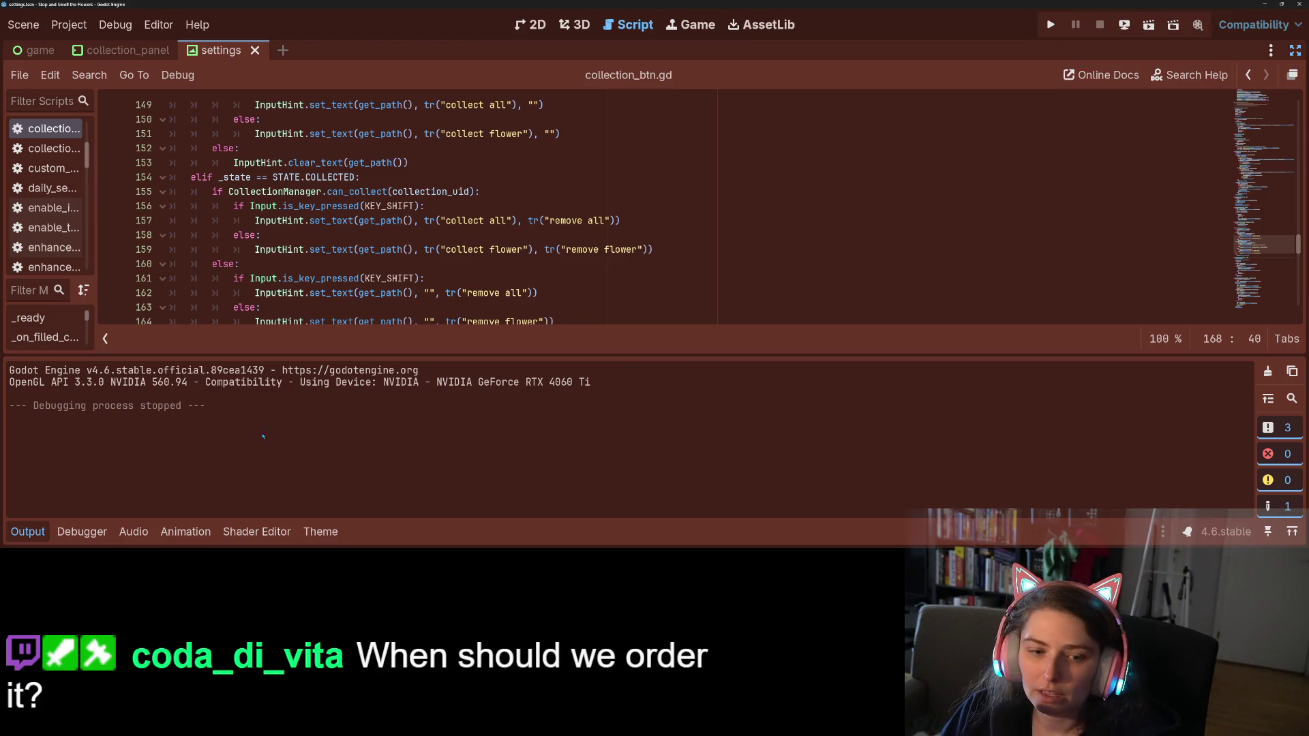
click(131, 532)
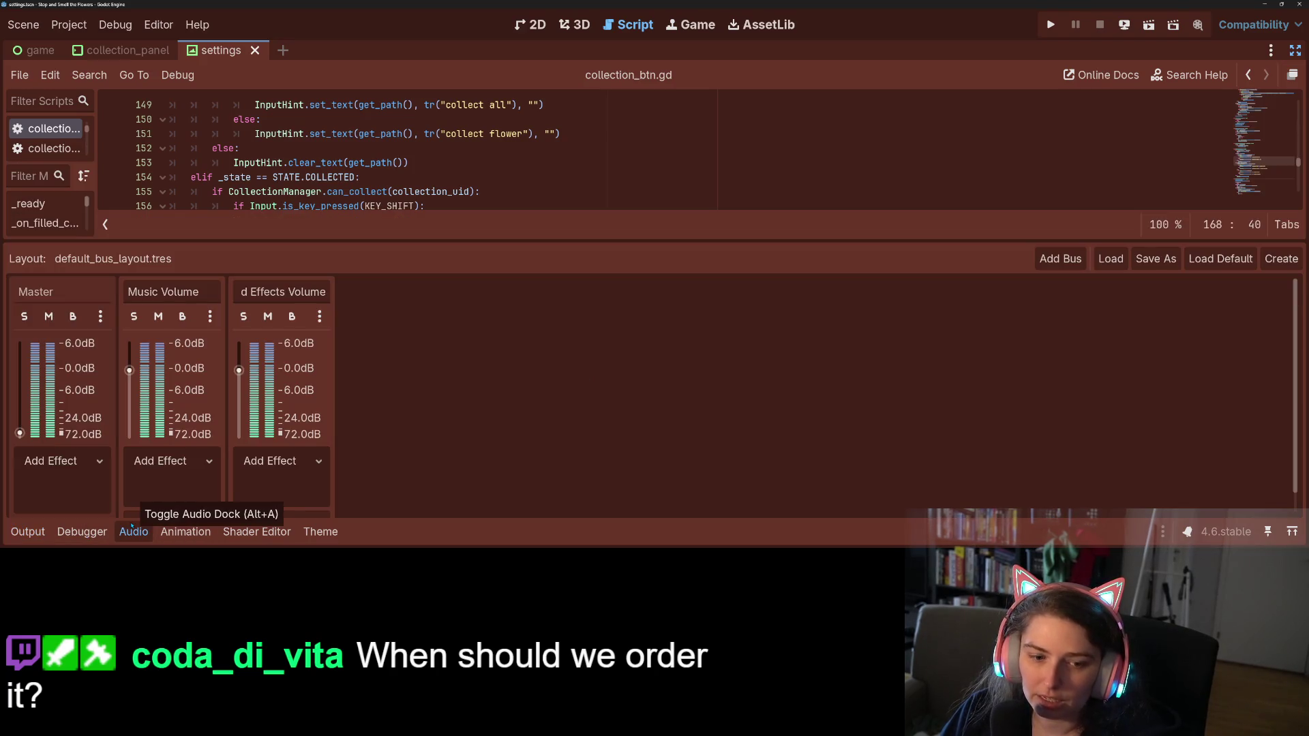
click(131, 532)
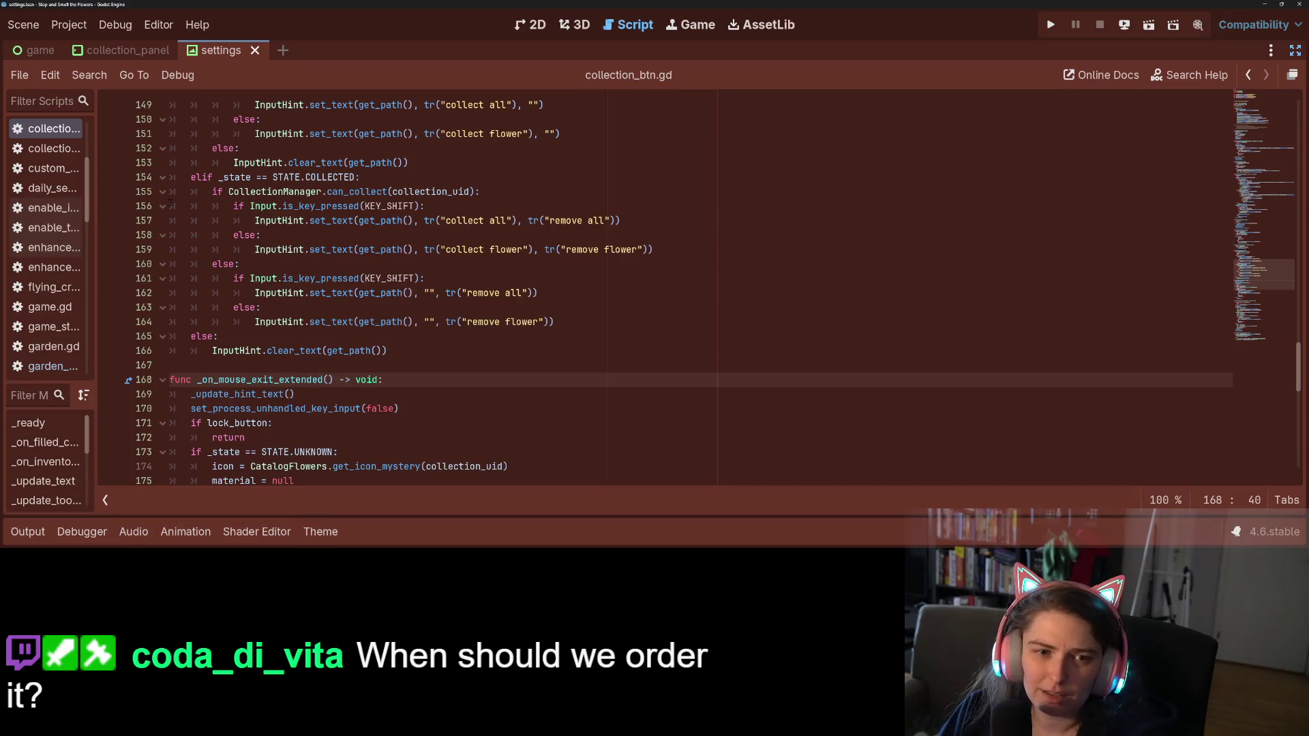
Widen the script list and open audio_bar_array.gd at the add_child line 22
drag(95, 176, 354, 177)
scroll(137, 266, down, 4)
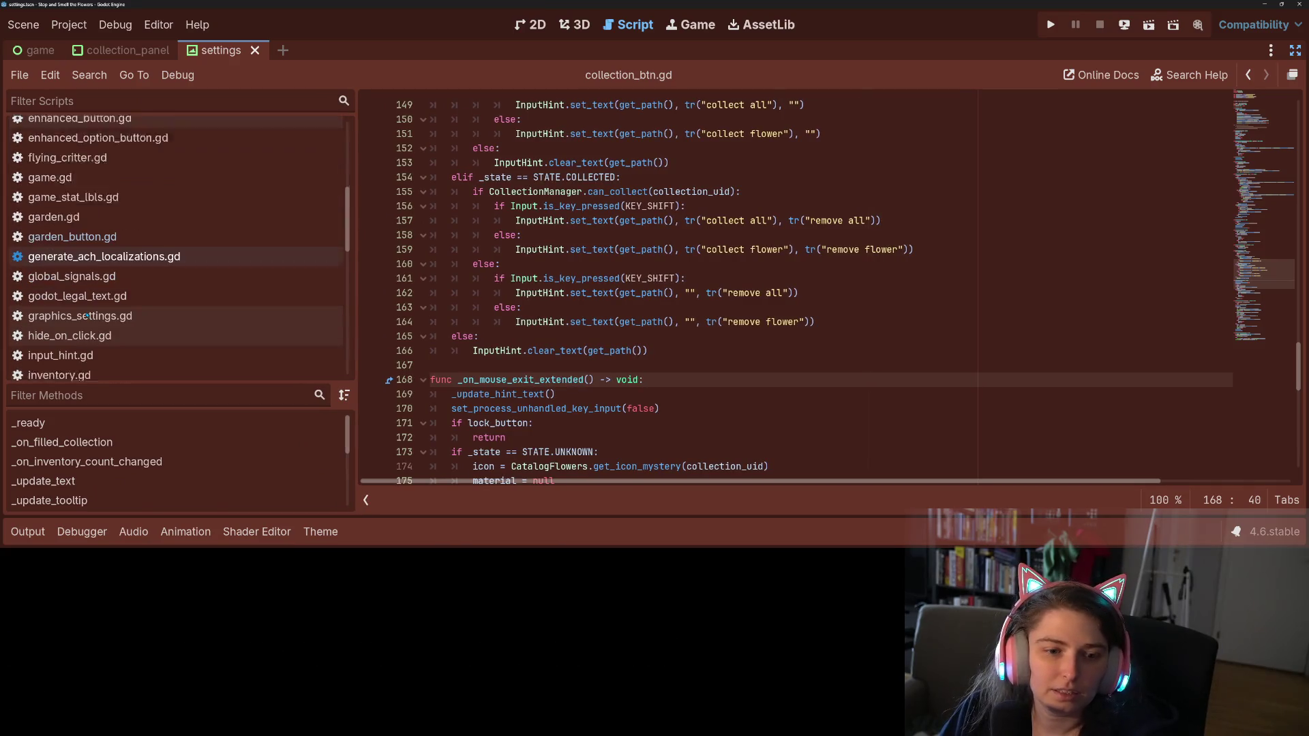
scroll(114, 266, down, 3)
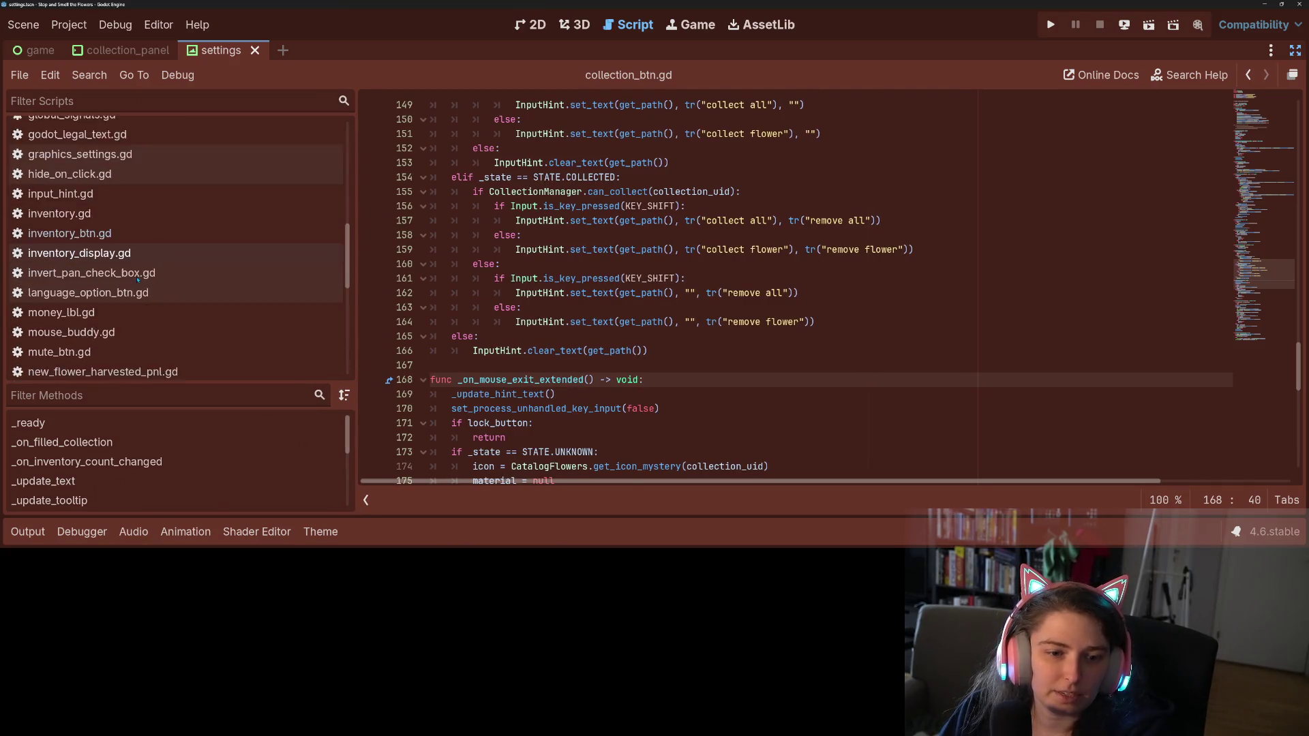
scroll(140, 280, up, 5)
scroll(140, 280, up, 4)
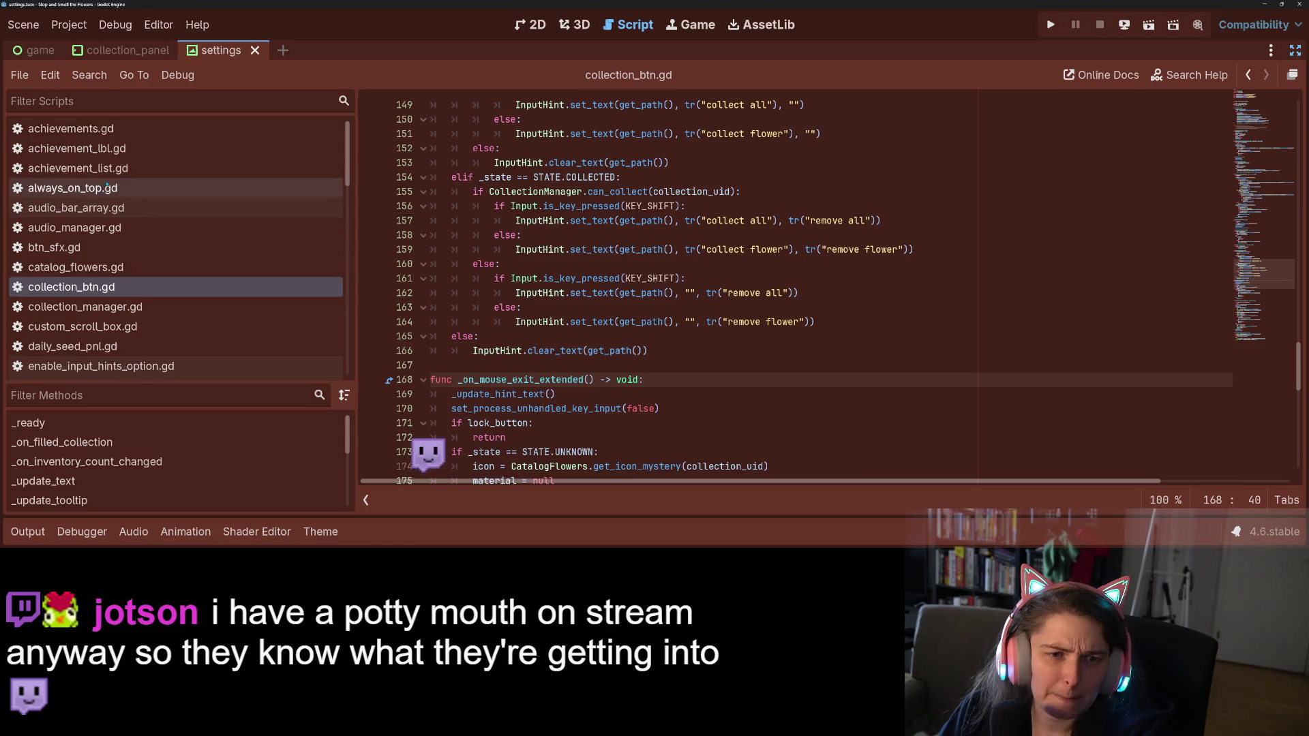
click(75, 207)
click(767, 382)
click(769, 323)
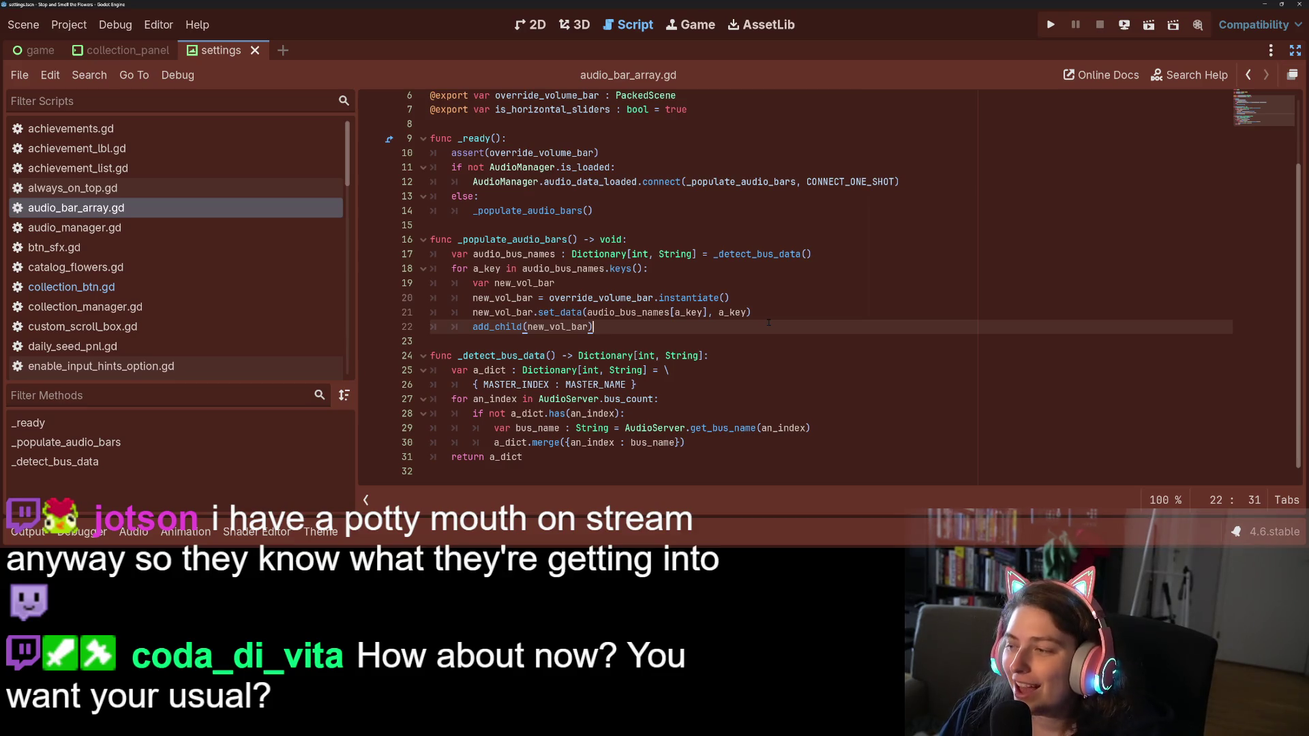
scroll(695, 334, up, 2)
scroll(685, 325, down, 2)
scroll(686, 330, up, 2)
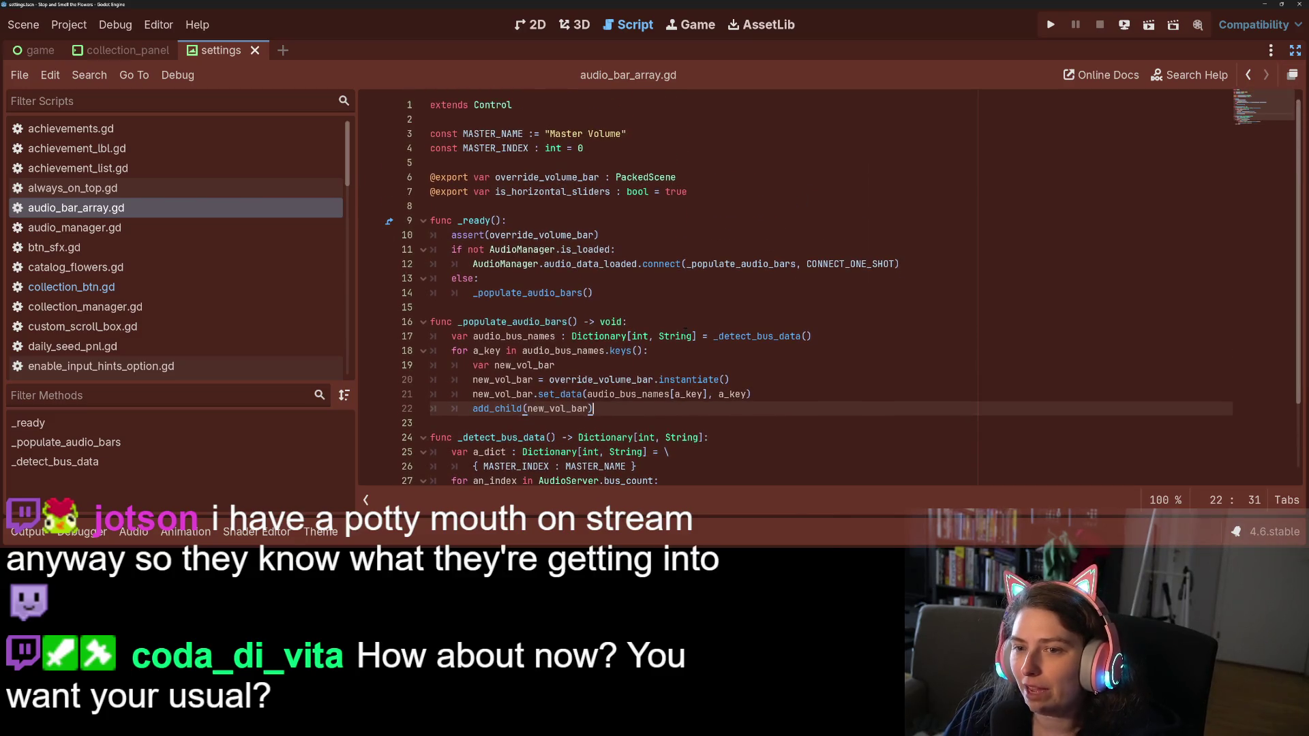
mouse_move(684, 331)
click(941, 400)
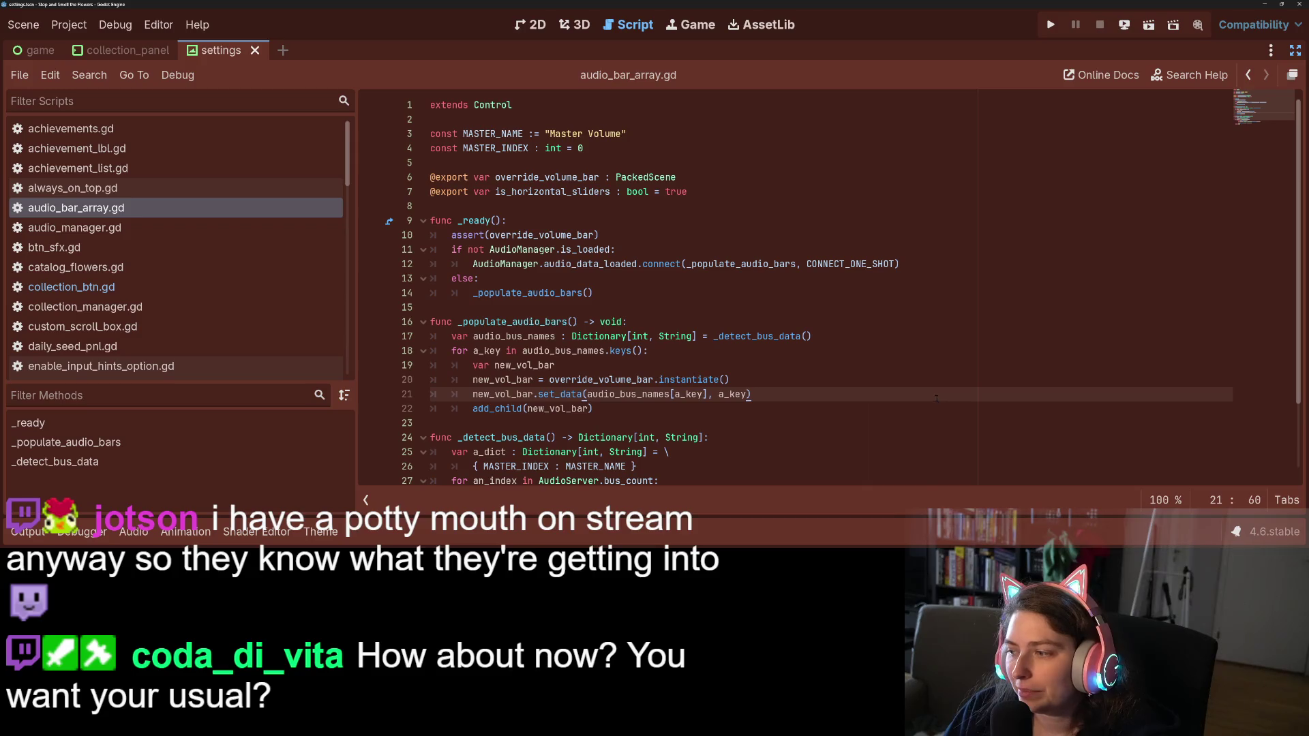
scroll(913, 381, down, 2)
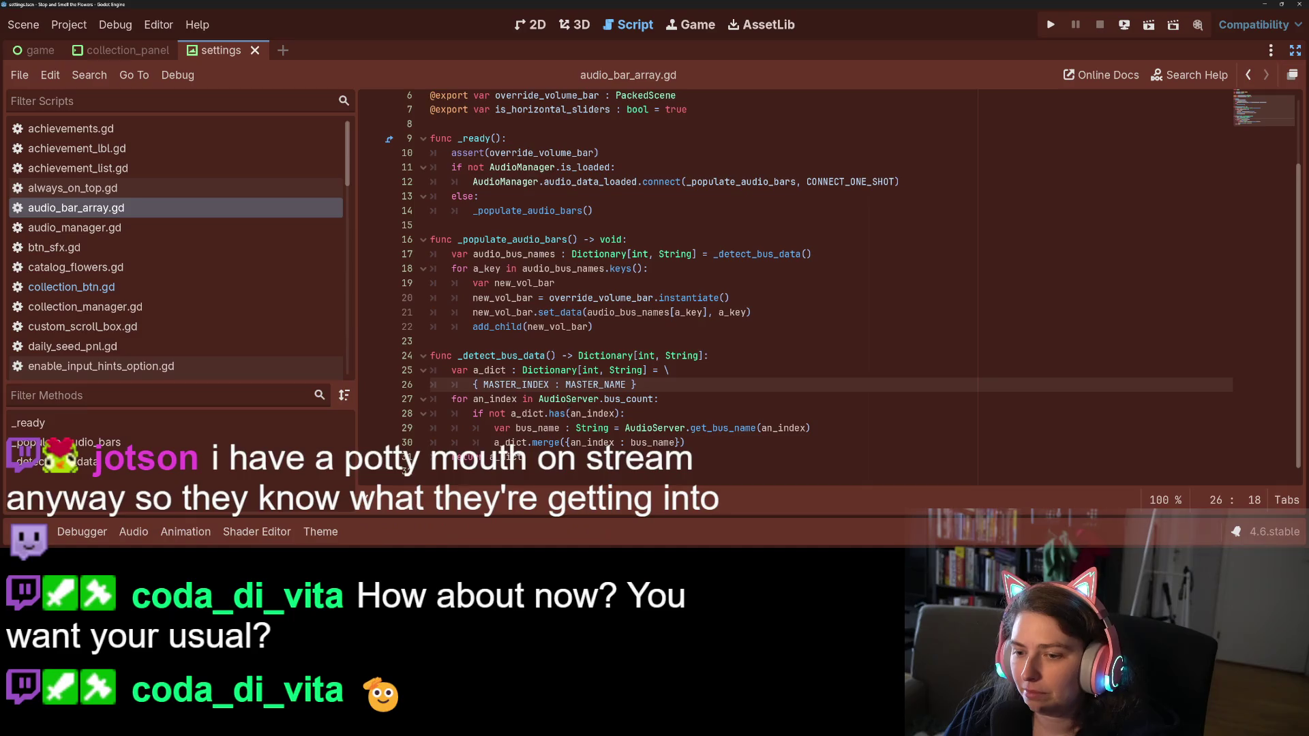
click(549, 428)
click(584, 444)
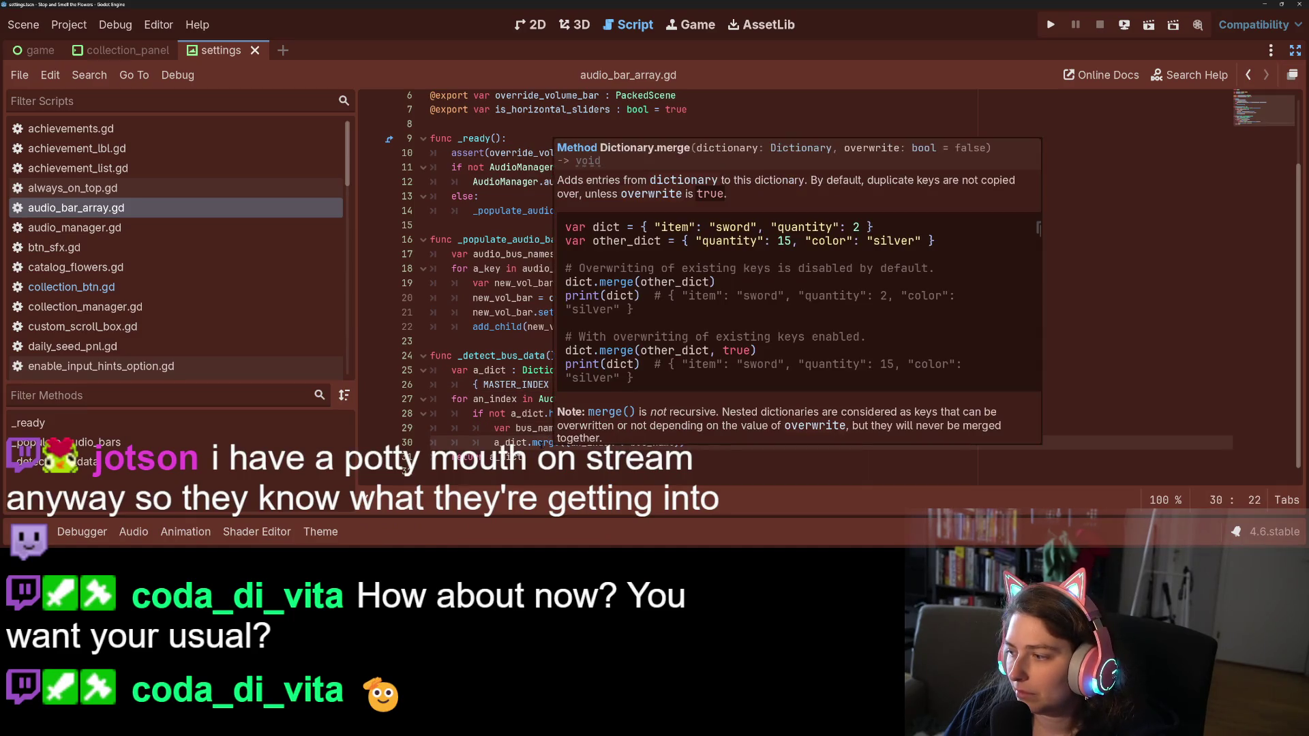
click(760, 428)
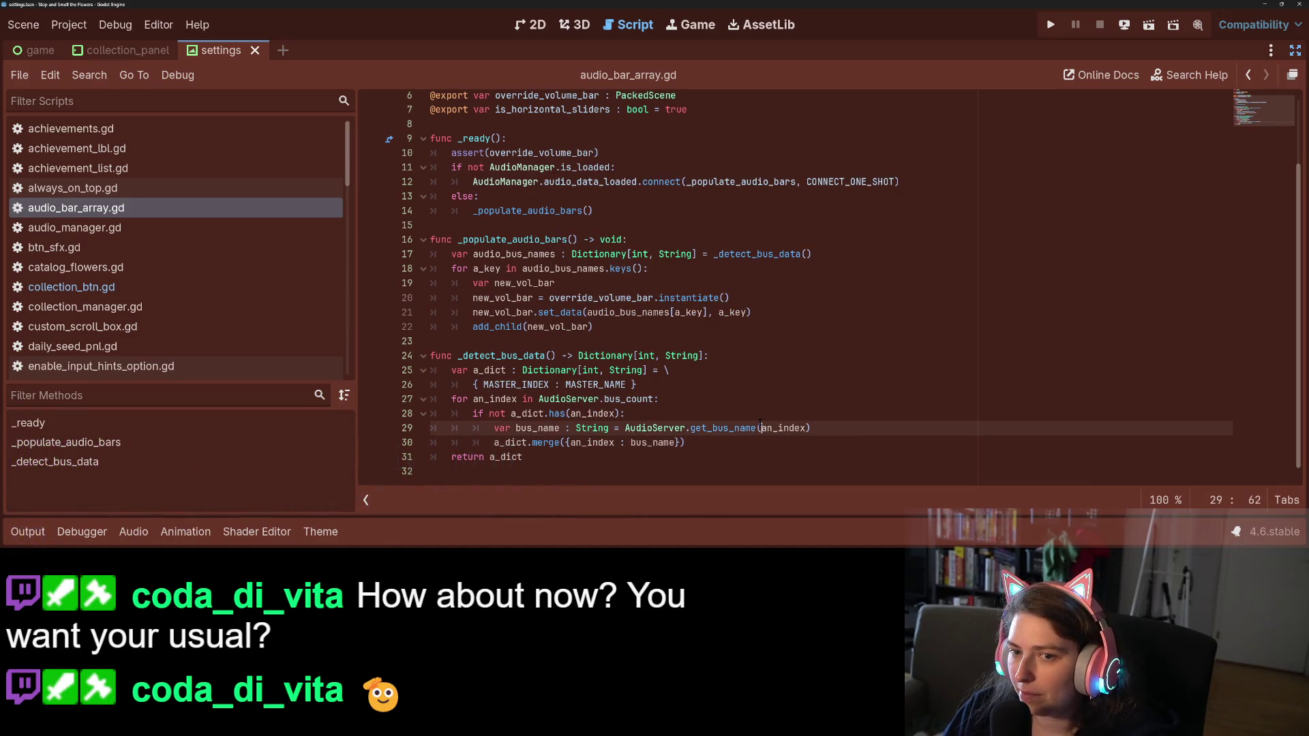
double_click(734, 428)
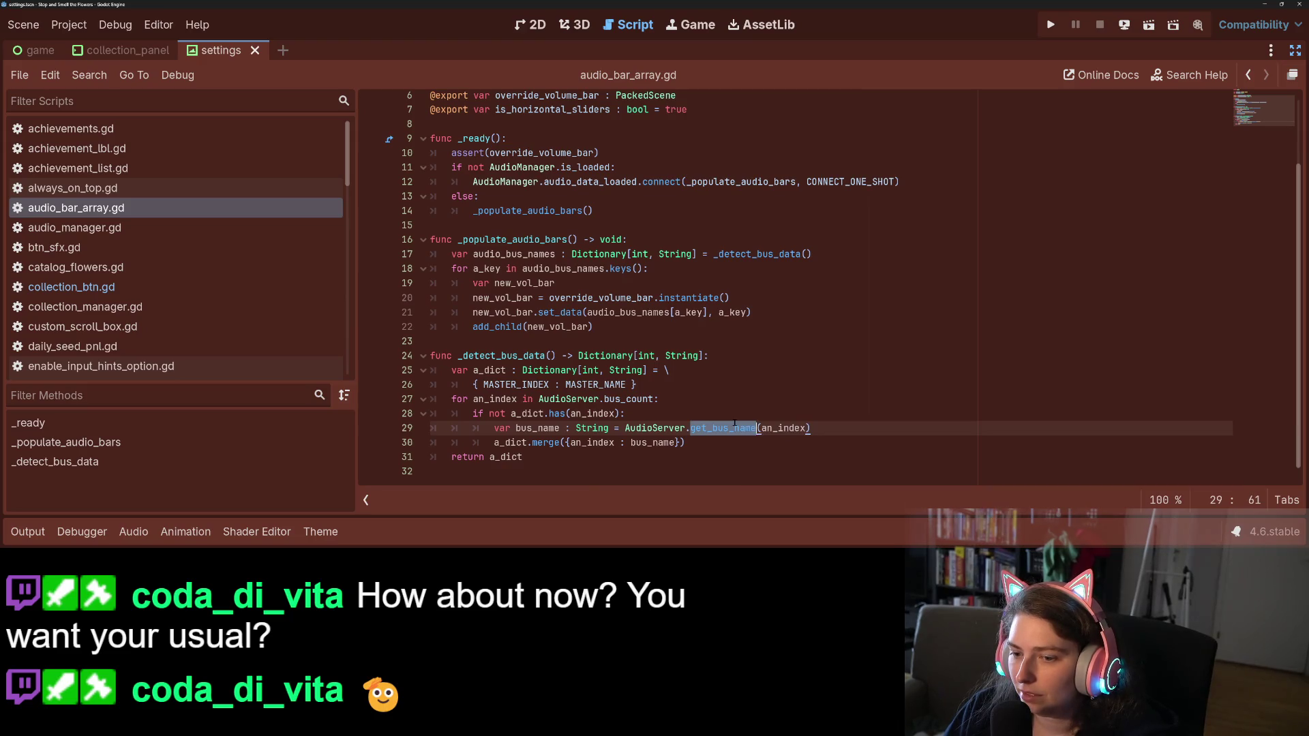
click(735, 428)
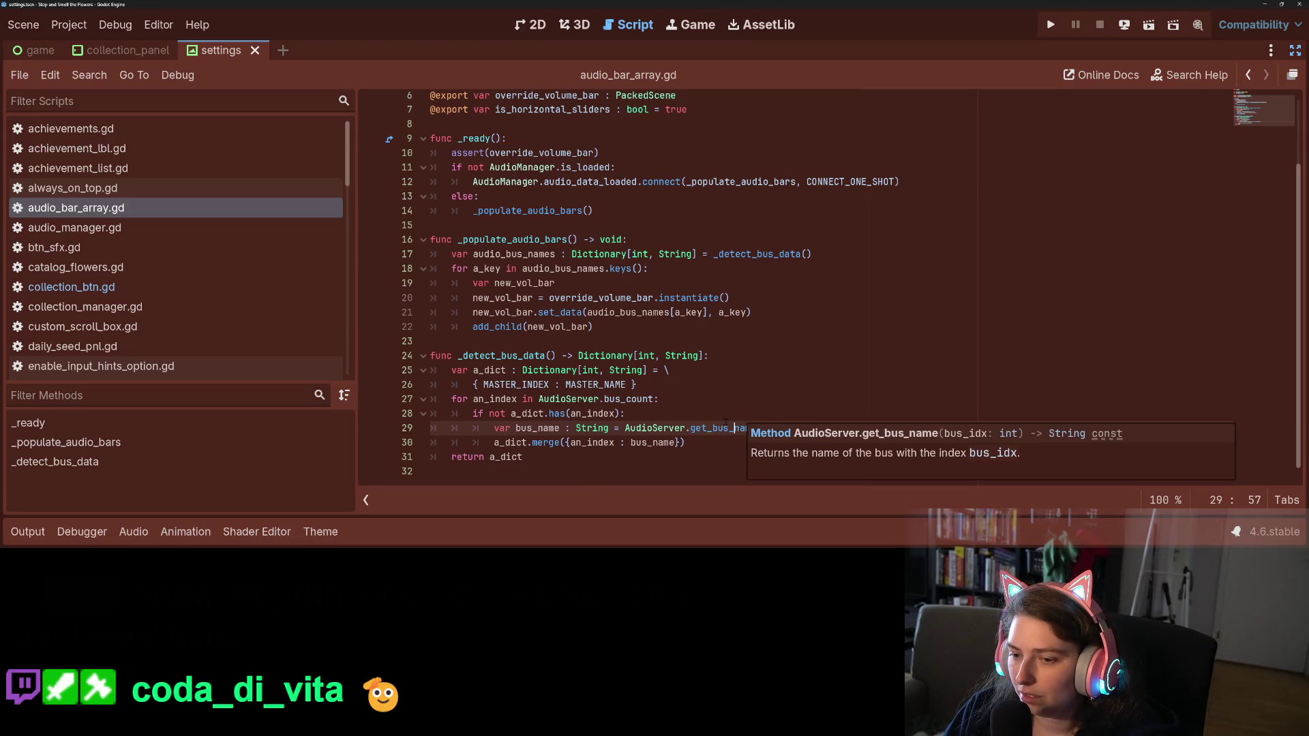
click(660, 452)
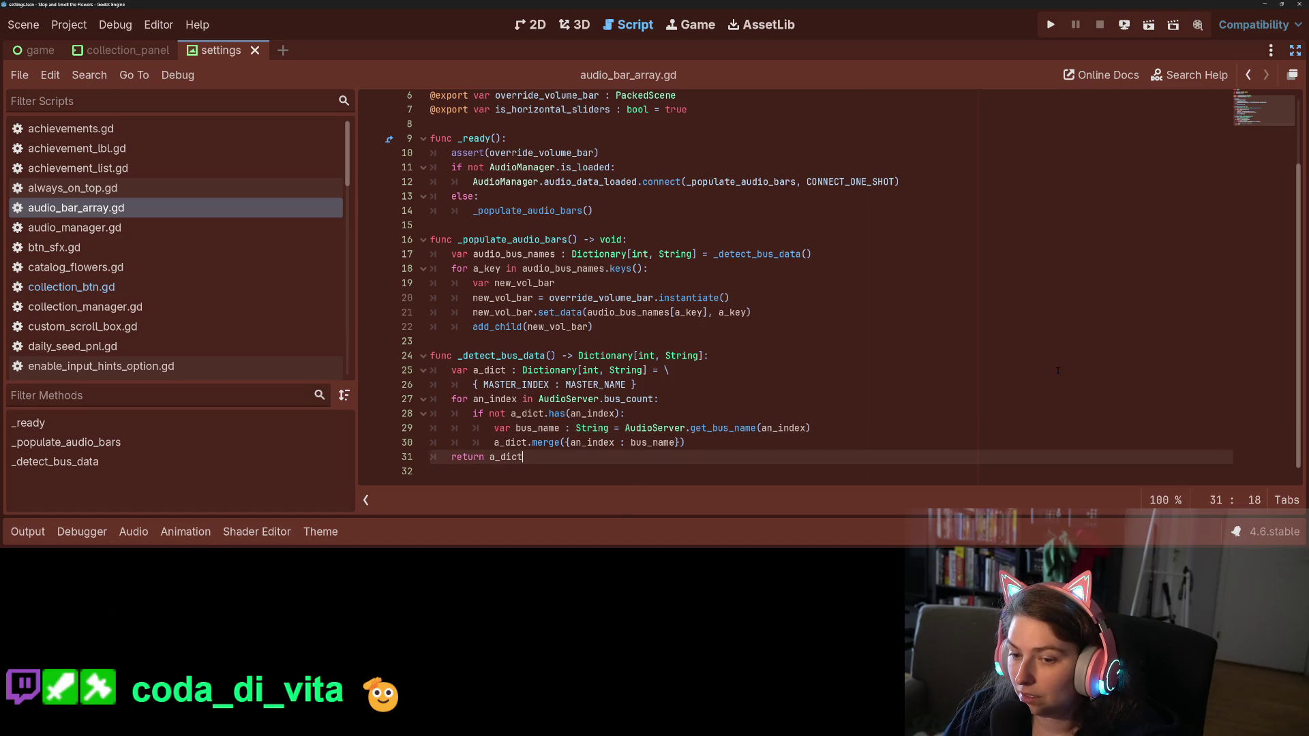
click(719, 444)
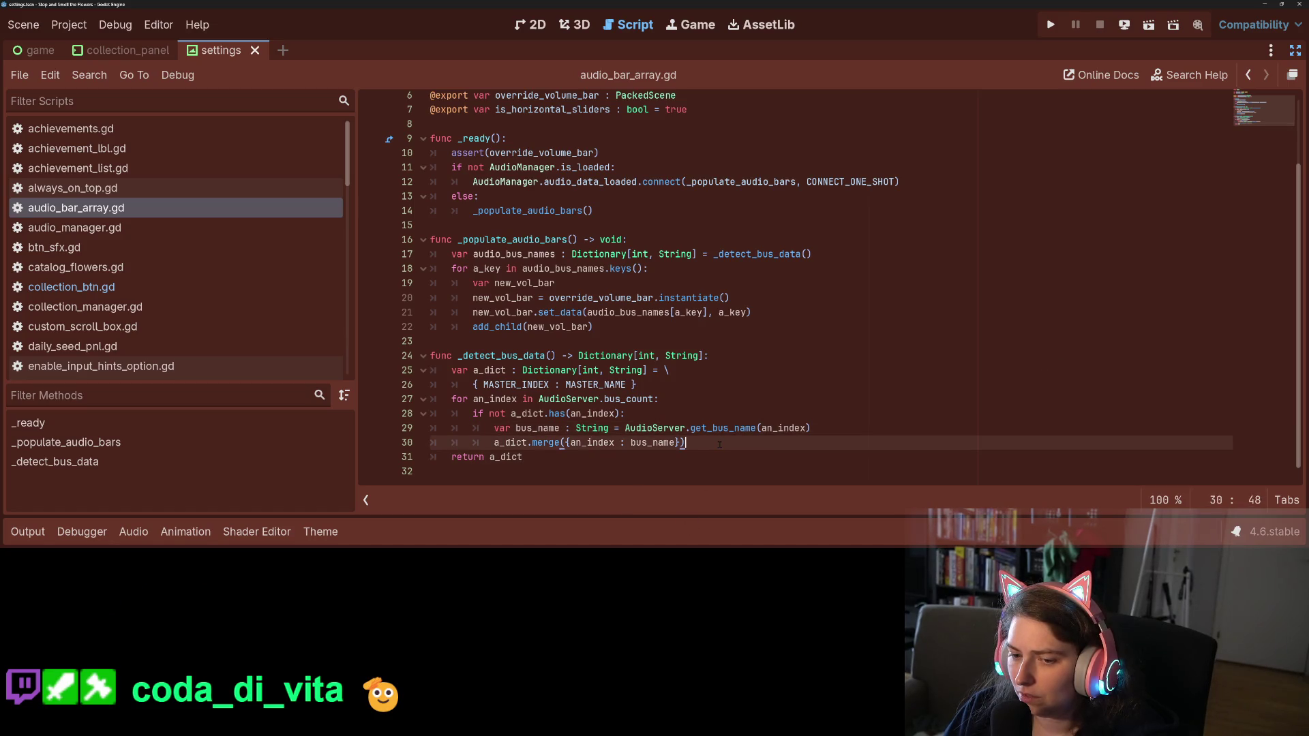
double_click(651, 443)
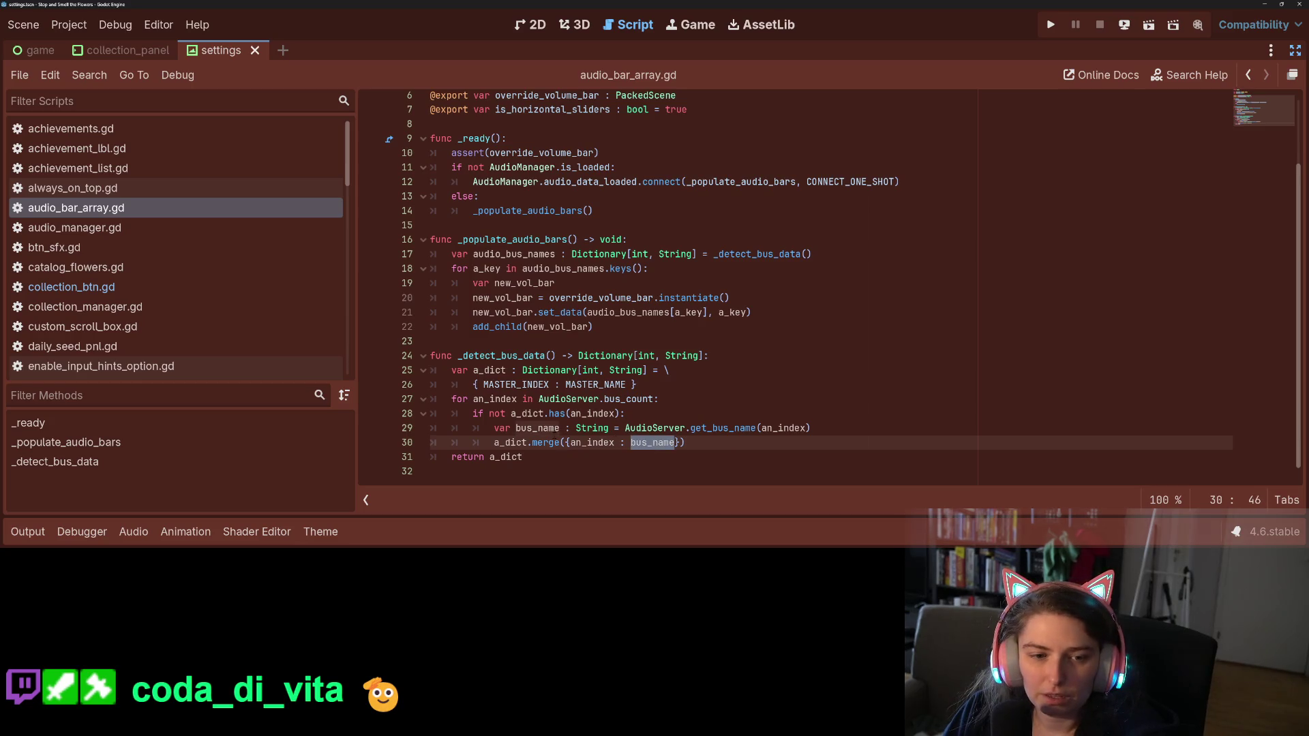
scroll(210, 332, down, 10)
scroll(211, 332, down, 5)
Open volume_bar.gd and trace my_bus_name to the label assignment in _set_bus_name
click(139, 307)
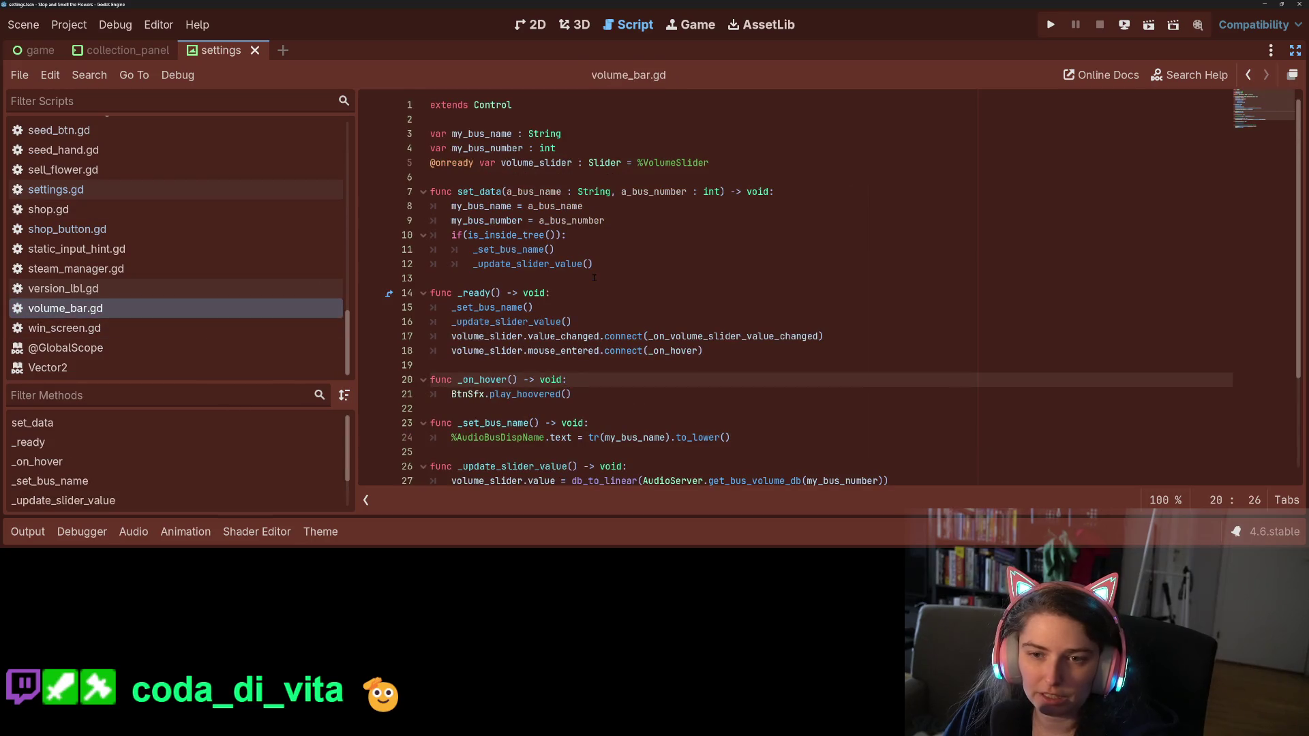
double_click(541, 192)
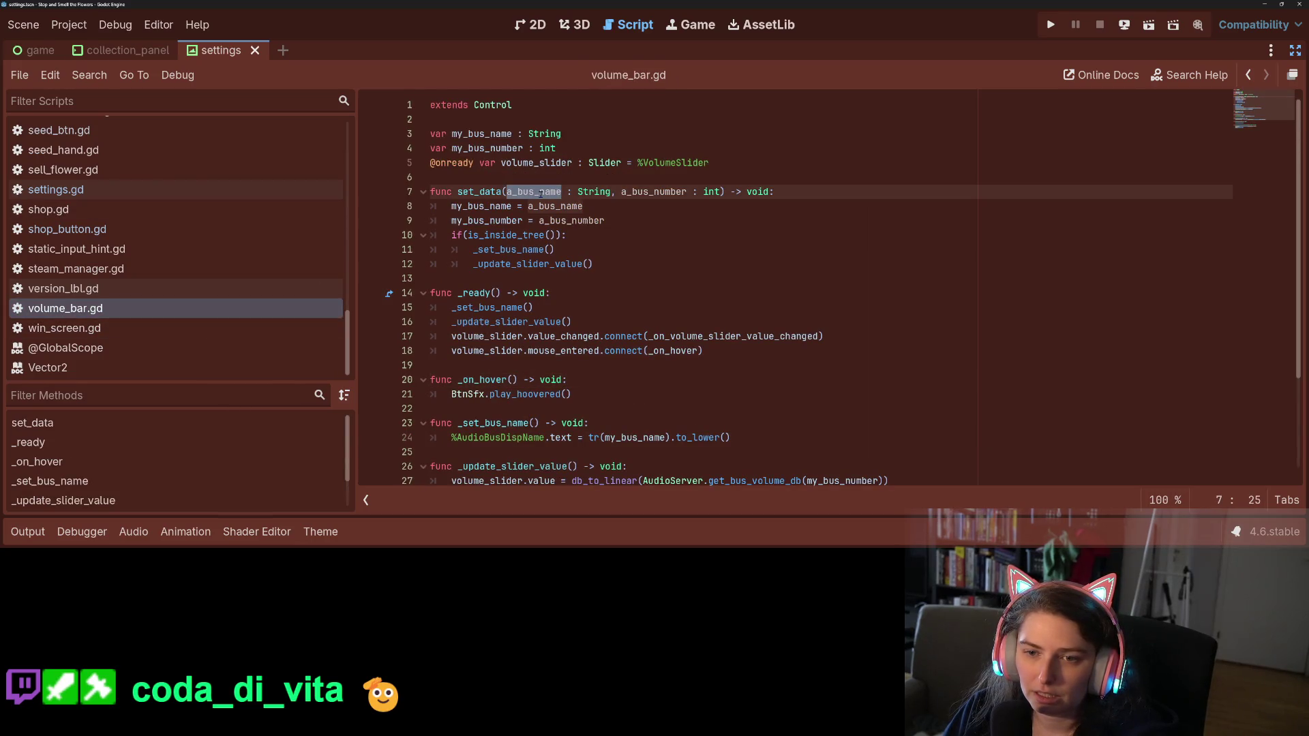
double_click(483, 206)
scroll(544, 294, down, 3)
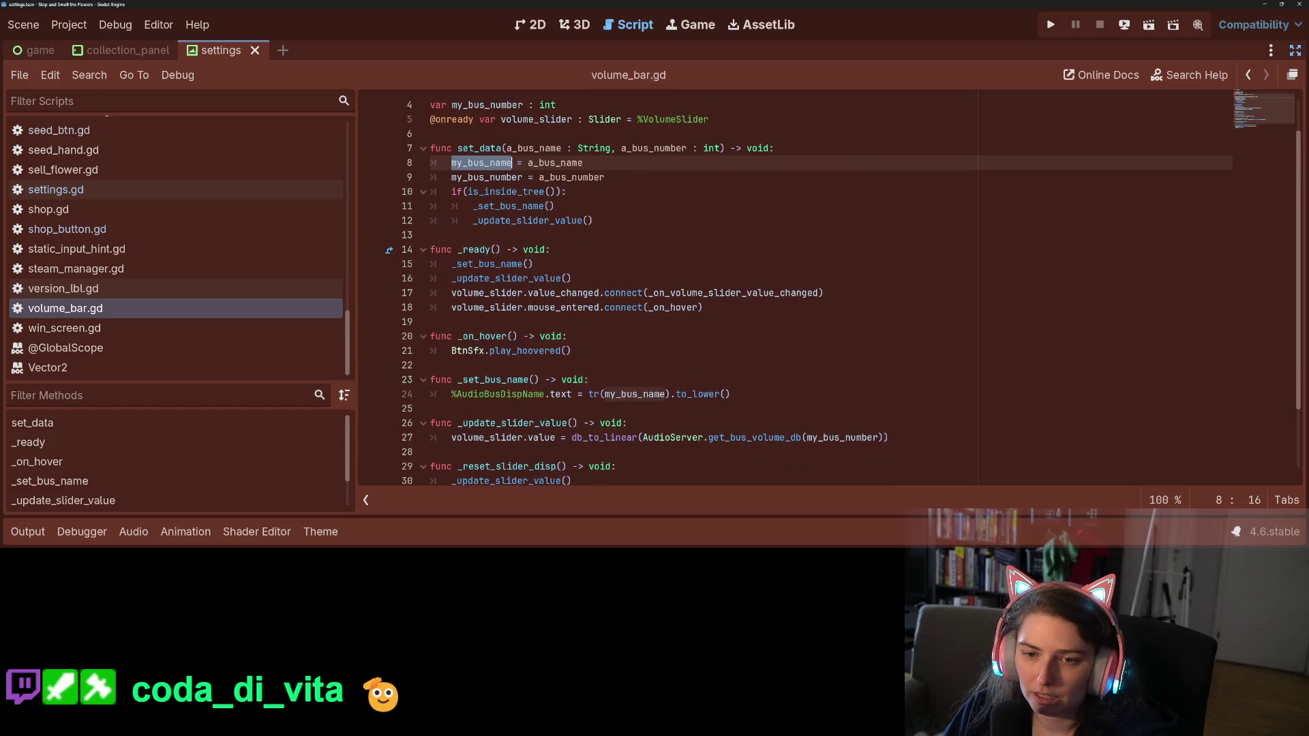
click(603, 312)
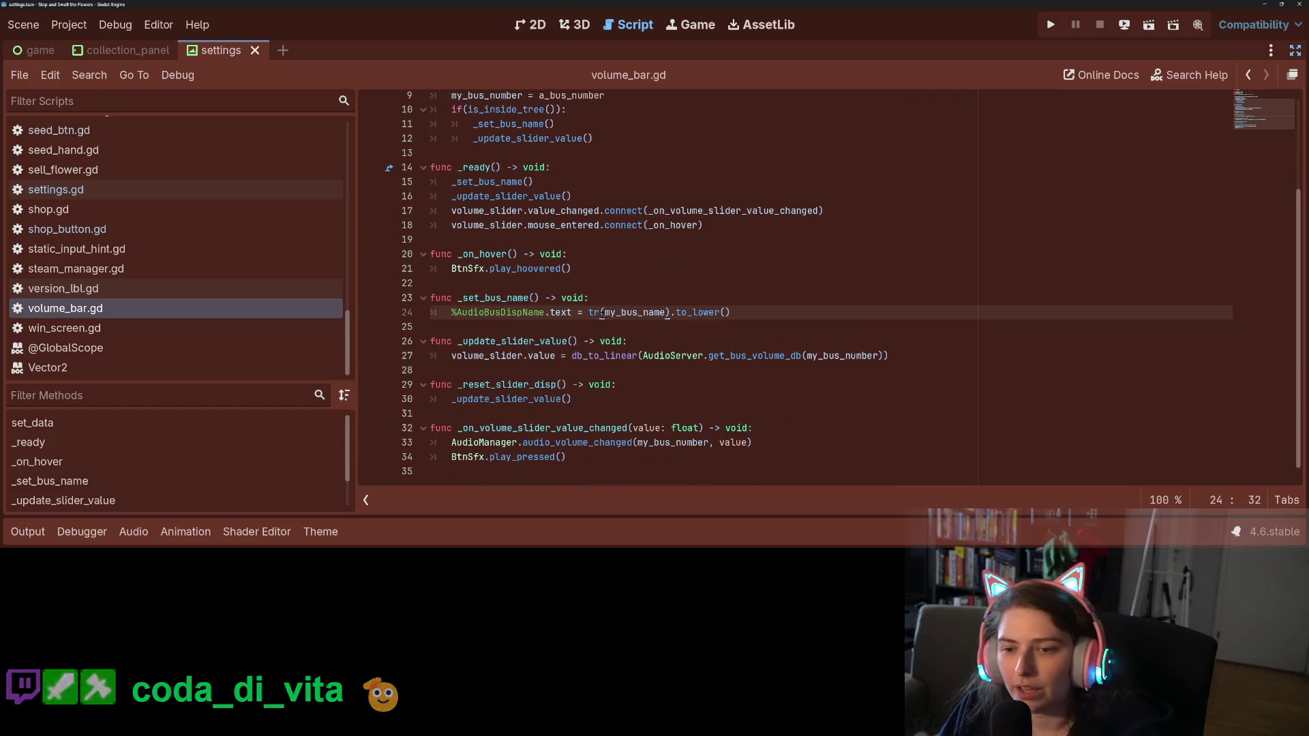
double_click(518, 296)
scroll(562, 311, up, 1)
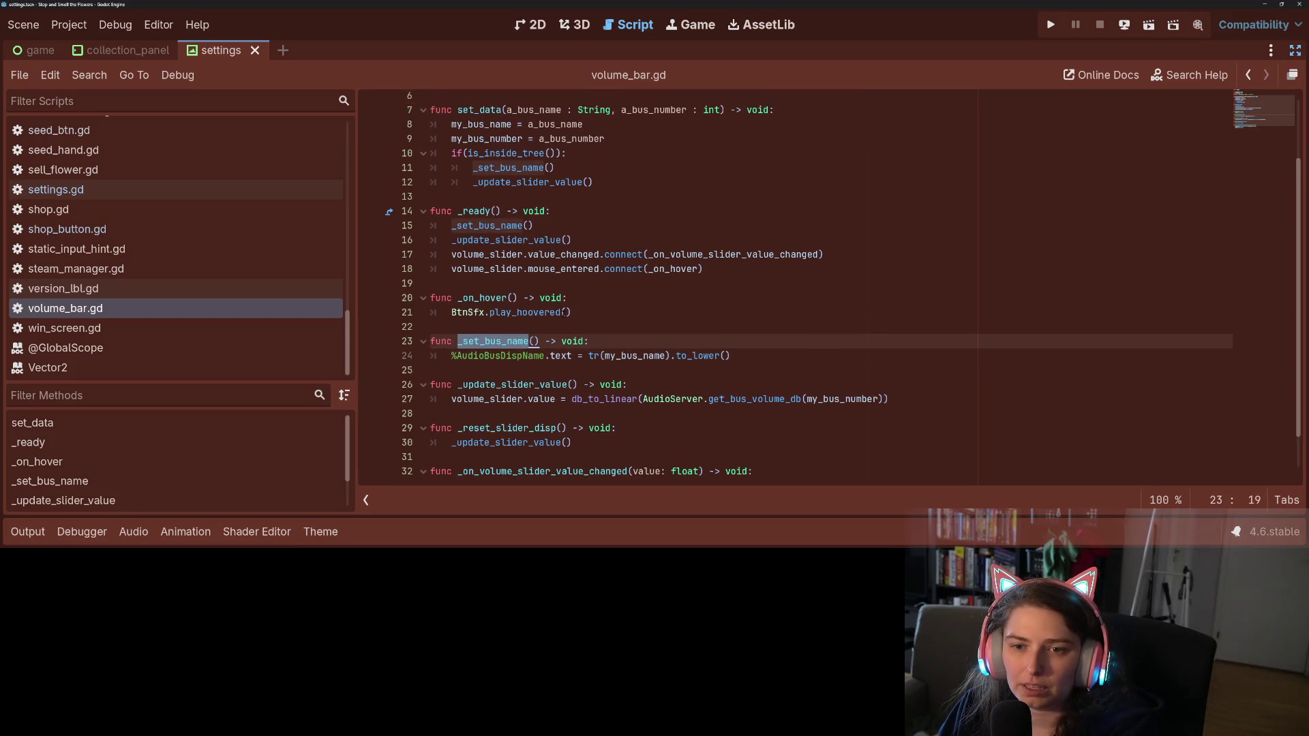
scroll(829, 286, up, 2)
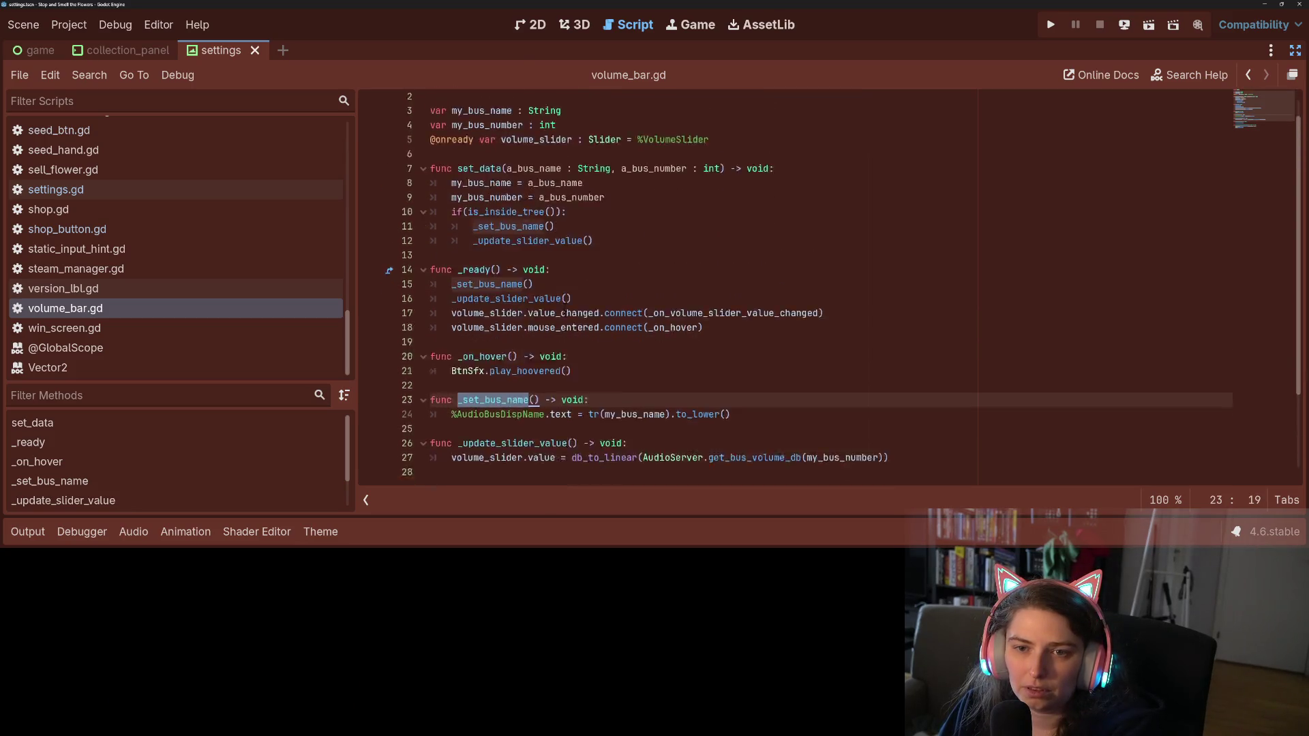
scroll(829, 286, down, 3)
On line 24, strip tr( and ).to_lower() from my_bus_name, save, and run the game
click(578, 312)
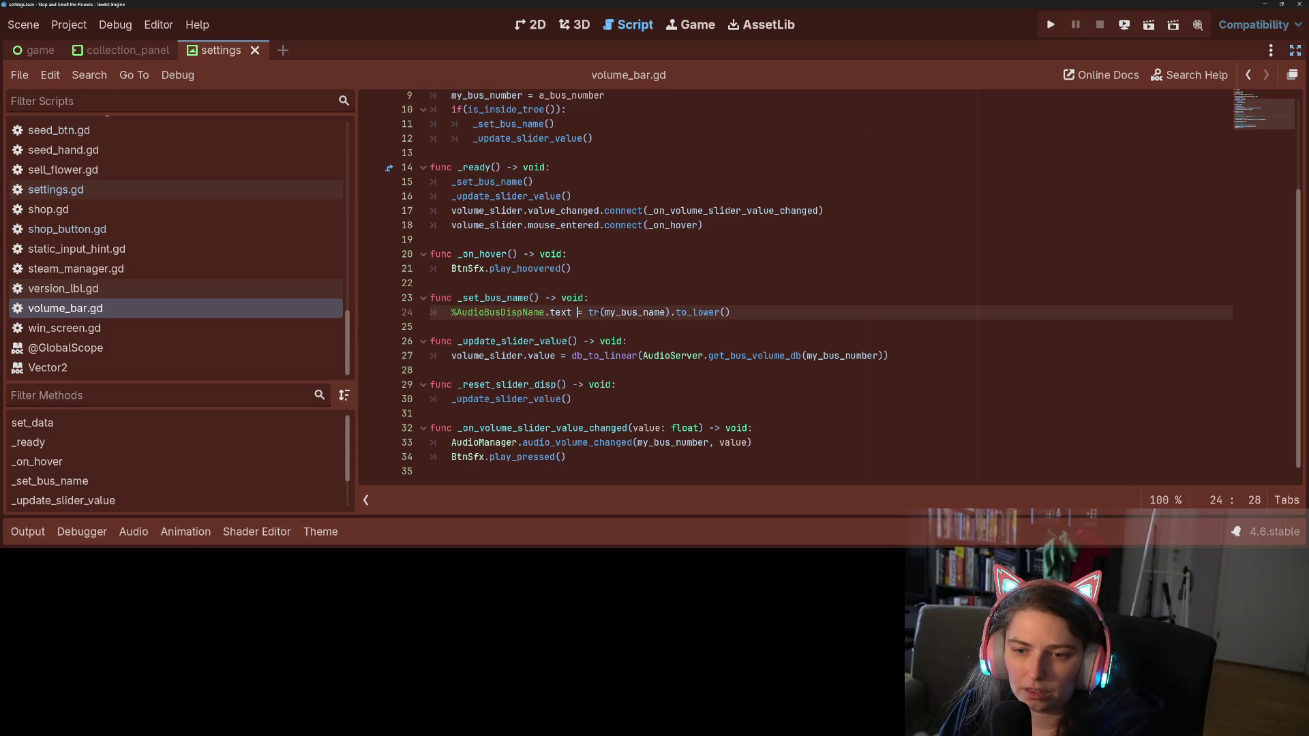
key(BackSpace)
key(BackSpace)
key(BackSpace)
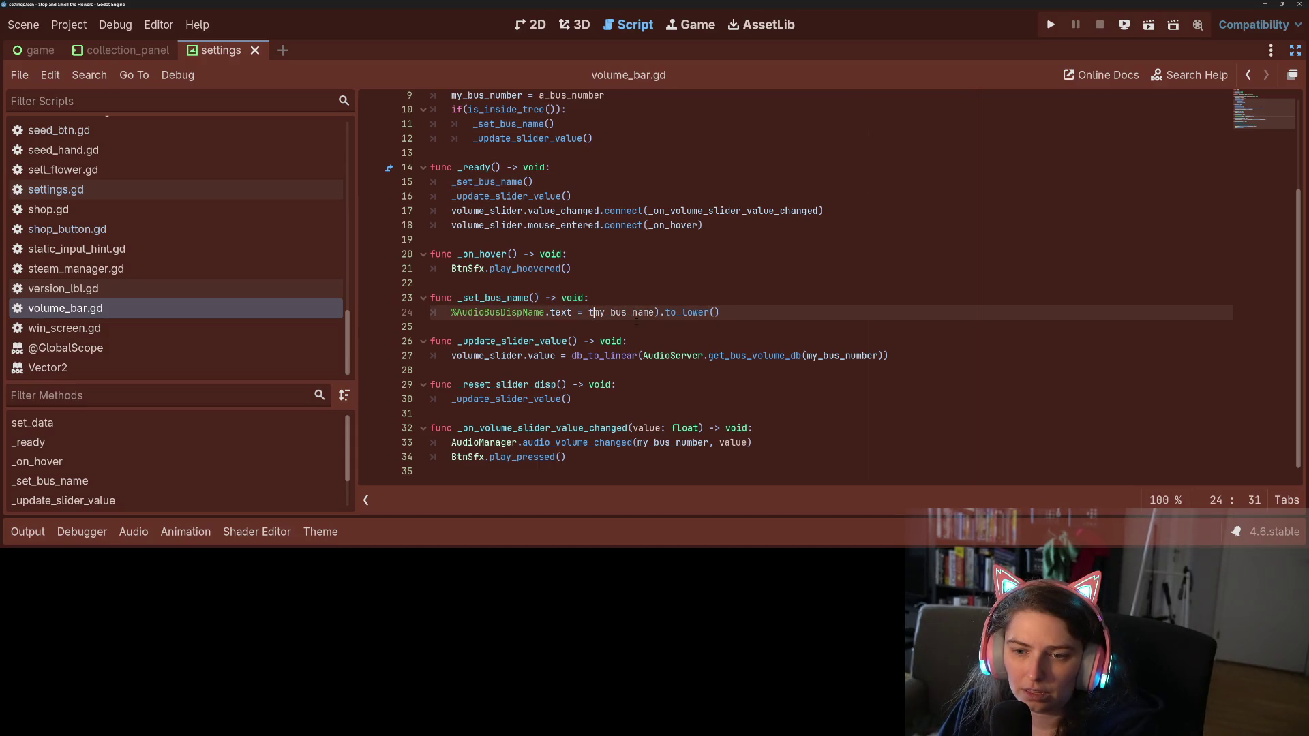
click(654, 312)
key(BackSpace)
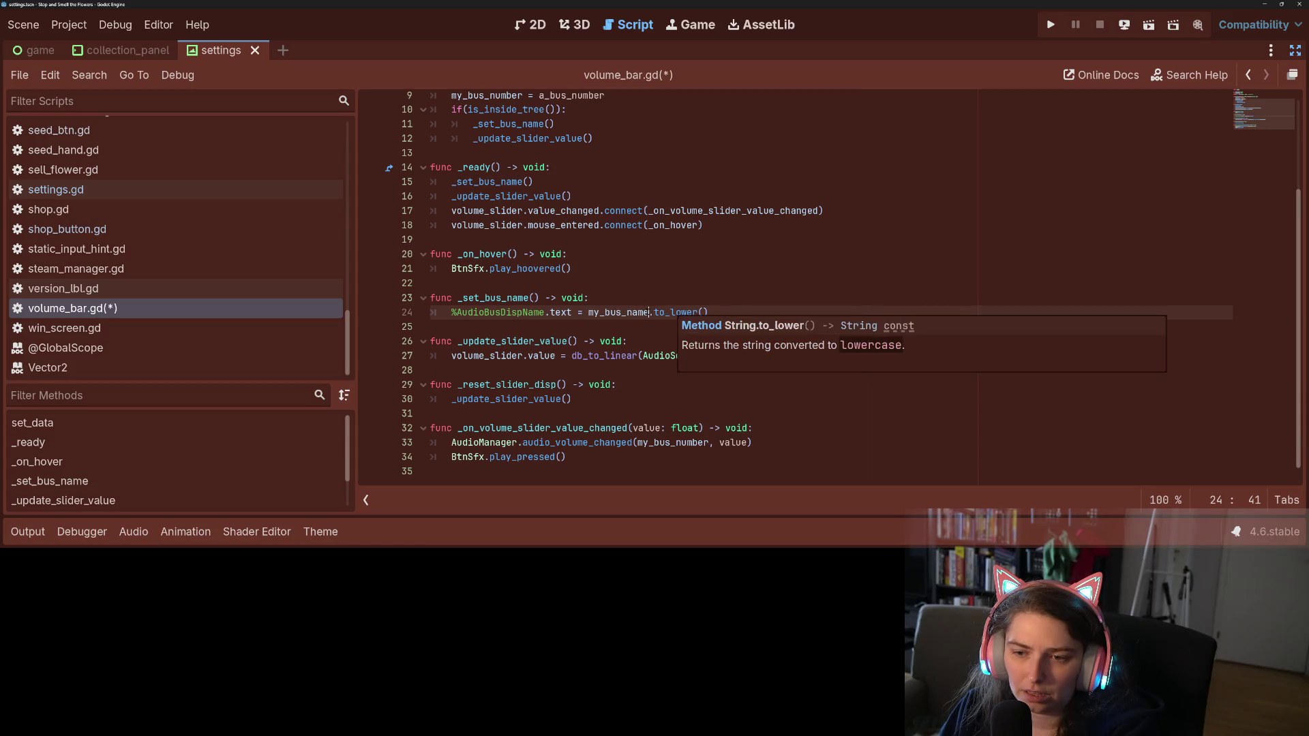
drag(649, 312, 768, 313)
key(BackSpace)
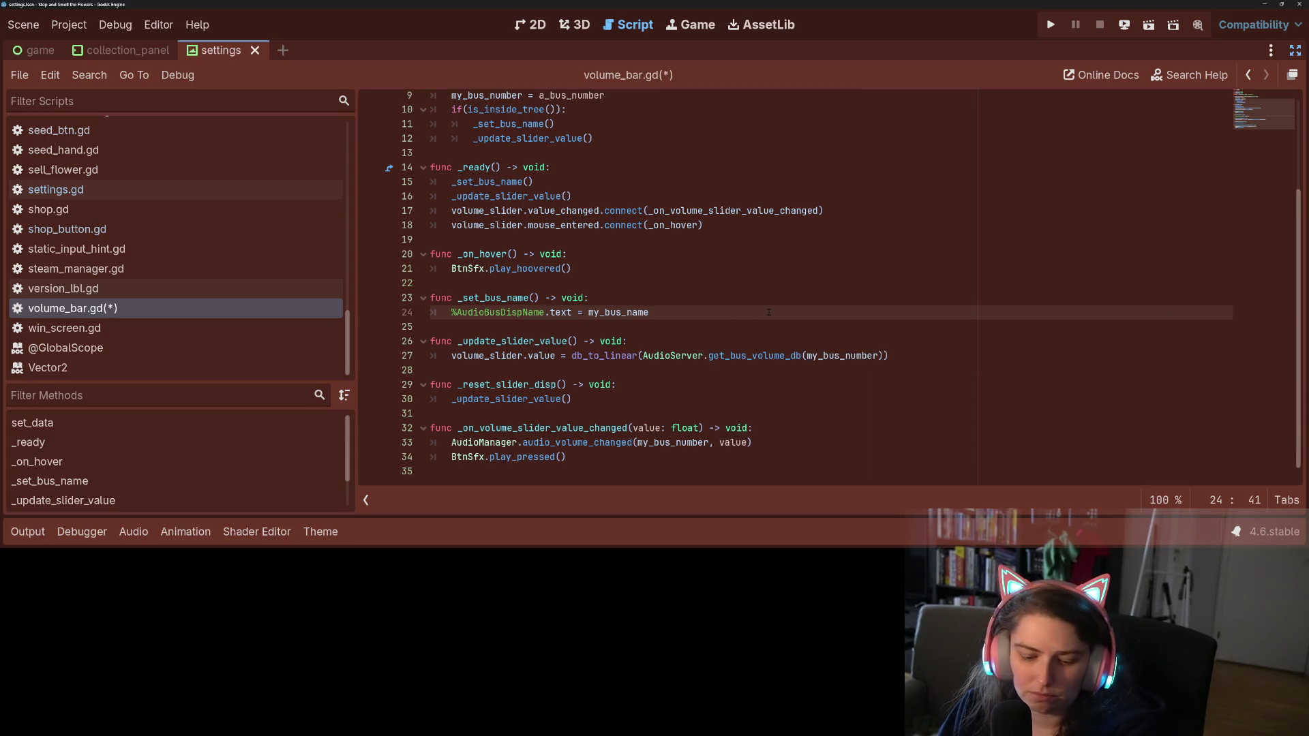
key(ctrl+s)
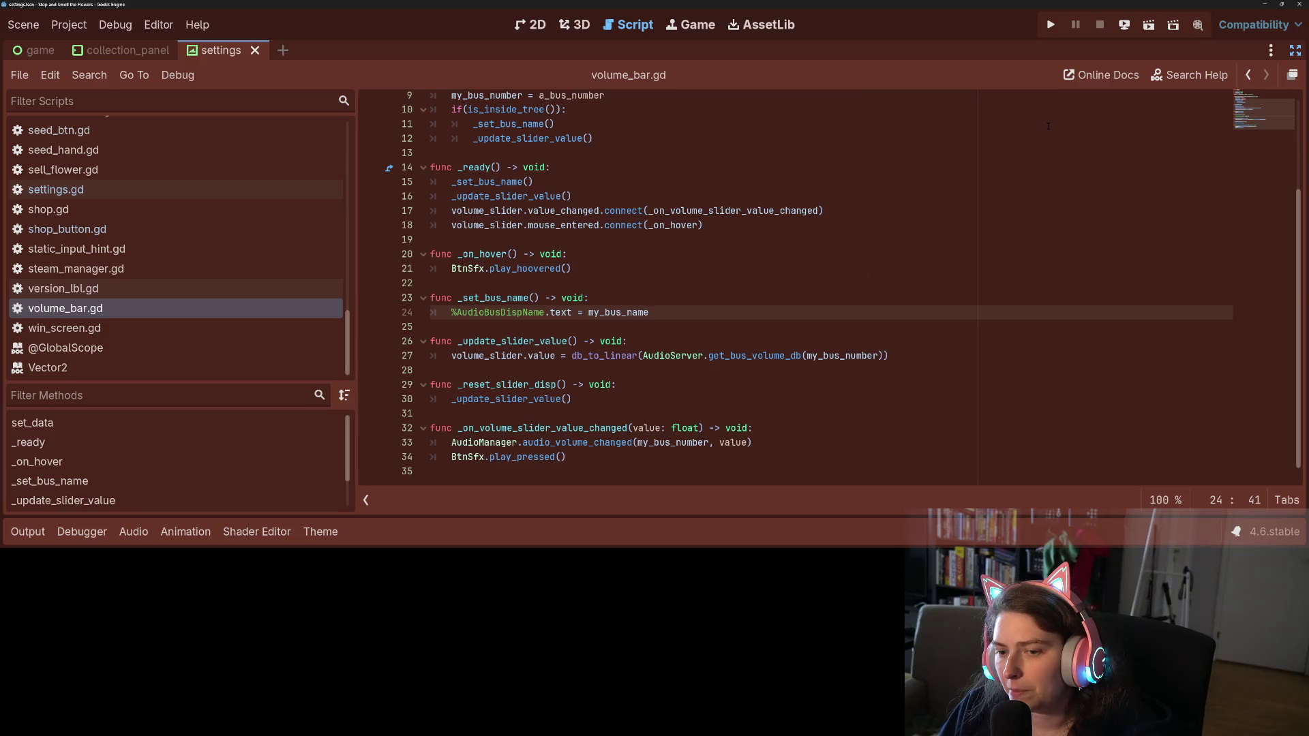
click(1050, 24)
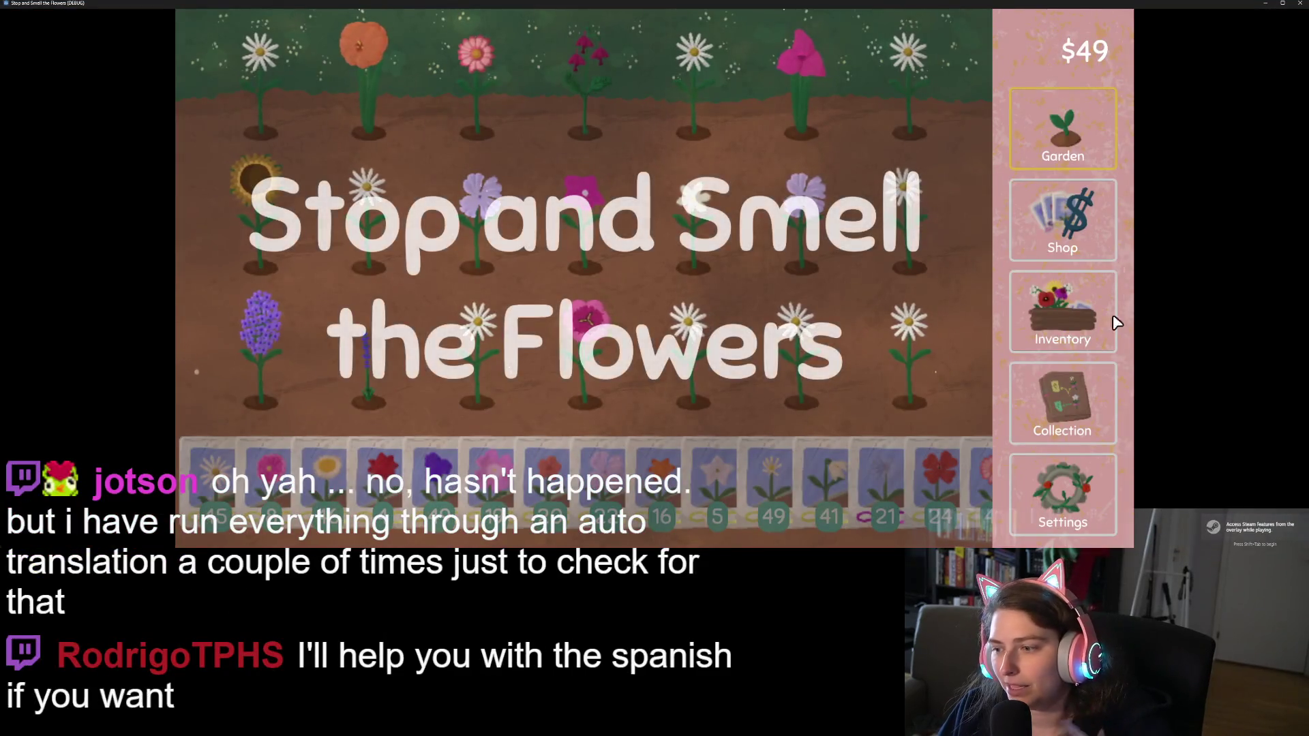
Pick español from the Settings language dropdown, then return to the flower garden
click(1056, 486)
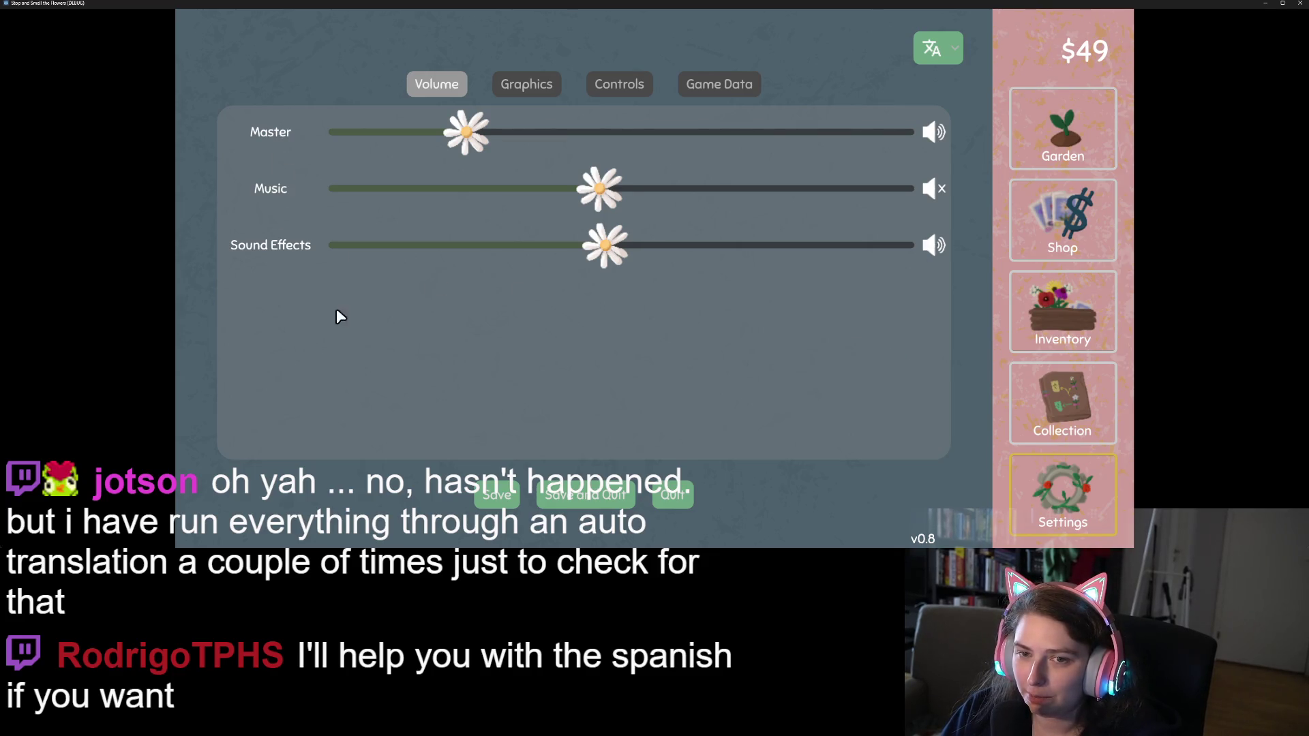
click(961, 49)
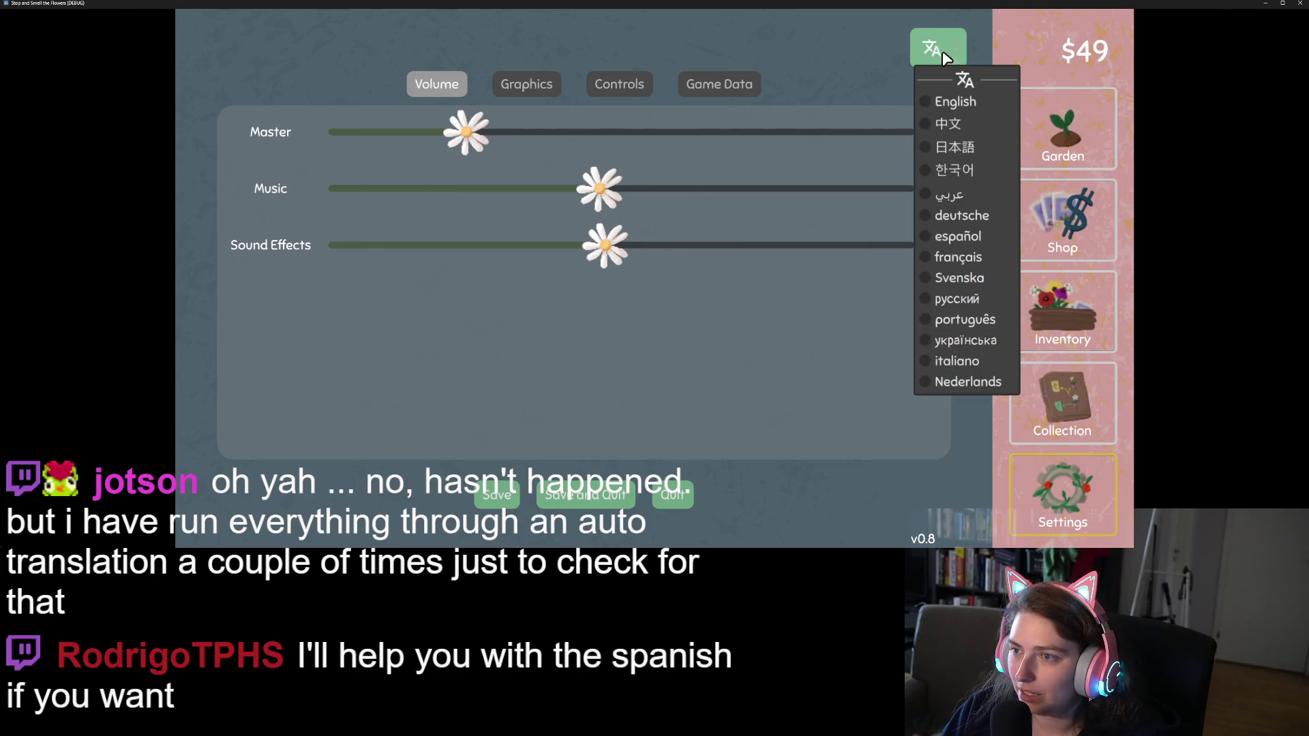
click(979, 240)
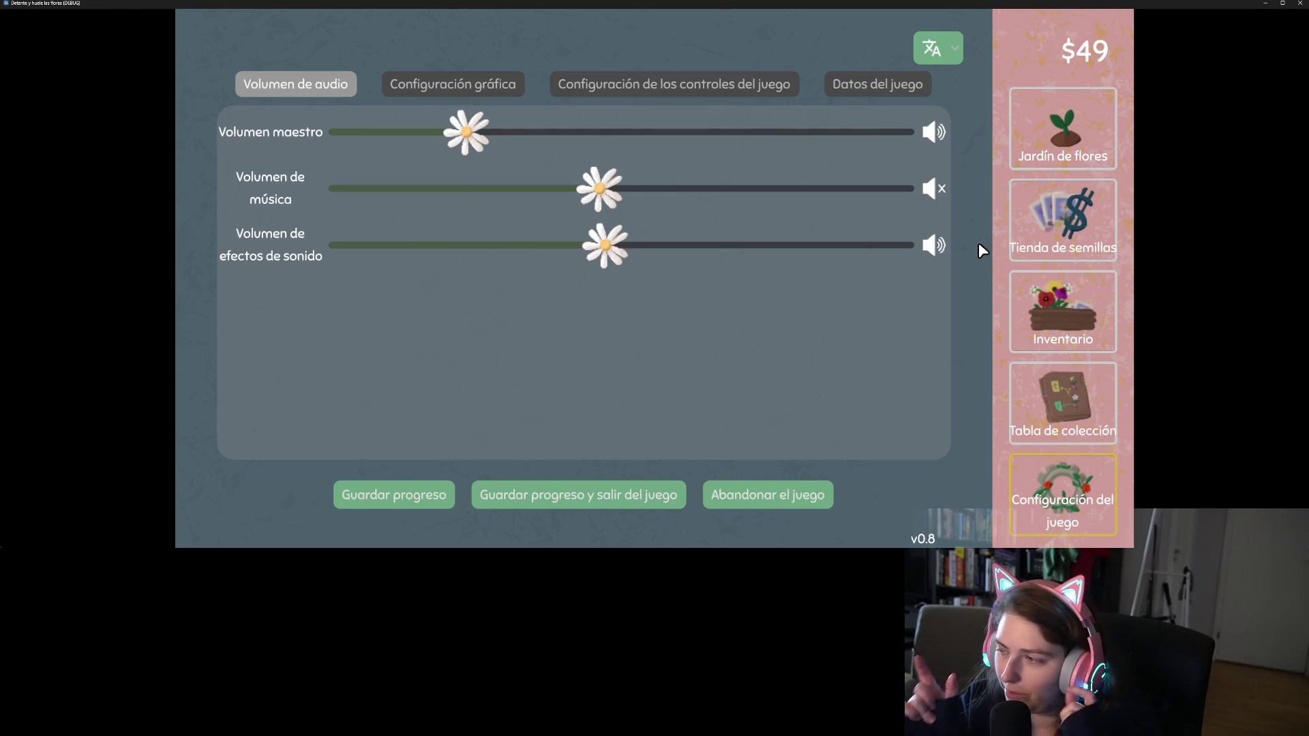
click(1050, 154)
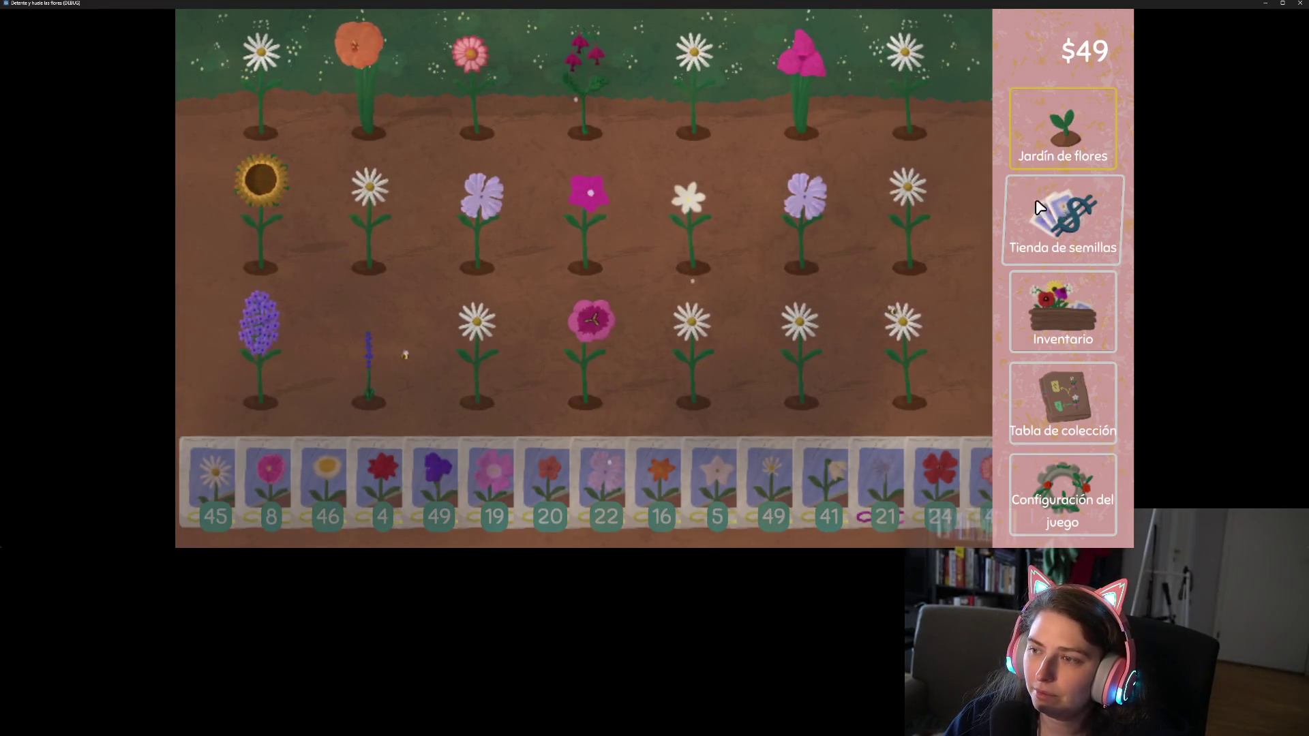
Harvest the lavender and plant a seed from the 41-seed packet in the empty hole
click(812, 213)
click(833, 465)
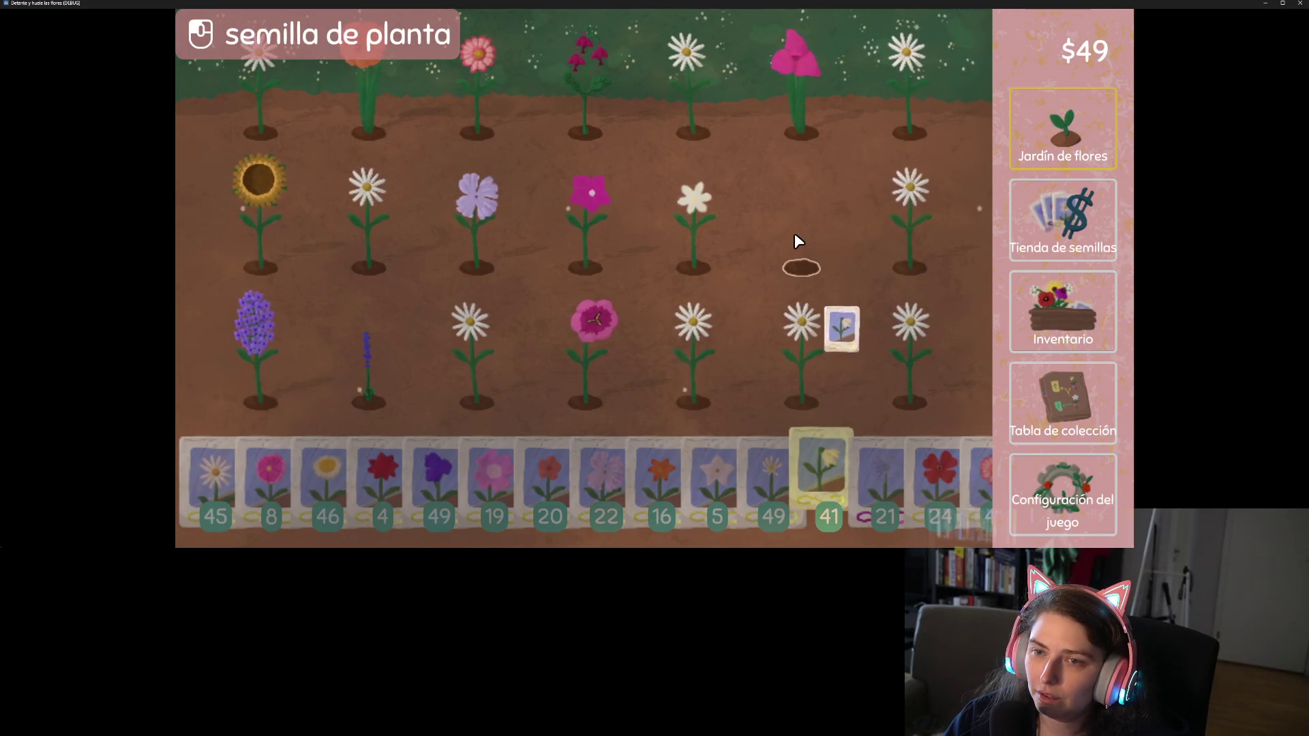
click(797, 243)
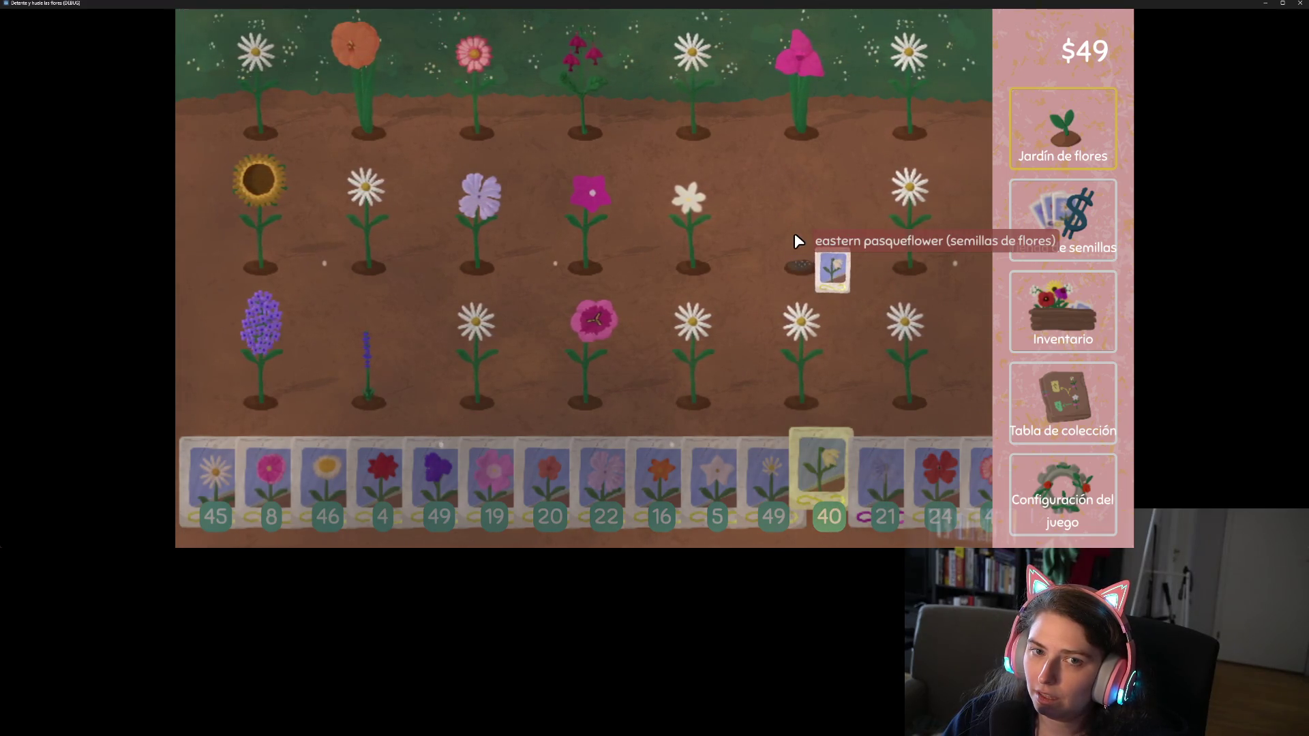
right_click(810, 257)
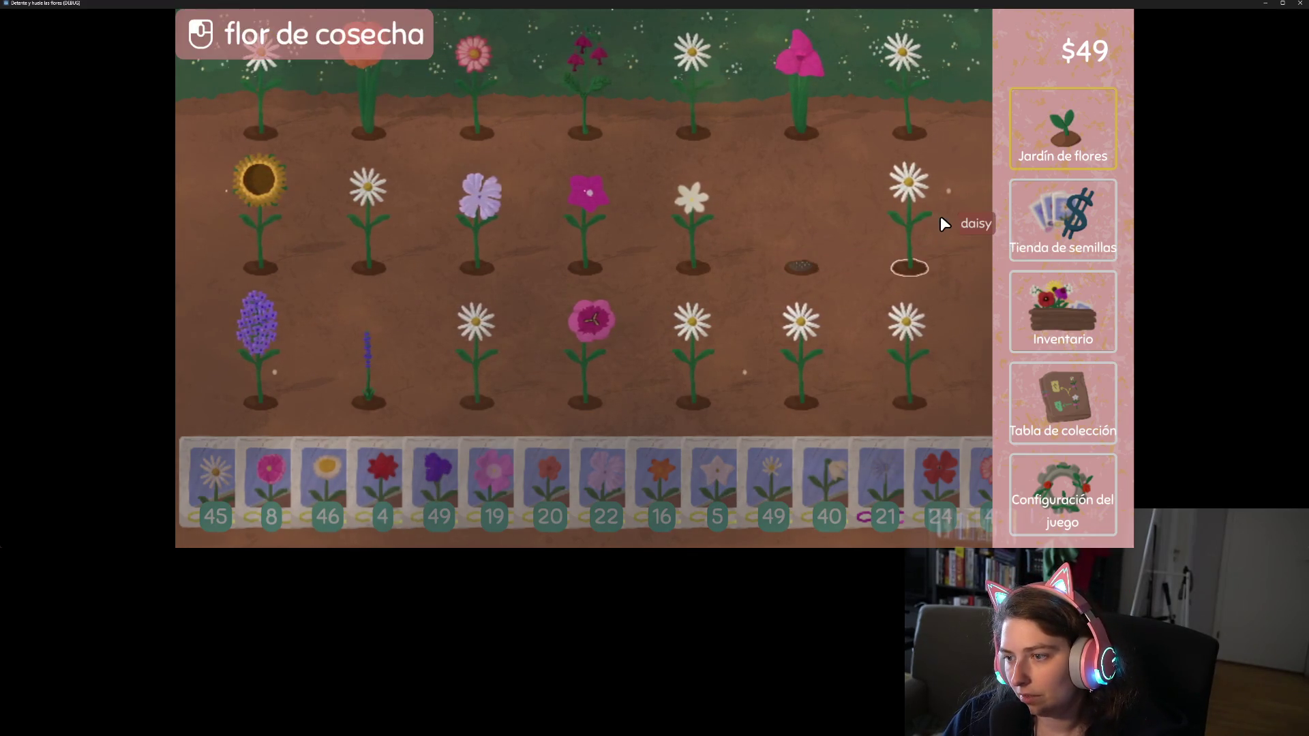
Buy the ??? mystery packet for $10 in Tienda de semillas, then pick up a dandelion in Inventario
click(1063, 219)
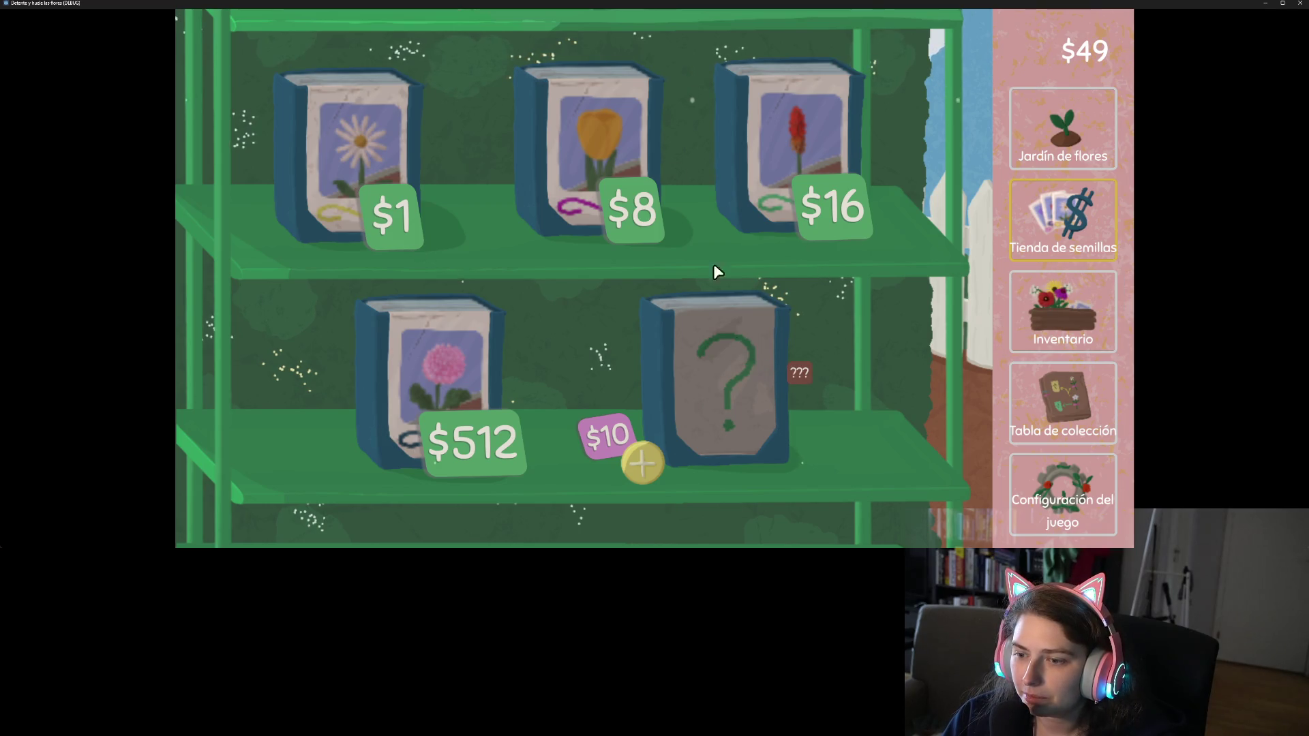
click(685, 435)
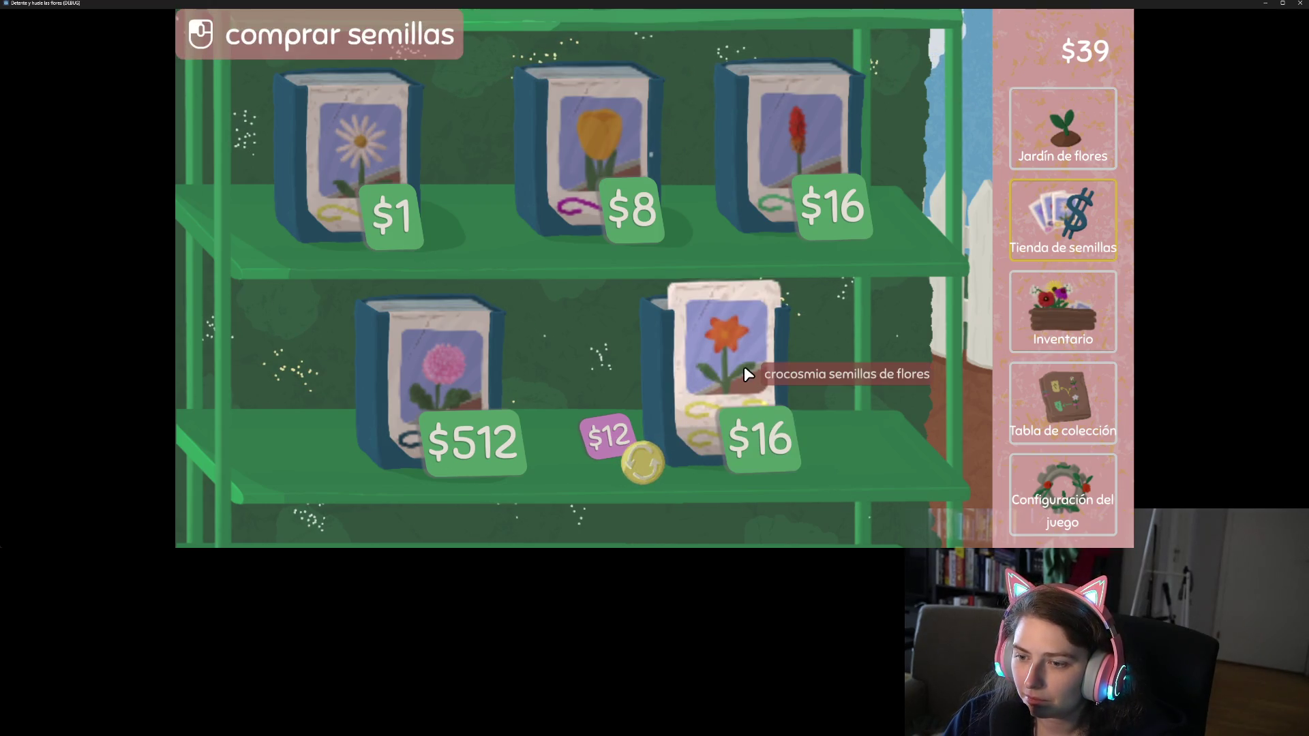
click(1084, 334)
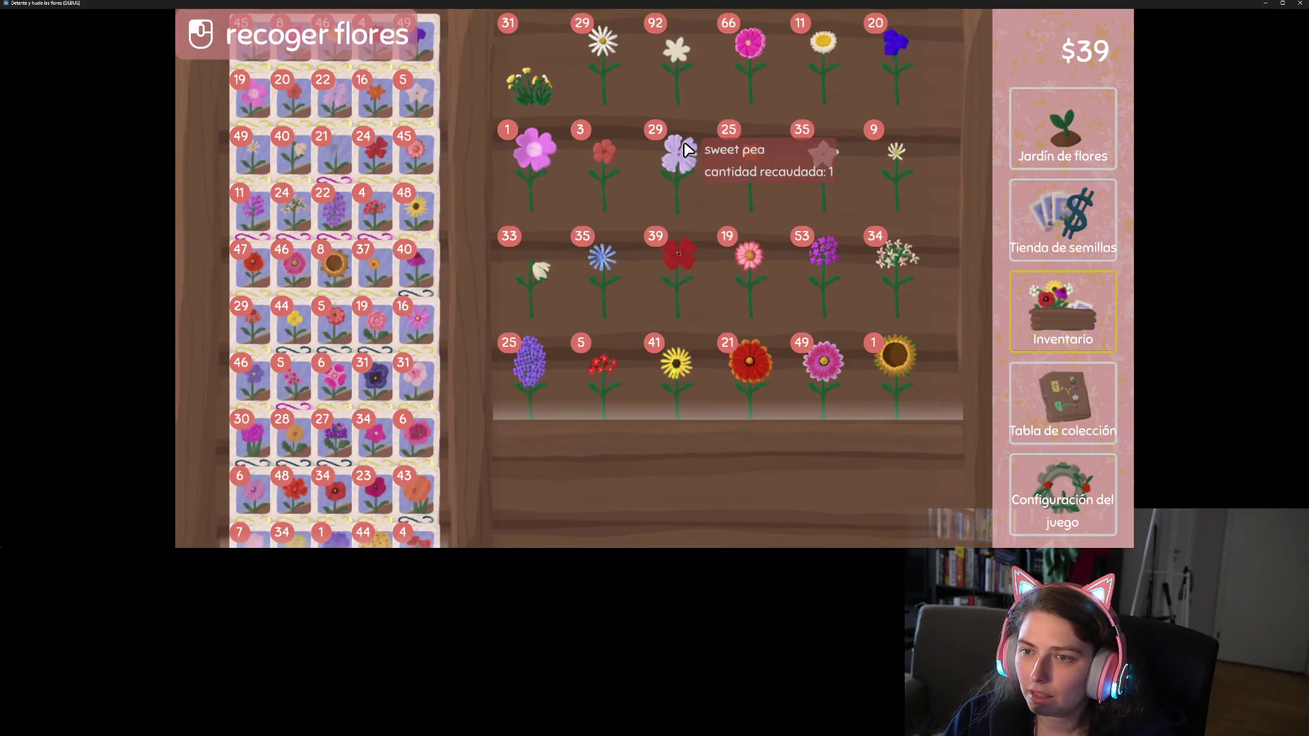
click(531, 87)
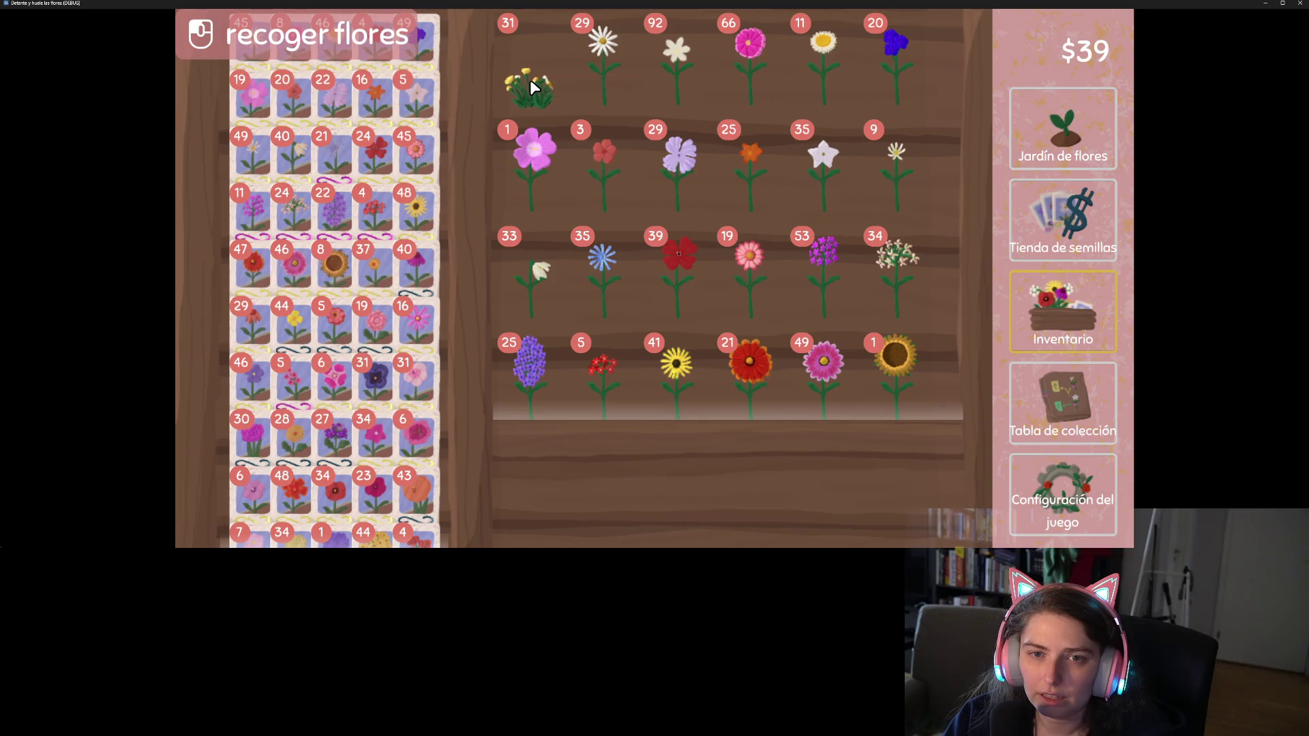
Browse the Tabla de colección and the Logros list, then open Configuración
click(1068, 382)
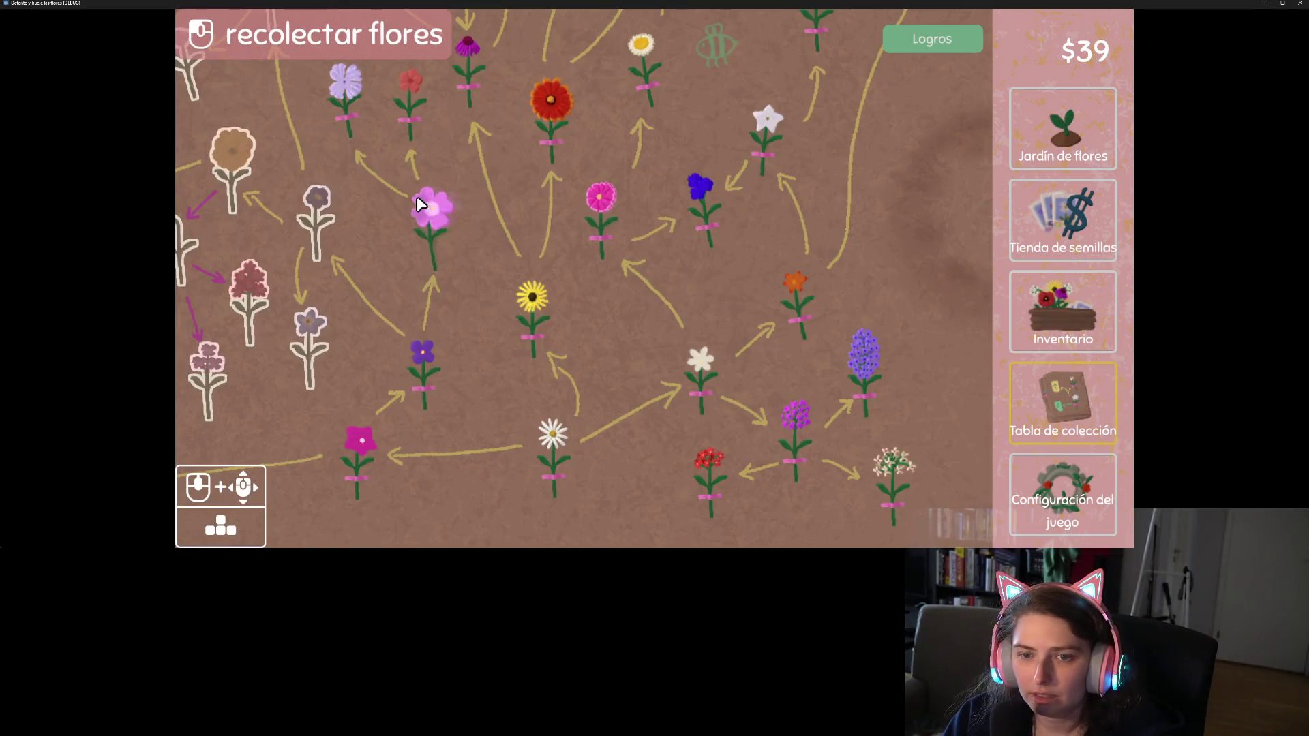
mouse_move(544, 333)
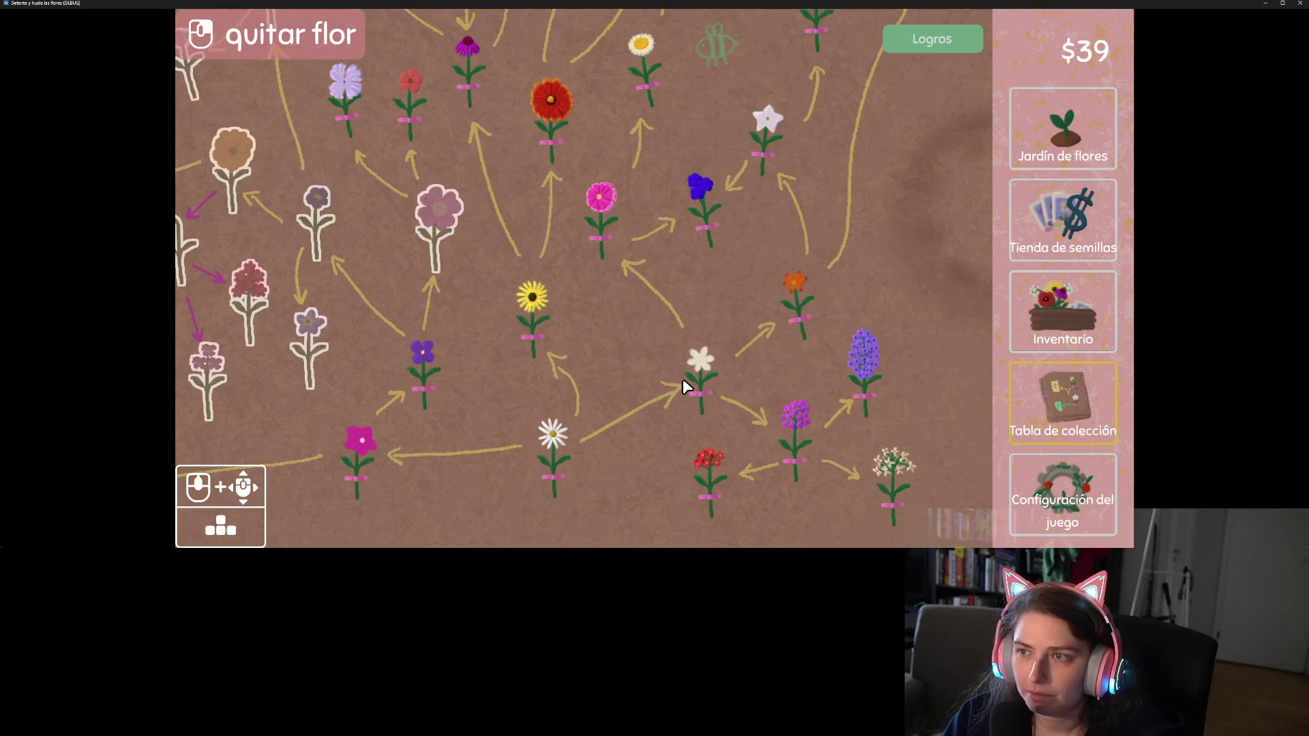
click(944, 39)
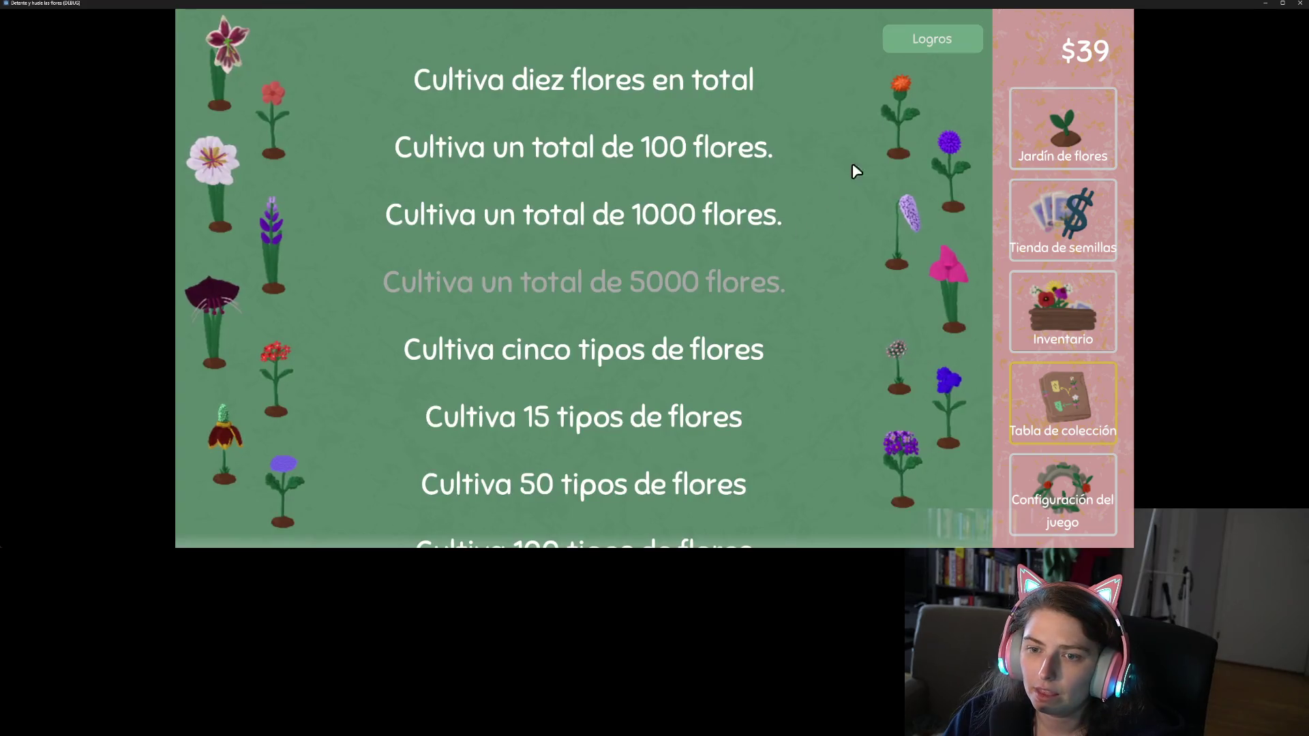
scroll(791, 252, down, 10)
scroll(789, 254, down, 4)
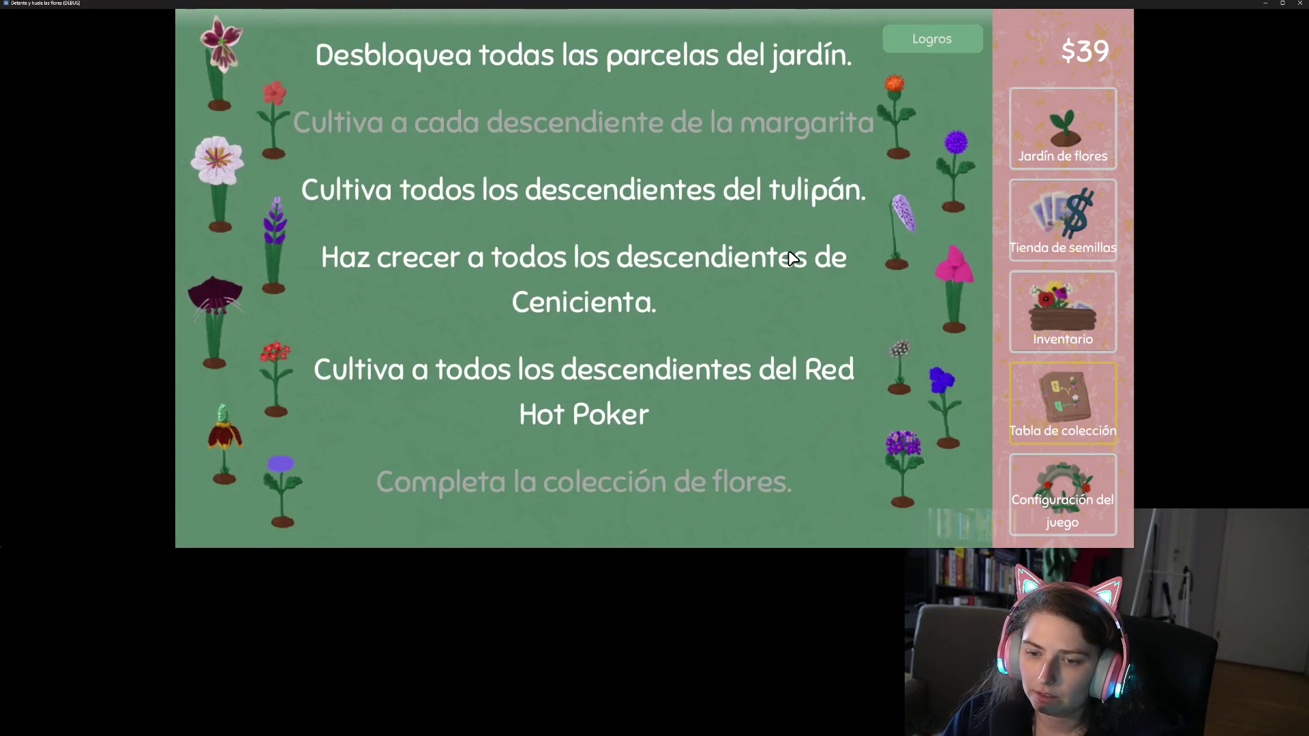
scroll(790, 254, up, 3)
scroll(788, 249, up, 10)
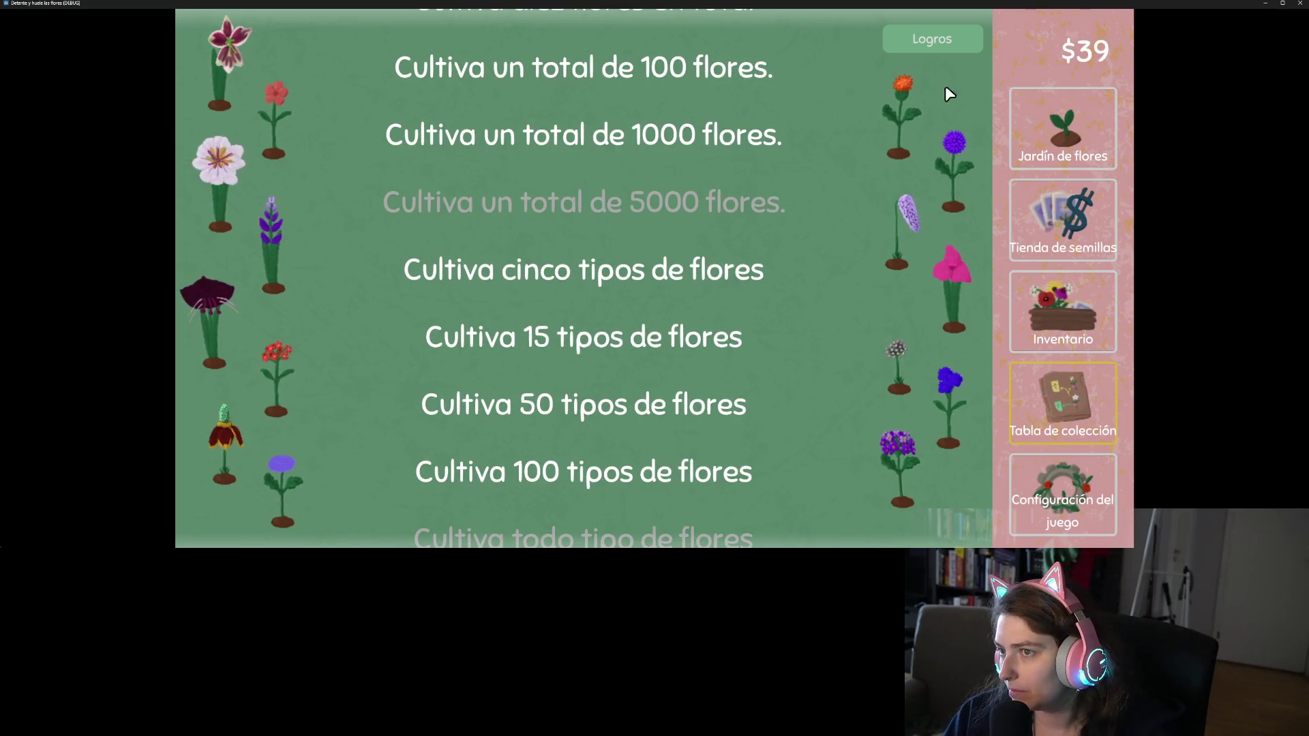
click(934, 46)
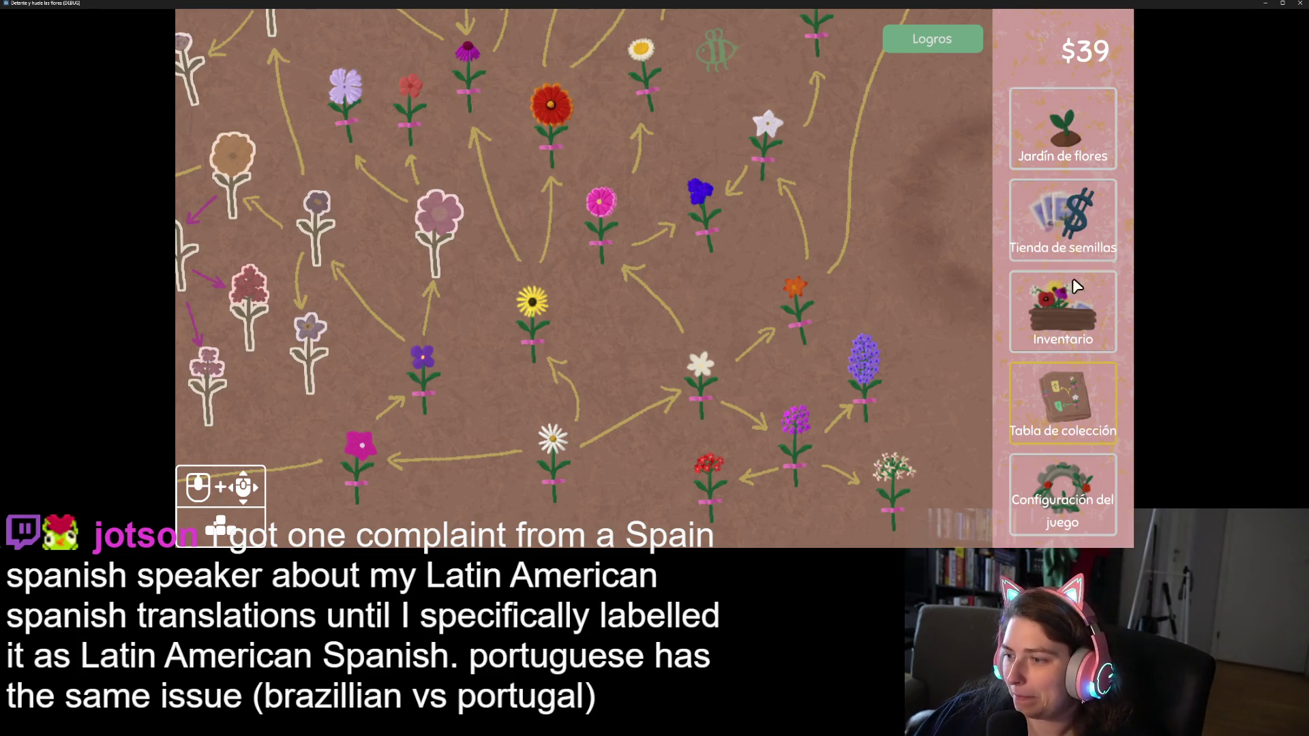
click(1079, 487)
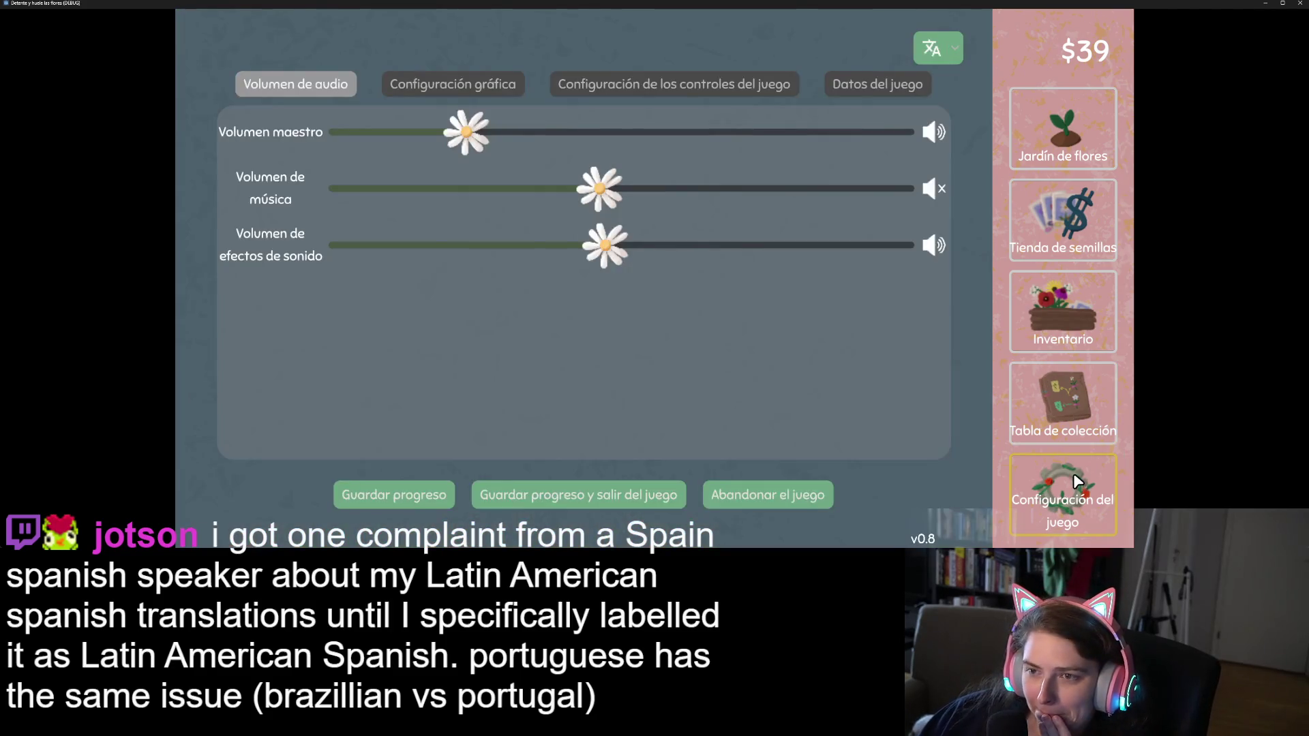
Look over the game data page, then enable tooltips in the controls settings
click(853, 79)
scroll(782, 207, down, 10)
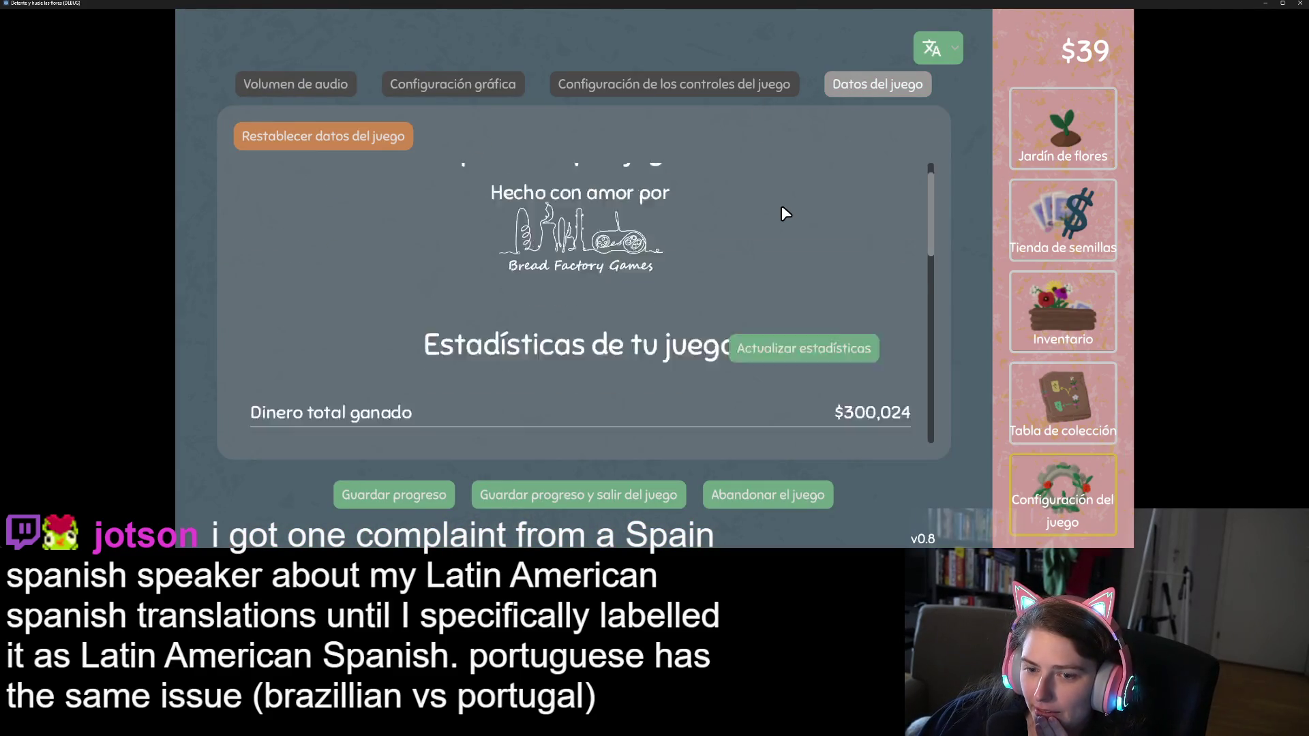
scroll(781, 206, down, 9)
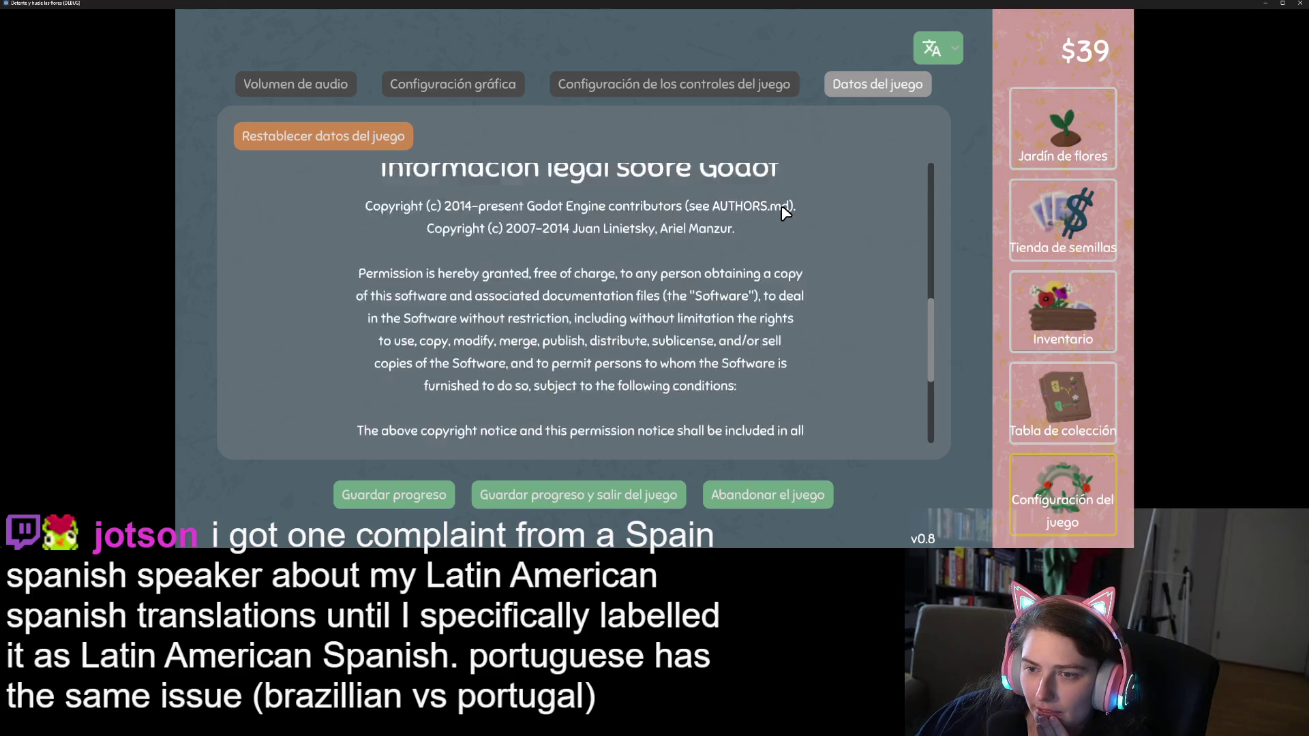
click(313, 135)
click(598, 92)
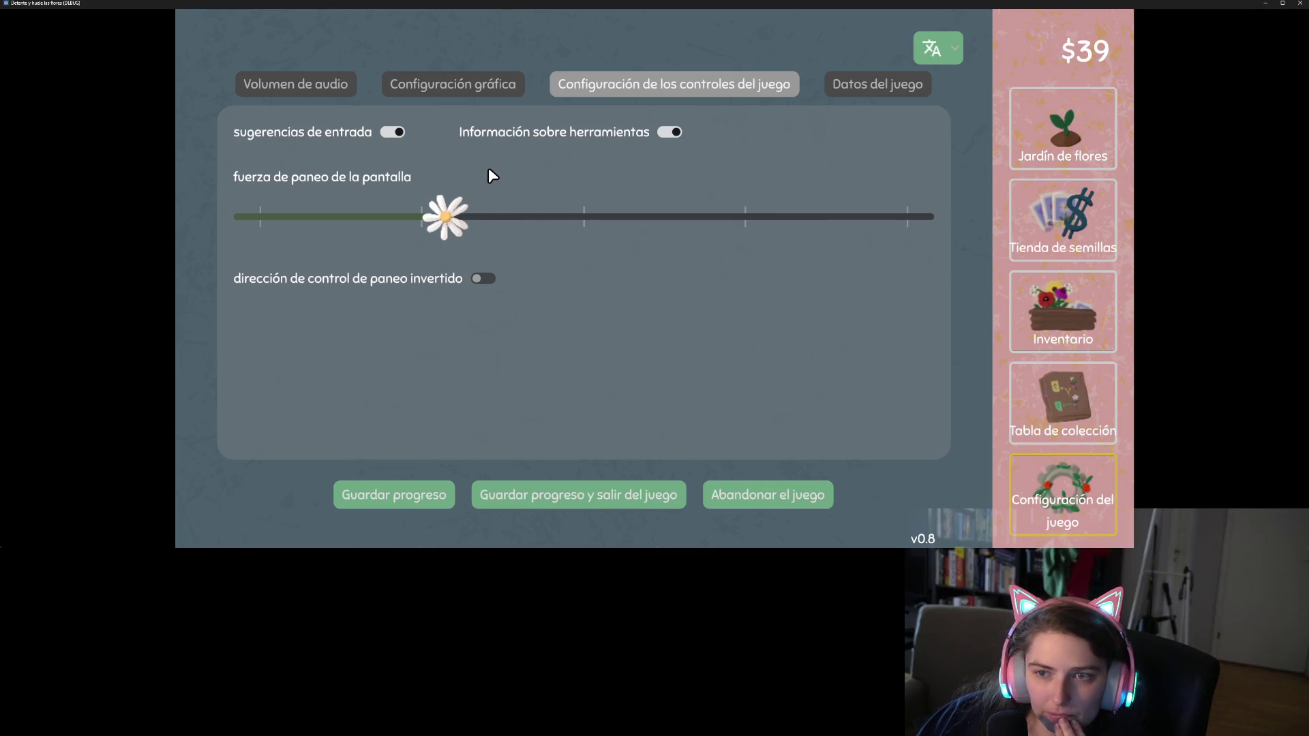
click(675, 132)
Leave the graphics screen mode windowed, show Volumen de audio, and open the language list
click(427, 84)
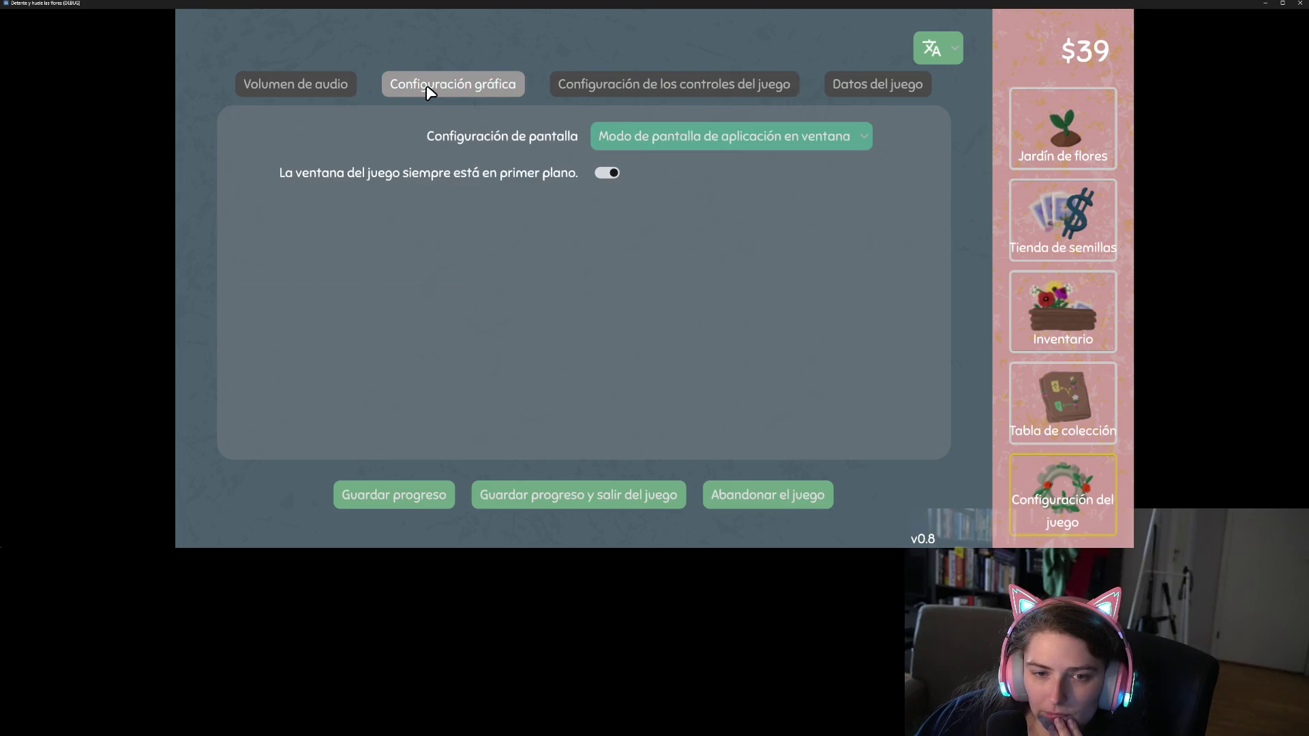
click(753, 139)
click(750, 140)
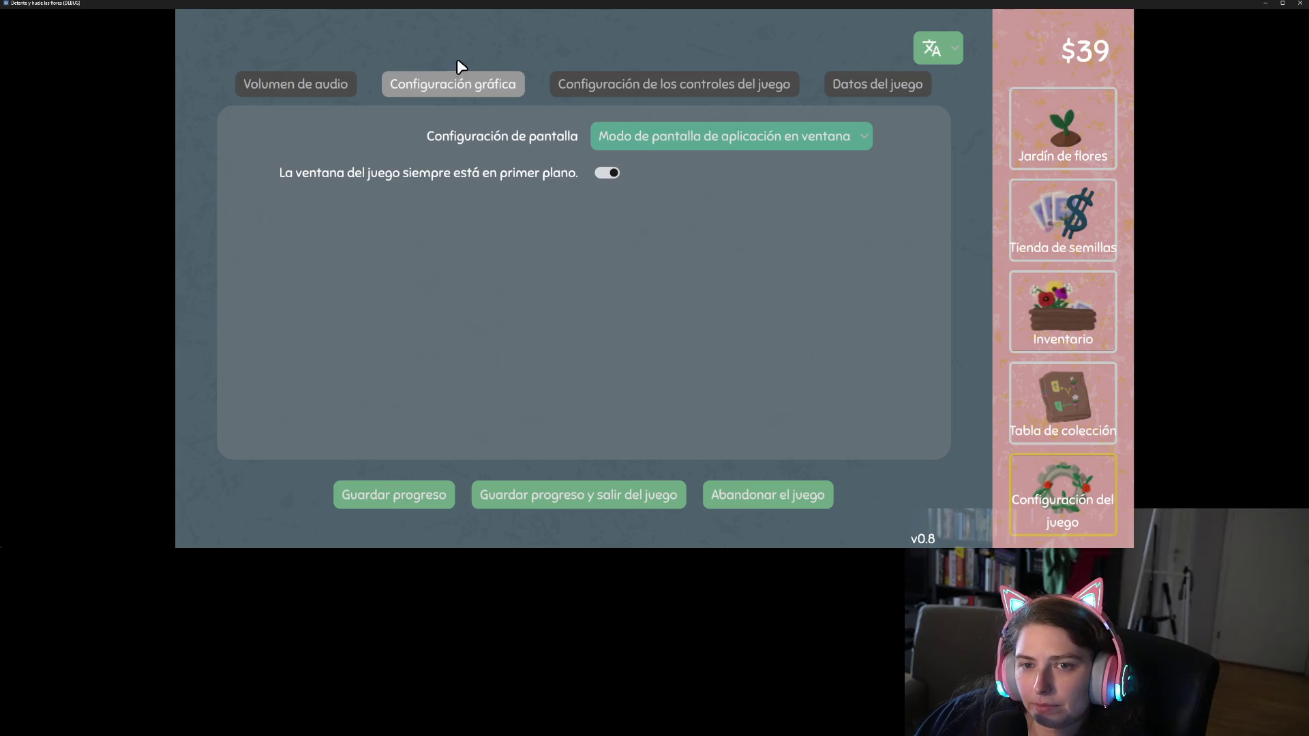
click(316, 94)
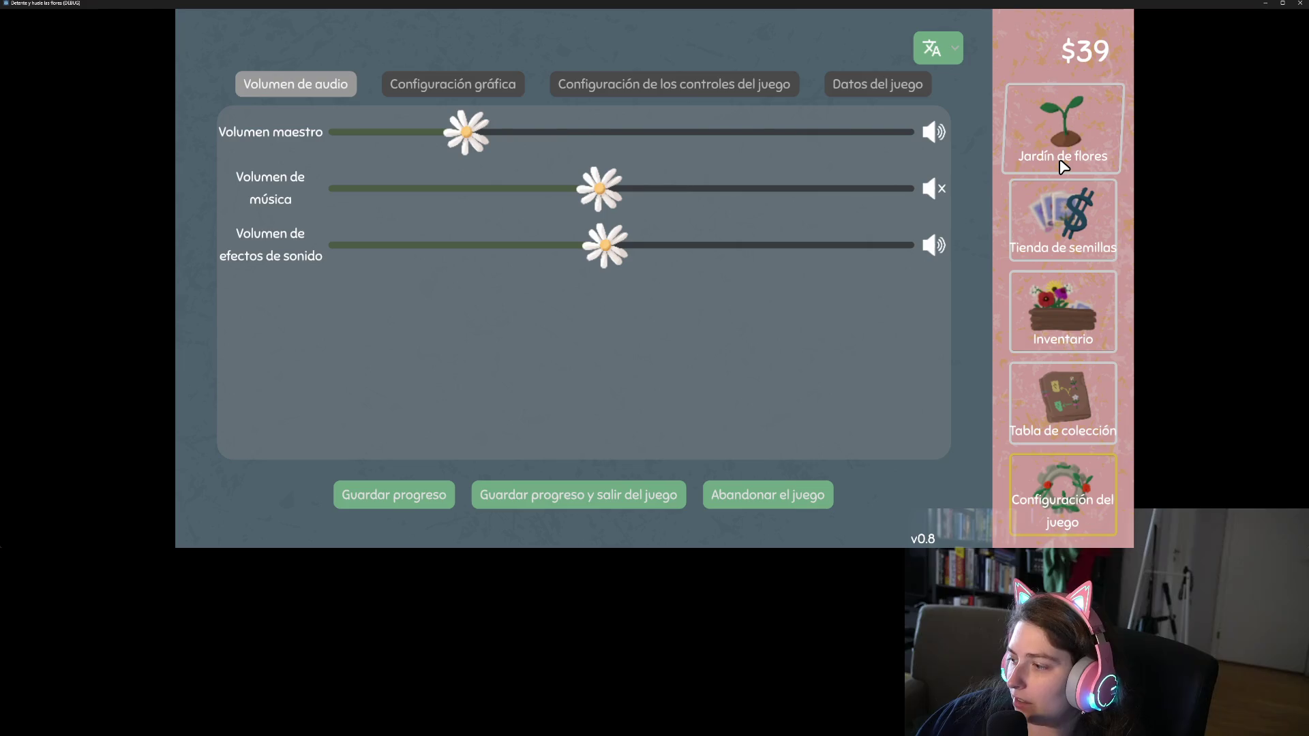
click(936, 54)
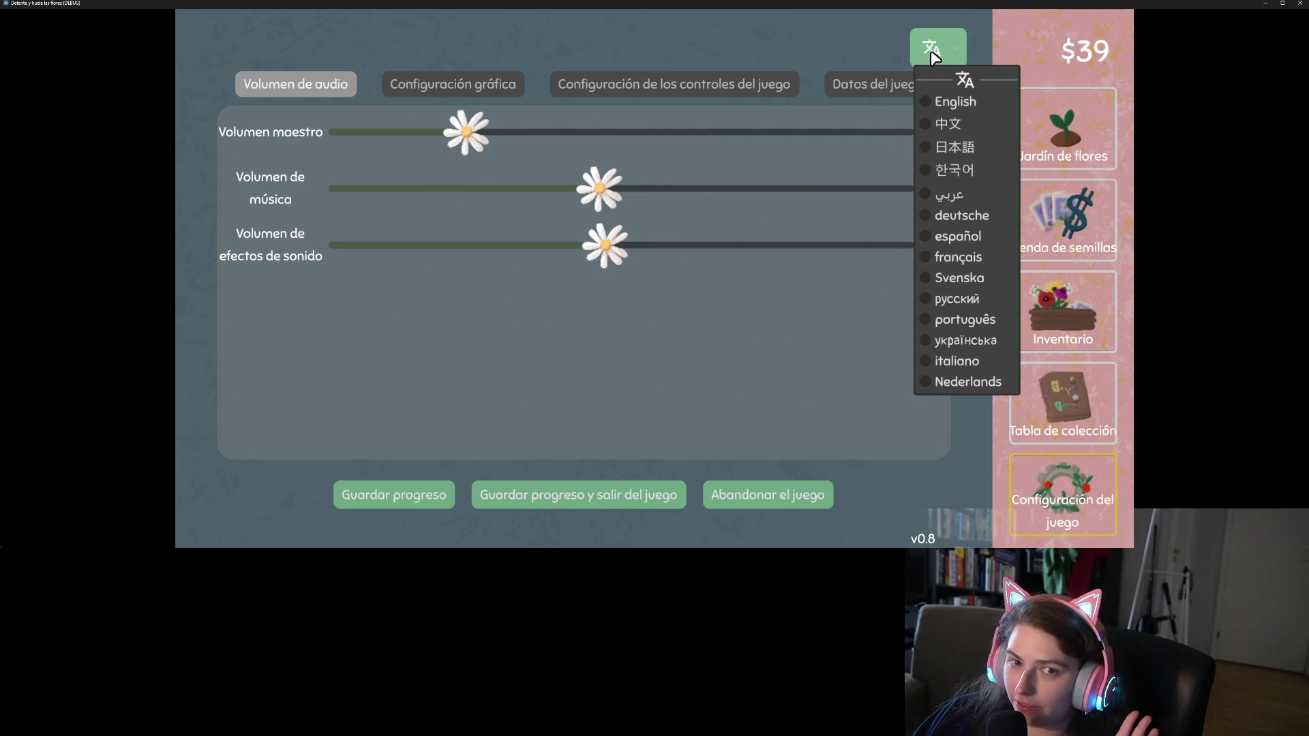
Close the language list with Spanish kept and go back to Jardín de flores
click(932, 49)
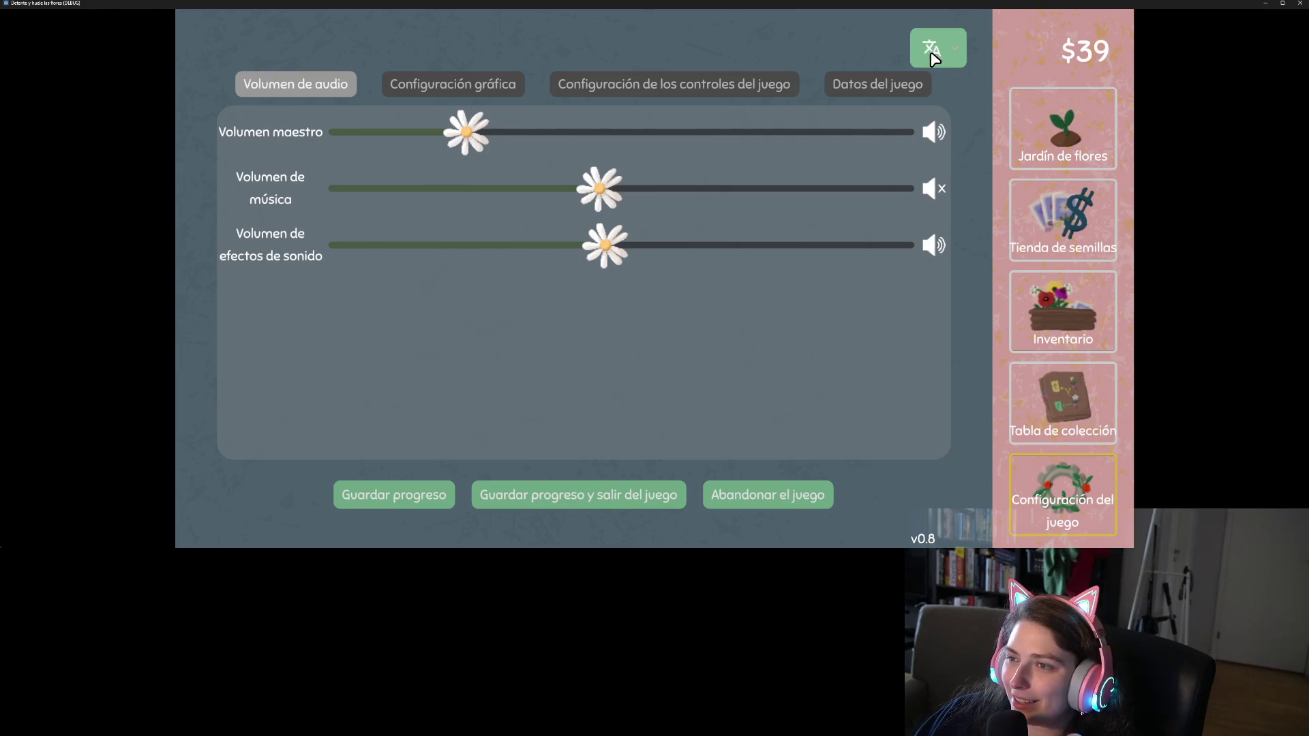
click(1074, 146)
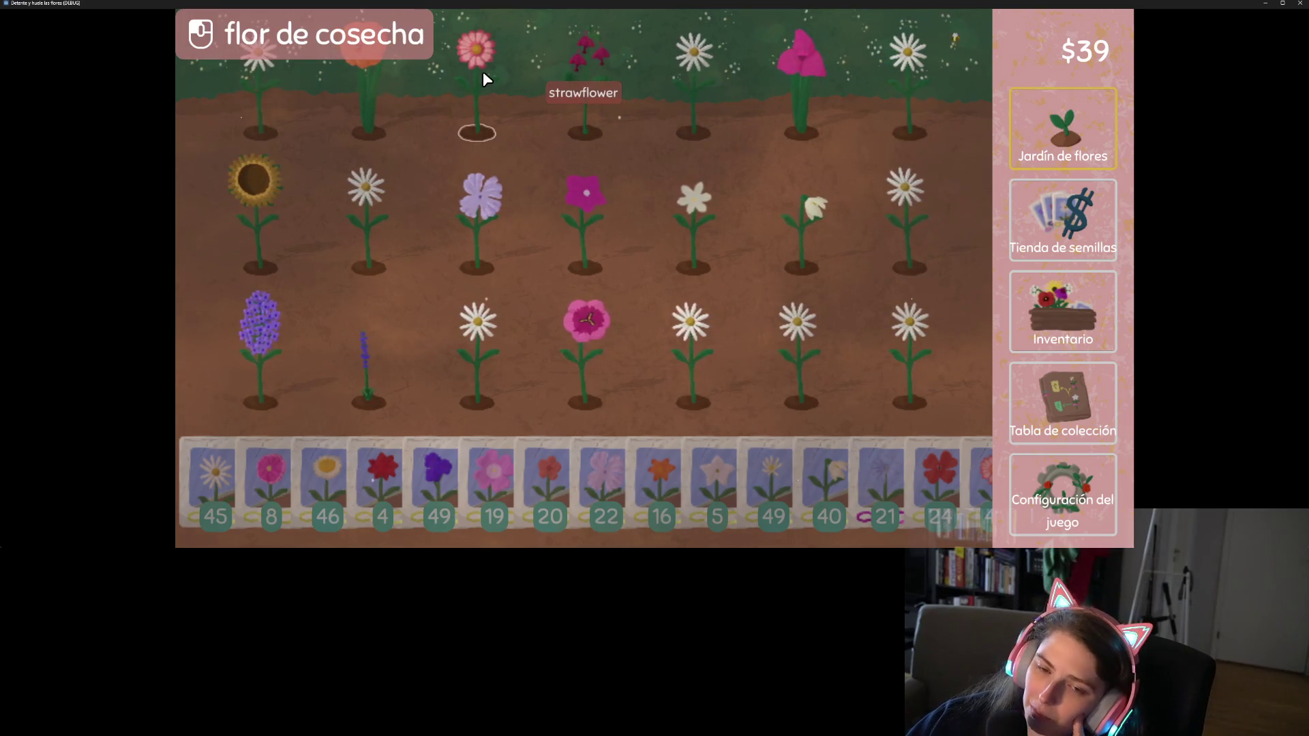
Browse the Spanish seed shop and collection board, then switch the game language to French in settings
click(1063, 239)
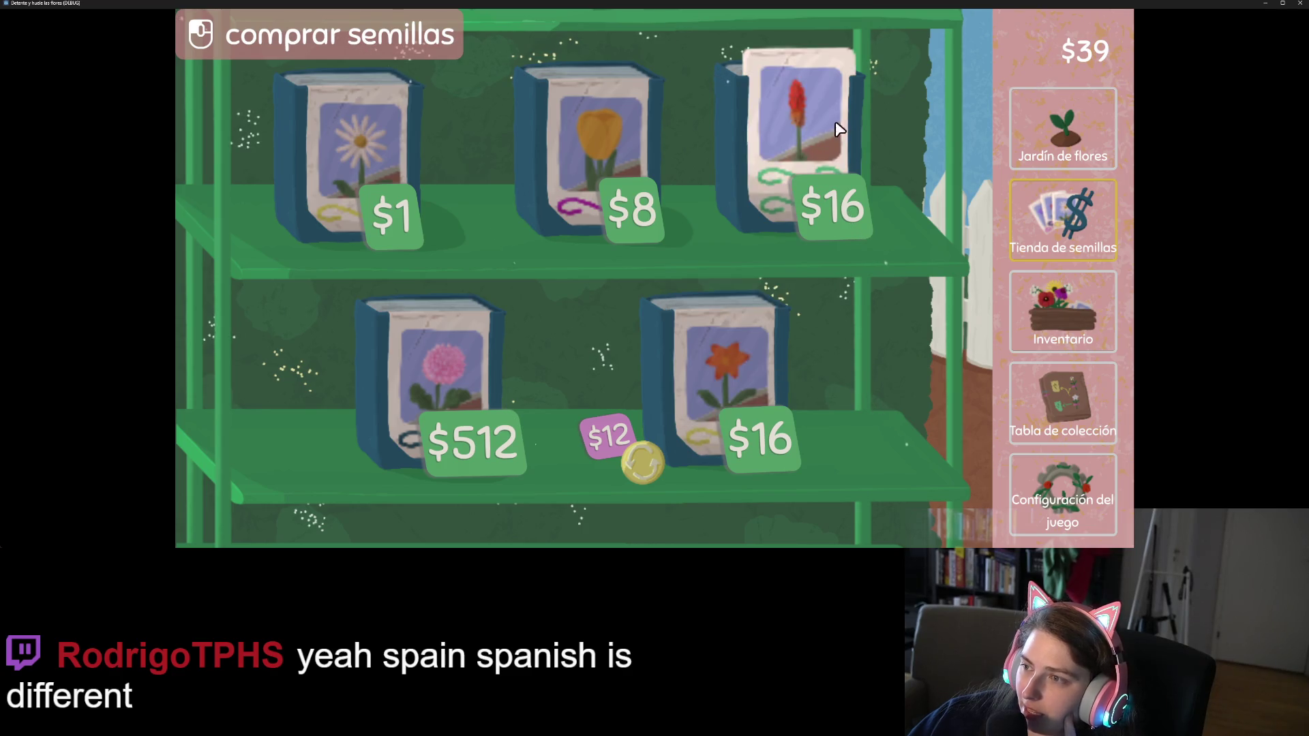
click(1063, 402)
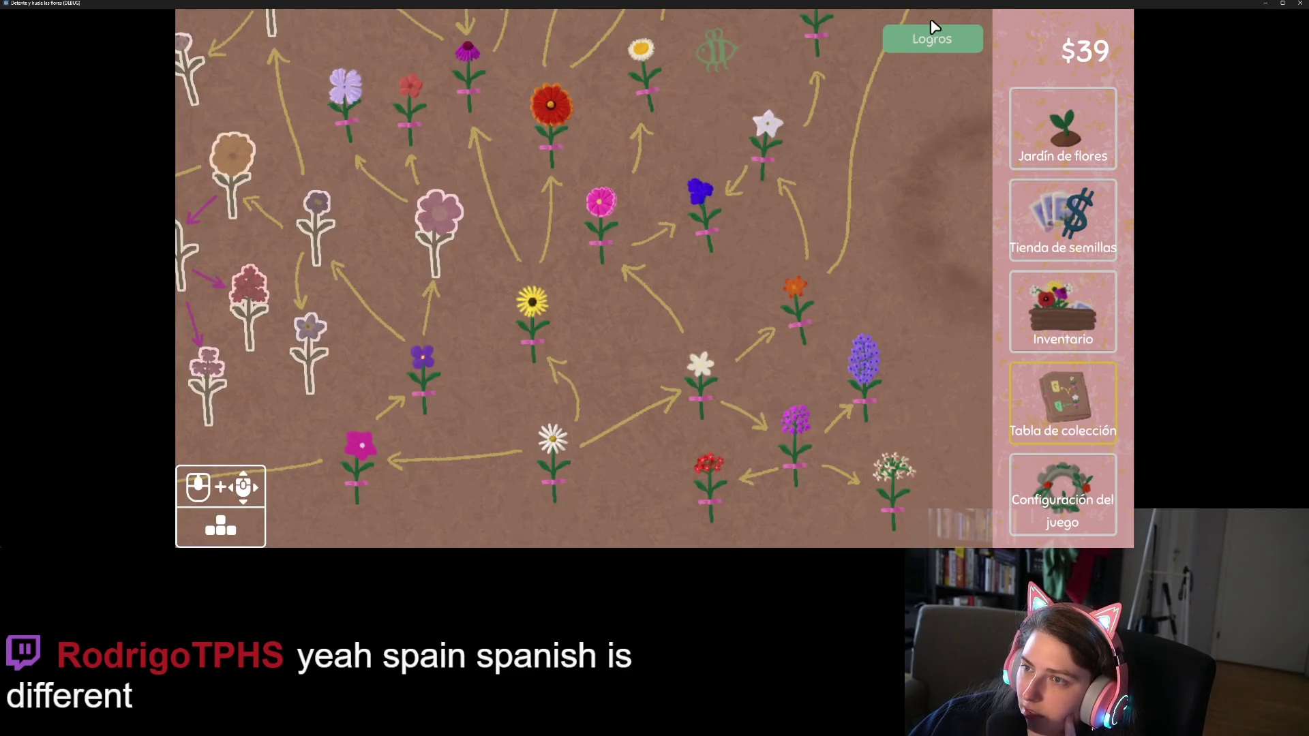
click(1062, 494)
click(932, 46)
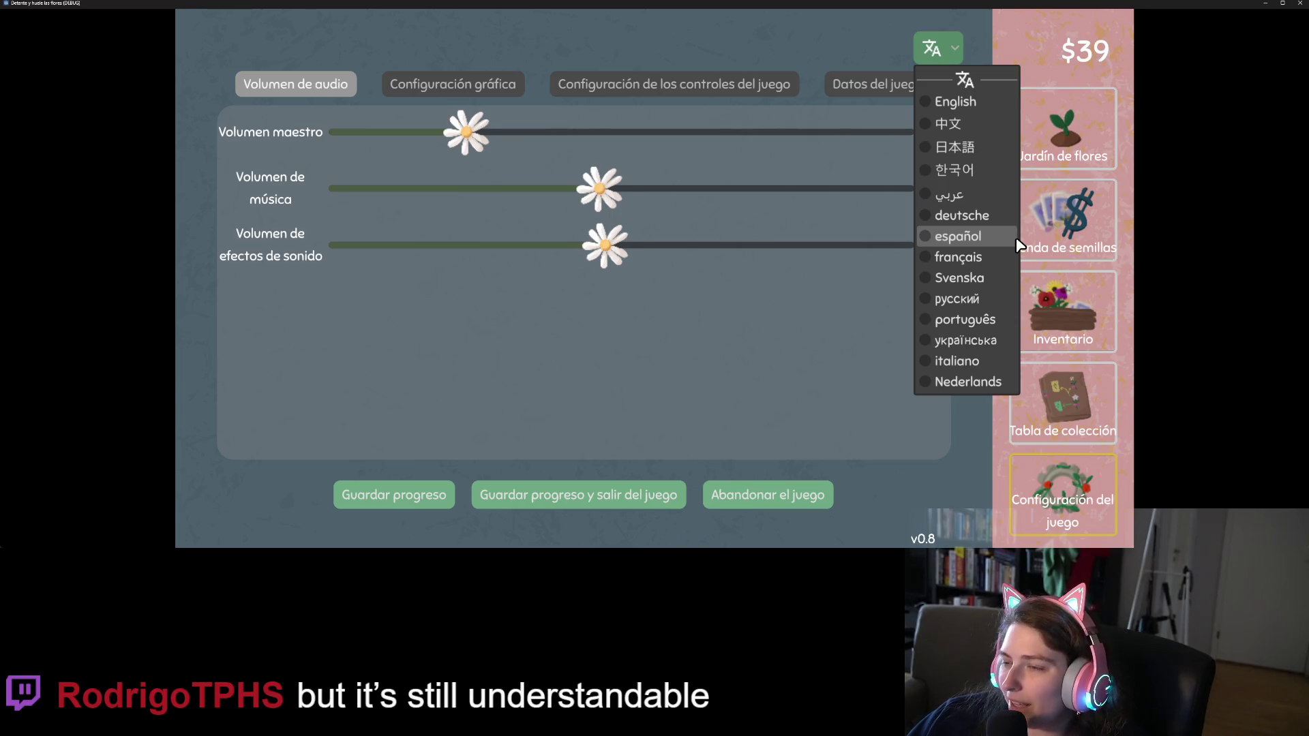
click(984, 258)
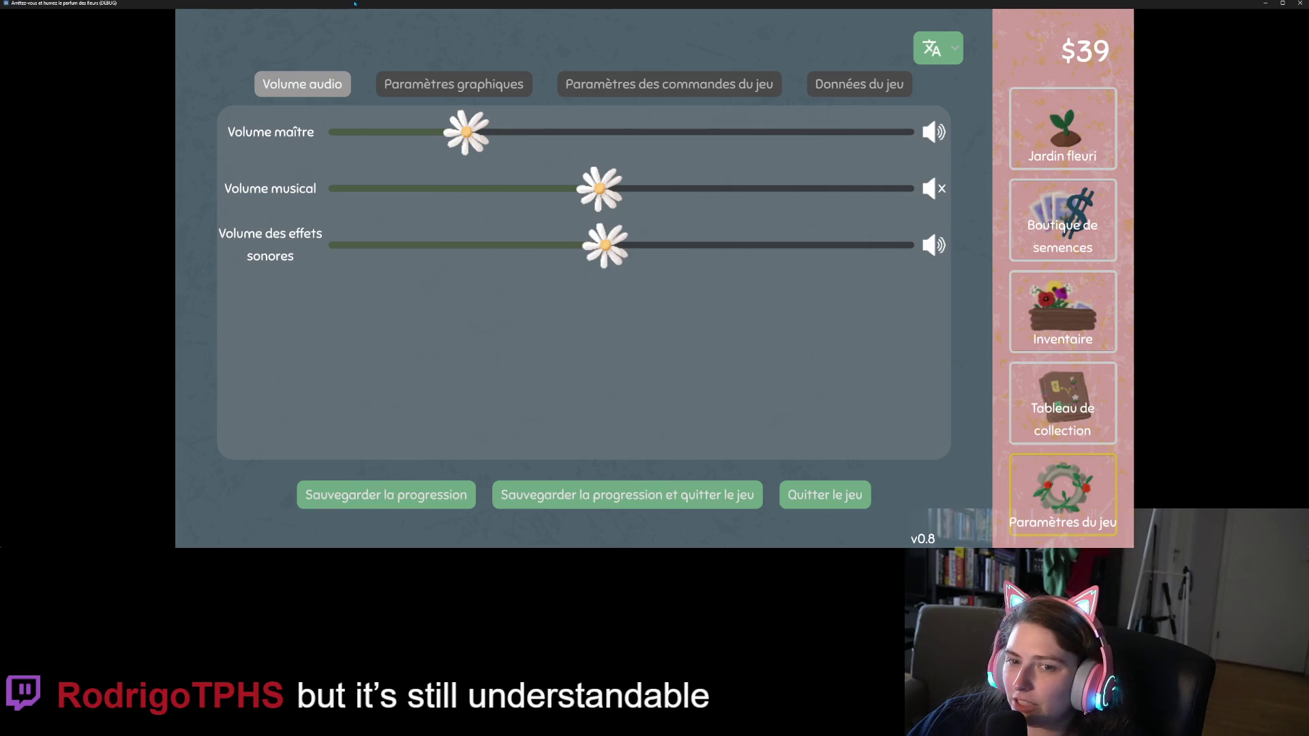
Review the French graphics settings, including the screen mode choices, and the controls settings
click(448, 83)
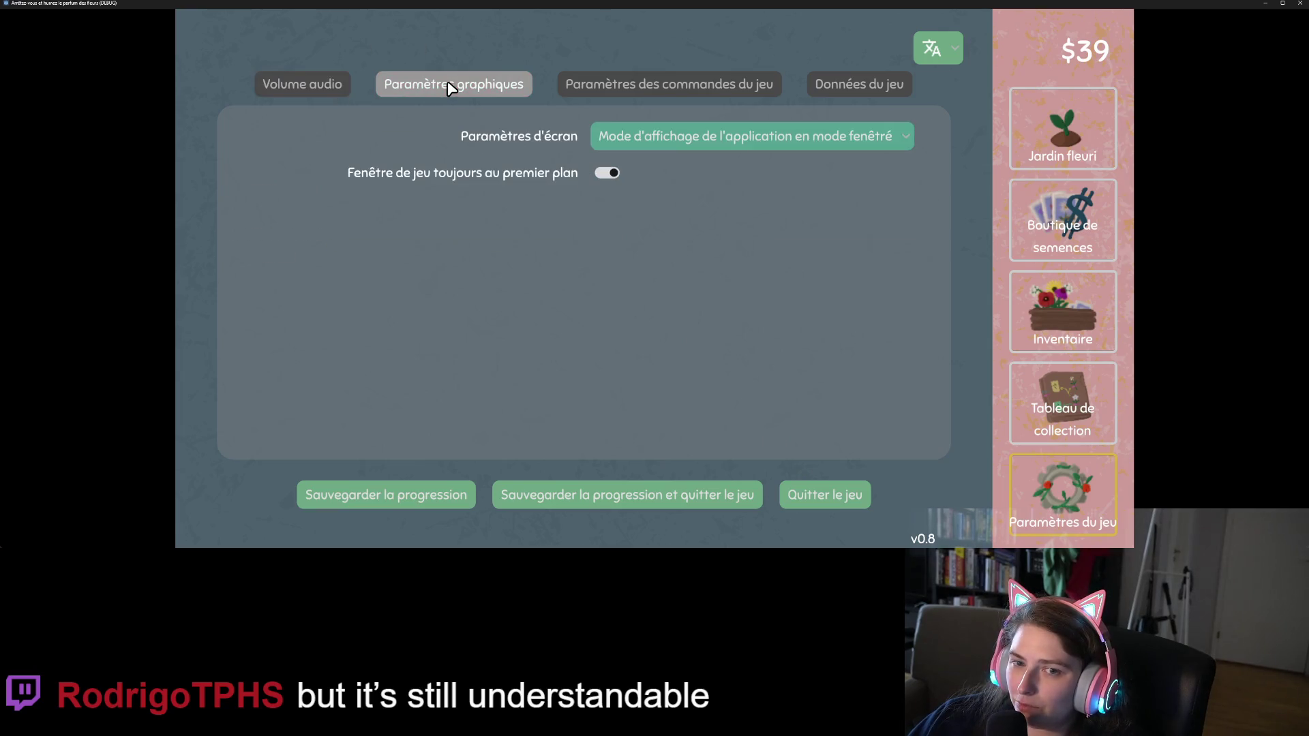
click(713, 133)
click(713, 132)
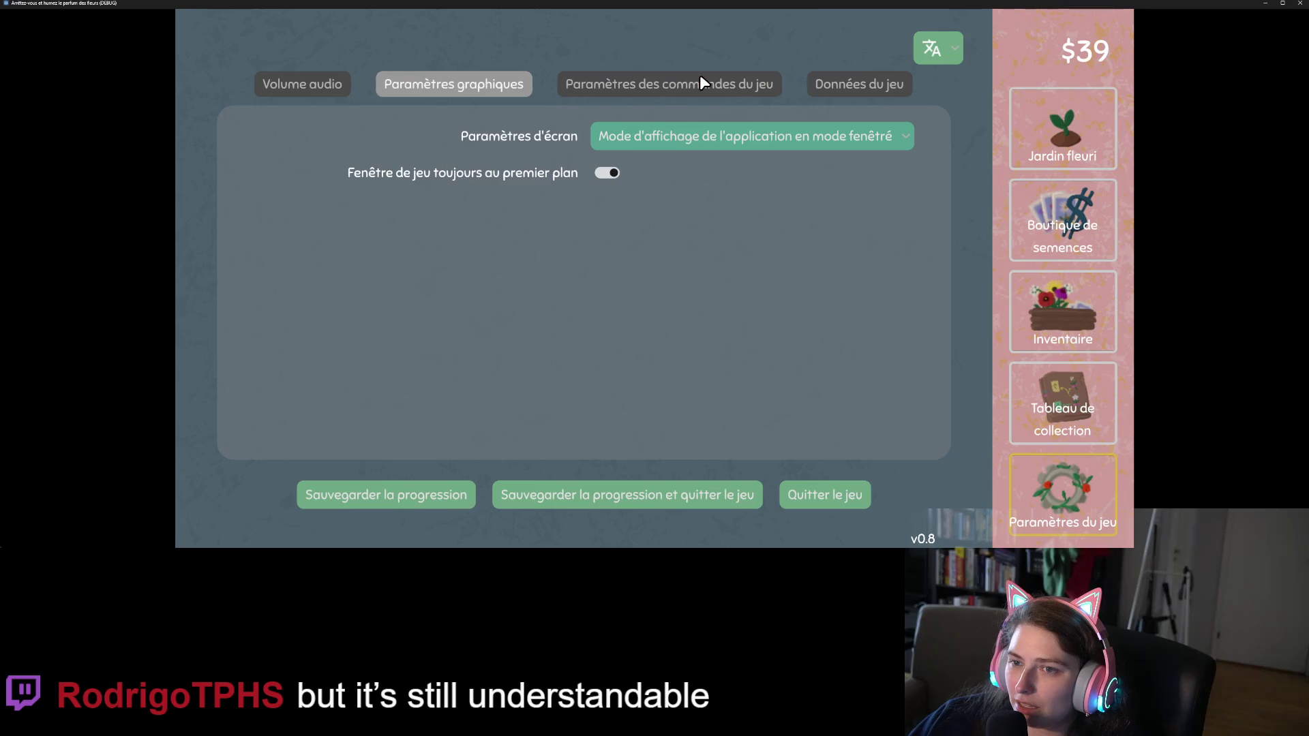
click(700, 80)
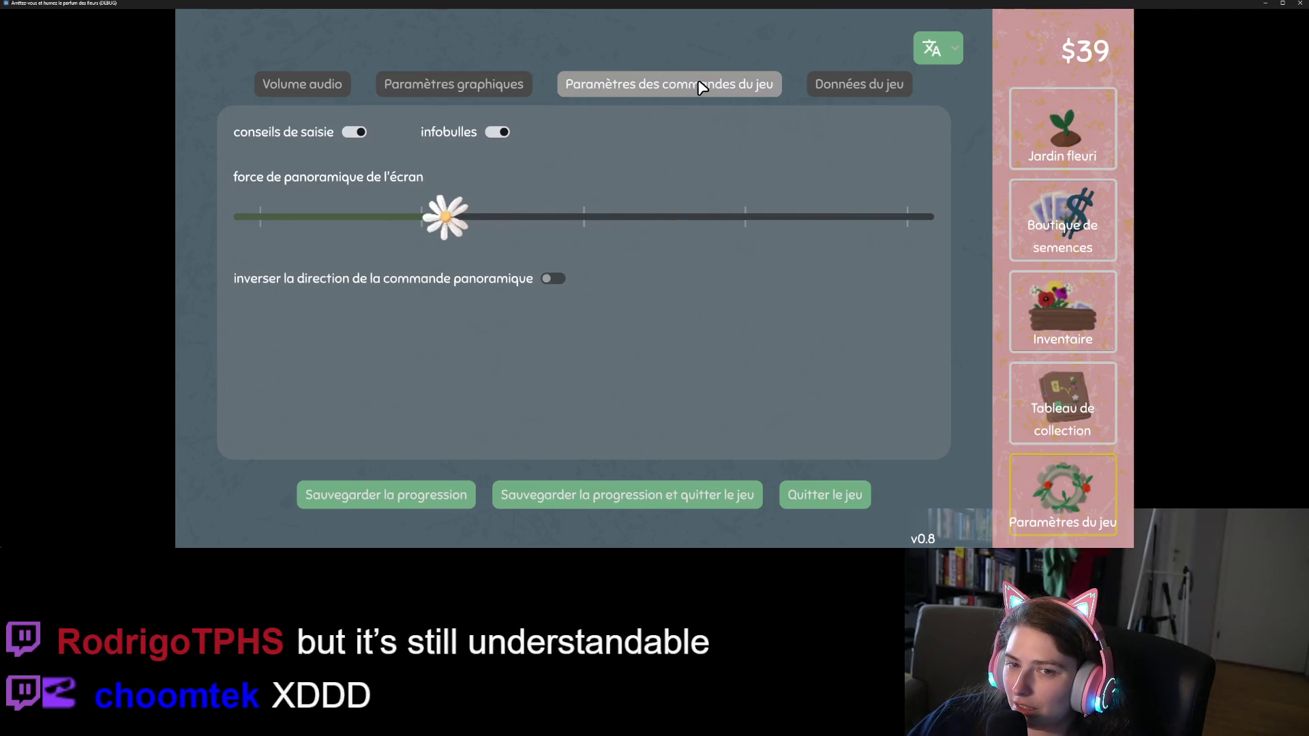
Check the Données du jeu section, refresh the game statistics, then return to the Tableau de collection
click(861, 85)
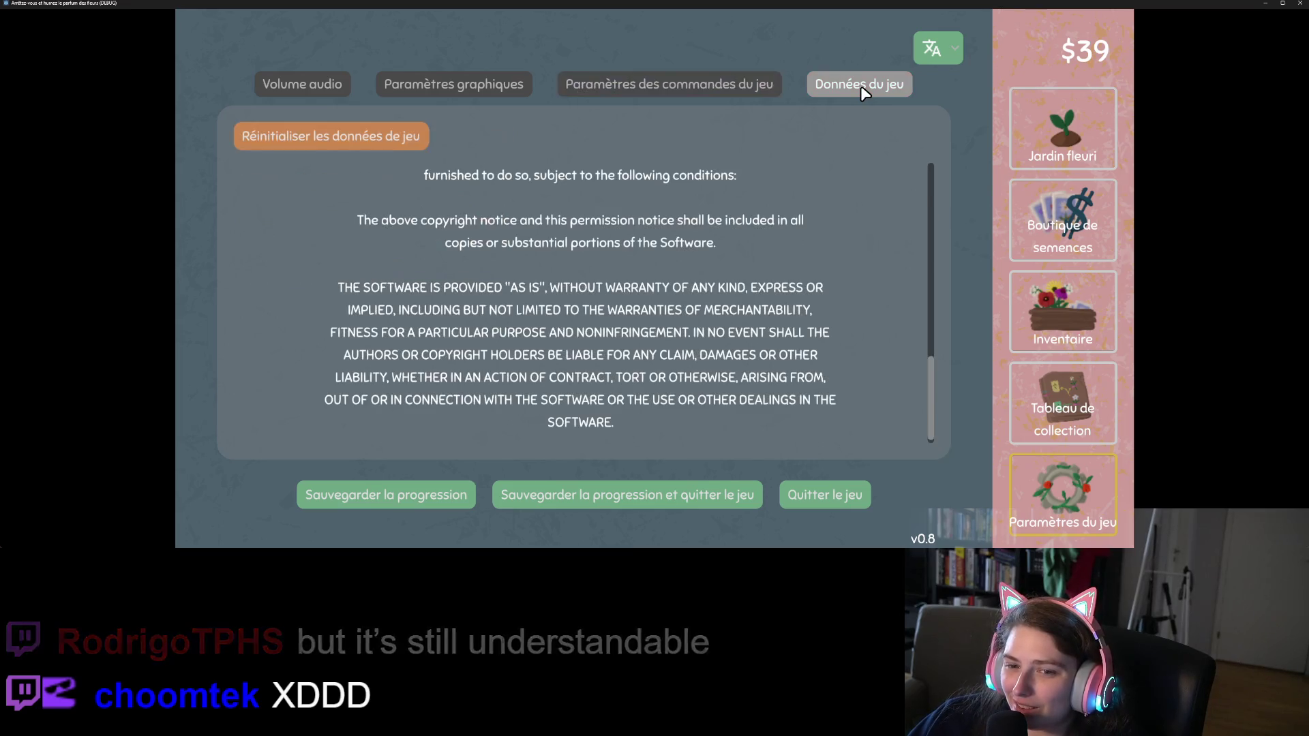
scroll(829, 198, up, 3)
scroll(830, 204, up, 10)
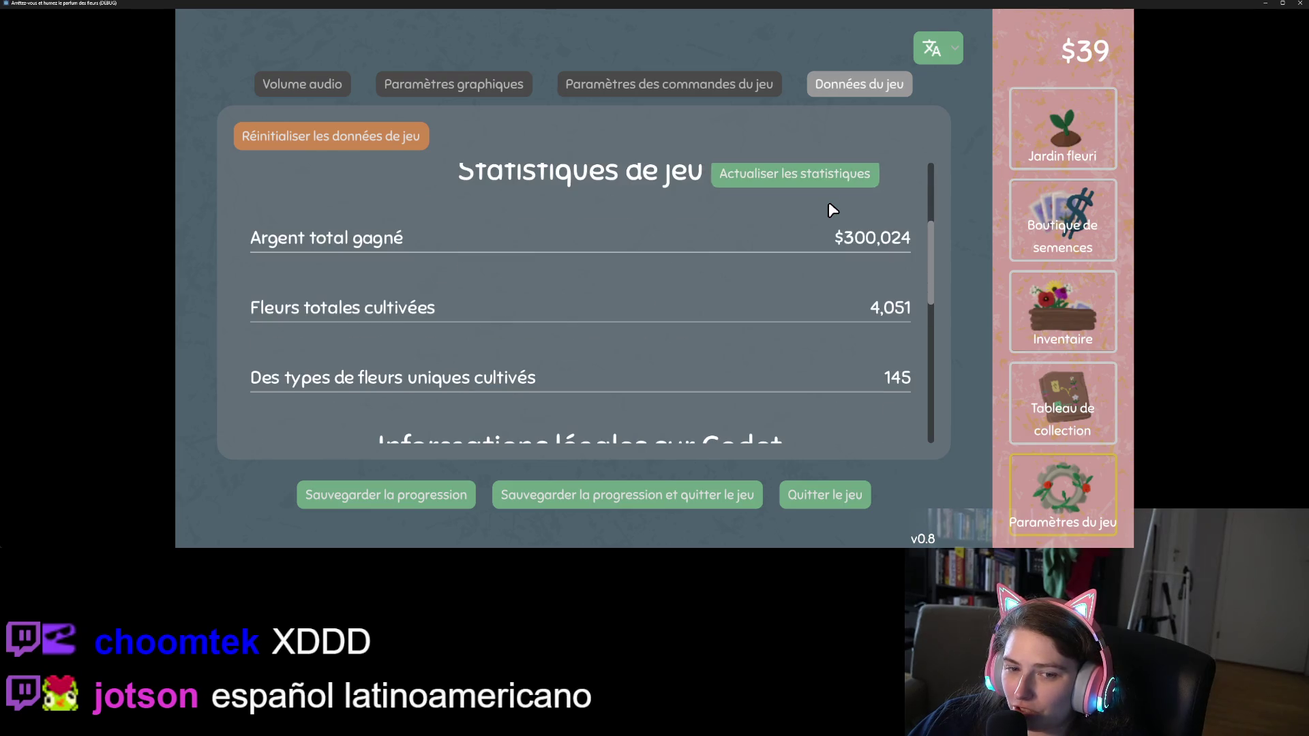
click(820, 179)
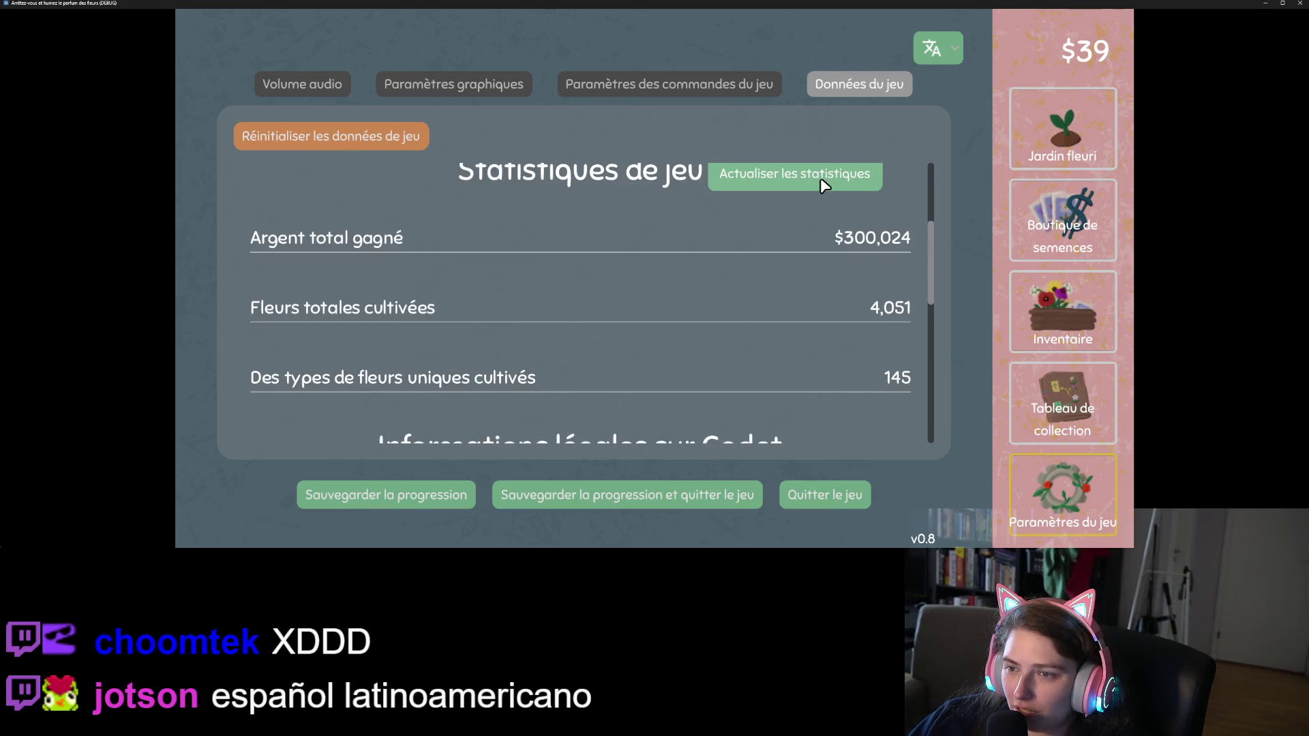
scroll(881, 284, up, 5)
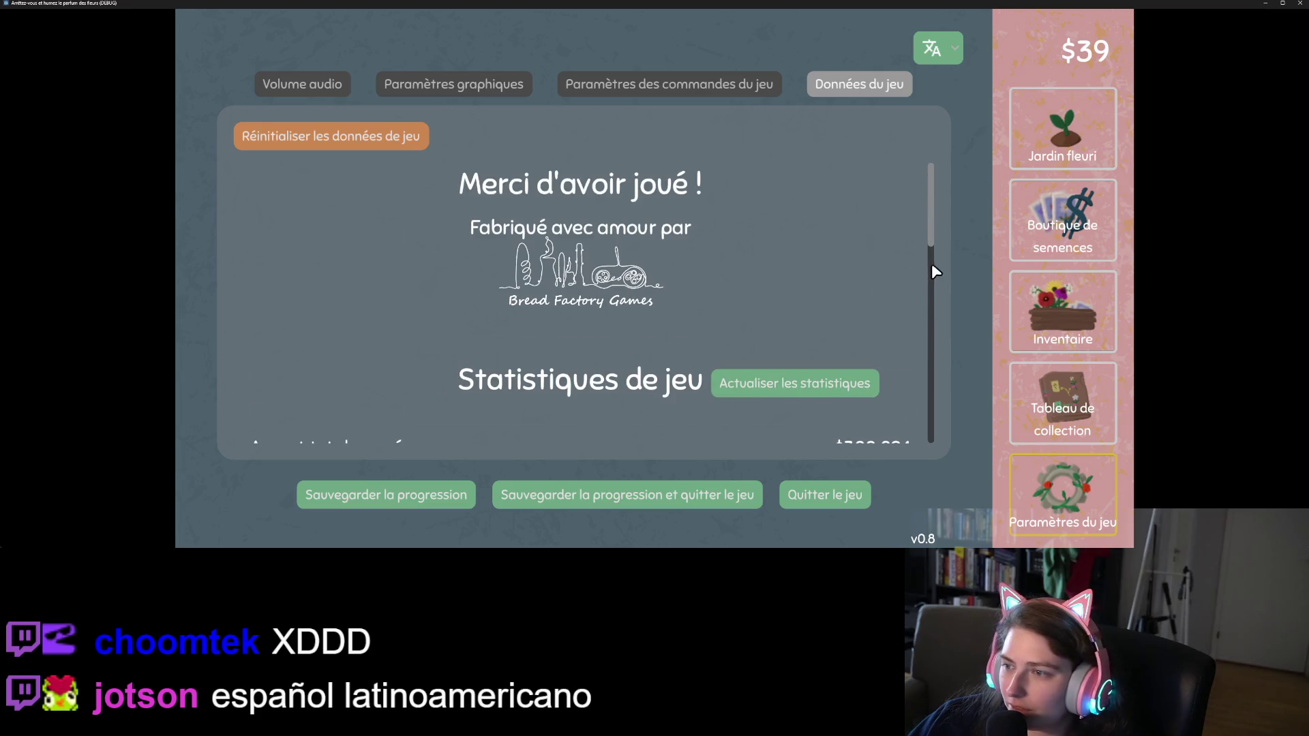
click(1069, 400)
mouse_move(728, 204)
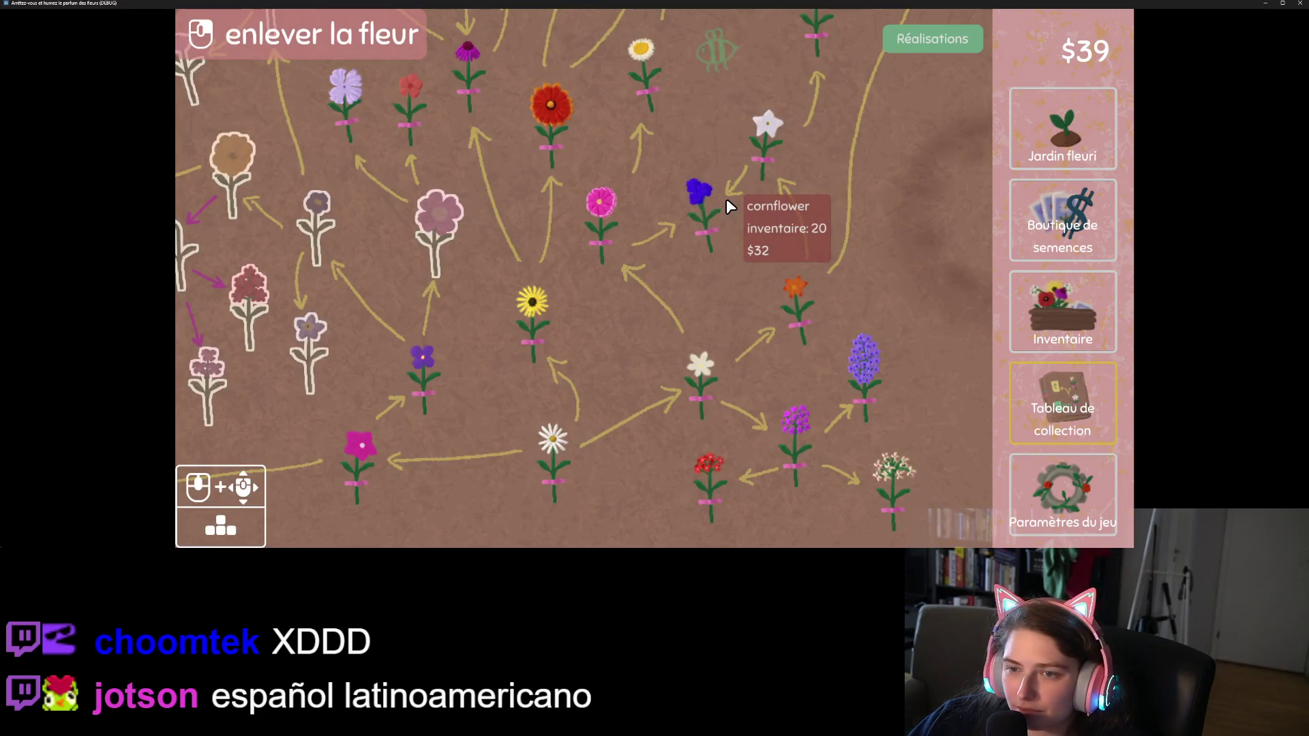
Rearrange the collection board by removing and replanting pink virginia, cape jewels and blanket flower
click(458, 225)
mouse_move(664, 65)
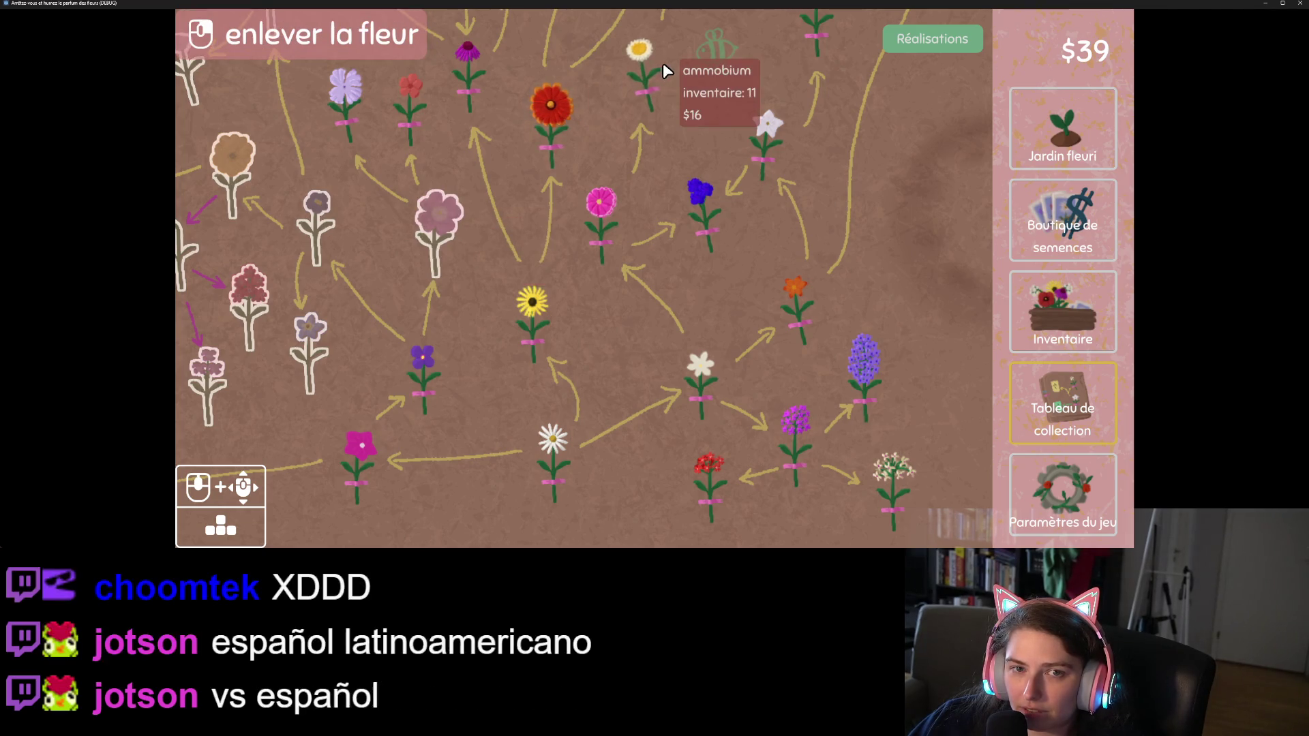
click(312, 219)
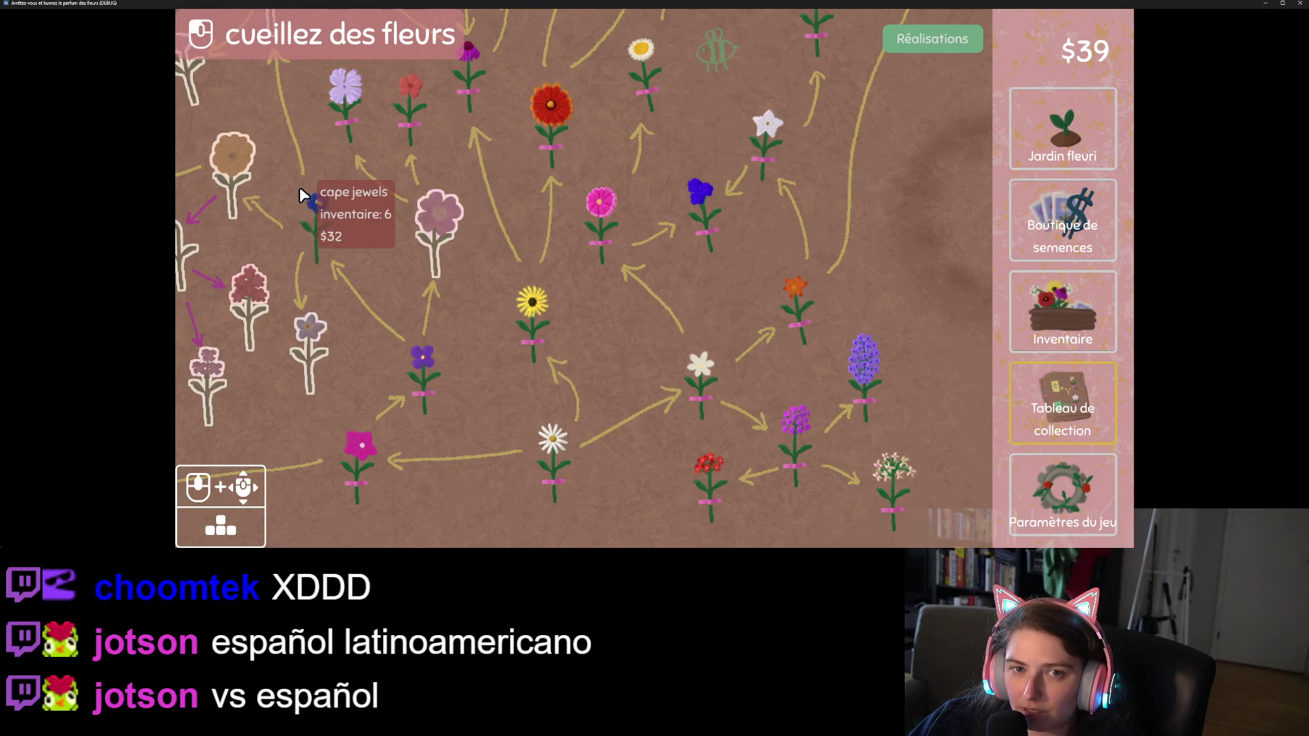
click(298, 244)
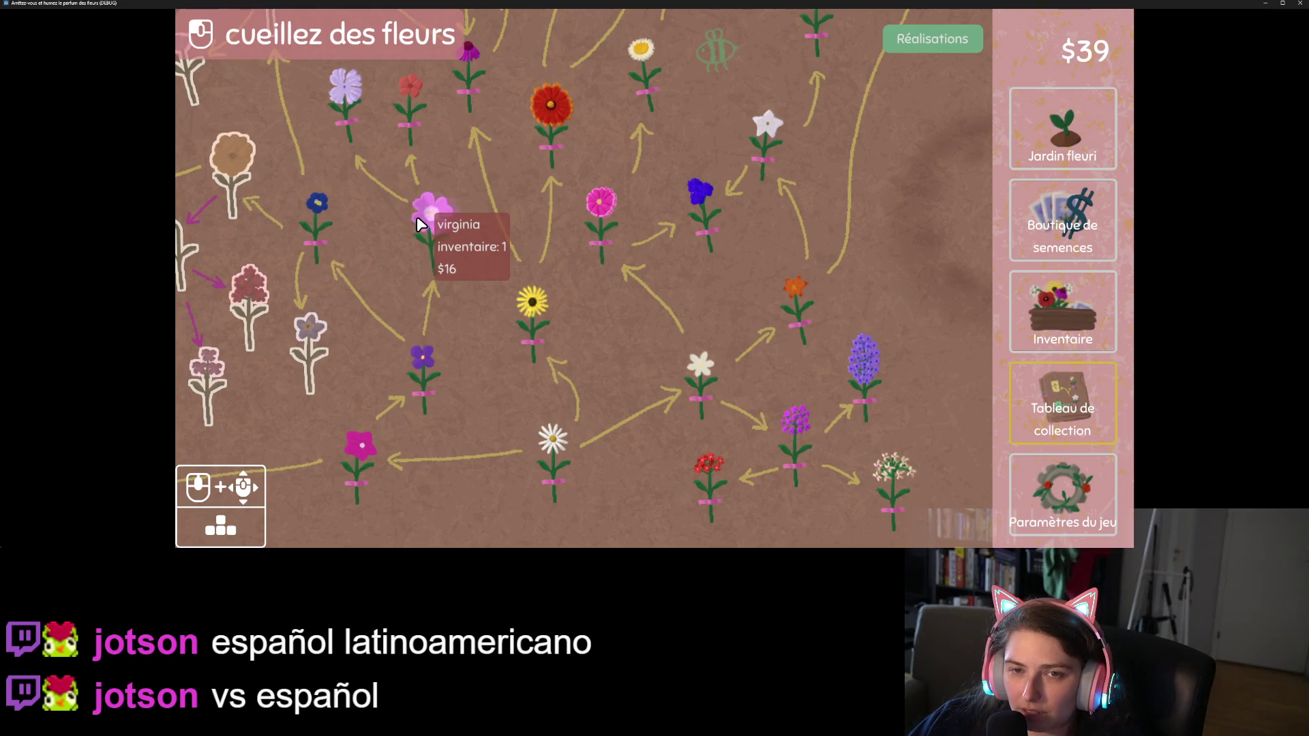
click(412, 204)
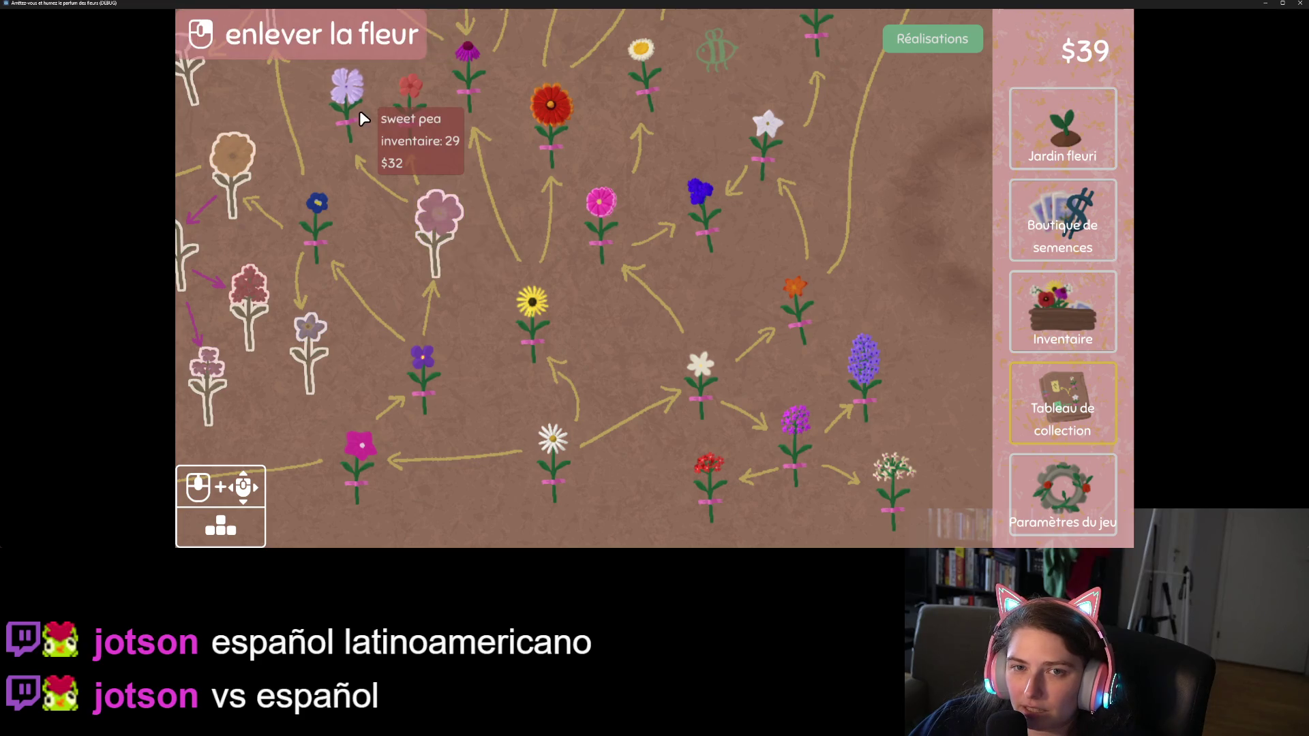
click(447, 243)
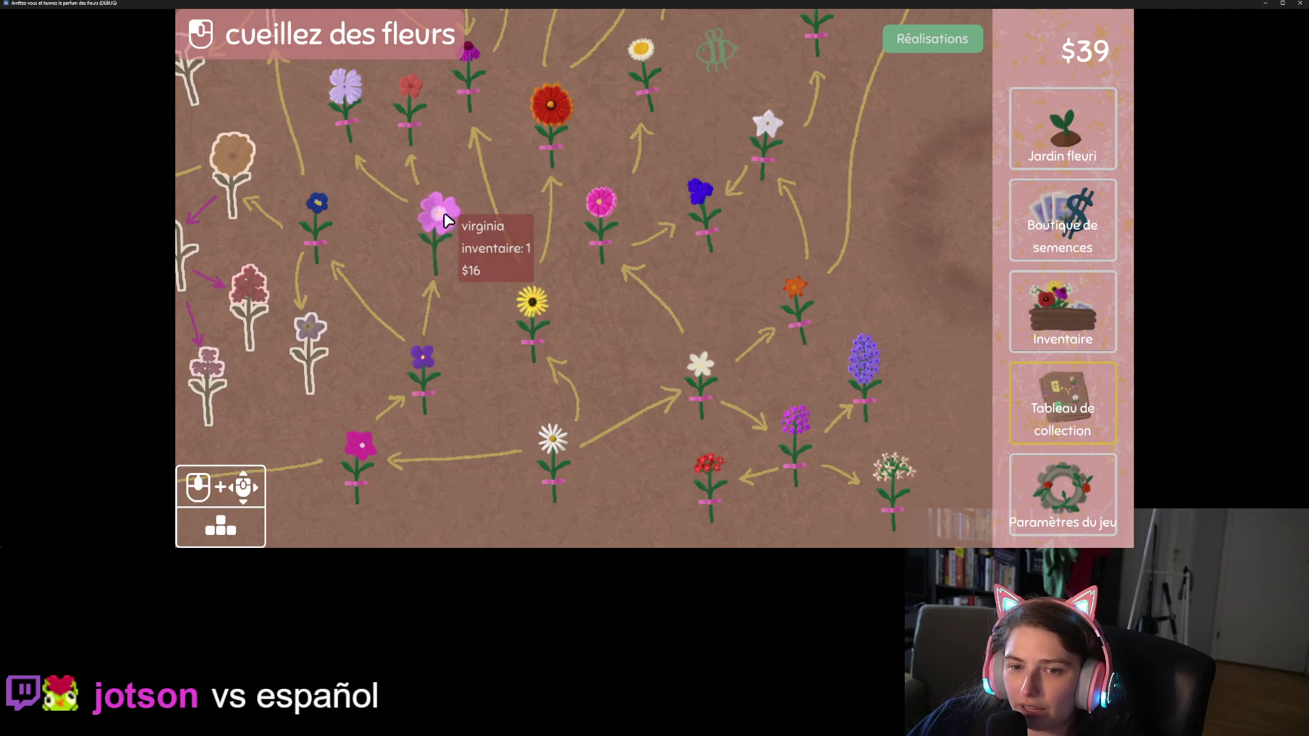
click(440, 219)
click(548, 112)
click(556, 116)
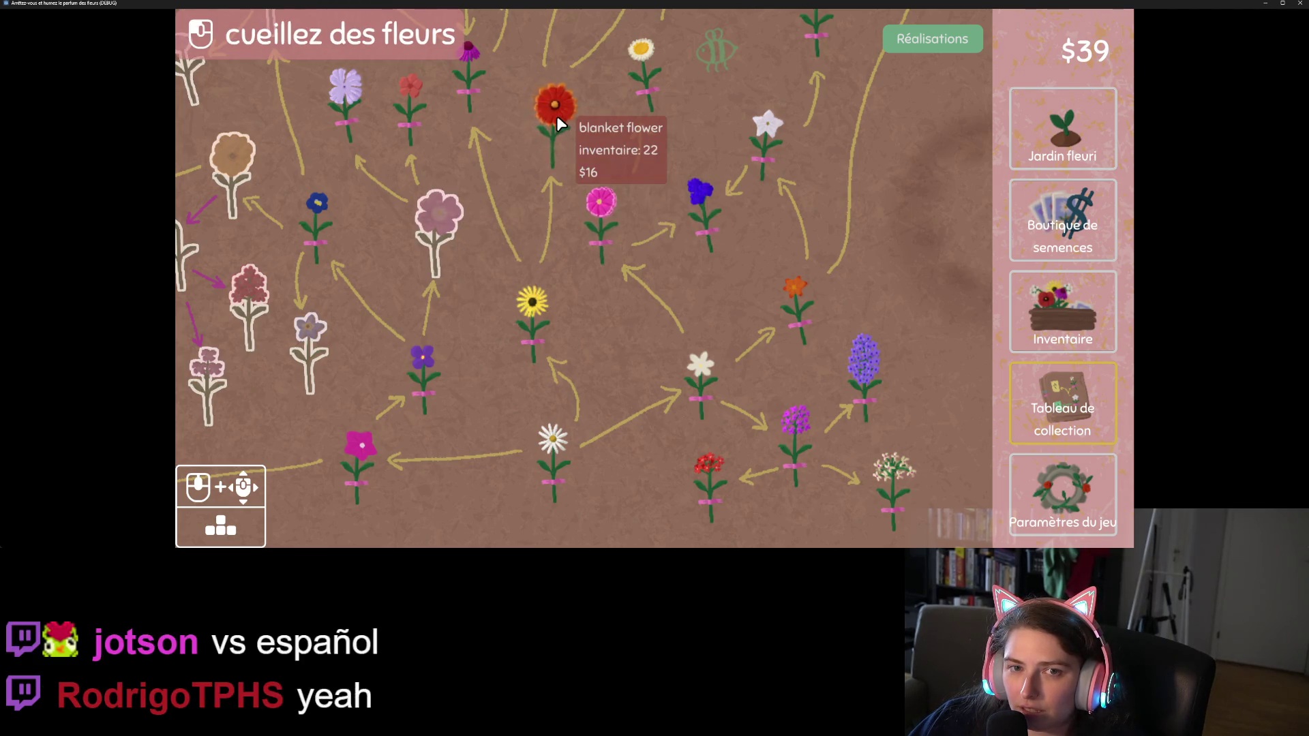
click(481, 229)
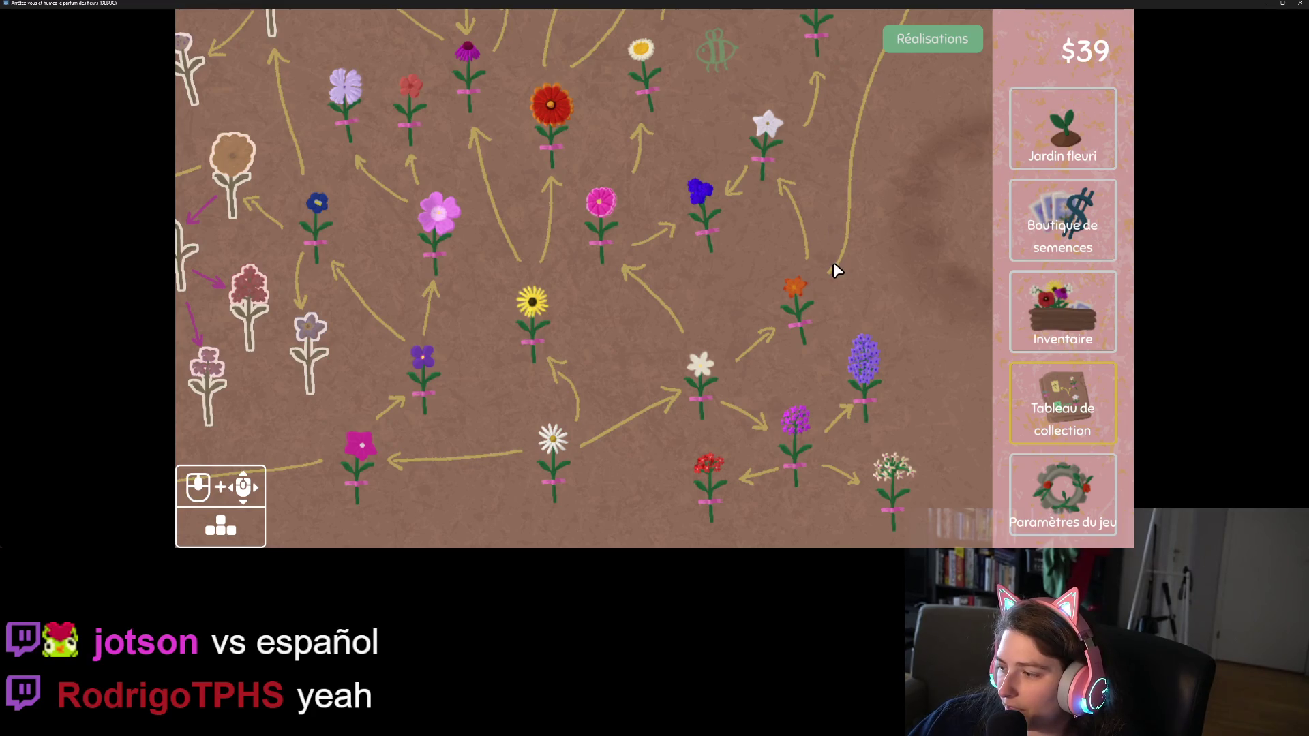
Plant blue, purple, orange, yellow, red, yellow-green and pink flowers and a pansy in empty slots
mouse_move(827, 284)
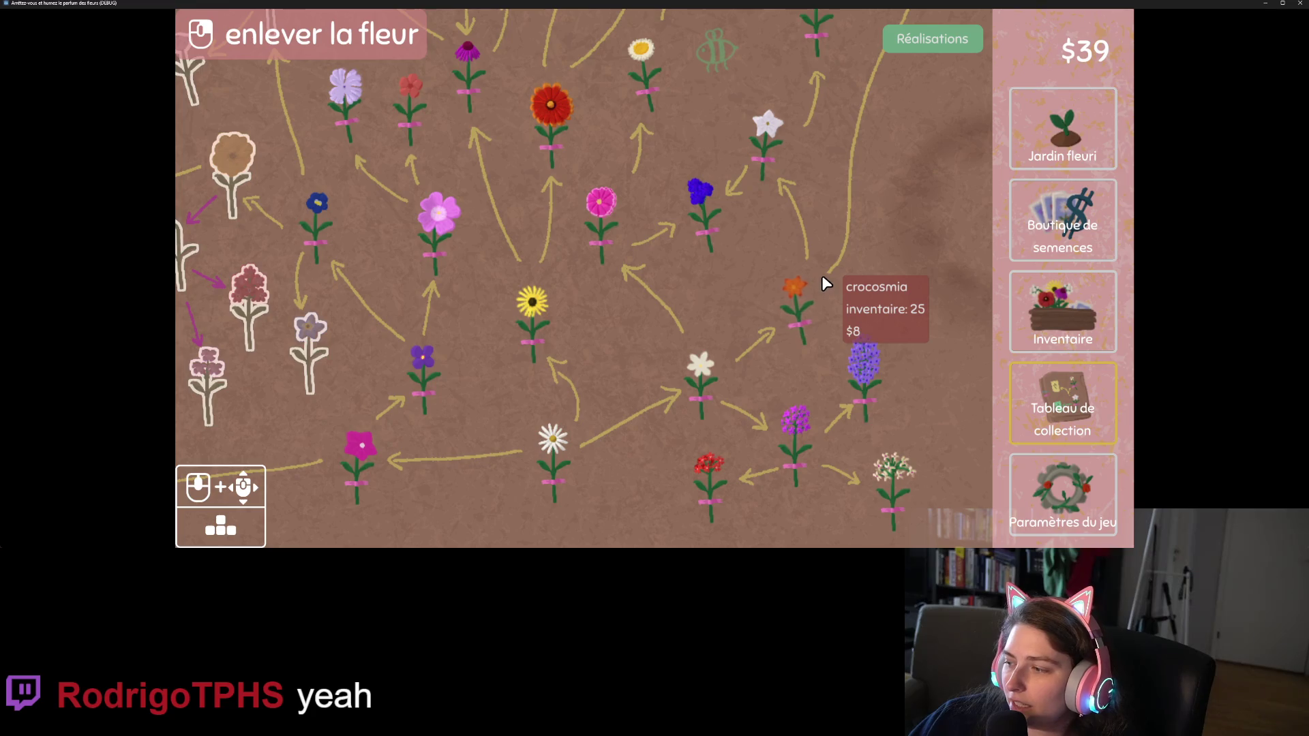
mouse_move(709, 252)
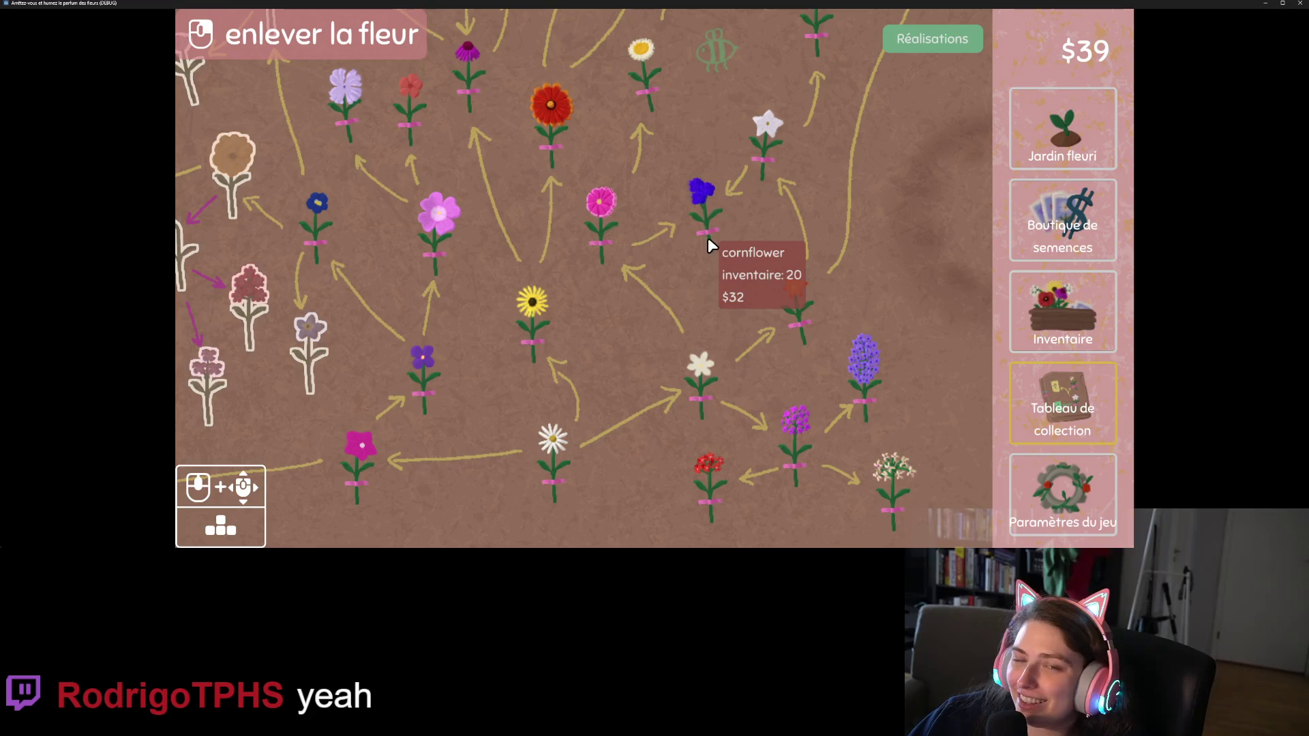
click(304, 344)
click(212, 375)
click(239, 199)
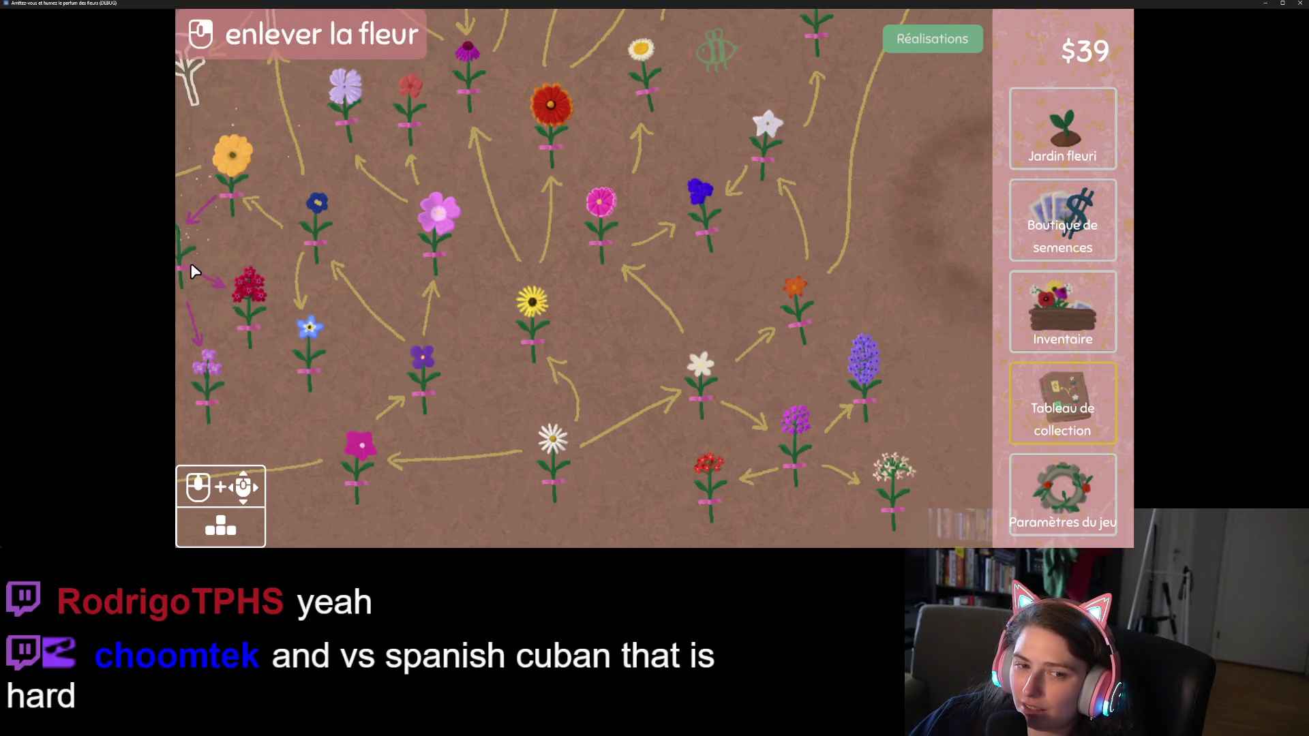
drag(445, 383, 546, 383)
mouse_move(439, 391)
mouse_down()
mouse_move(474, 353)
mouse_move(500, 360)
mouse_up()
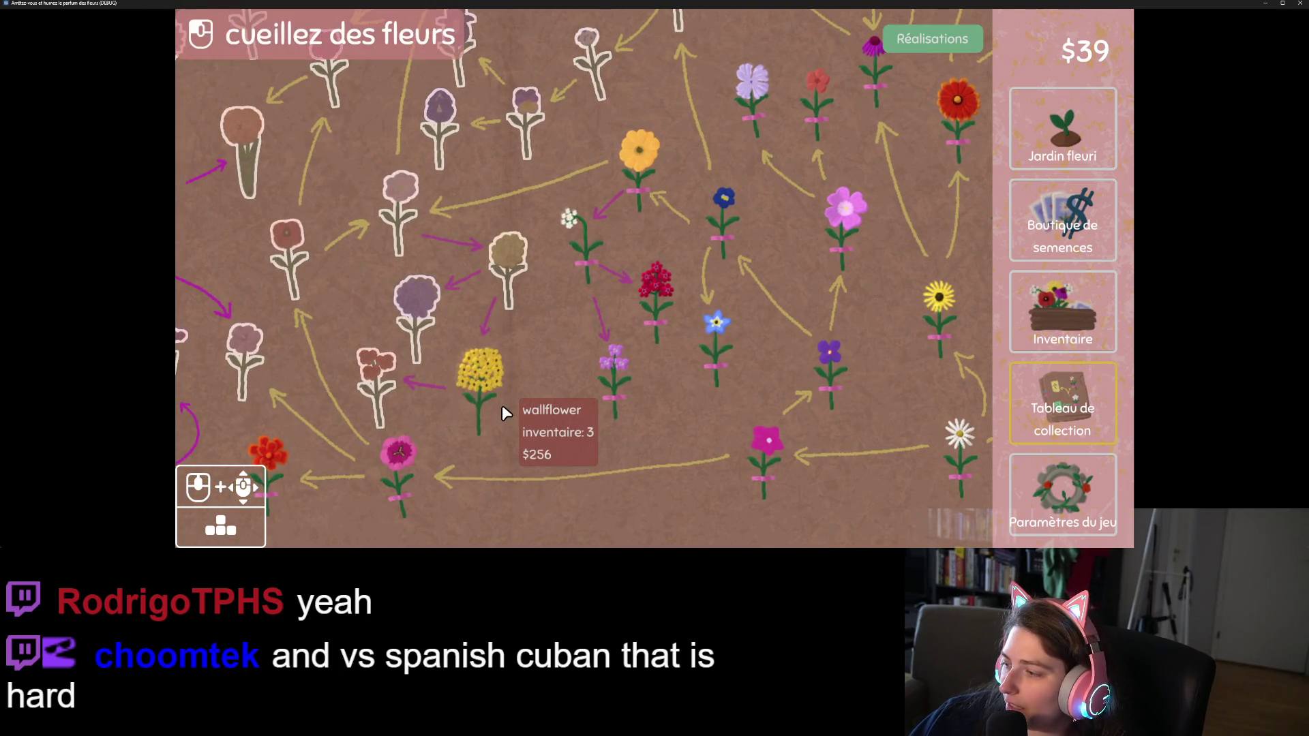
click(470, 385)
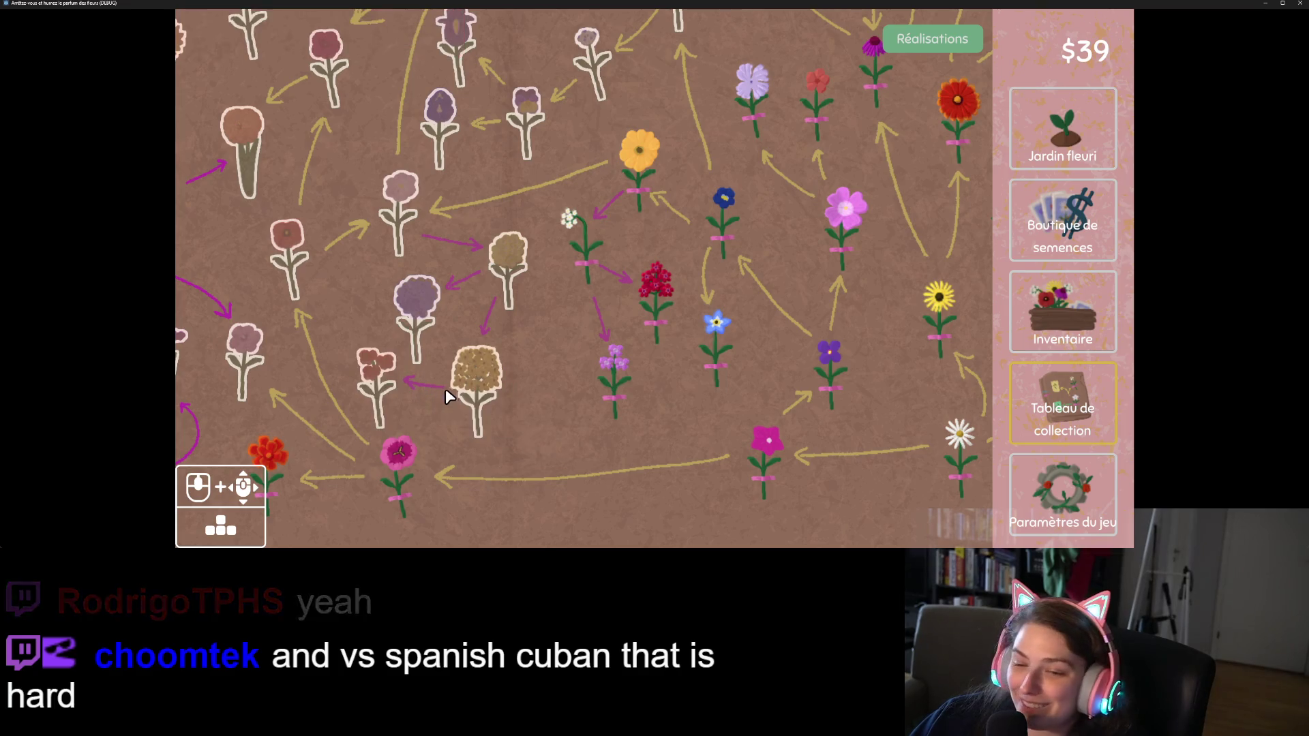
click(416, 300)
click(378, 372)
click(508, 257)
click(401, 190)
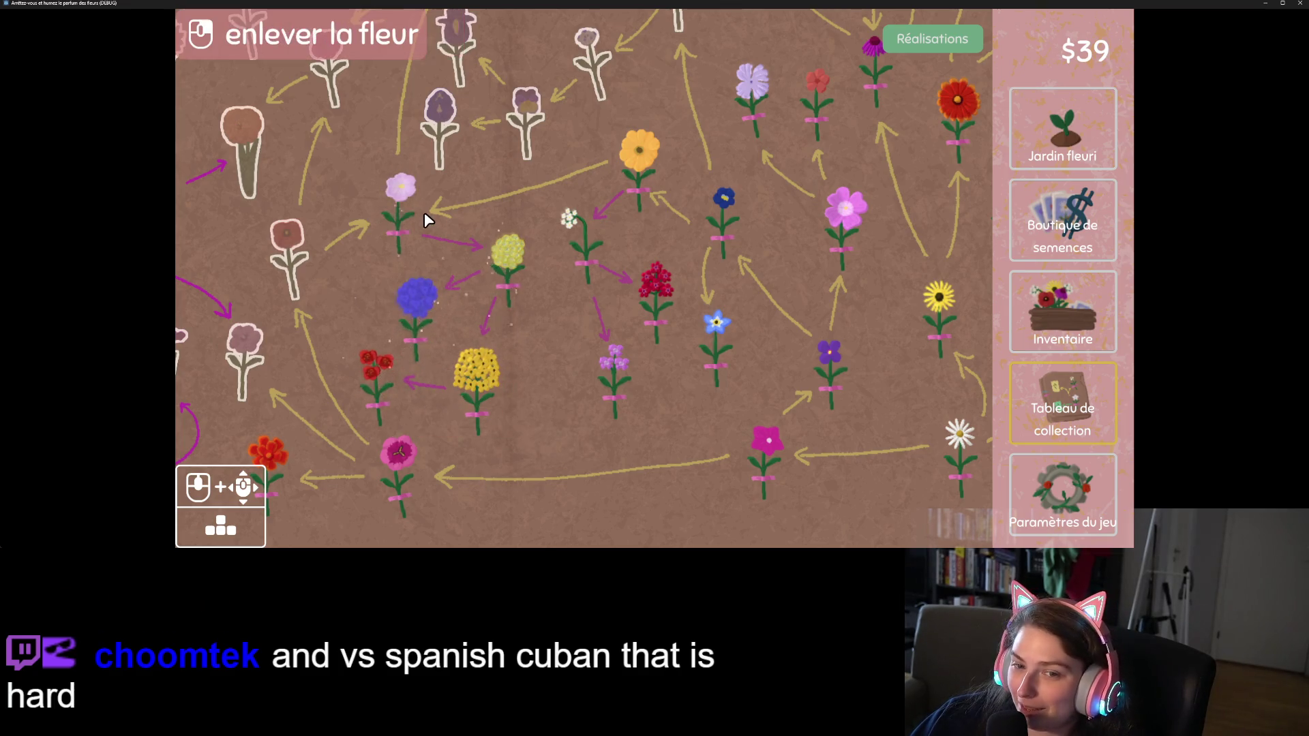
click(438, 113)
click(529, 110)
Collect flowers around the garden, including the purple rose mallow, the crocus and the begonia
click(639, 149)
click(586, 41)
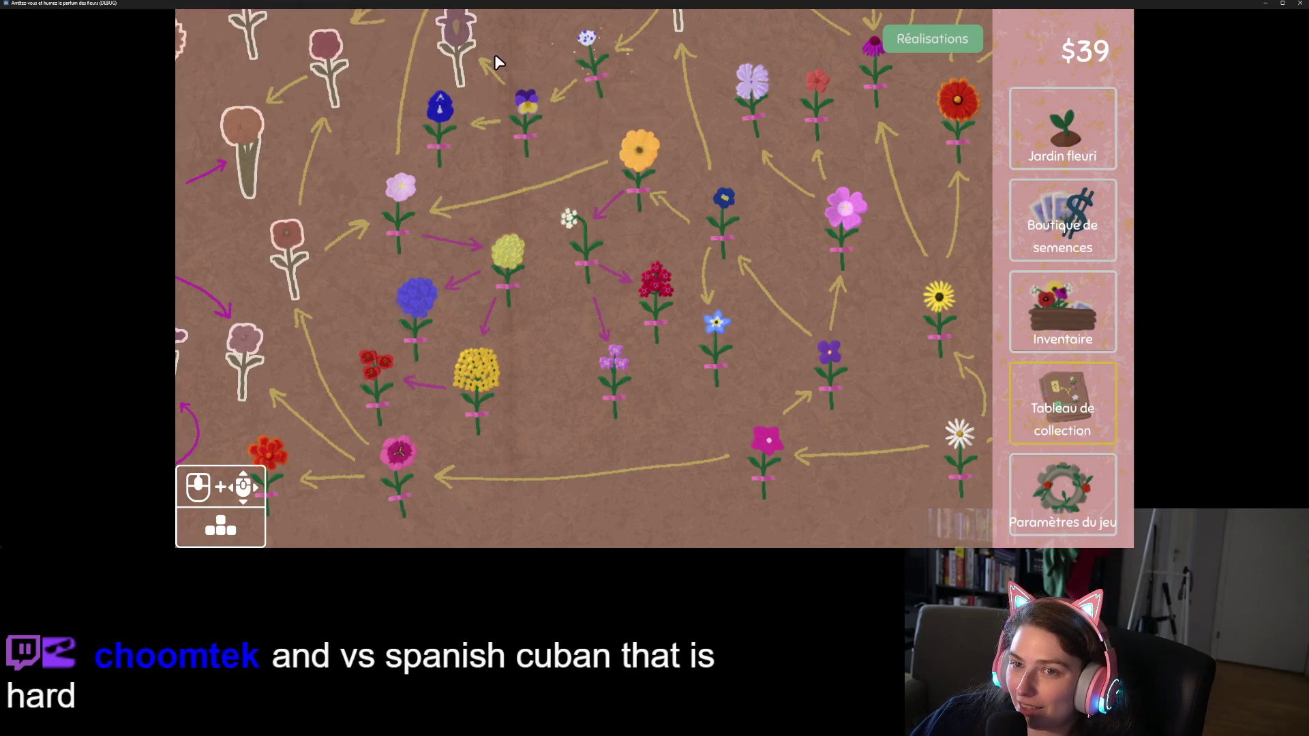
click(455, 31)
click(286, 236)
click(242, 129)
click(331, 75)
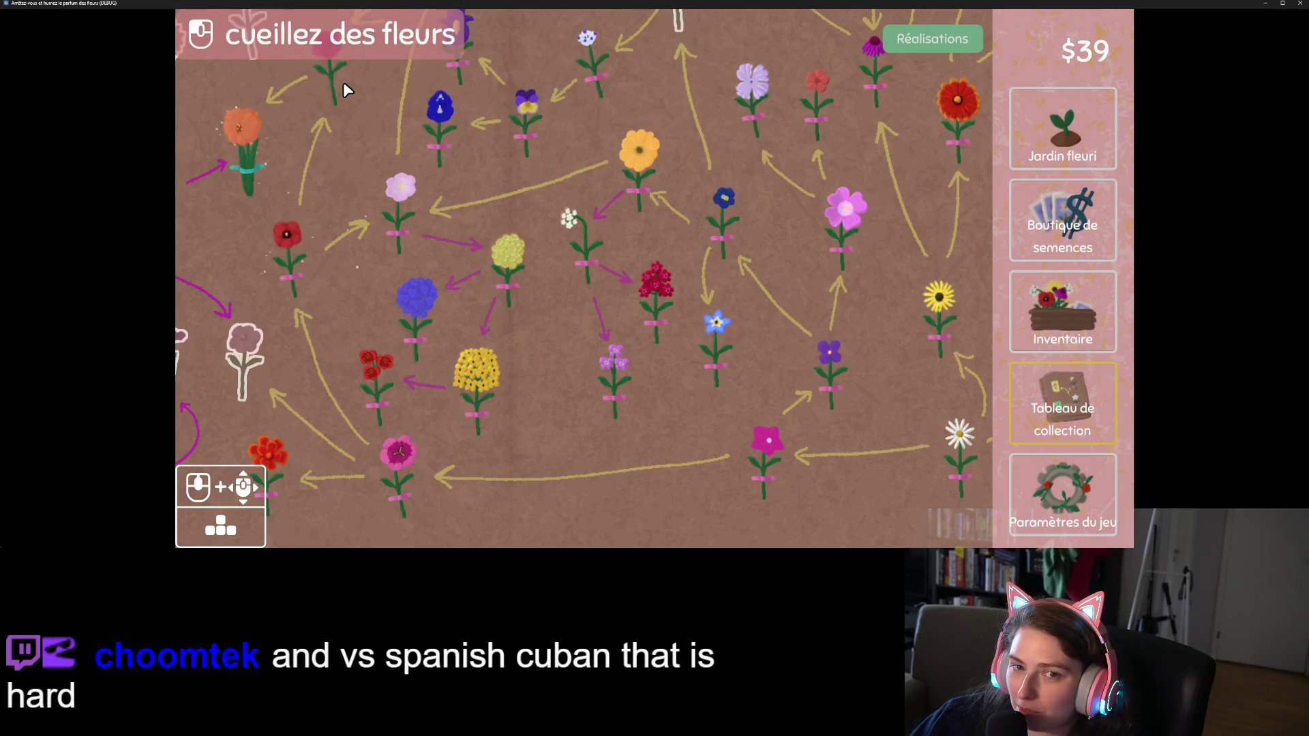
click(267, 377)
key(Left)
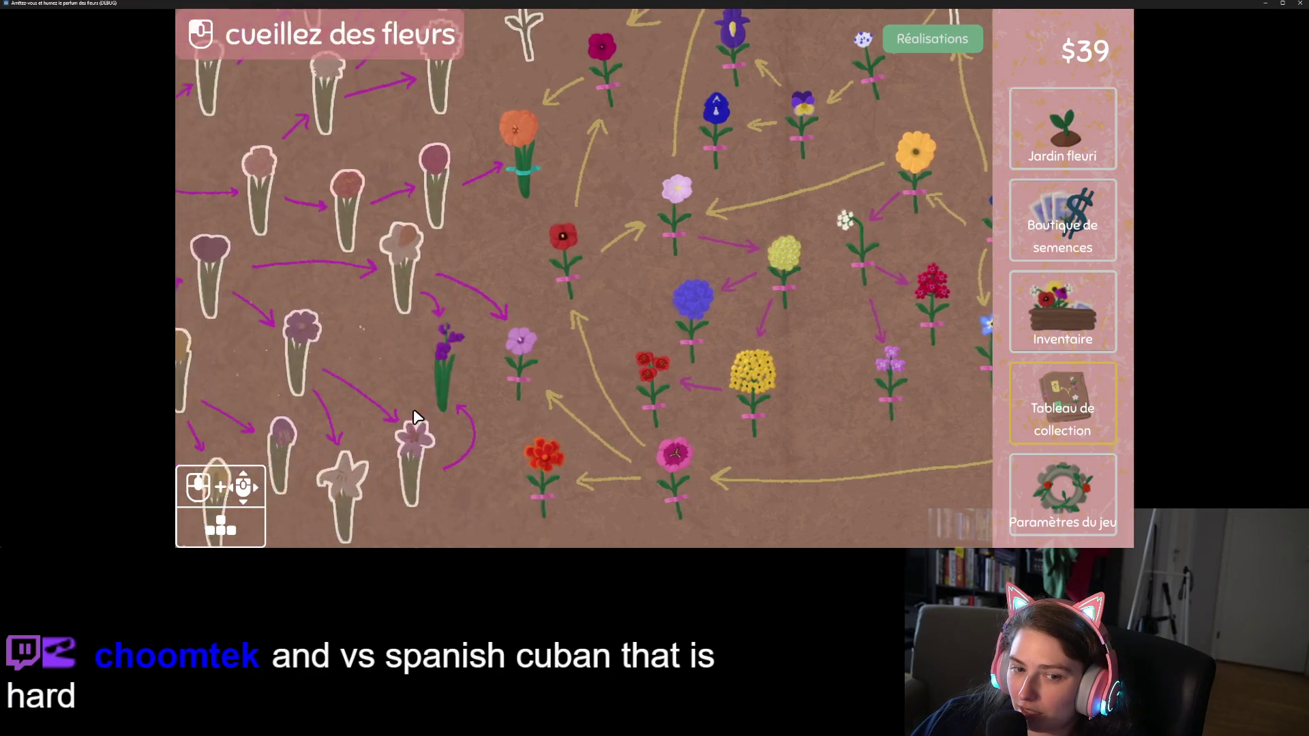
click(535, 351)
click(505, 443)
key(Right)
key(Up)
key(Right)
key(Up)
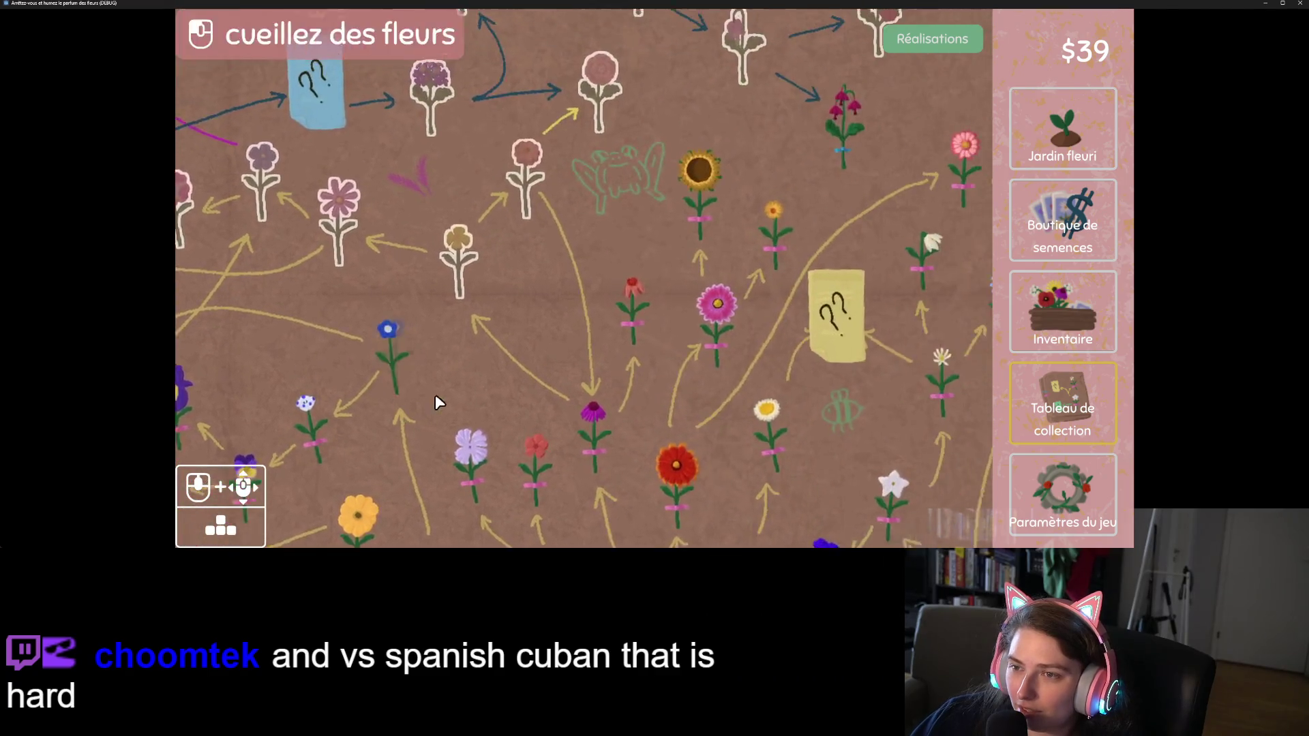
click(405, 102)
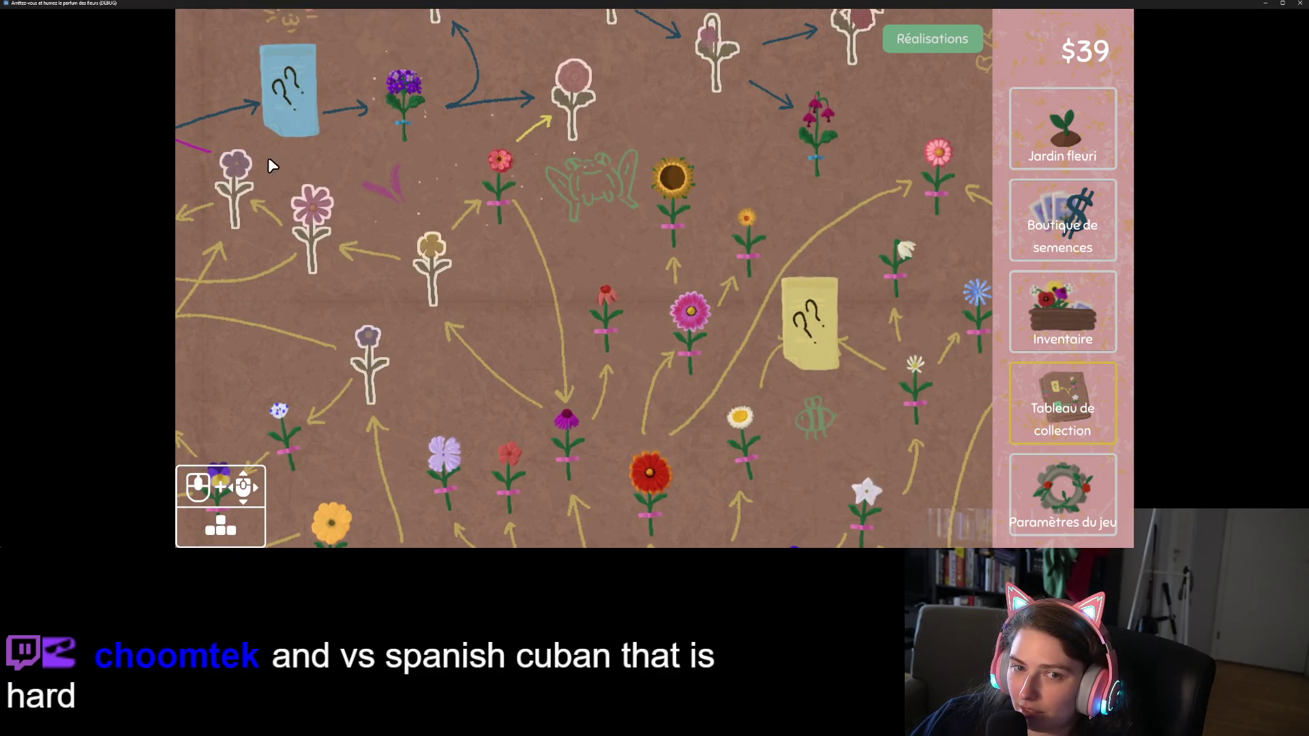
click(284, 109)
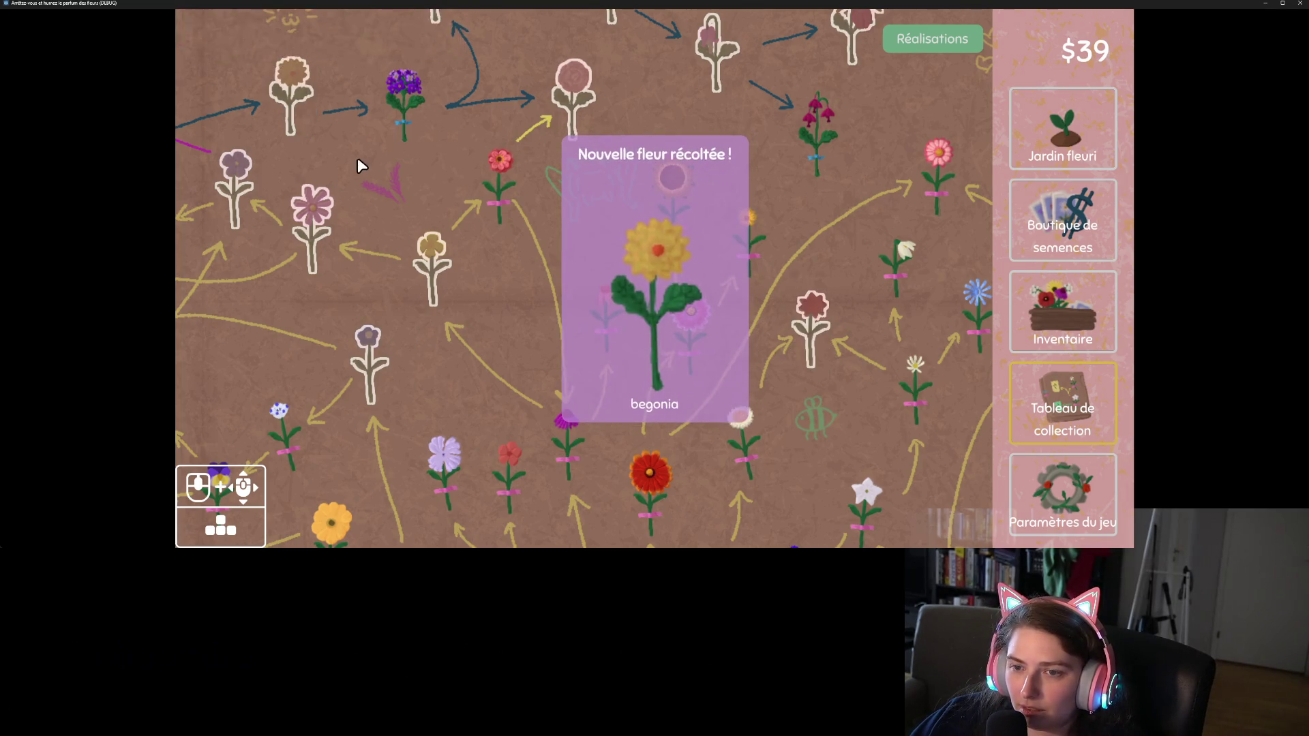
Pan across the flower map, then quit the game with 'Quittez le jeu'
drag(289, 101, 191, 343)
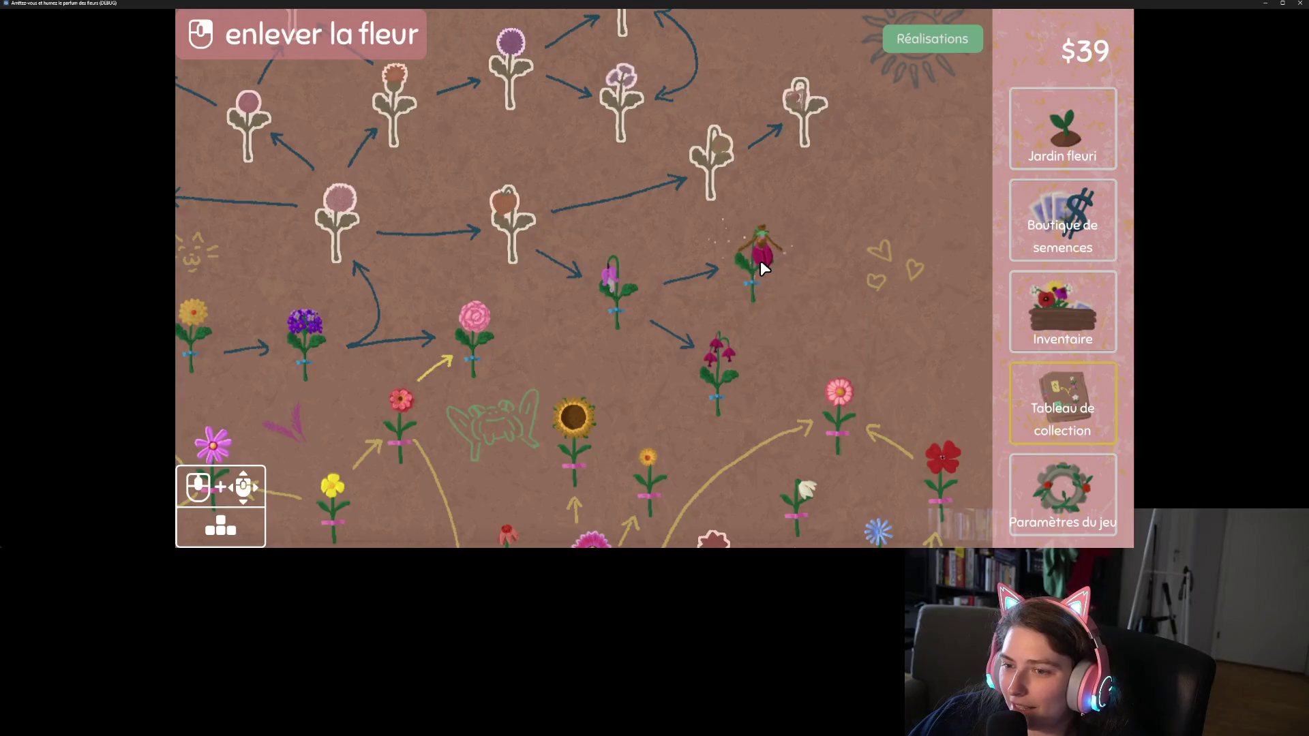
drag(529, 202, 550, 301)
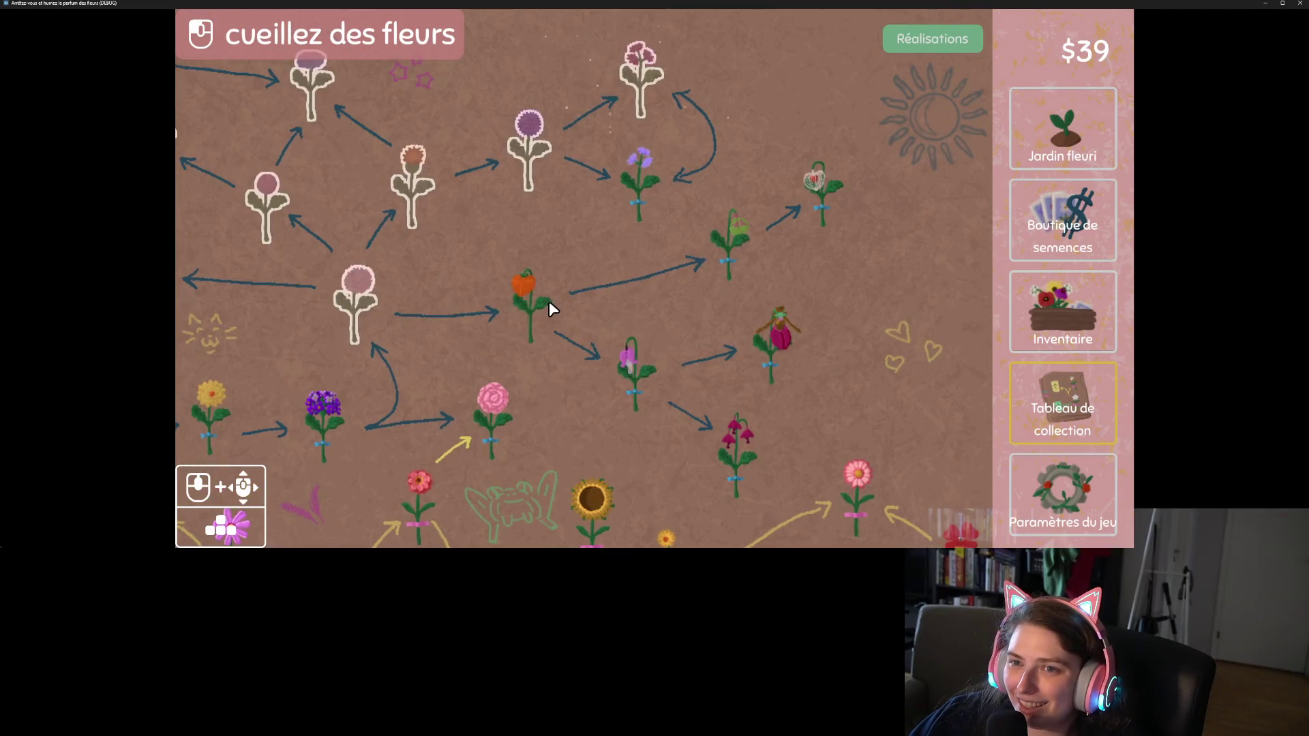
mouse_move(540, 232)
mouse_down()
mouse_move(796, 227)
mouse_move(861, 206)
mouse_move(824, 243)
mouse_move(986, 344)
mouse_move(713, 357)
mouse_up()
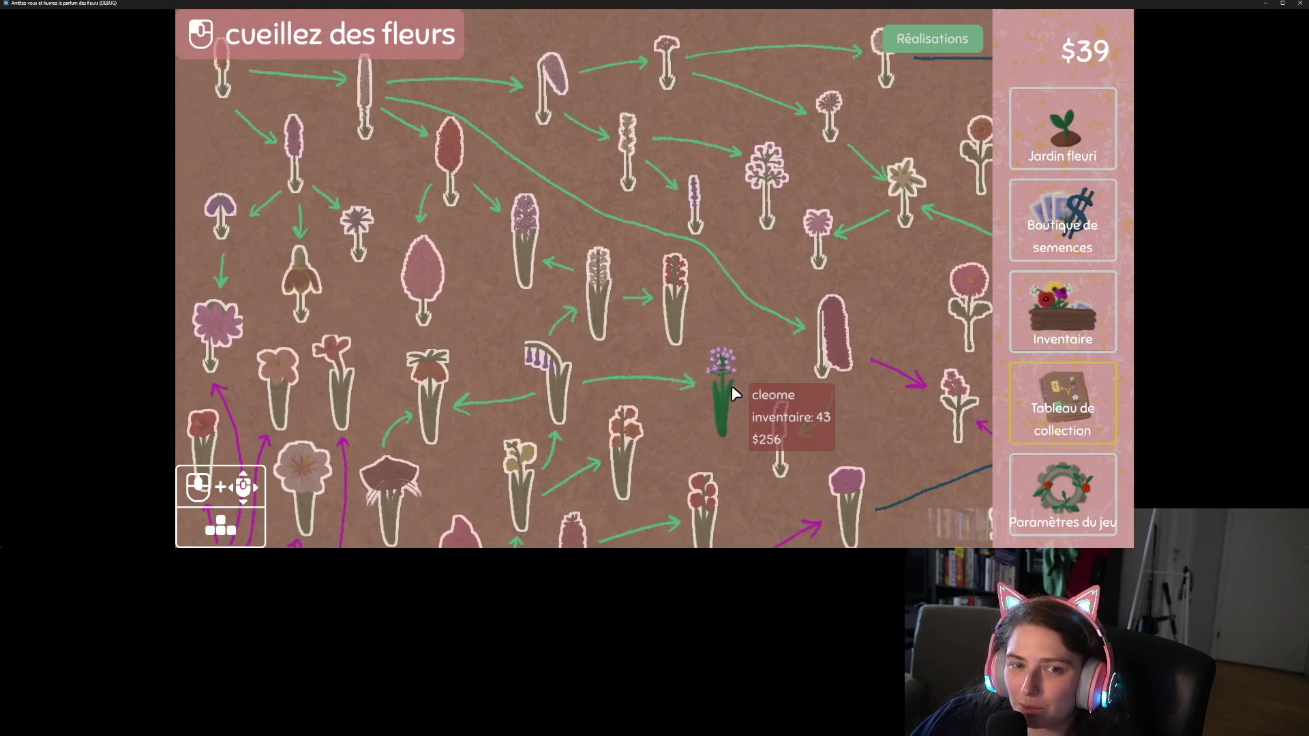
mouse_move(664, 166)
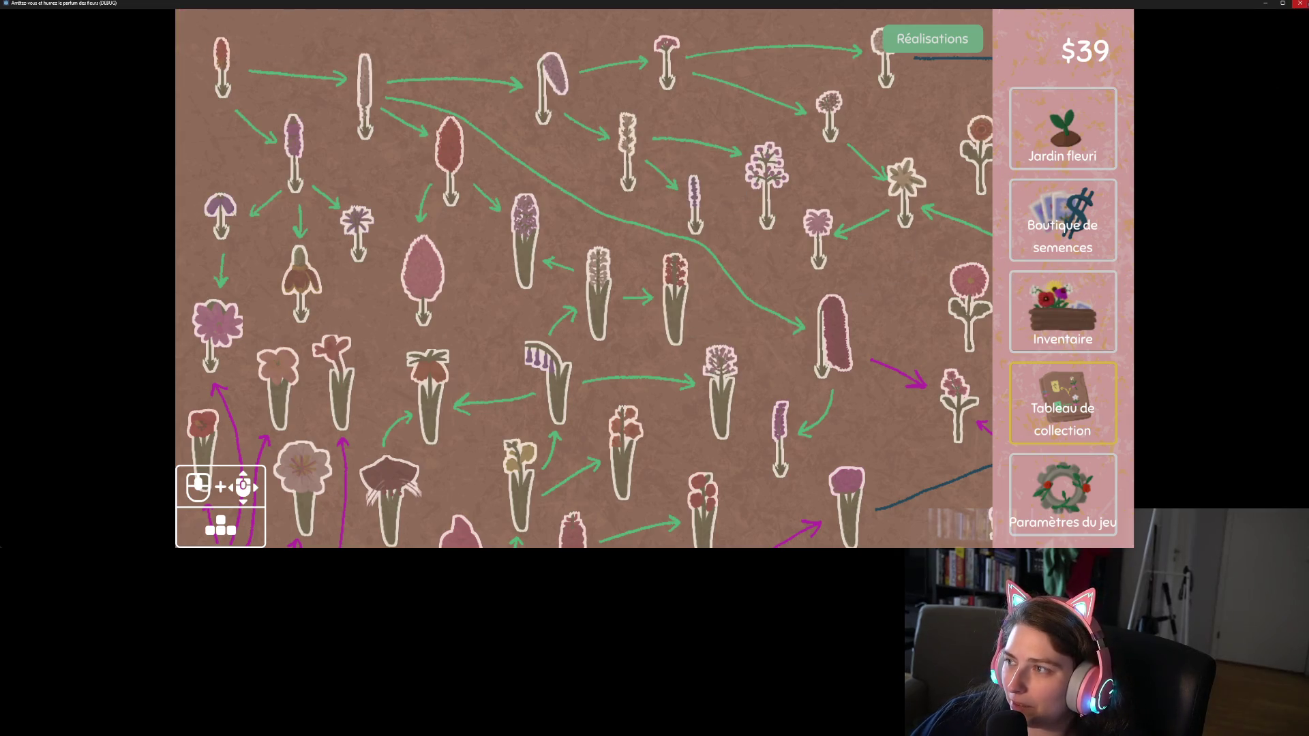
click(1303, 4)
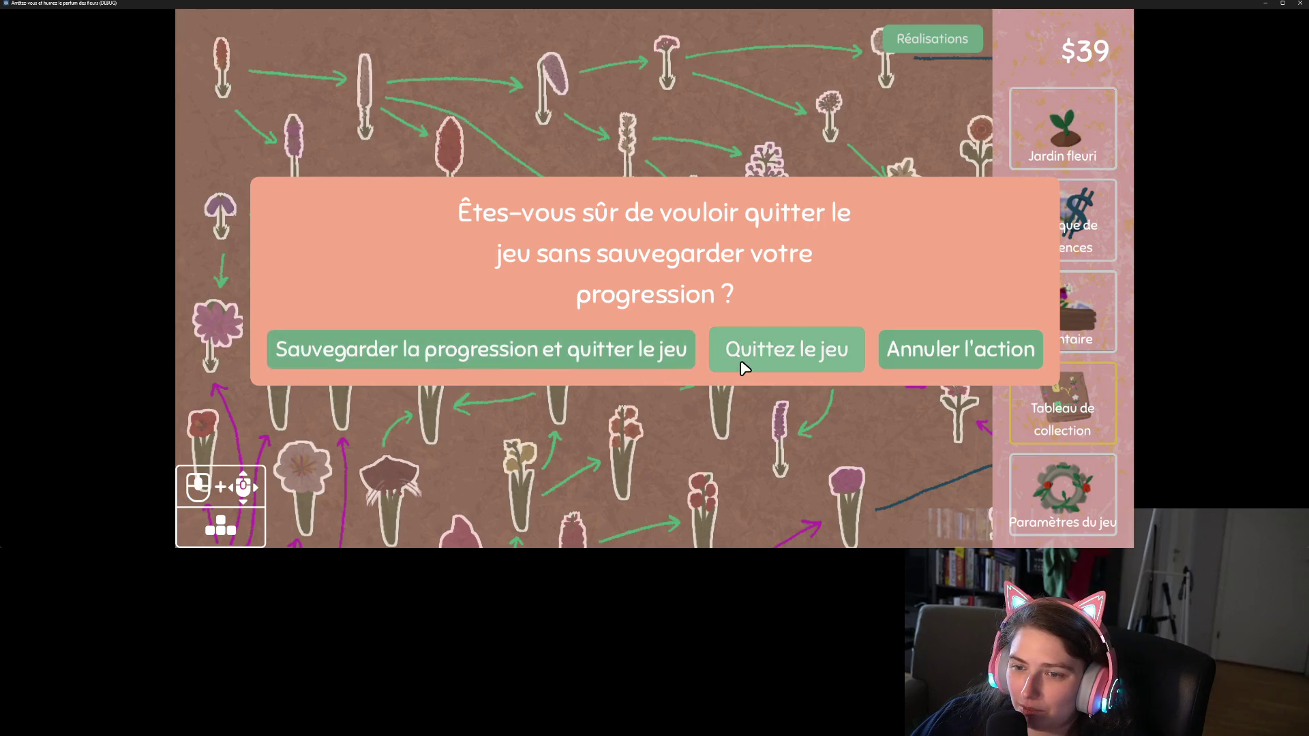
click(644, 369)
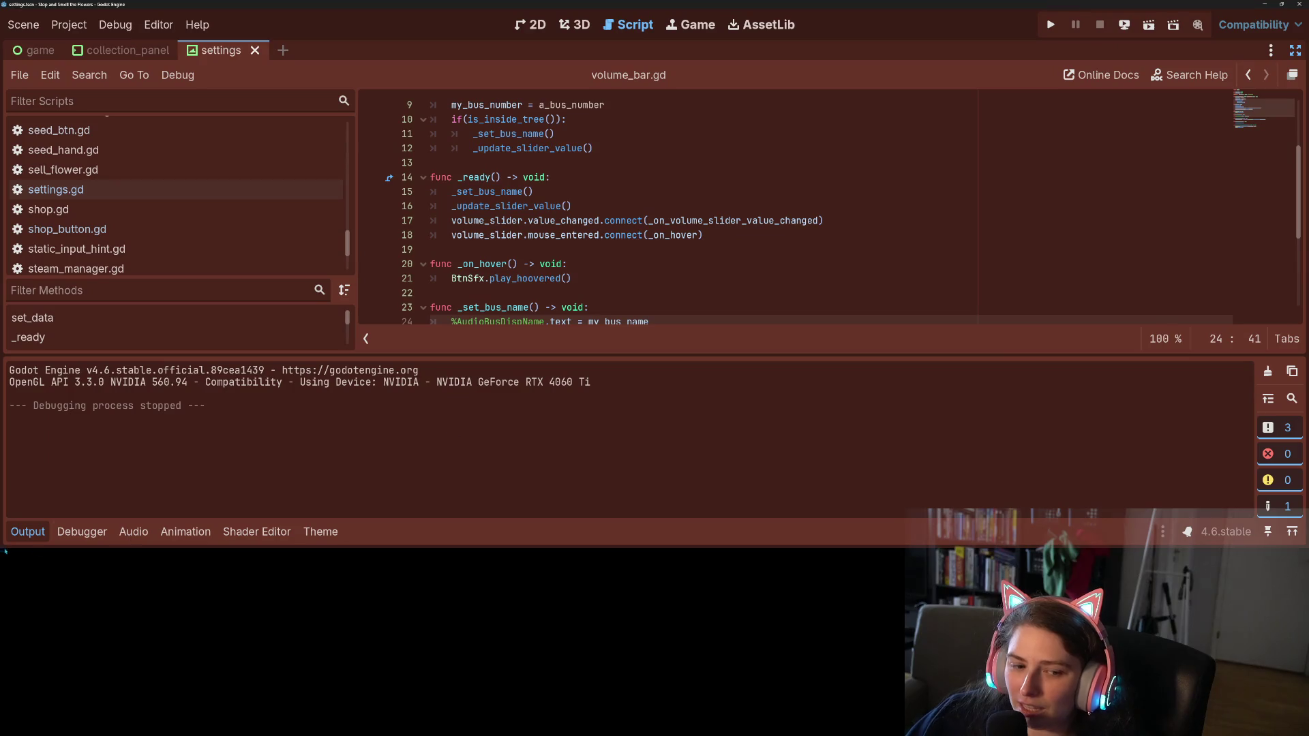
Collapse Godot's Output panel, minimize the editor, and bring Chrome's Localization Sheet forward
click(15, 536)
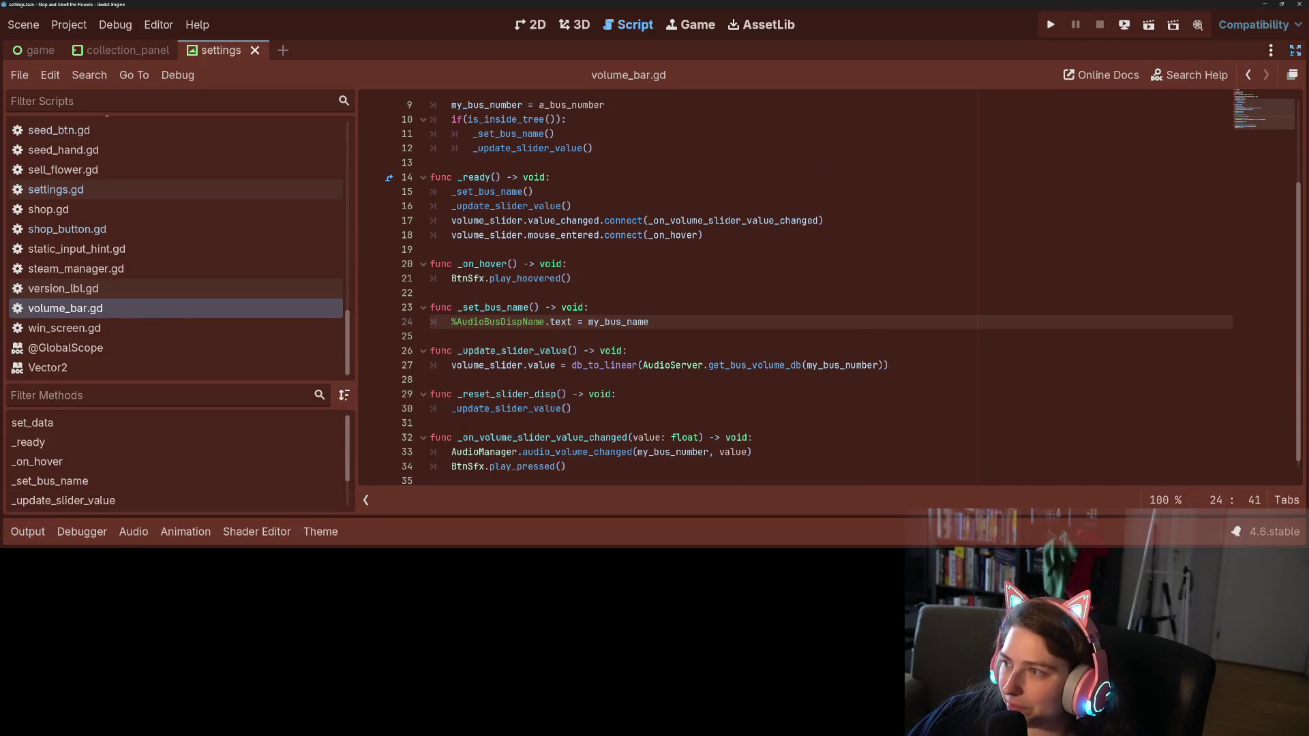
click(1295, 50)
click(1265, 4)
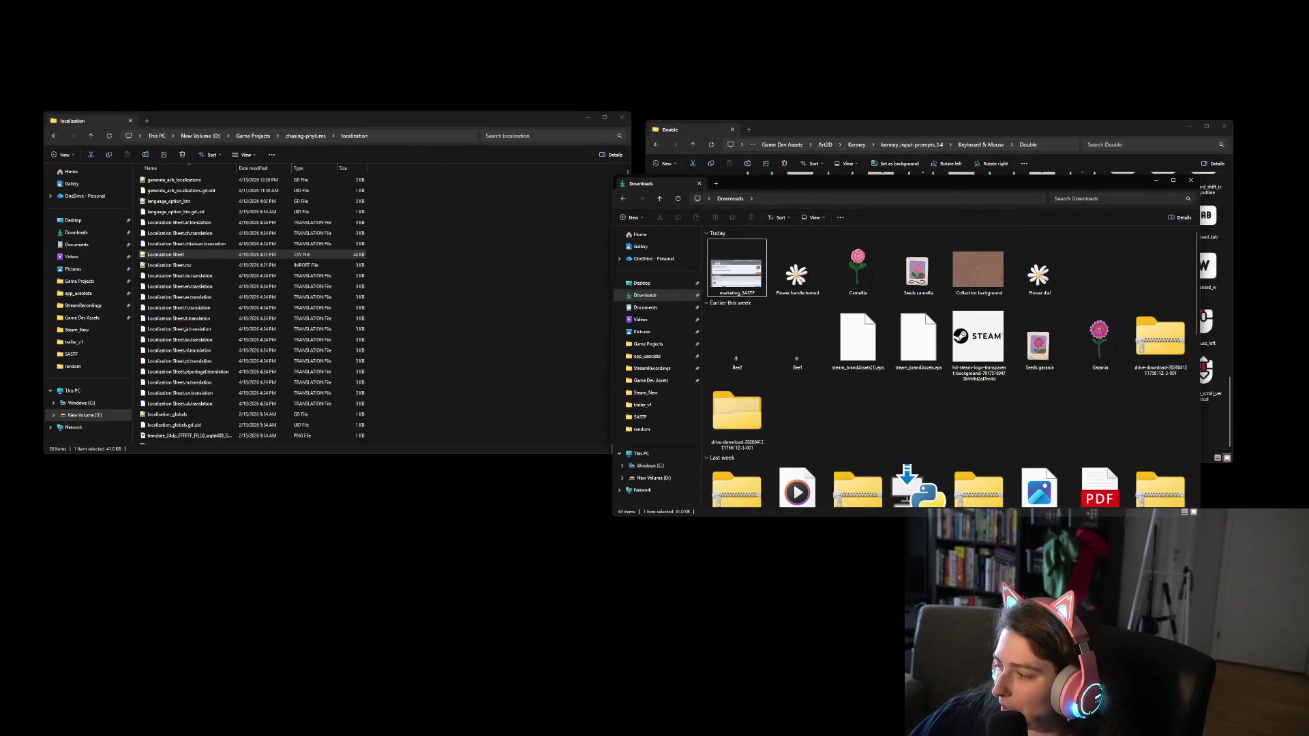
key(alt+Tab)
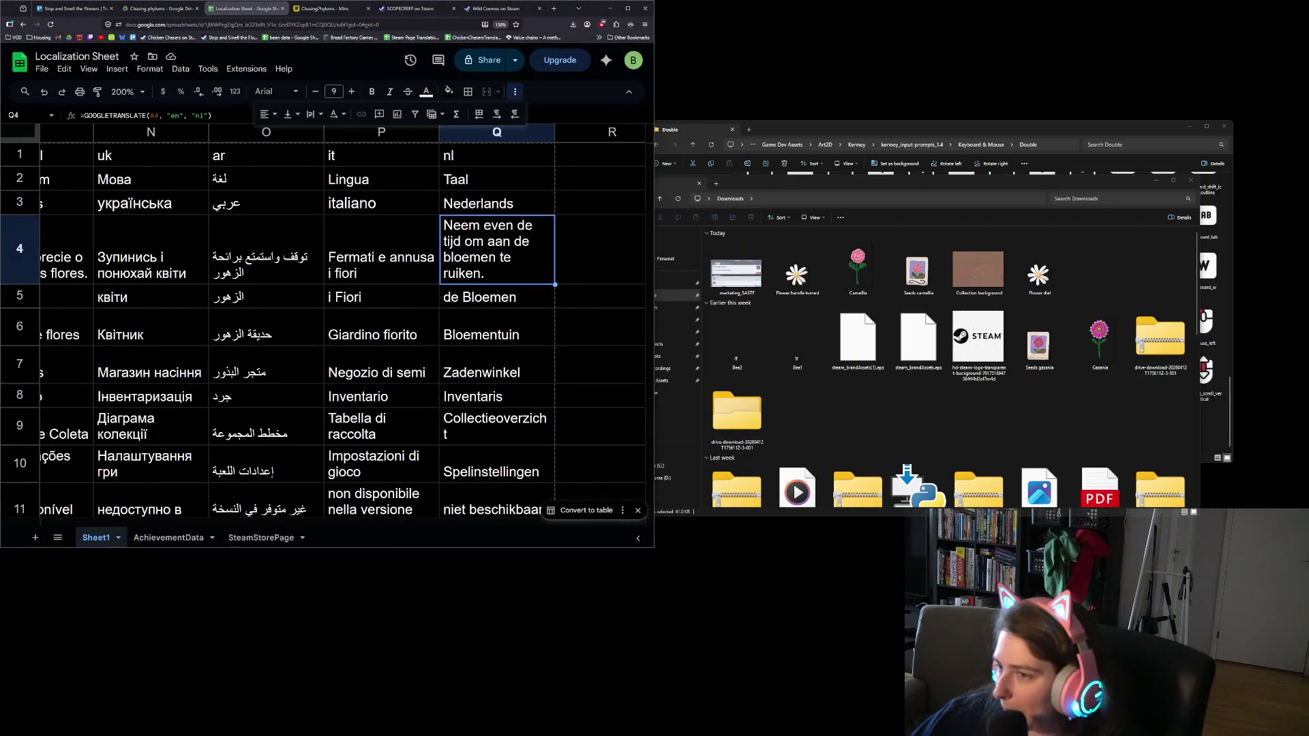
click(1153, 179)
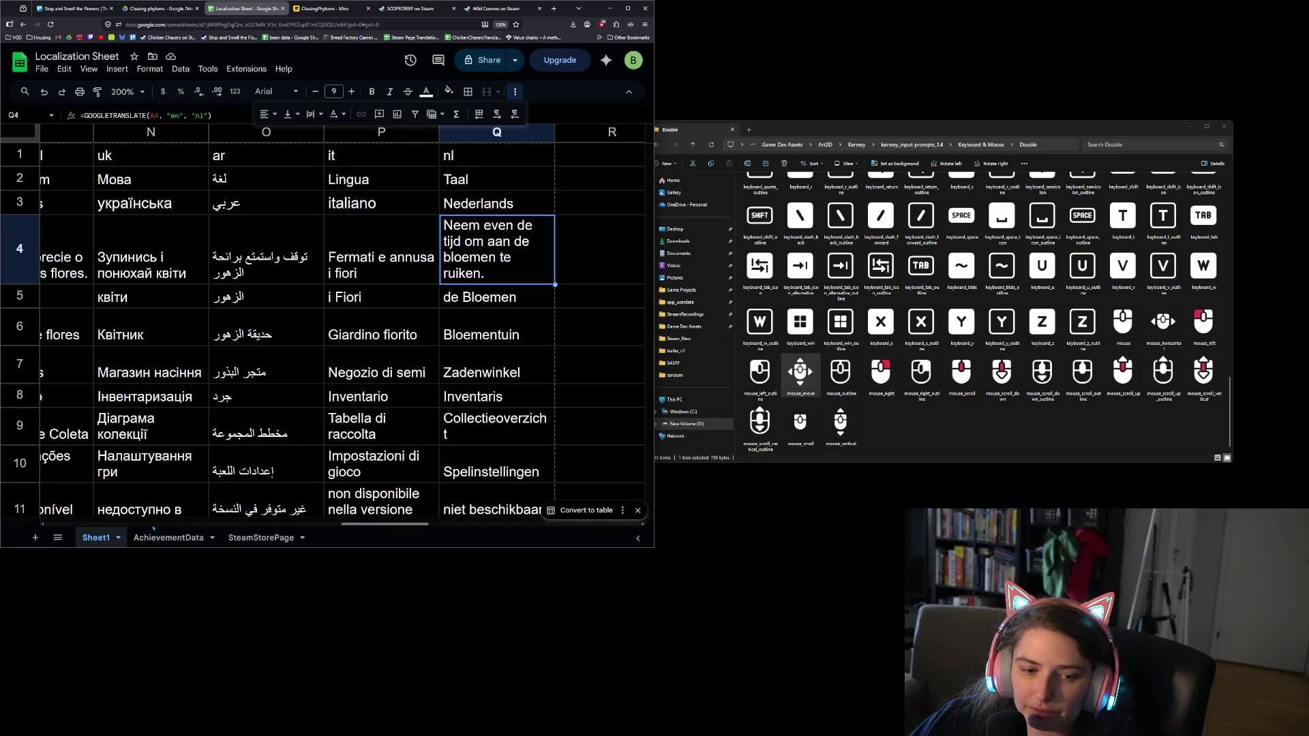
drag(424, 531, 111, 524)
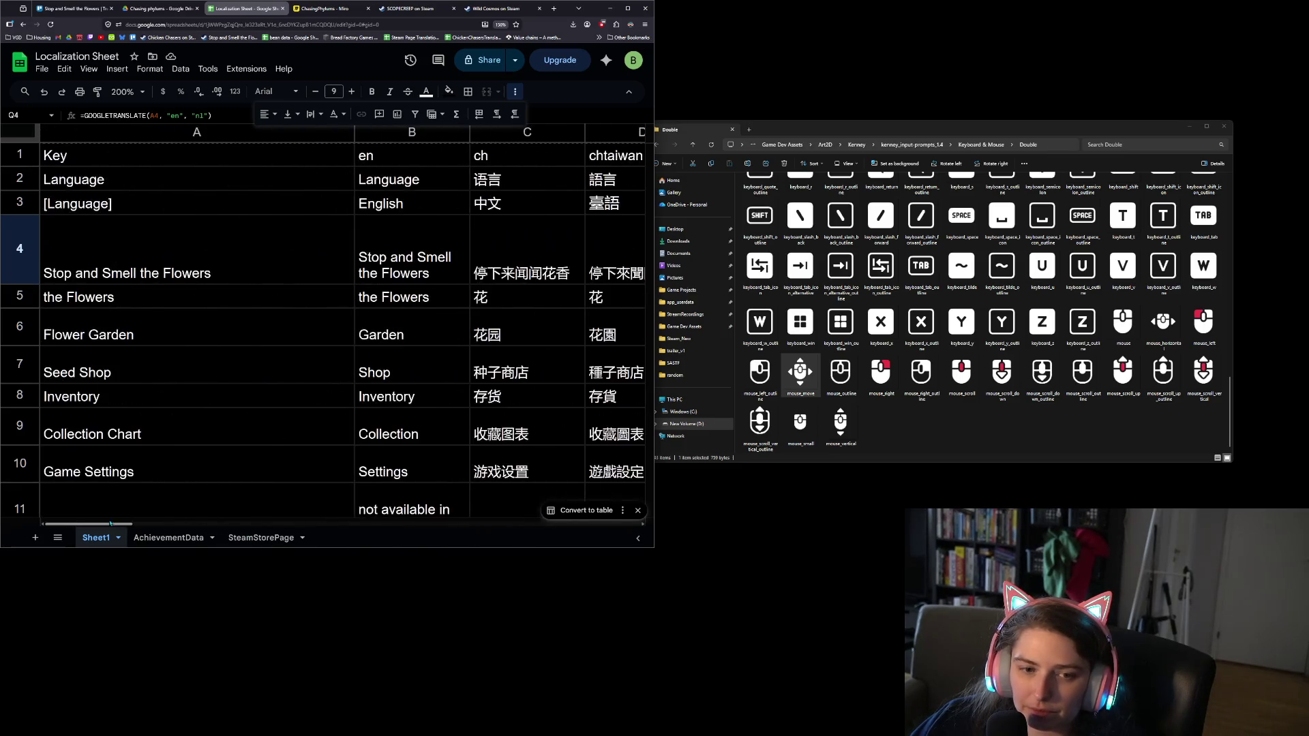
Reword the keys in A52 and A51 to 'remove a flower' and 'collect a flower'
scroll(248, 413, down, 15)
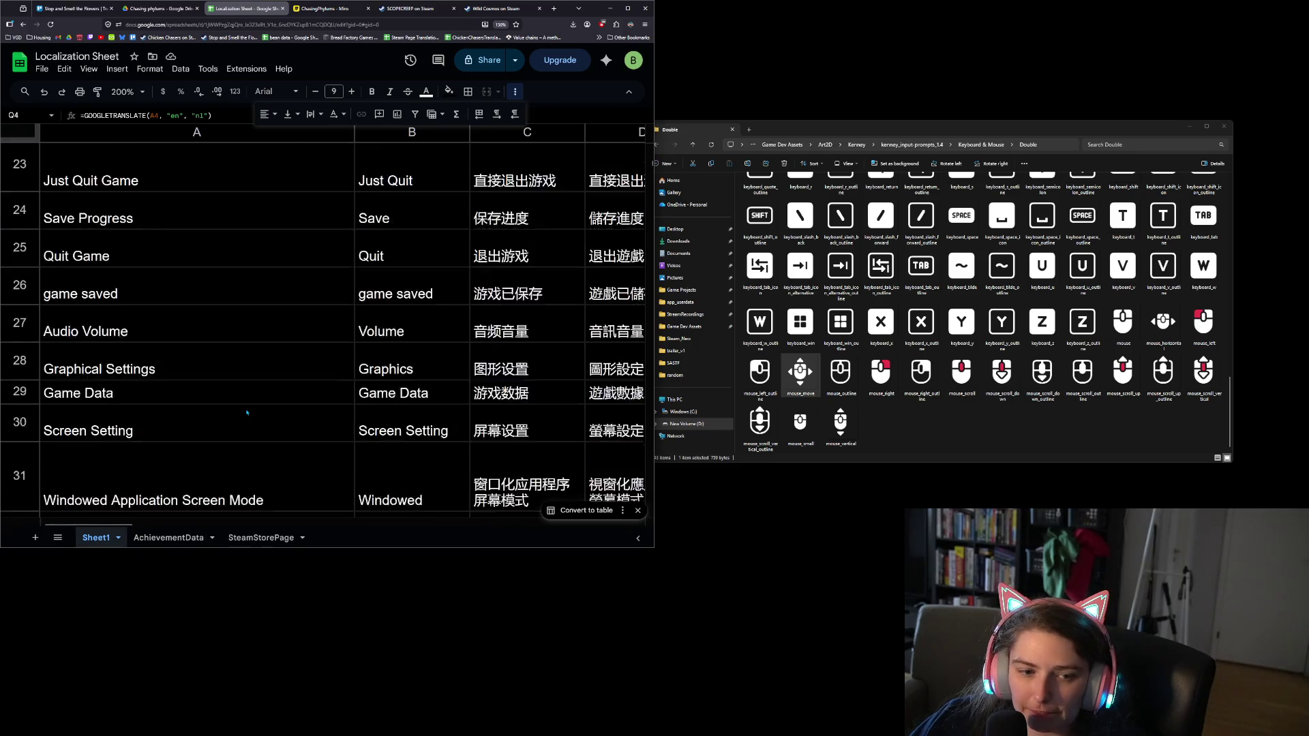
scroll(247, 413, down, 8)
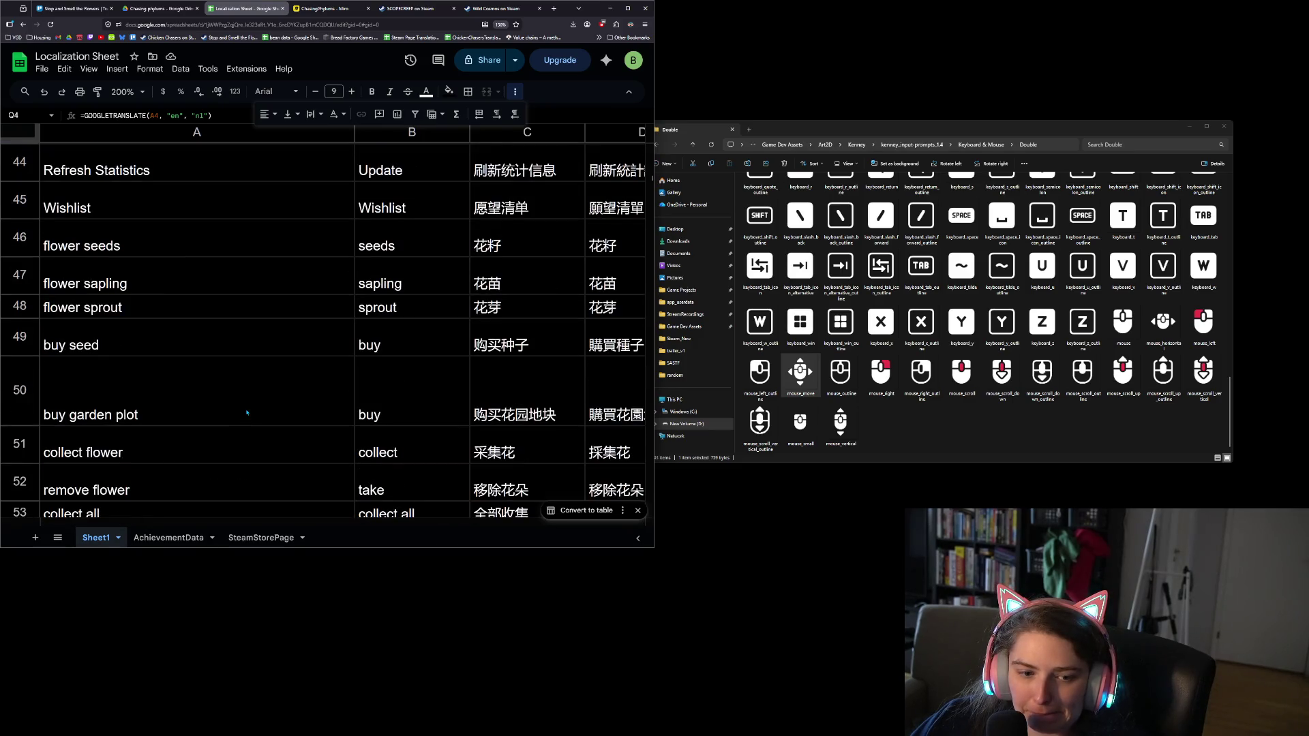
scroll(247, 413, down, 2)
click(193, 429)
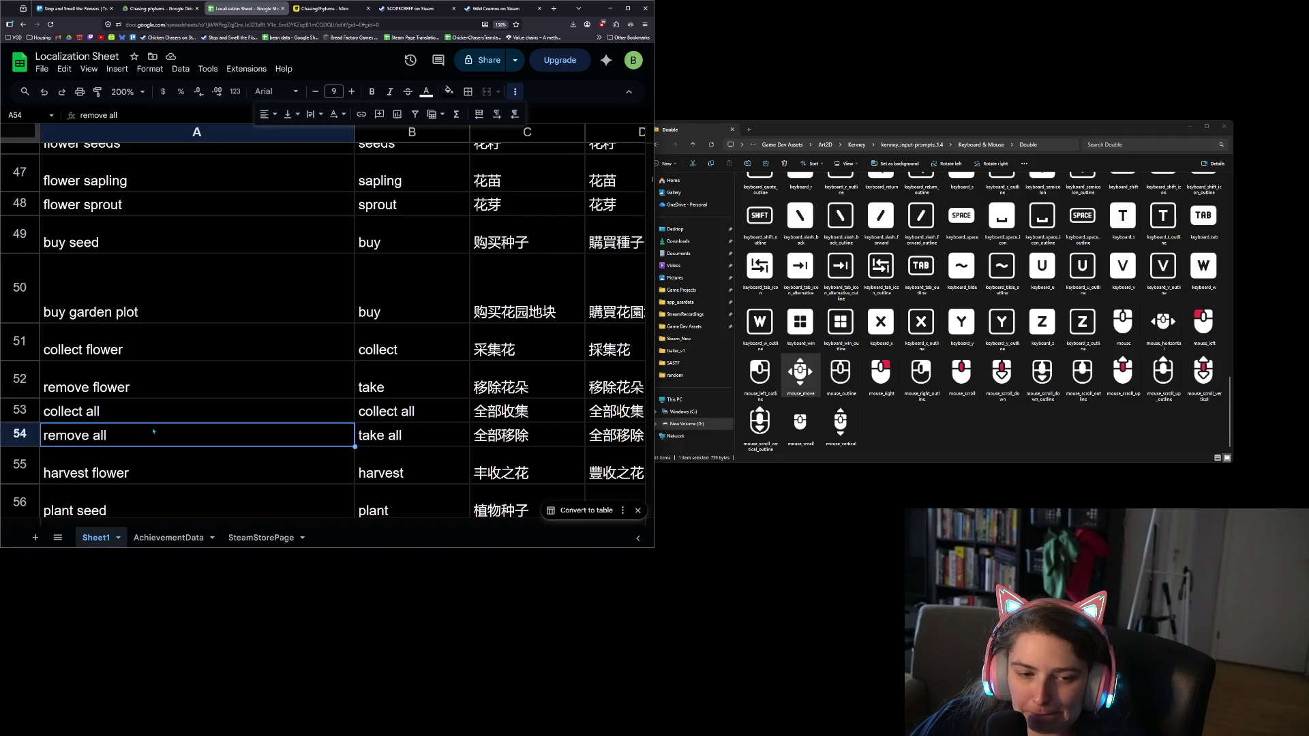
click(113, 393)
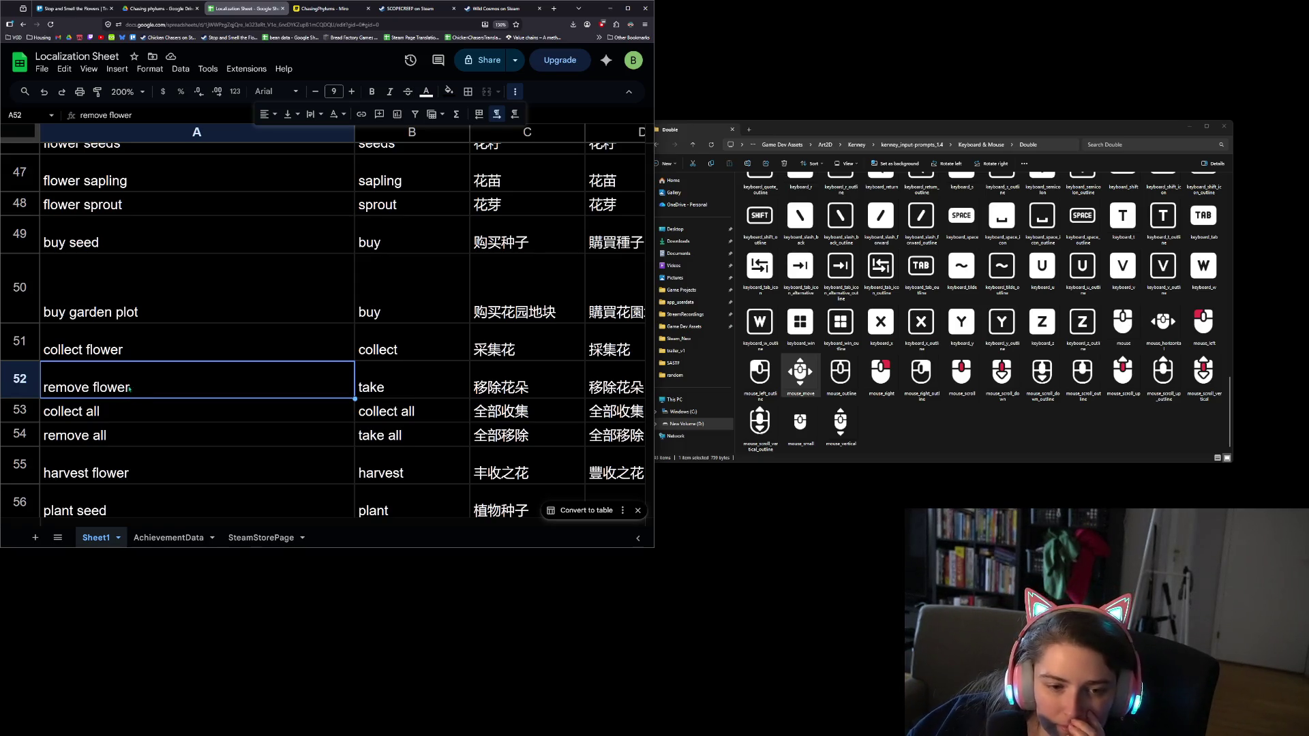
double_click(129, 386)
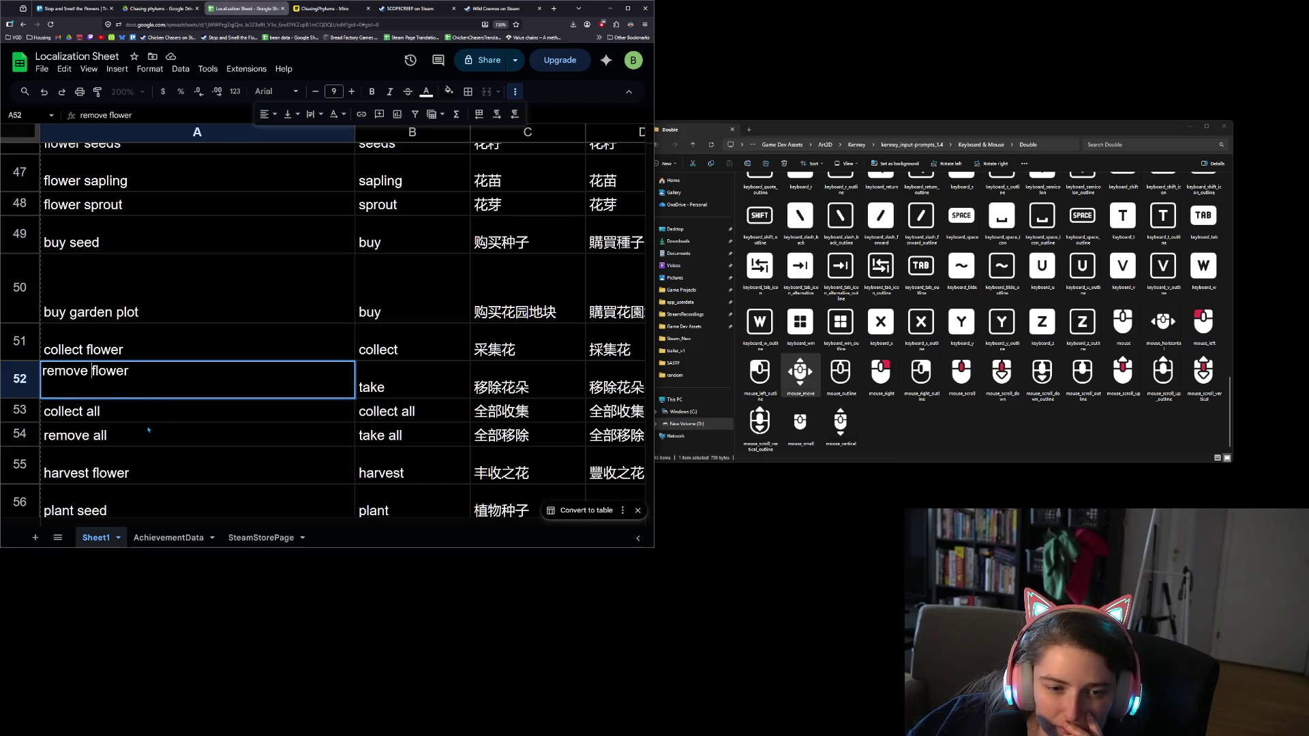
click(148, 430)
click(148, 419)
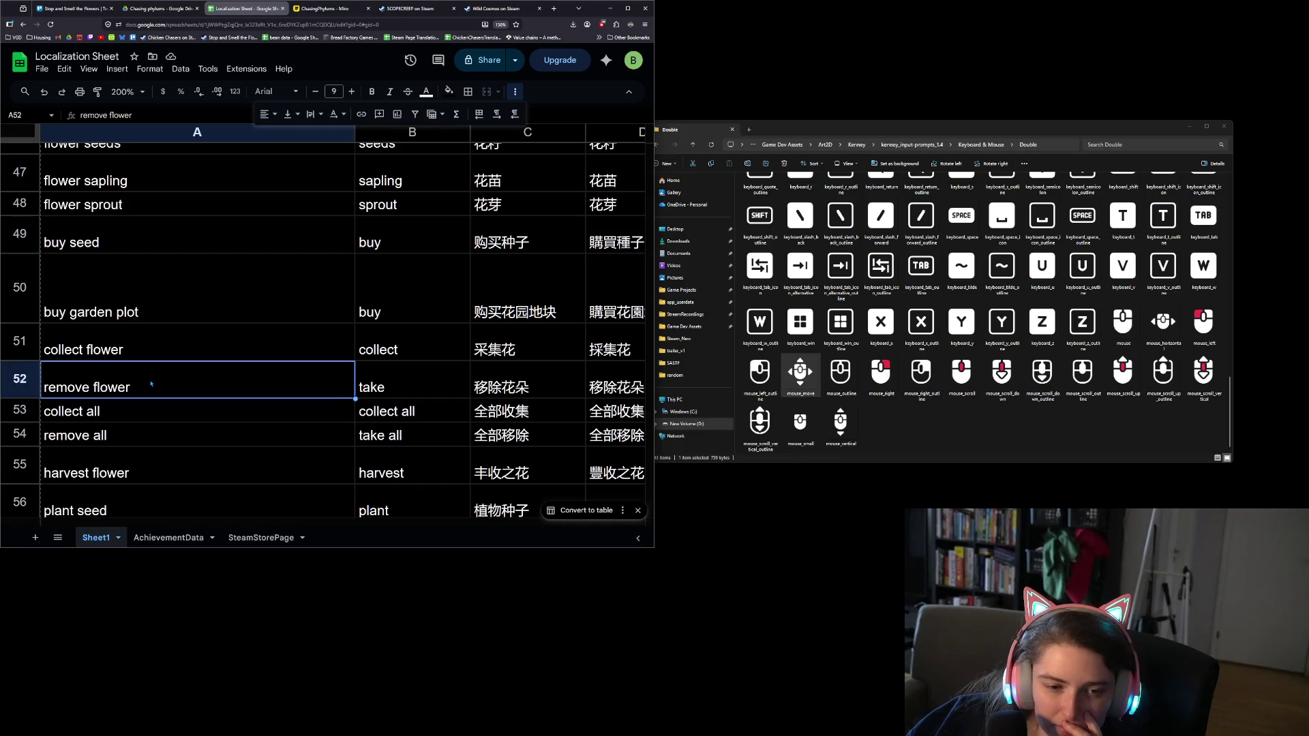
double_click(152, 384)
text(a)
key(Return)
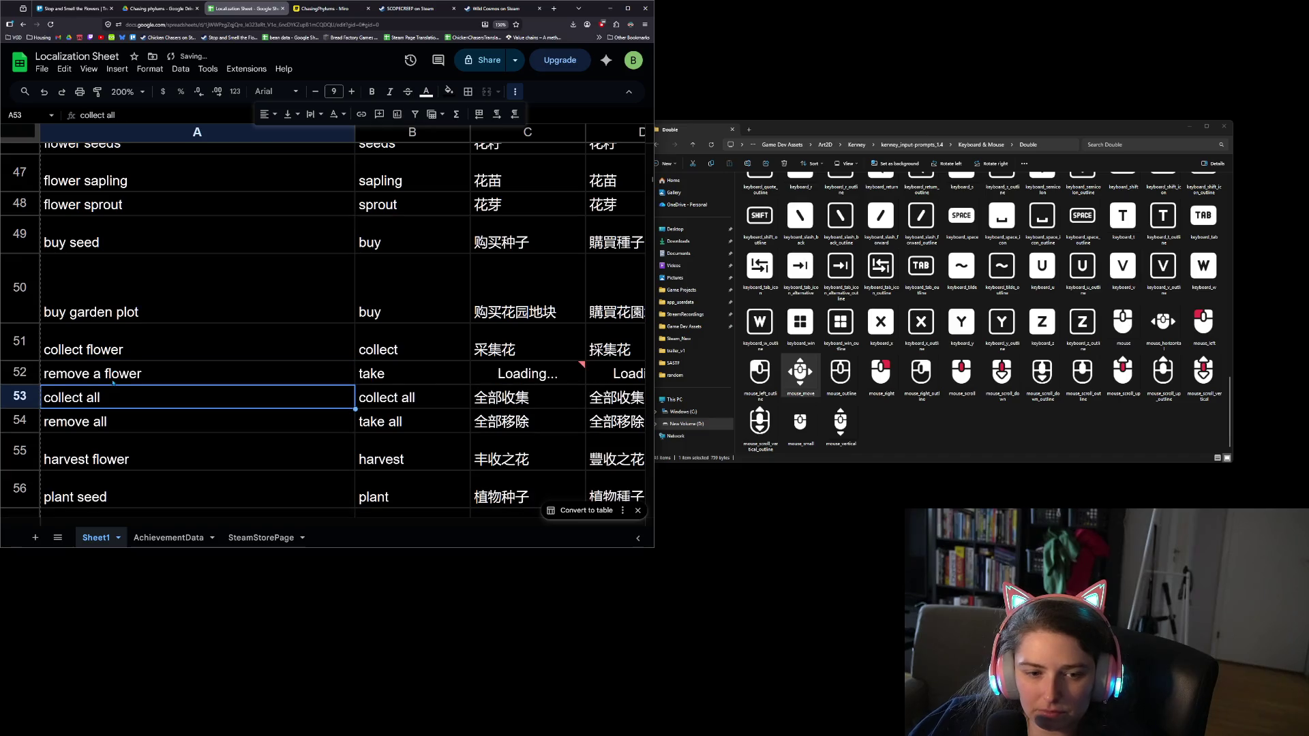
double_click(88, 347)
text(a)
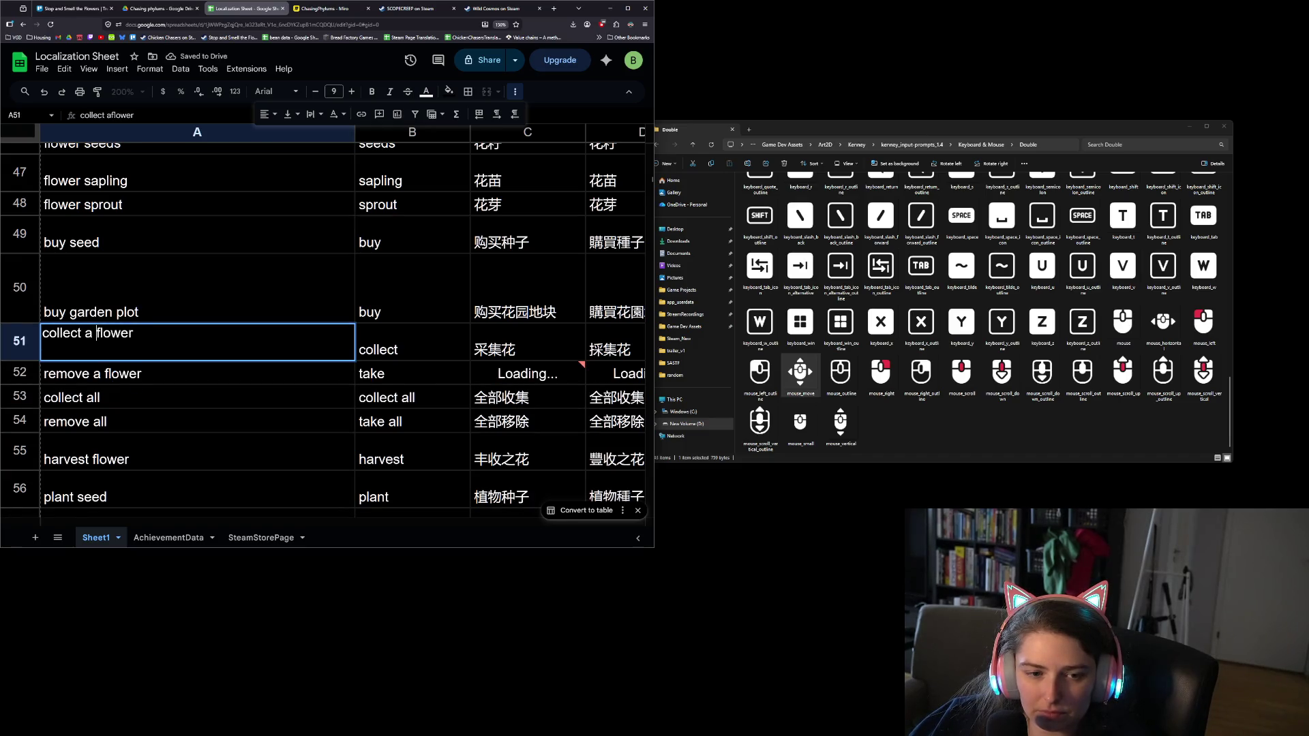
key(Return)
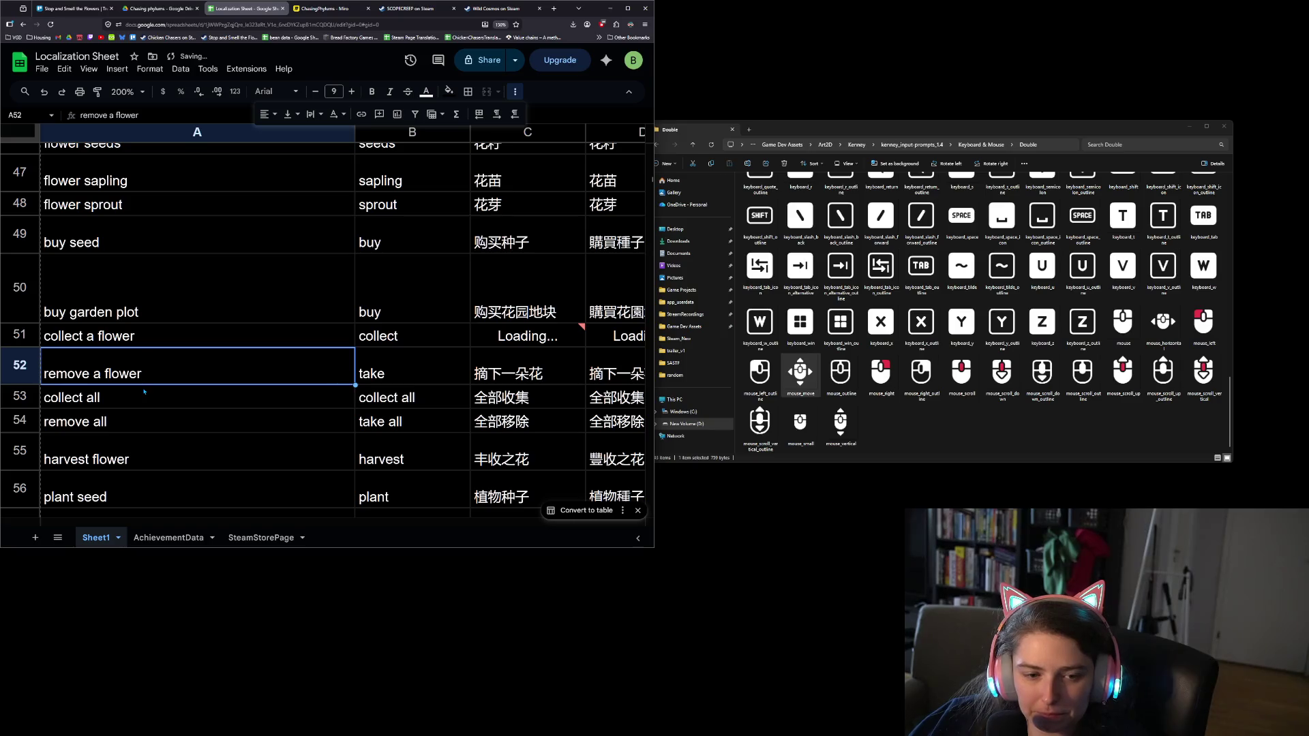
Select row 52 to check its regenerated translations, such as 'quitar una flor' and 'enlever une fleur'
click(163, 432)
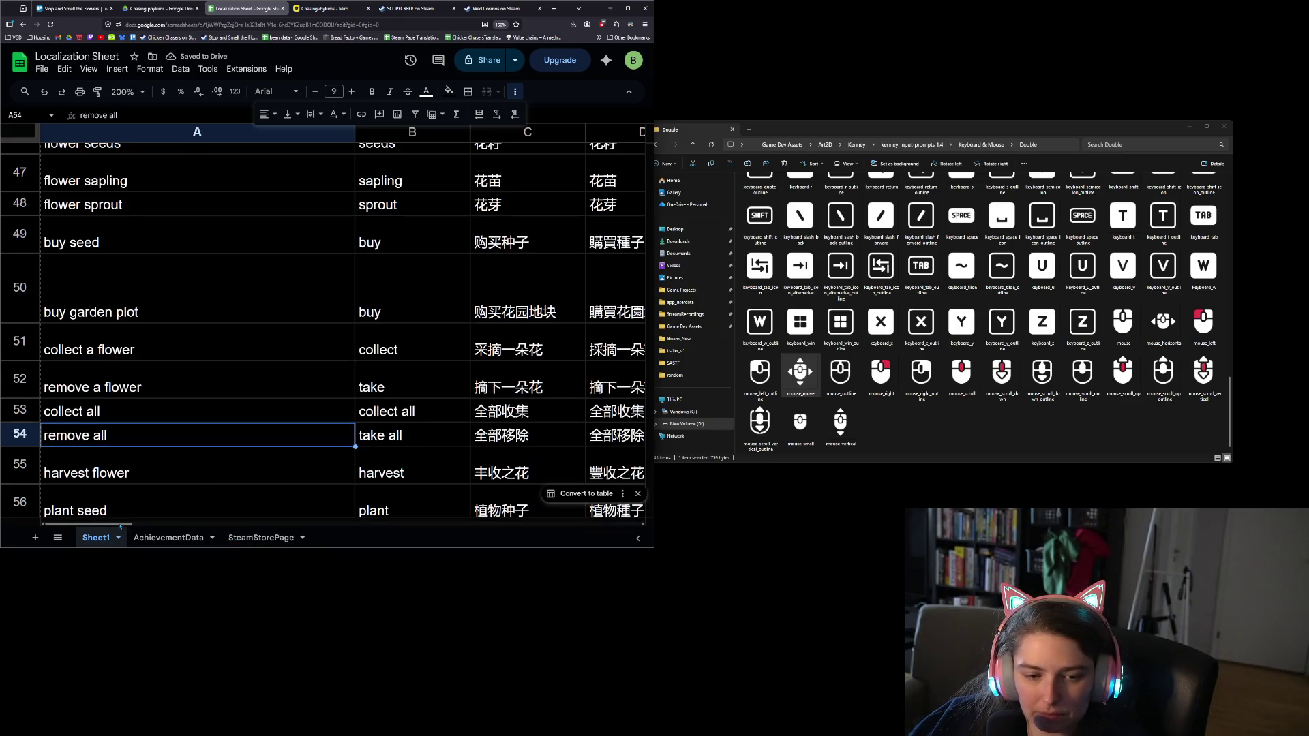
mouse_move(118, 526)
mouse_down()
mouse_move(283, 532)
mouse_move(113, 526)
mouse_up()
key(Up)
key(Up)
key(shift+space)
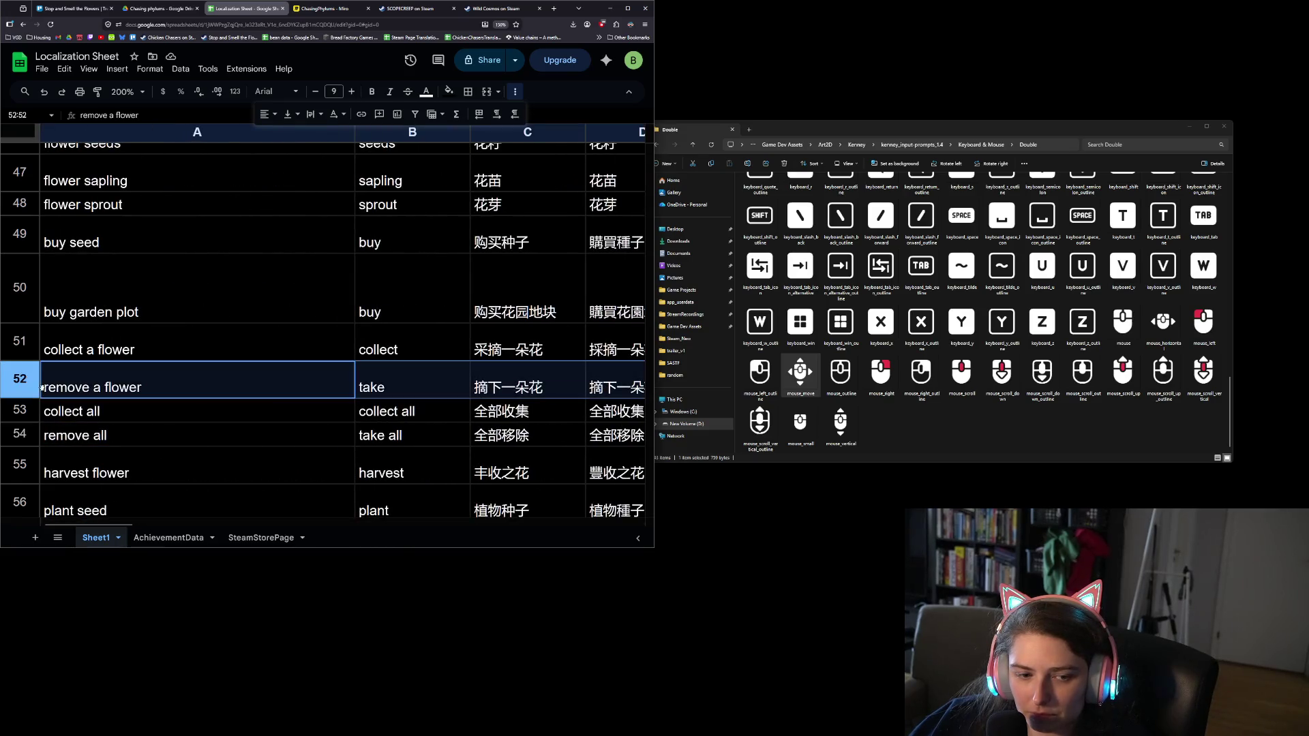
drag(116, 527, 301, 523)
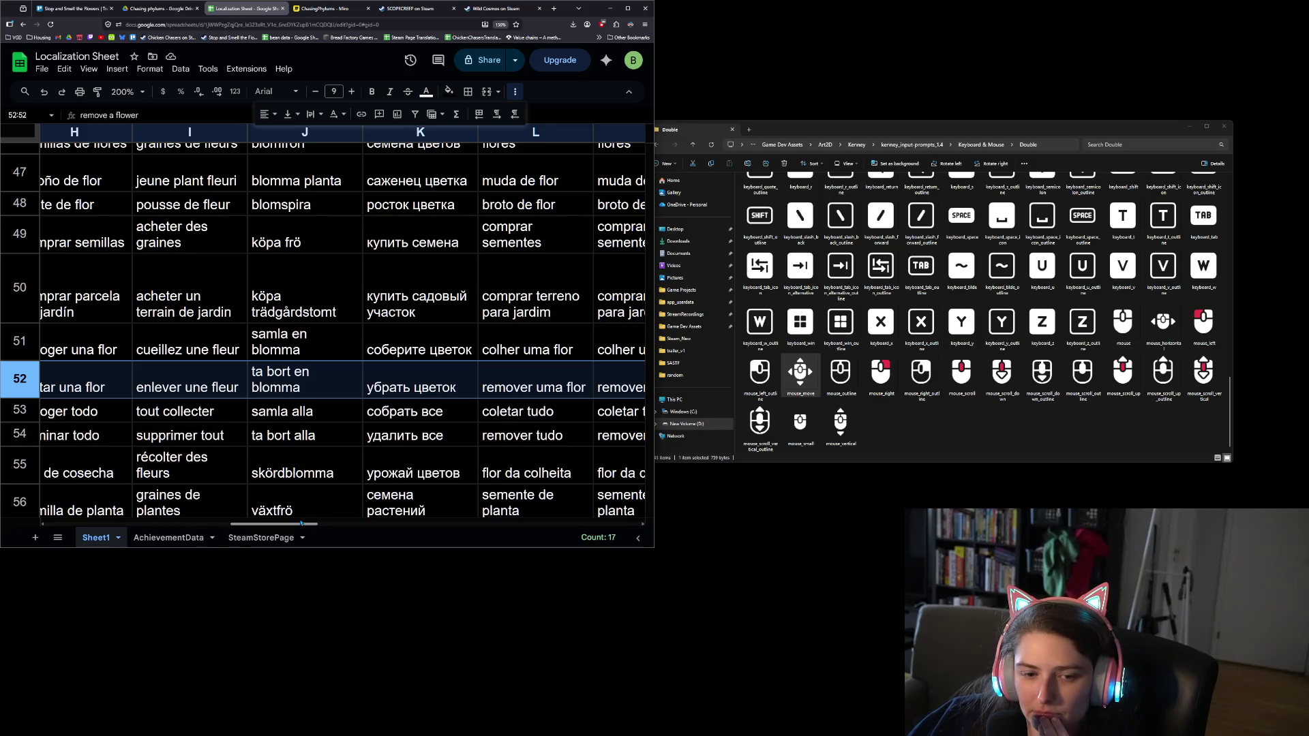
drag(301, 523, 89, 524)
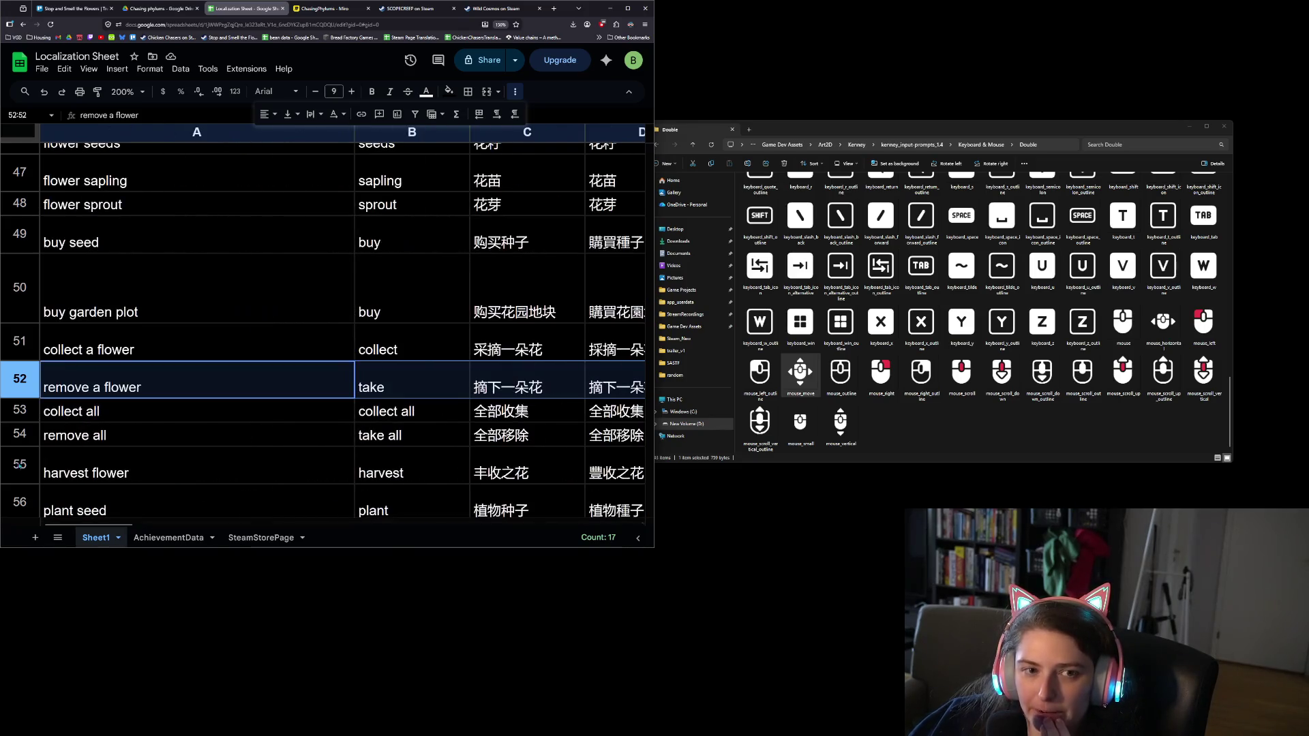
Download the Localization Sheet as Comma Separated Values (.csv) and dismiss the downloads list
click(41, 69)
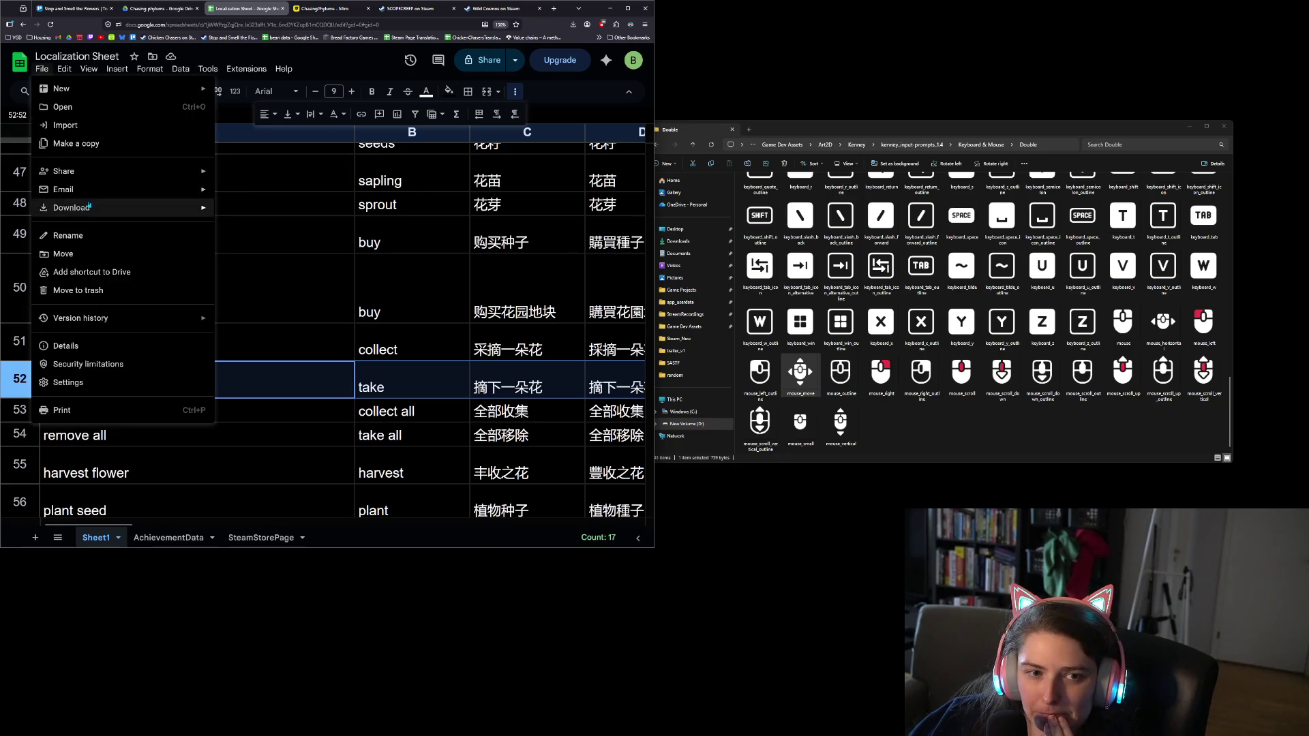
mouse_move(94, 210)
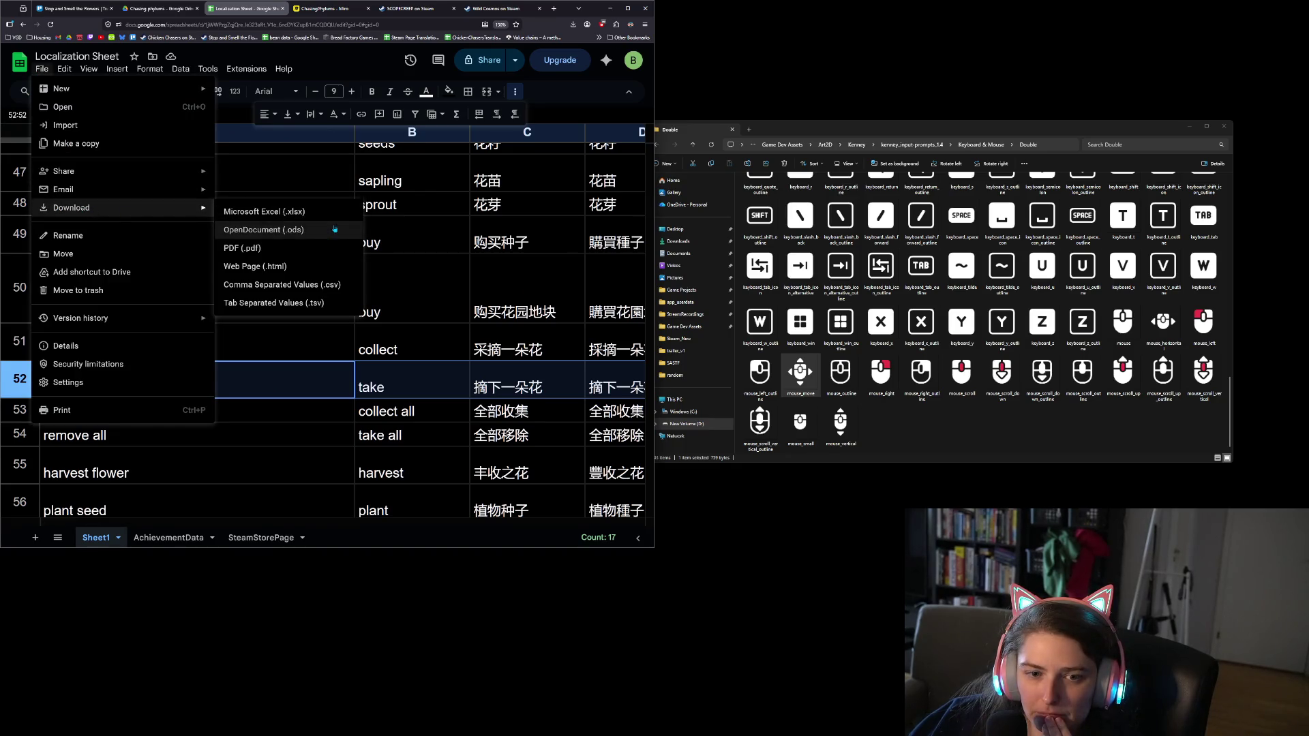
click(295, 285)
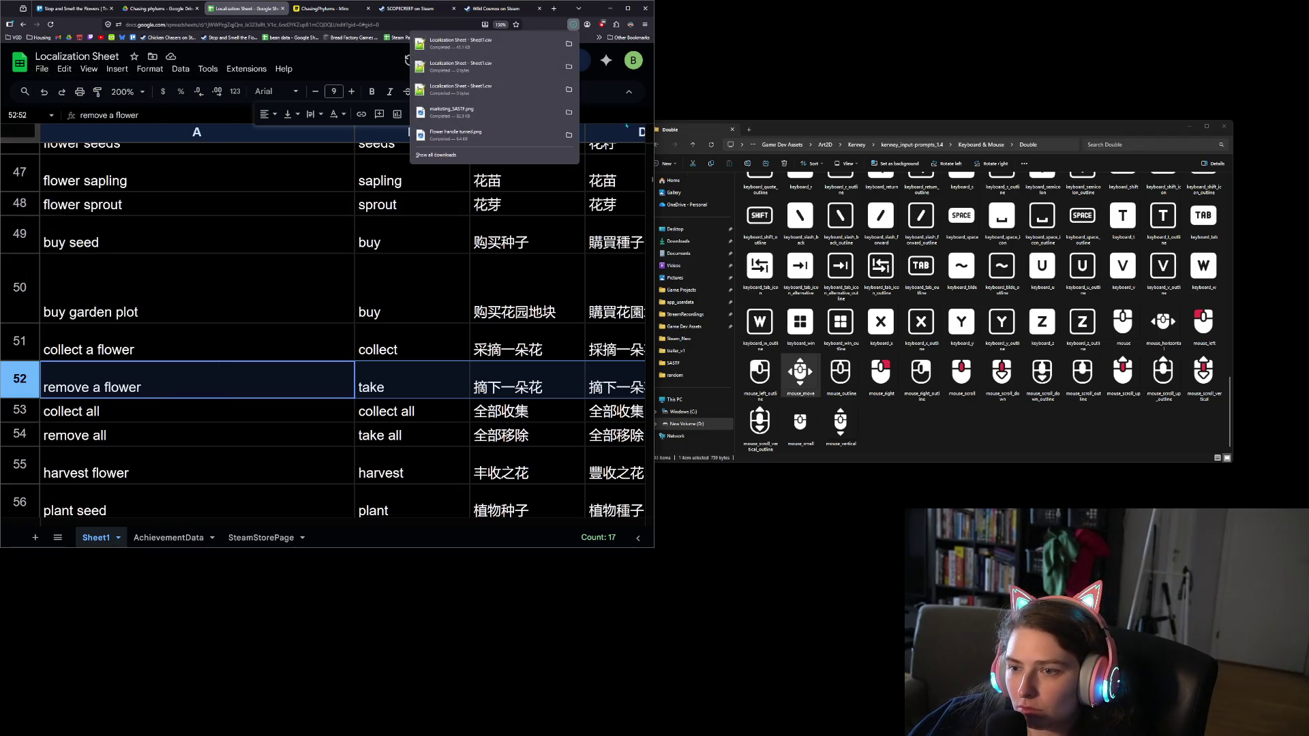
click(1224, 126)
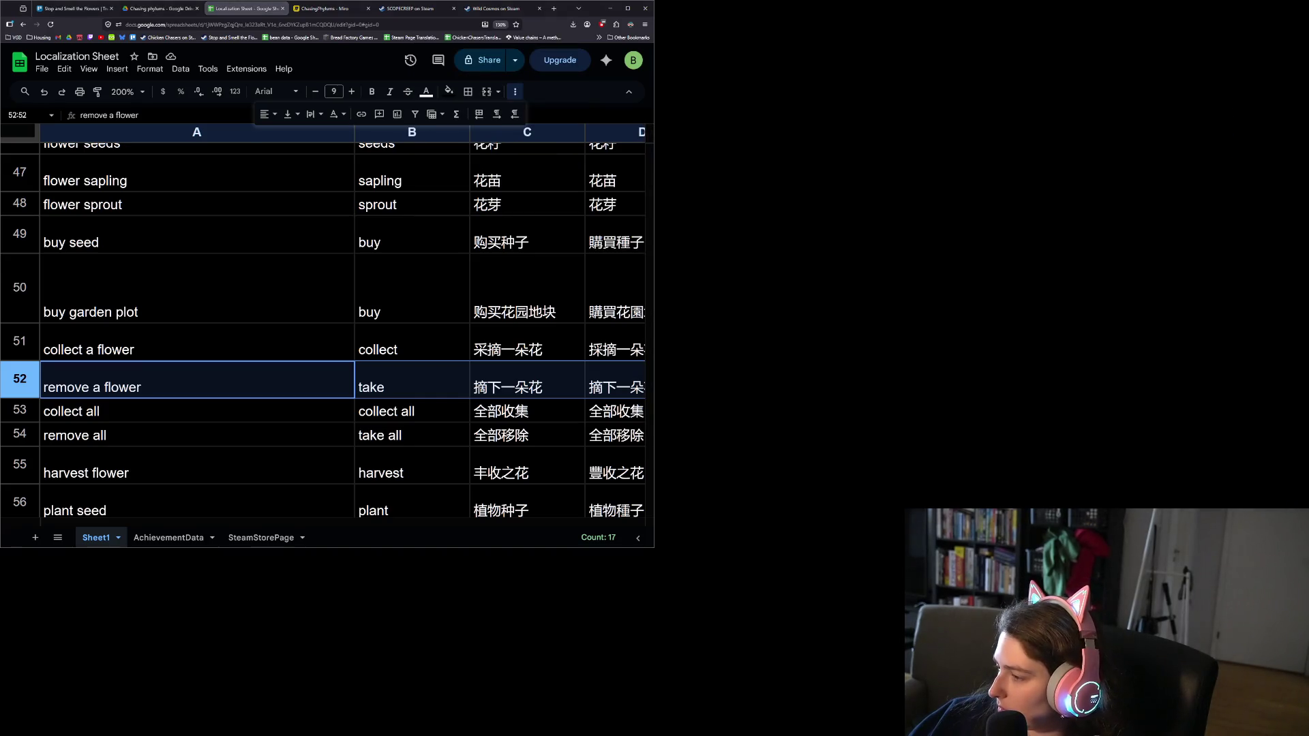
key(alt+Tab)
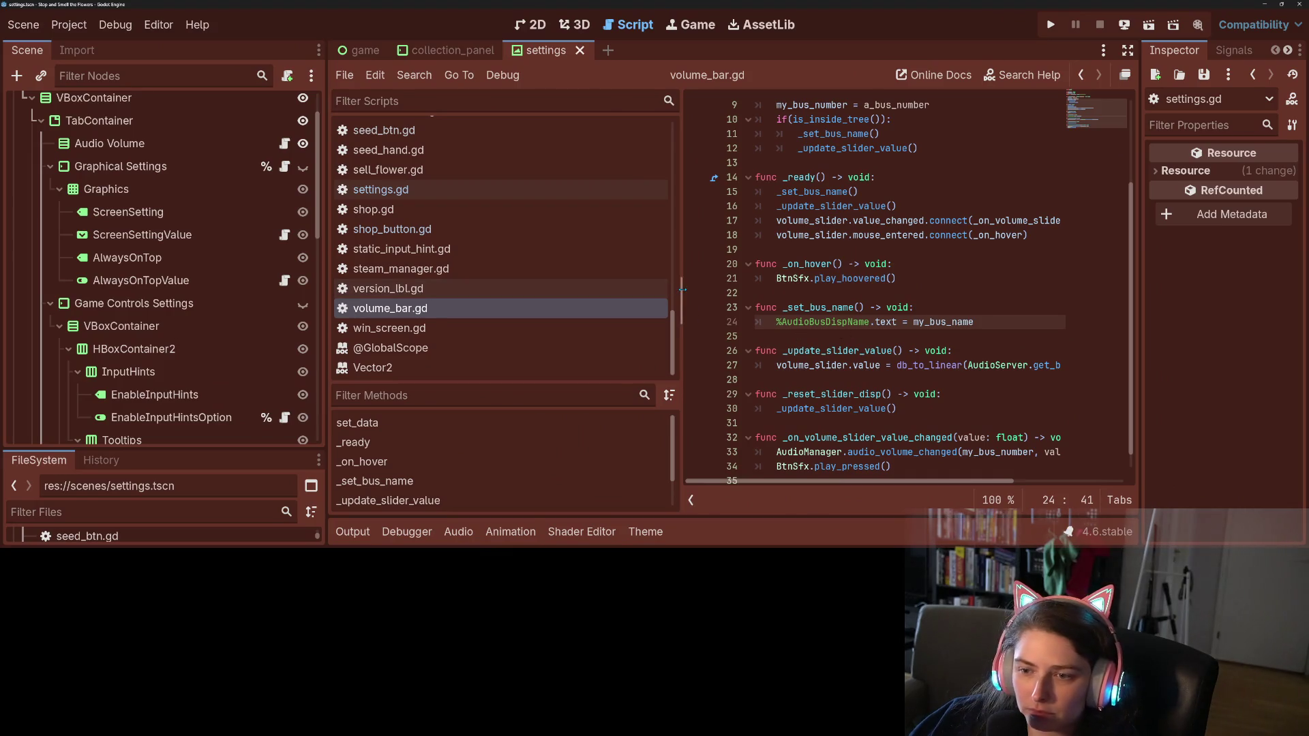
Widen the script editor and search all project files for 'remove'
drag(681, 293, 479, 291)
key(ctrl+shift+f)
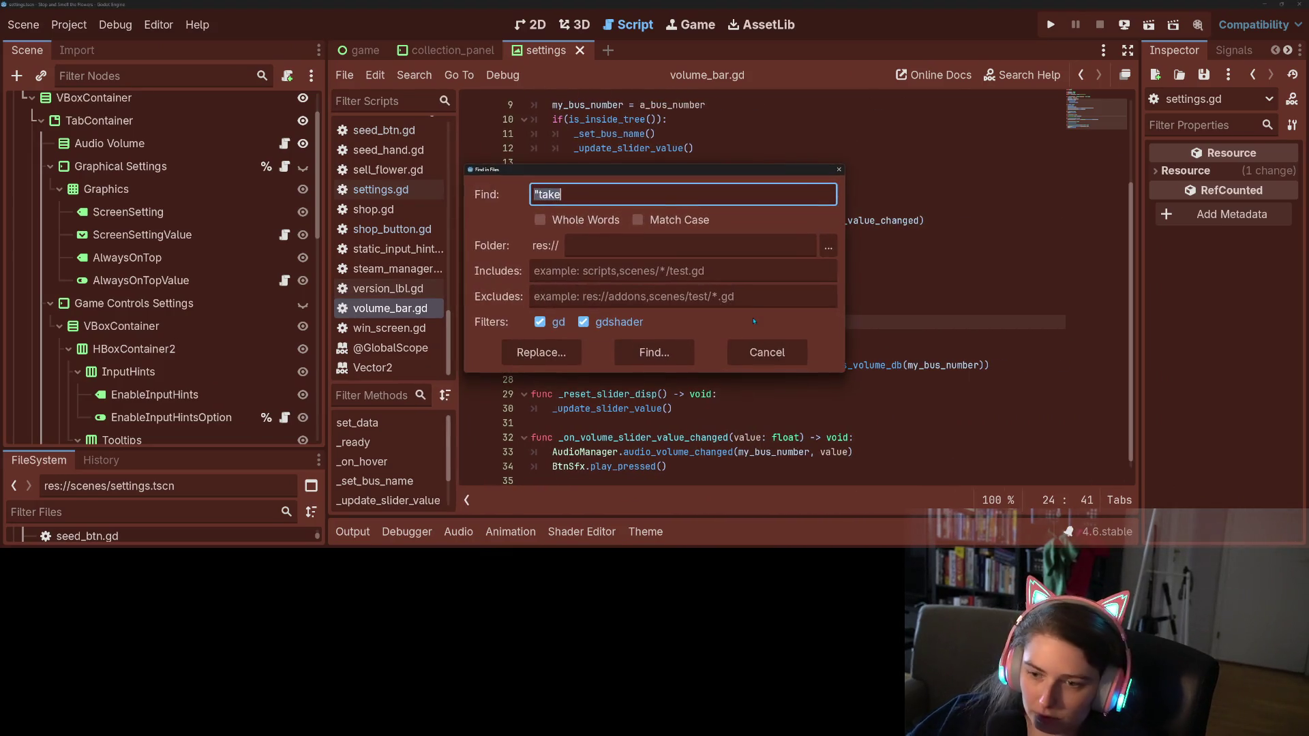
key(Return)
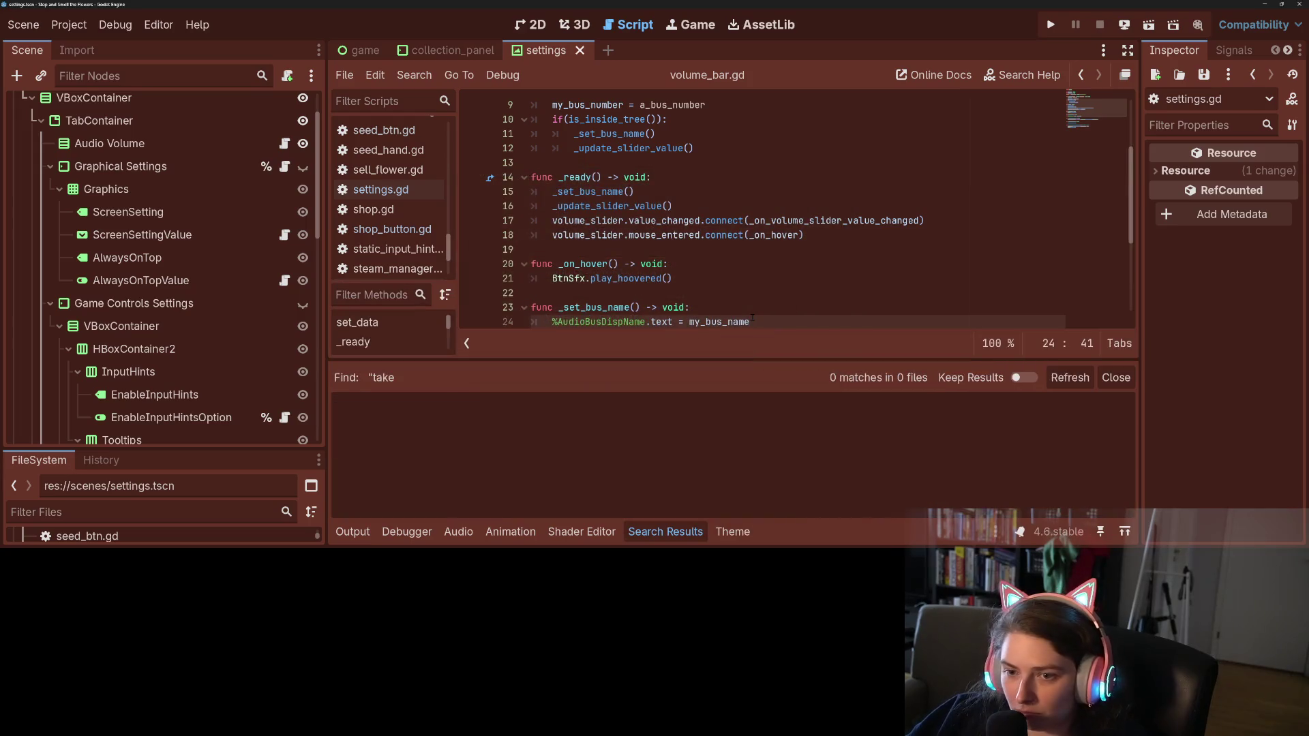
key(ctrl+shift+f)
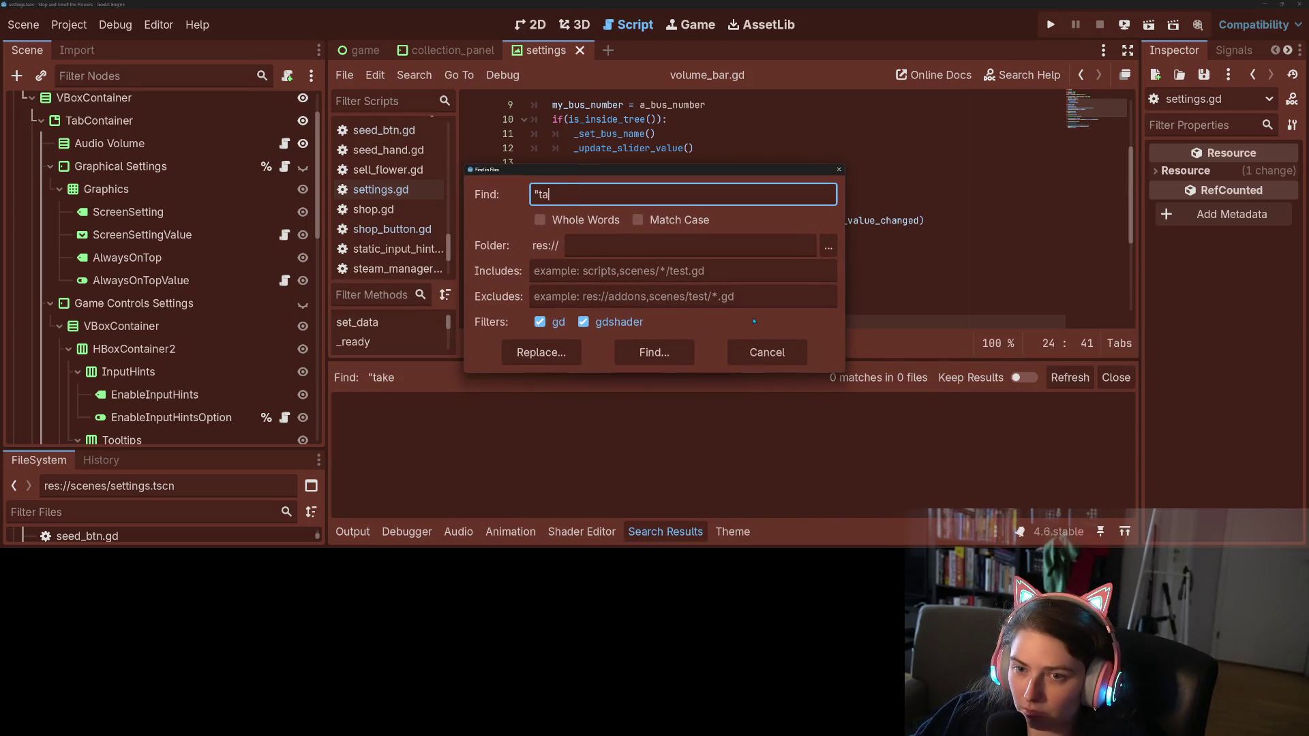
text(ve)
key(Return)
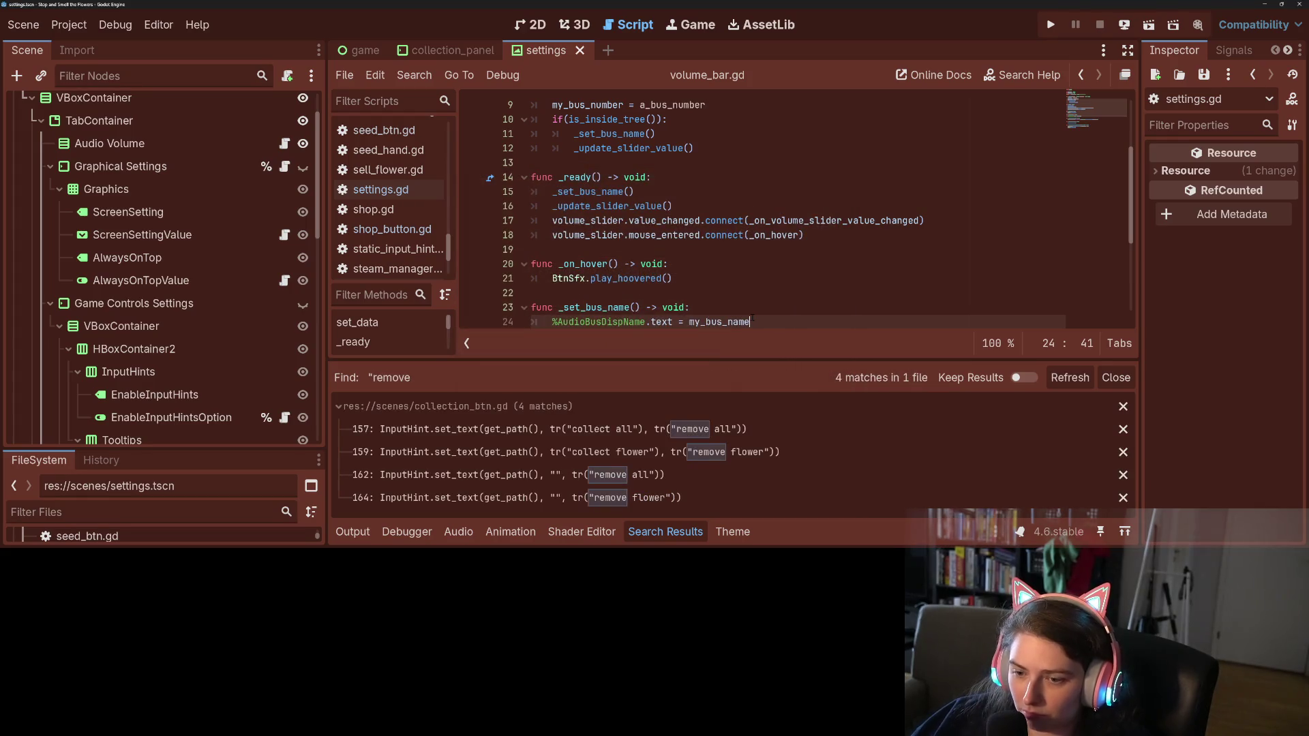
In collection_btn.gd, insert 'a ' before 'flower' in the tr() hint strings and save
click(722, 428)
key(Down)
click(965, 250)
text(a)
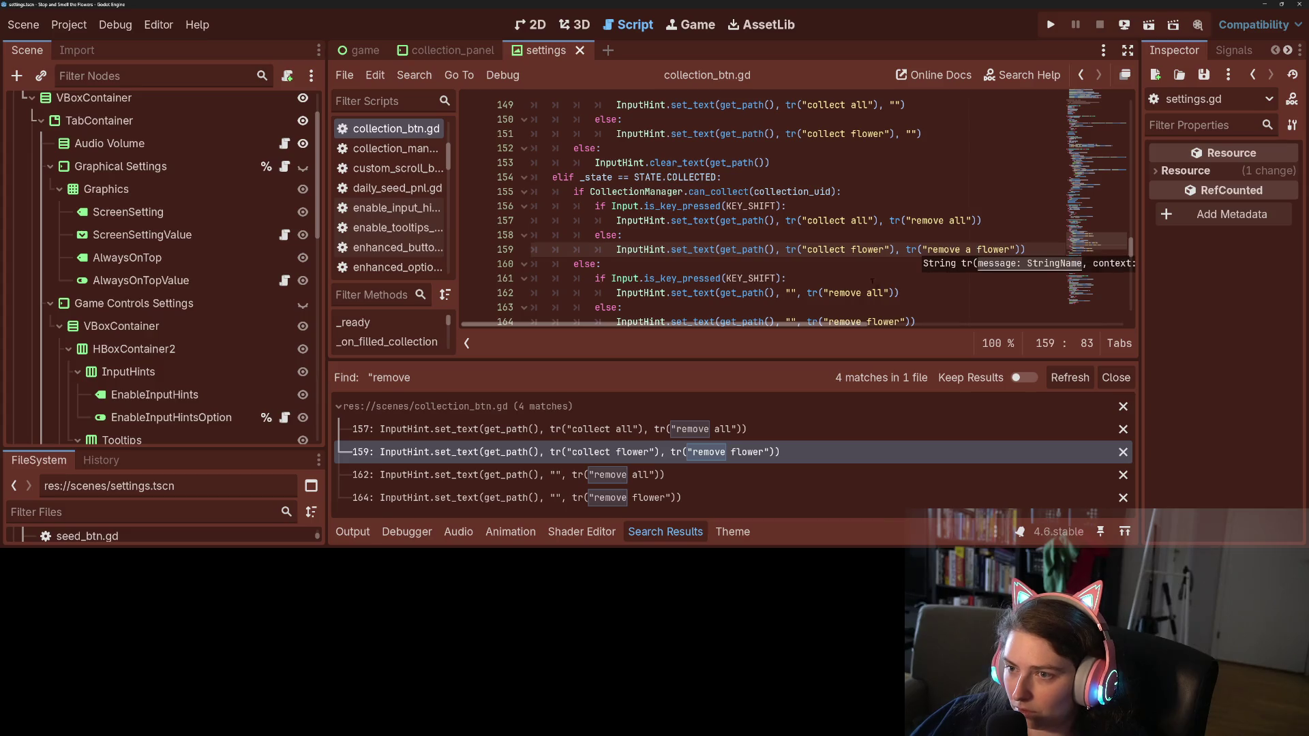
scroll(872, 281, down, 1)
click(866, 249)
click(867, 278)
text(a)
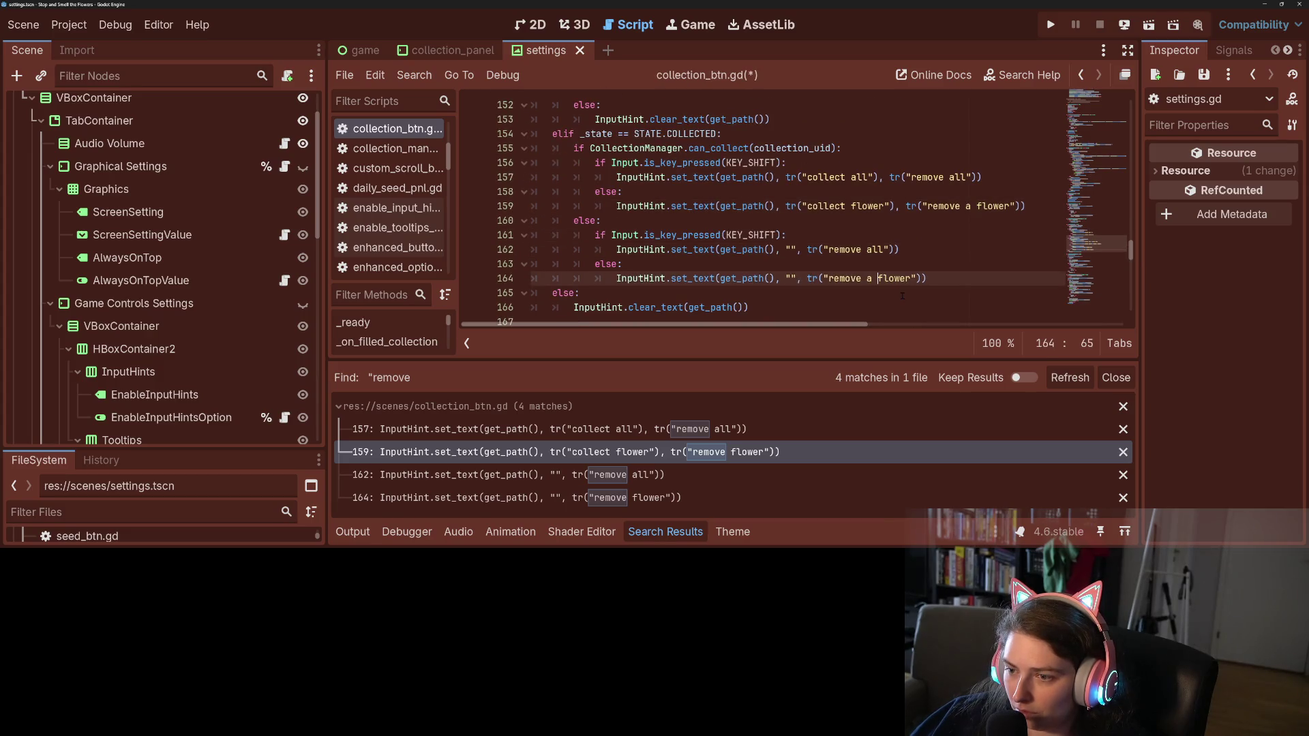
scroll(901, 295, down, 4)
scroll(847, 268, up, 7)
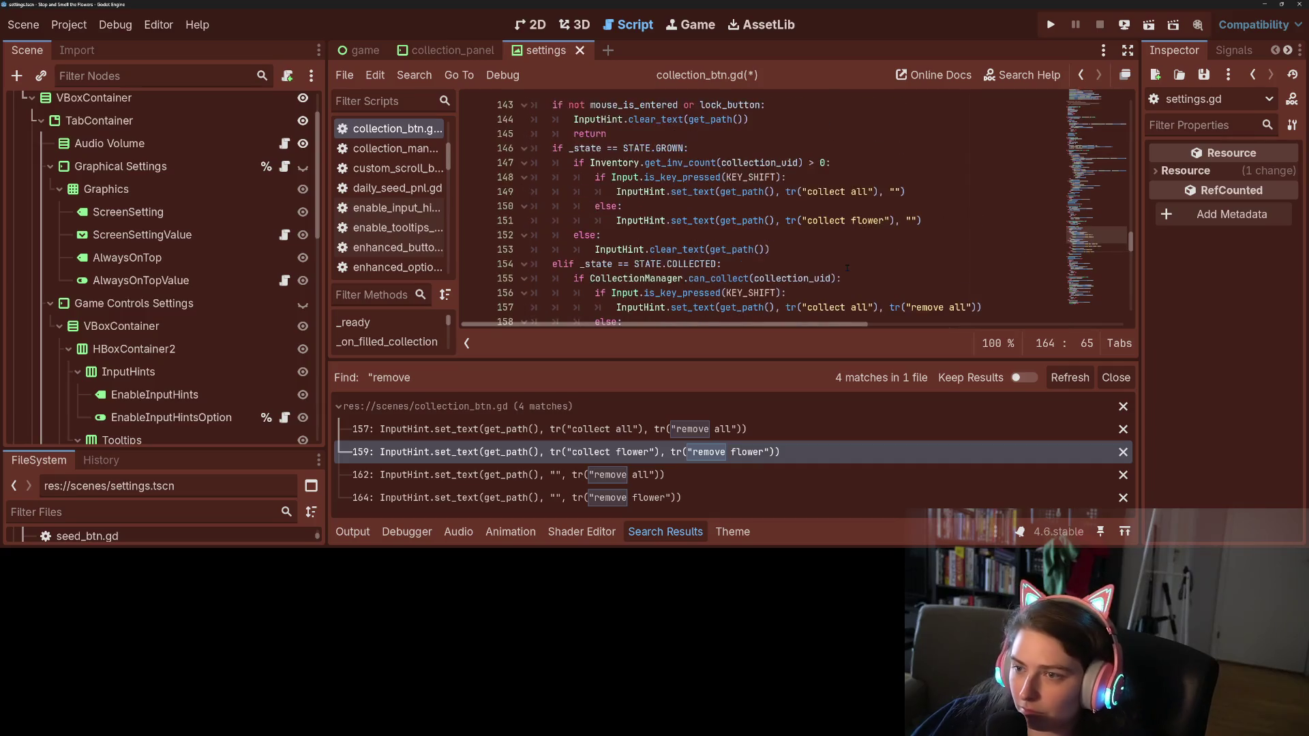
scroll(846, 268, up, 1)
click(850, 264)
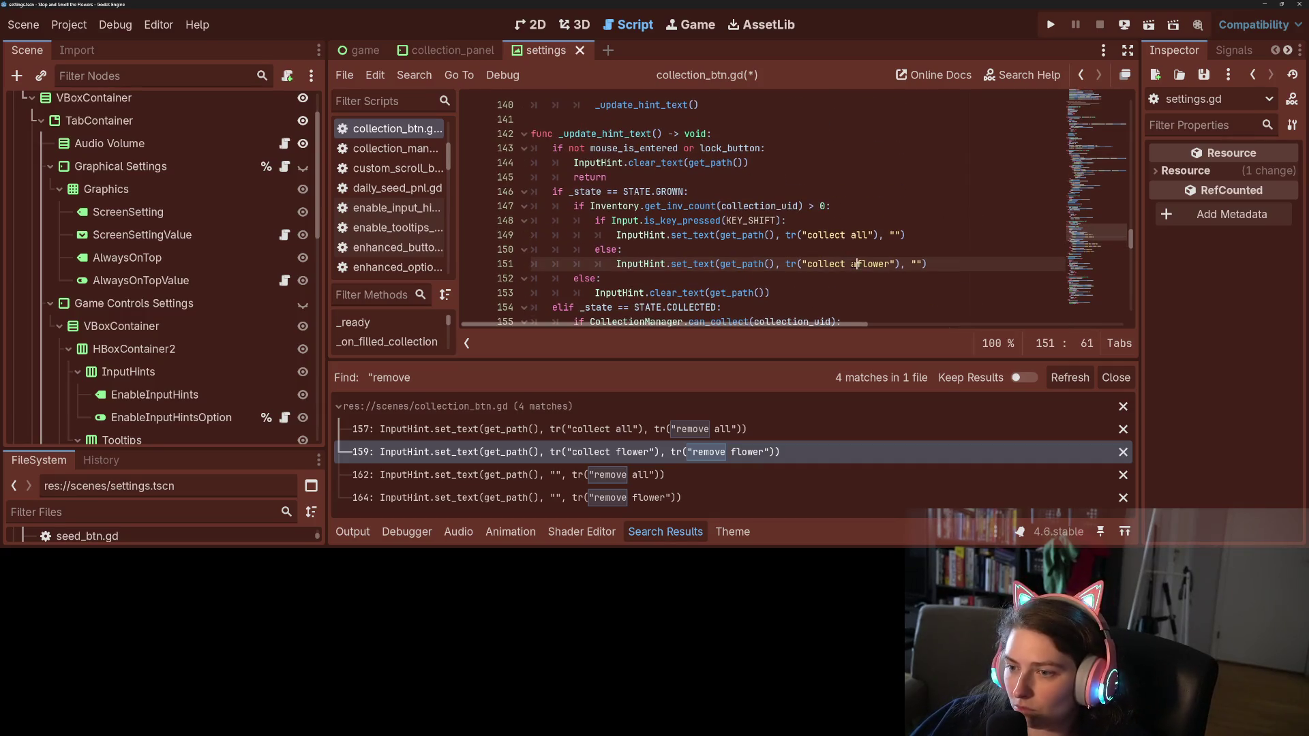
scroll(854, 266, up, 3)
scroll(853, 265, down, 6)
key(ctrl+s)
Fix the spacing in 'collect a flower' on line 159 and save the script again
click(845, 249)
text(a)
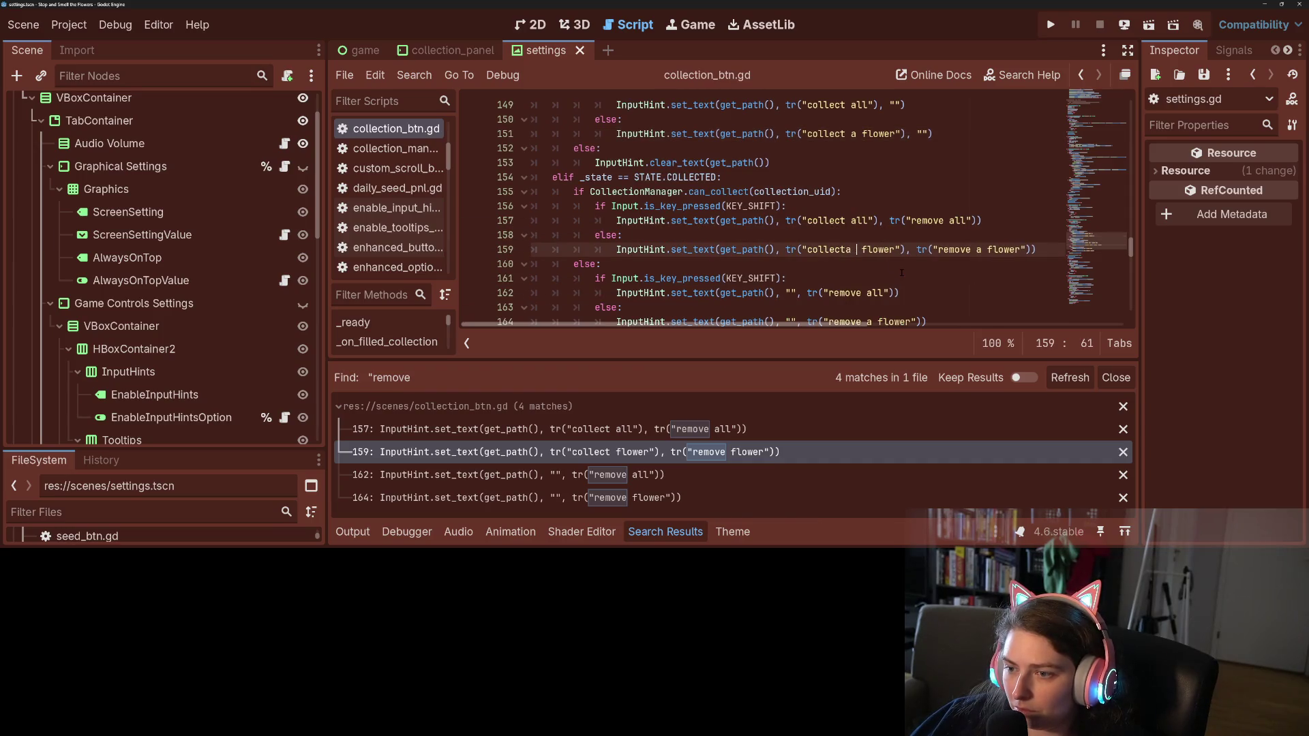
key(BackSpace)
key(ctrl+s)
Run the game with F5 to test the new wording, then quit it
scroll(886, 239, down, 2)
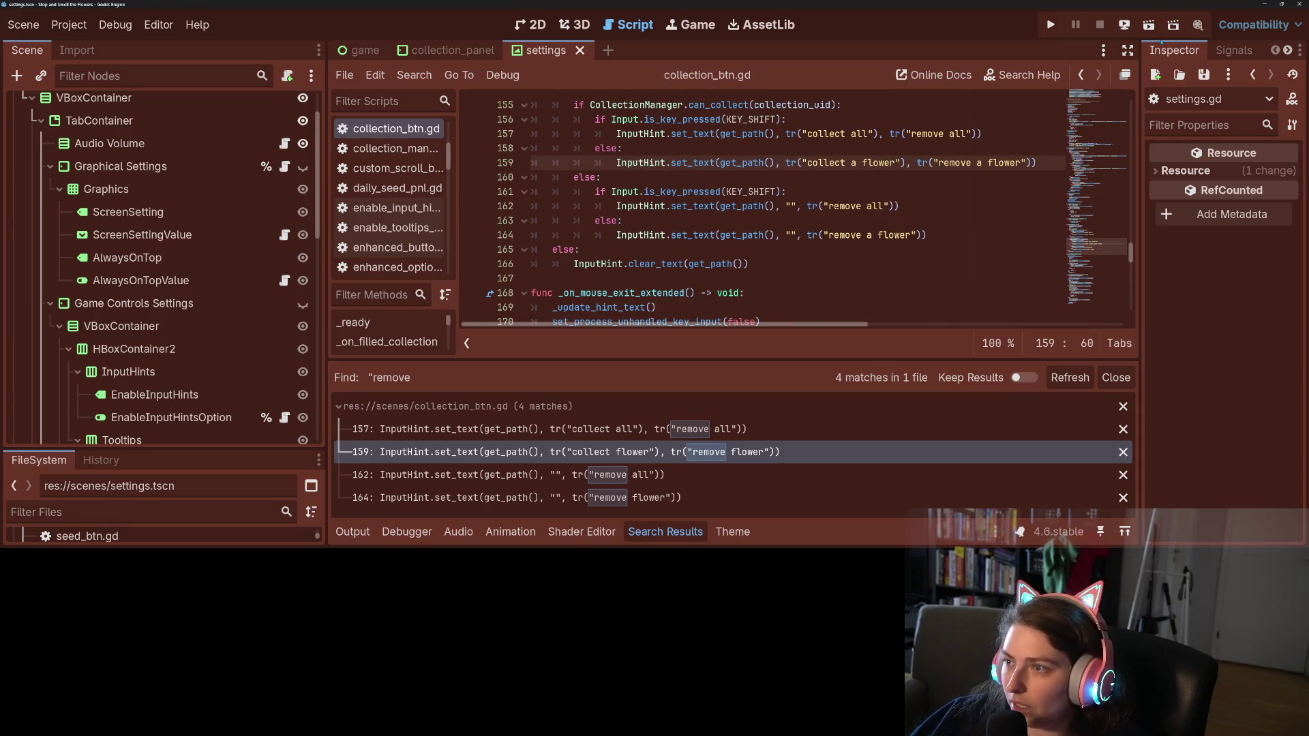
key(F5)
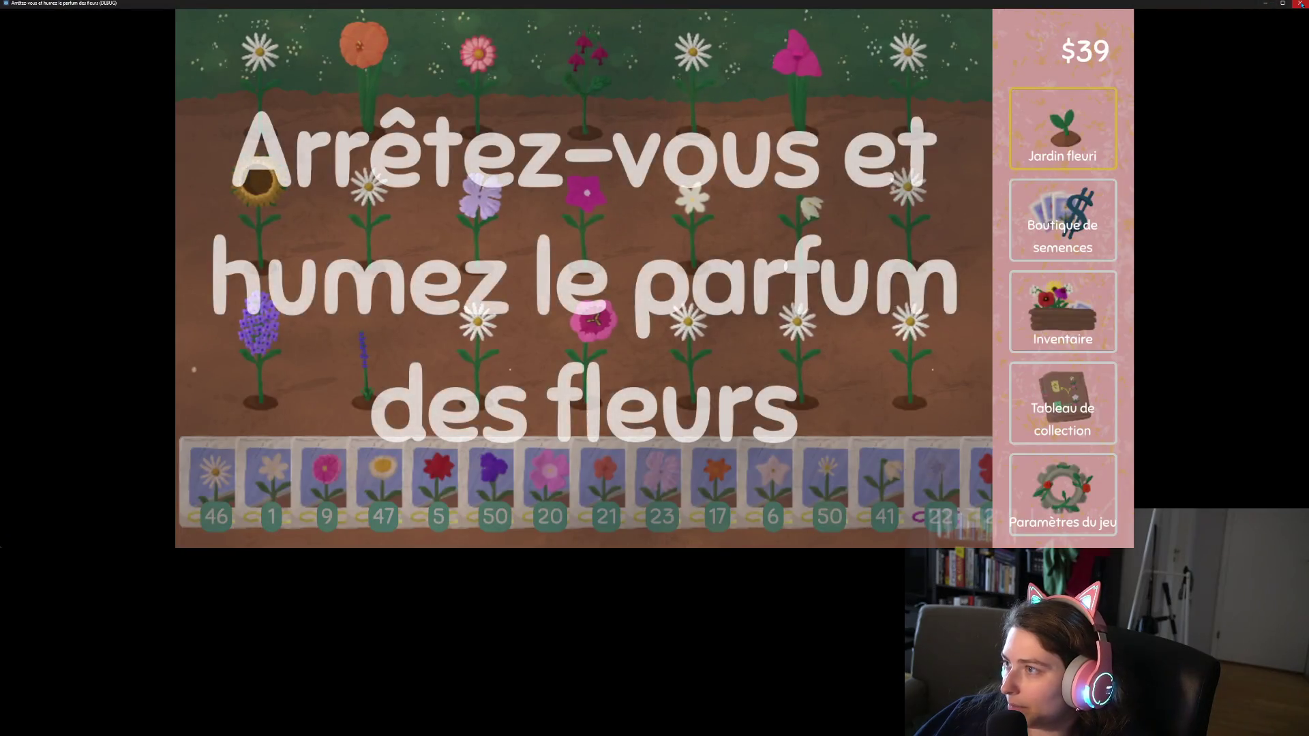
click(1300, 2)
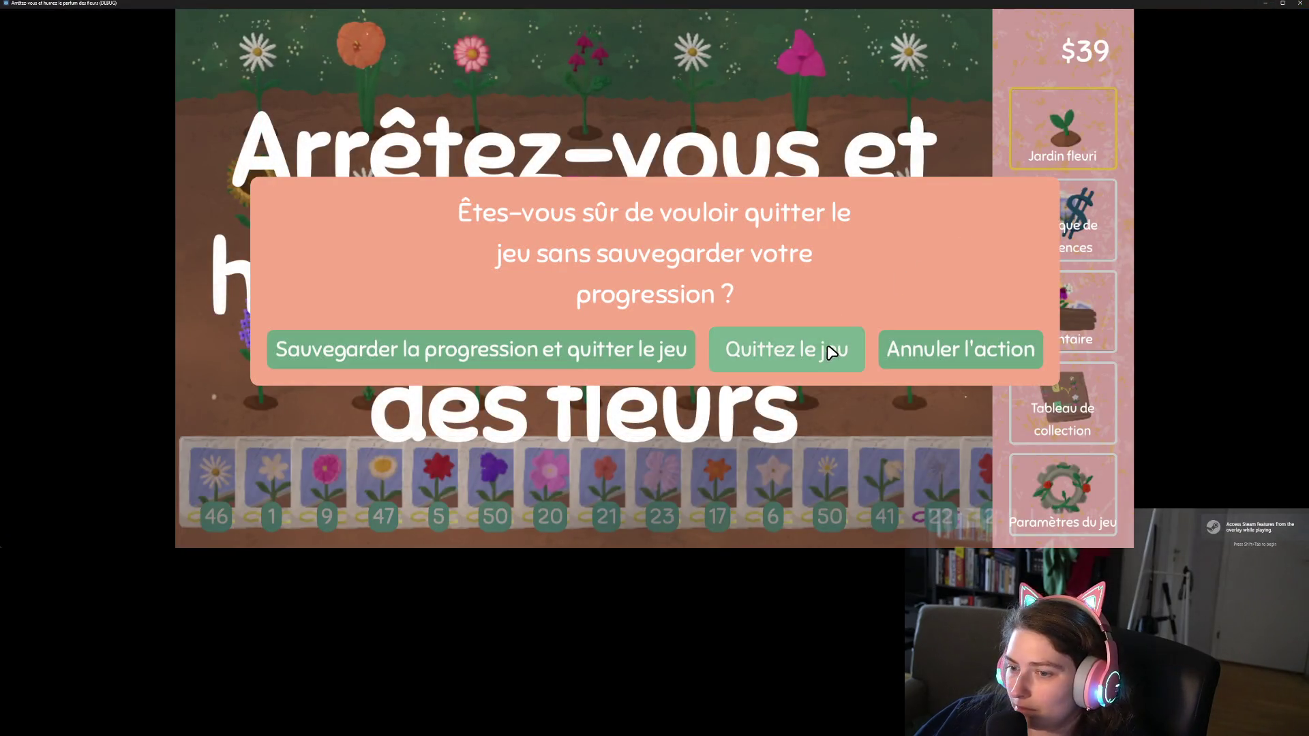
click(822, 344)
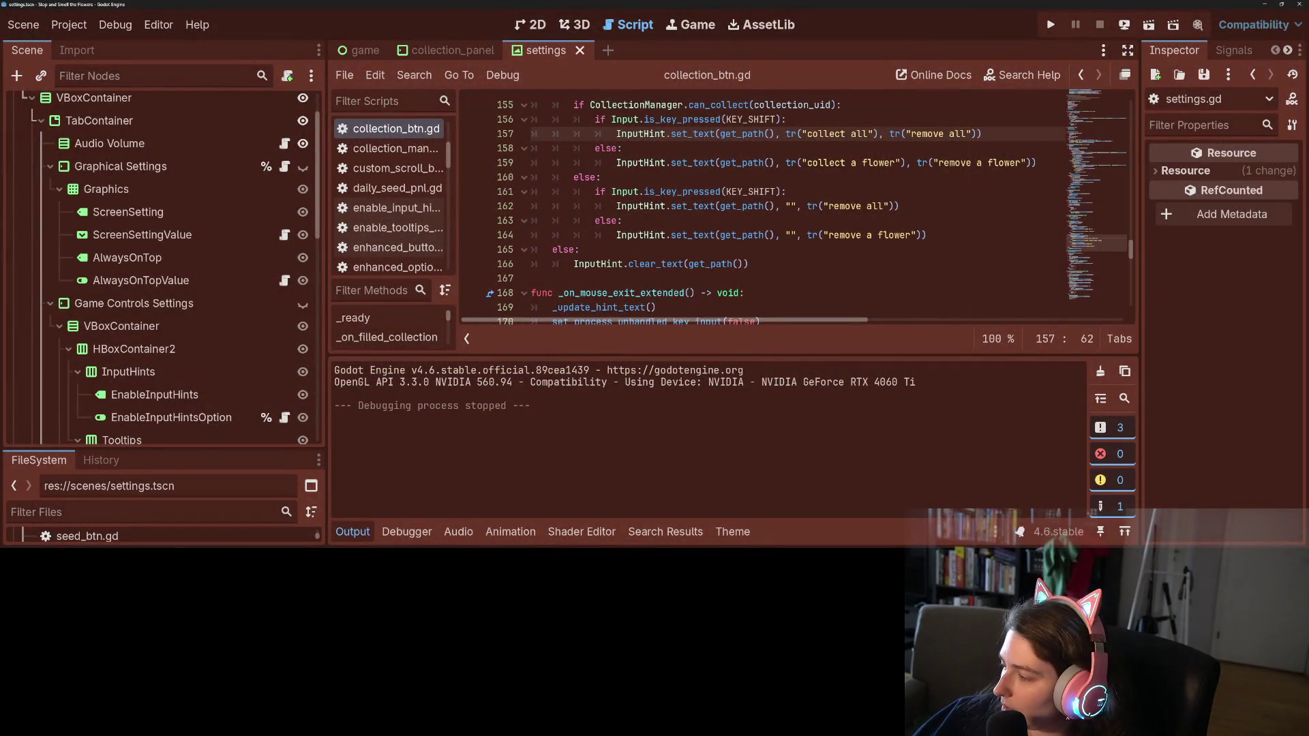
key(alt+Tab)
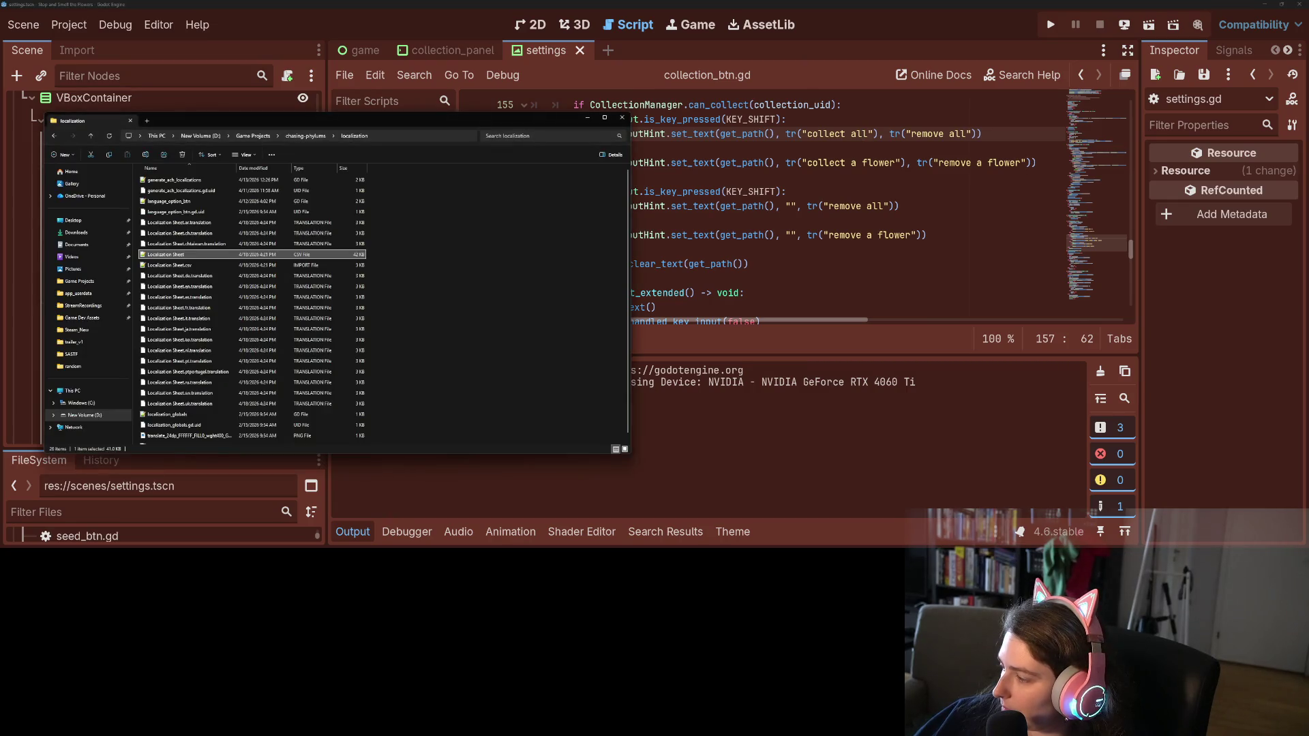
Replace Localization Sheet.csv in the project's localization folder with the newly downloaded sheet
key(alt+Tab)
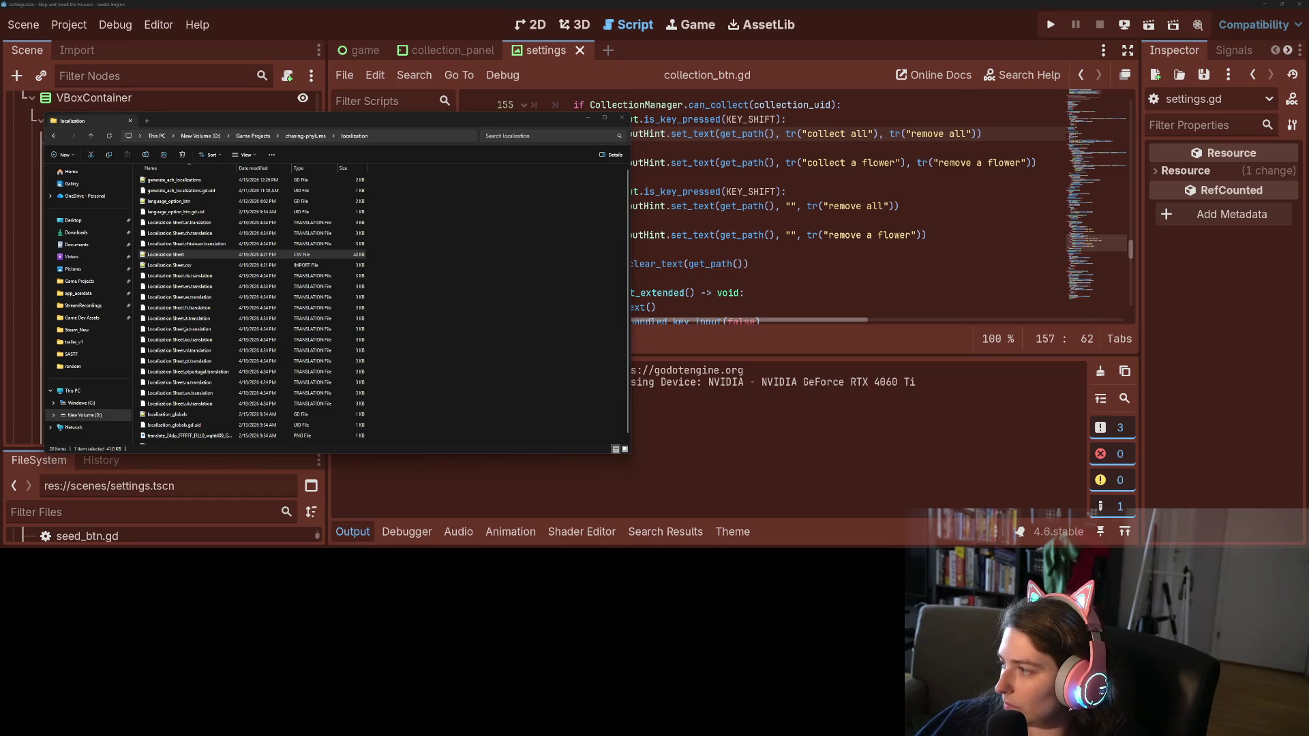
drag(617, 397, 556, 374)
click(650, 225)
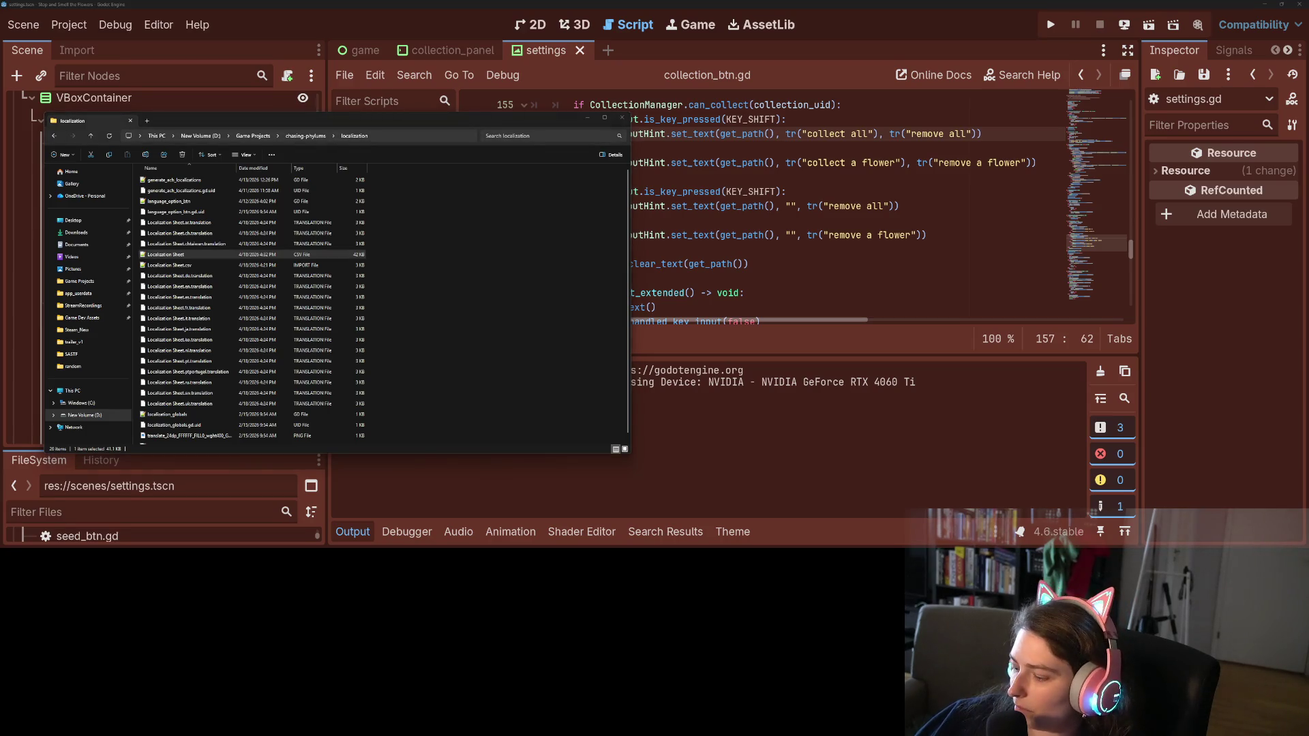
Back in Godot, collapse the Output panel and run the game again with the new translations
key(alt+Tab)
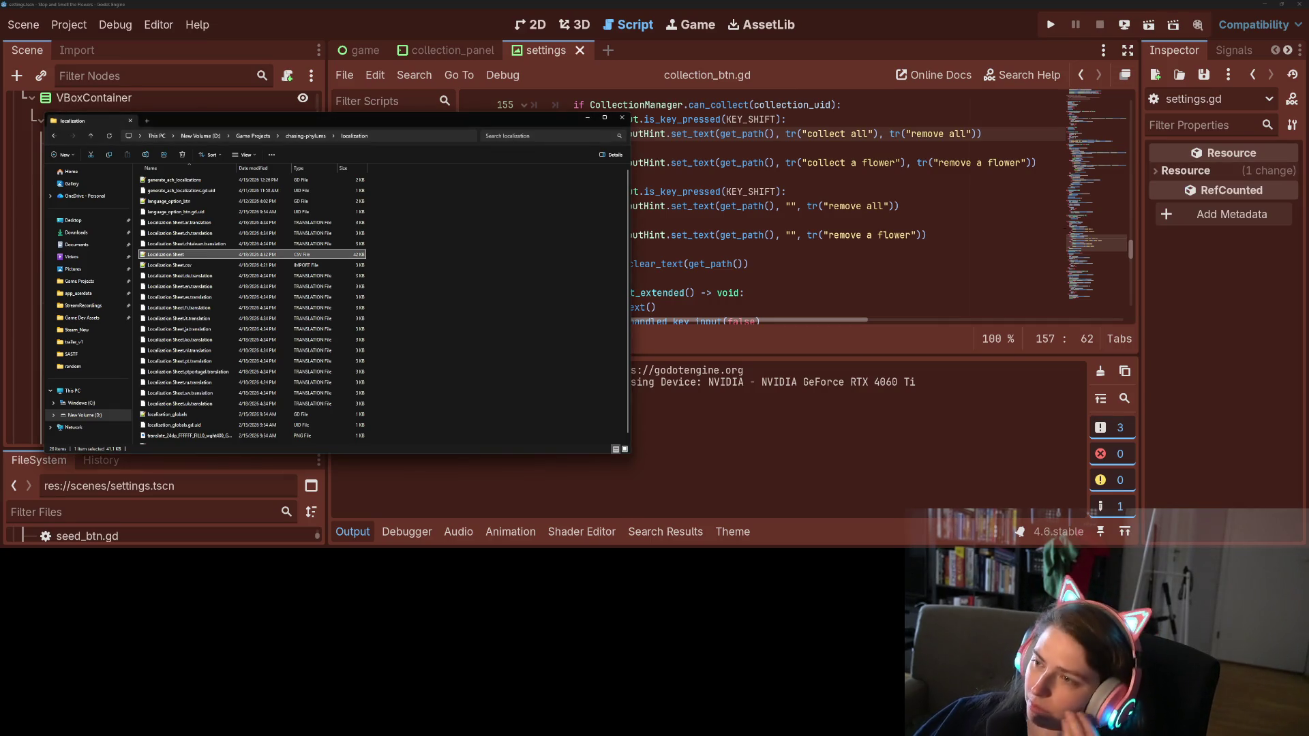
key(alt+Tab)
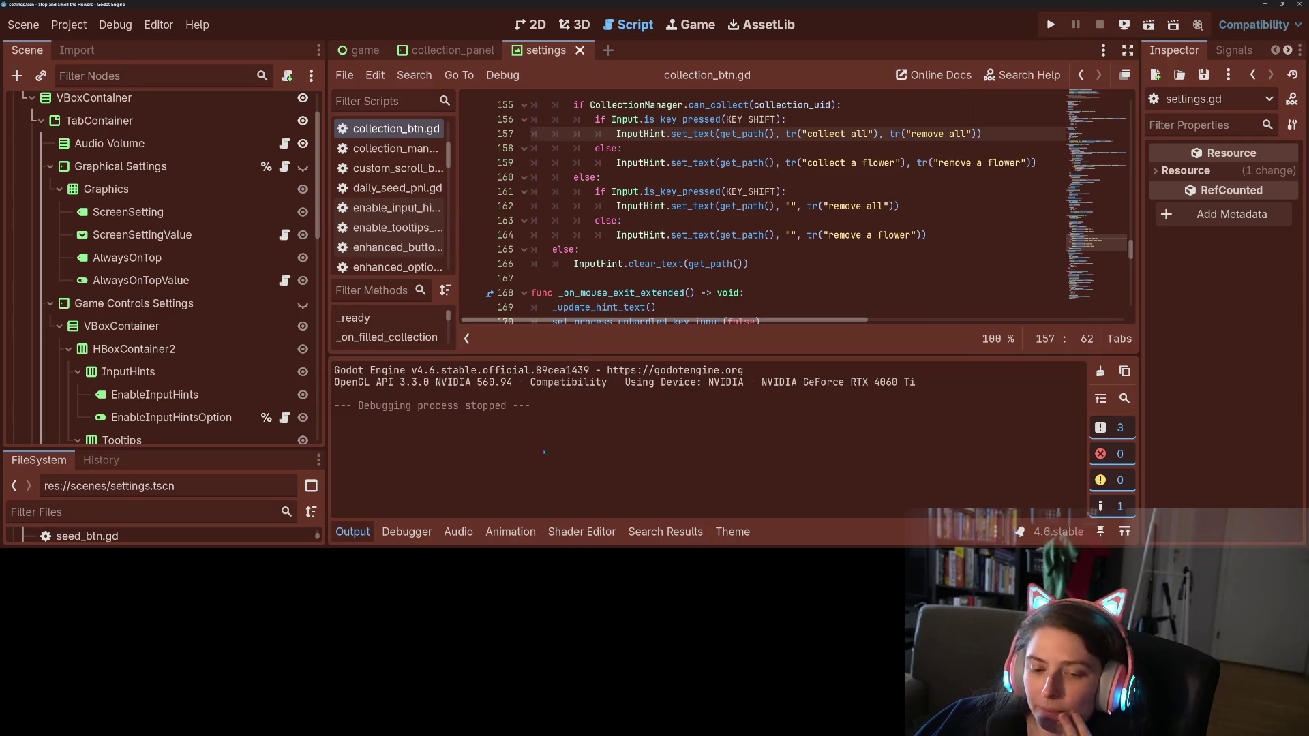
key(ctrl+j)
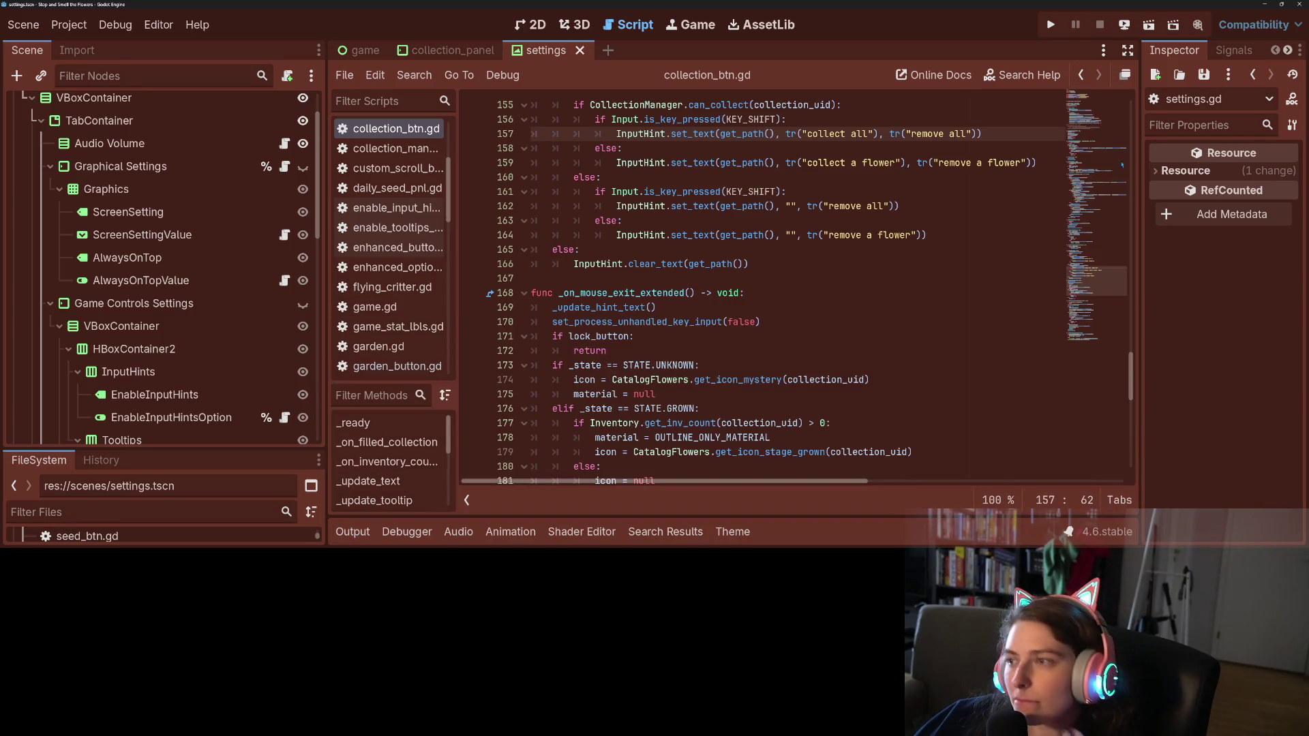
click(1050, 24)
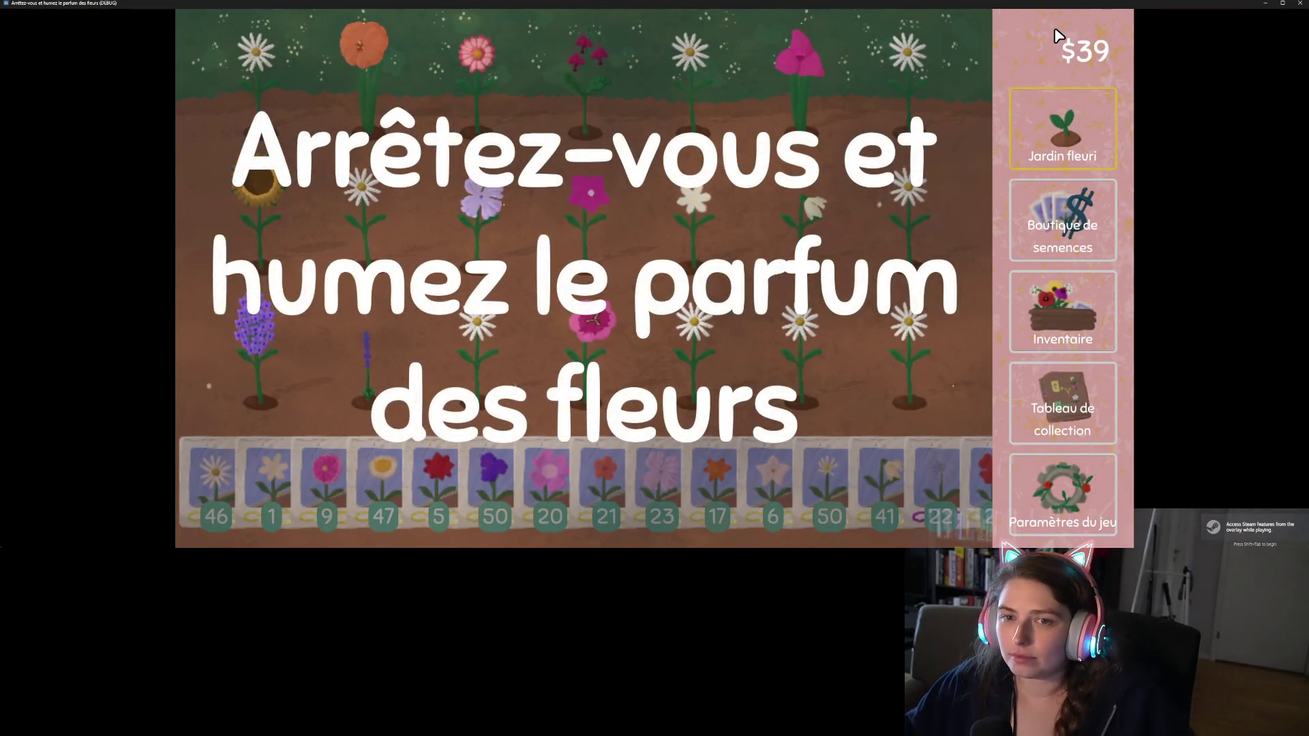
Open the flower collection board, pan to the outlined flowers, and collect a hesperis
click(1059, 429)
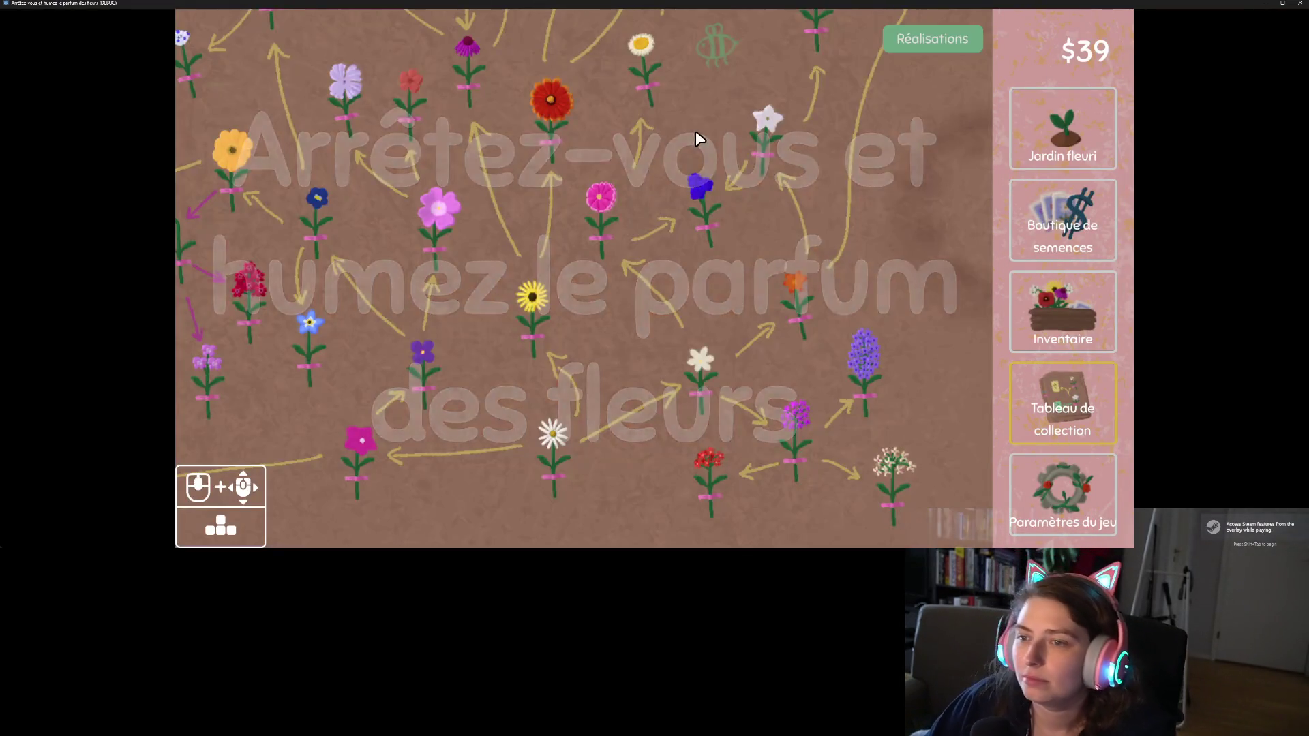
scroll(737, 269, down, 3)
scroll(585, 219, up, 3)
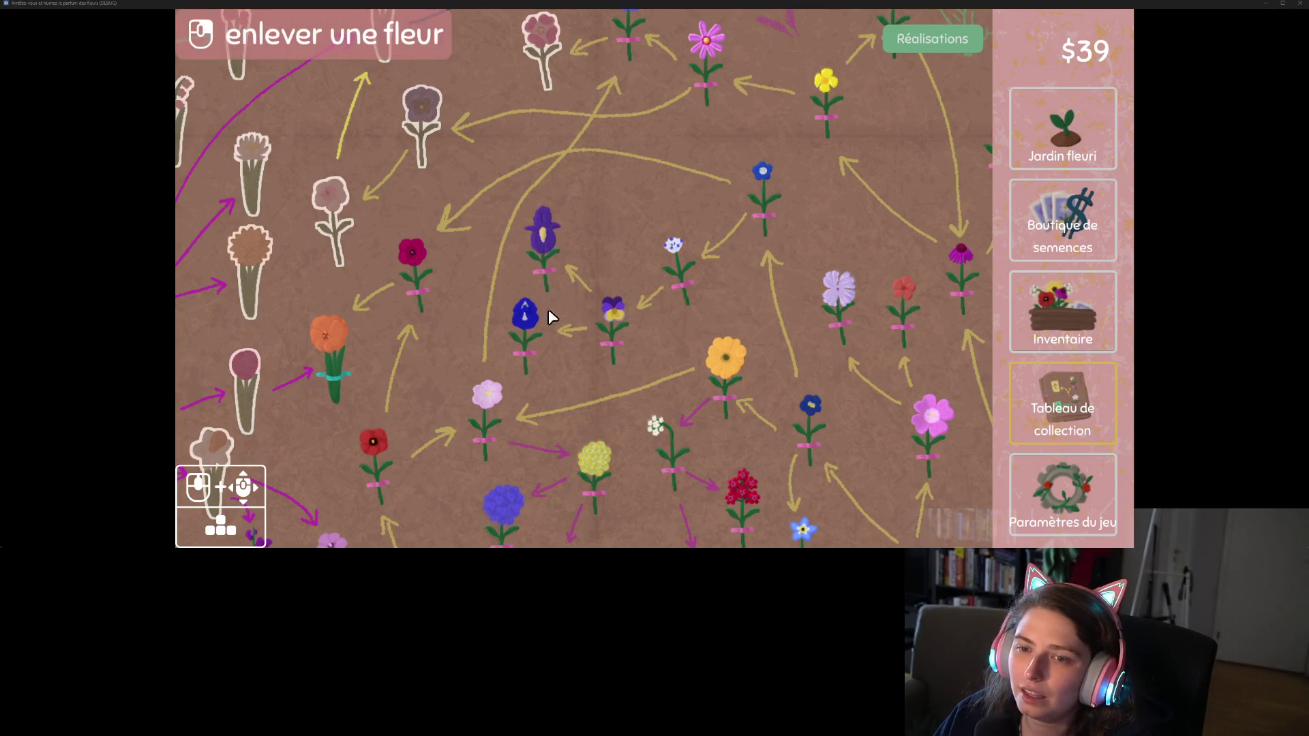
drag(628, 263, 759, 416)
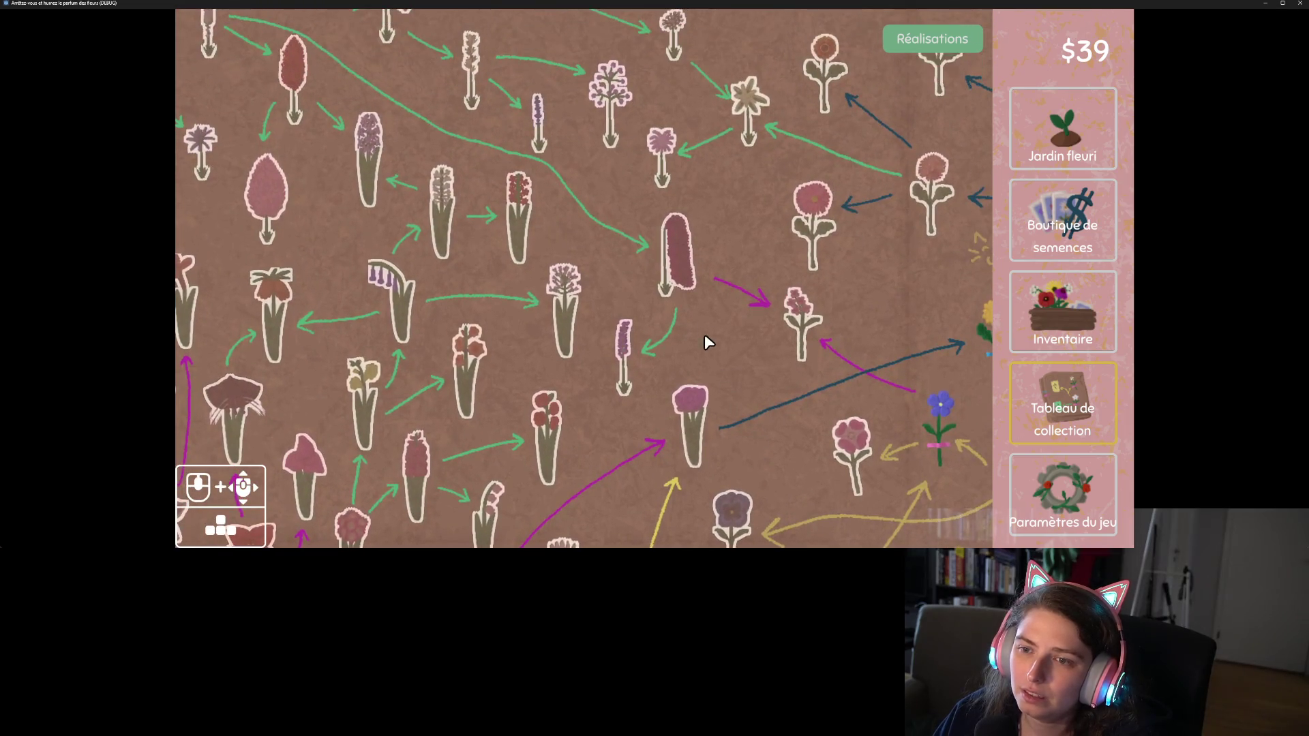
drag(704, 342, 701, 415)
click(609, 199)
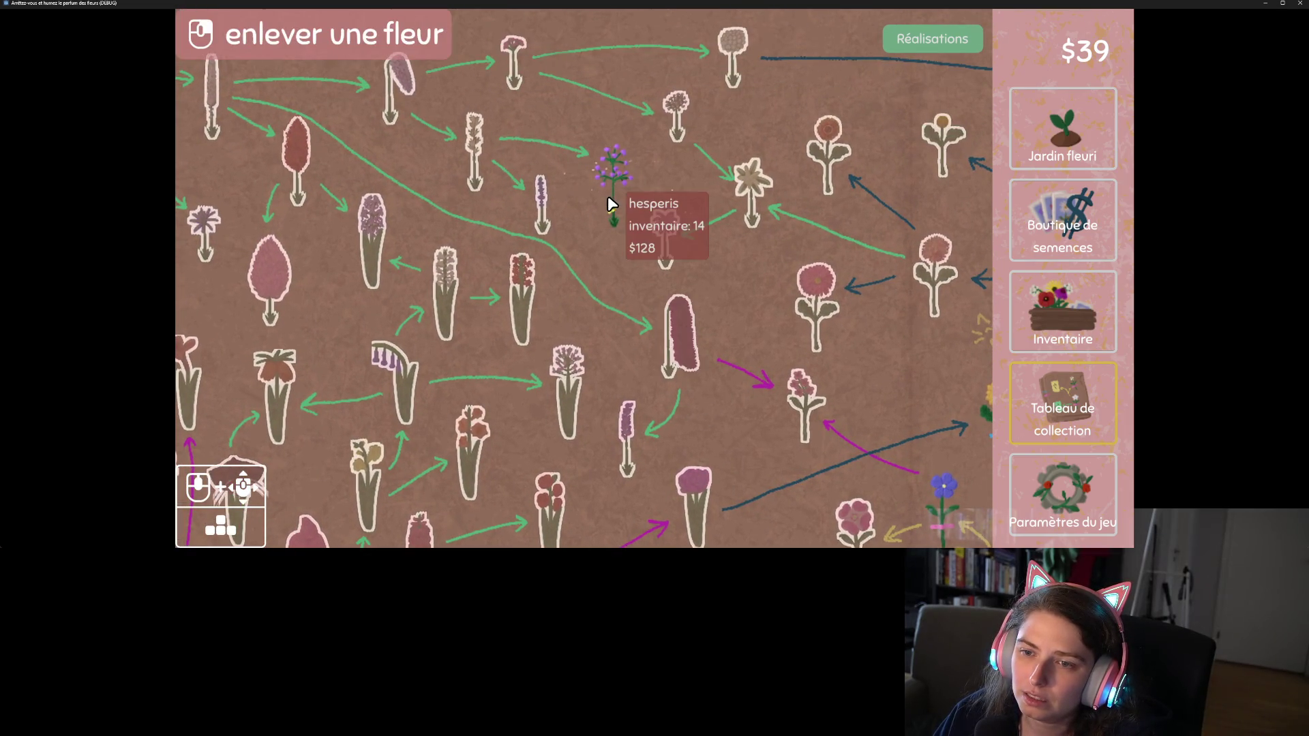
Fill in the remaining outlined flowers across the collection board
click(525, 294)
click(541, 201)
click(474, 147)
click(442, 303)
key(Left)
click(450, 160)
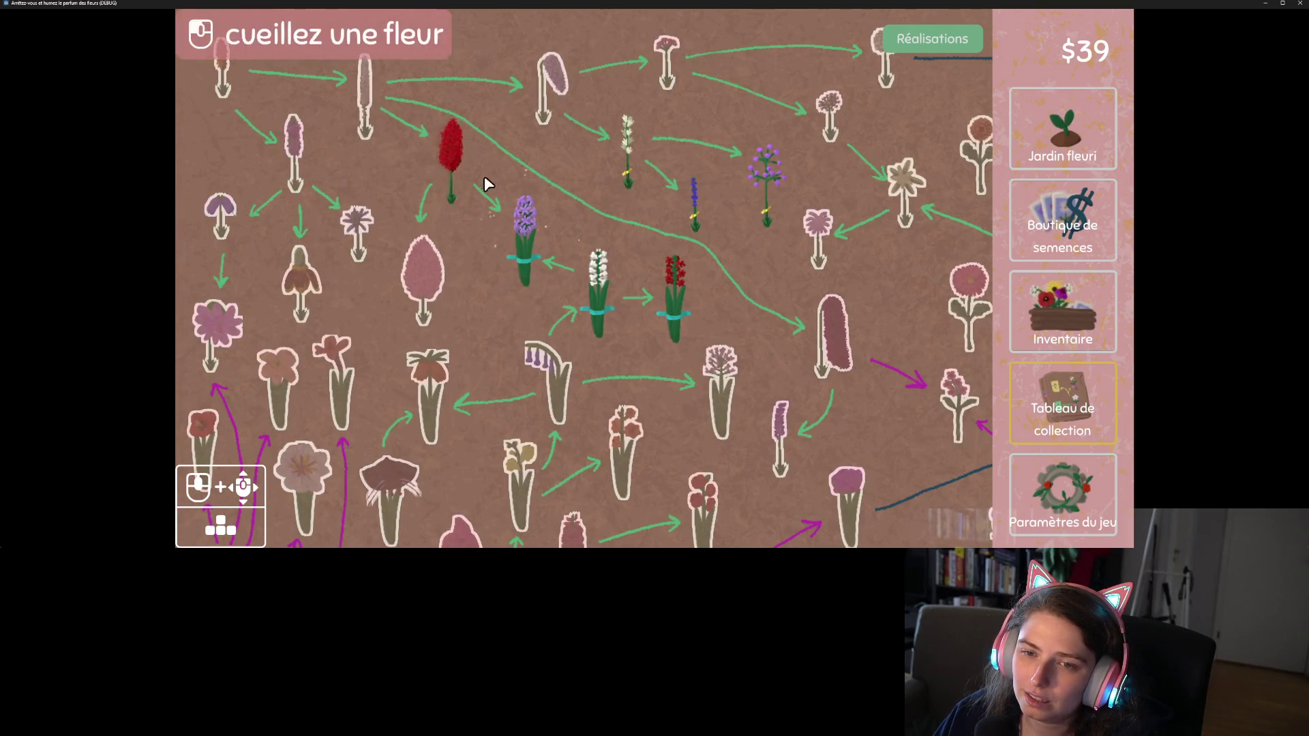
click(438, 300)
click(354, 229)
click(335, 365)
click(428, 371)
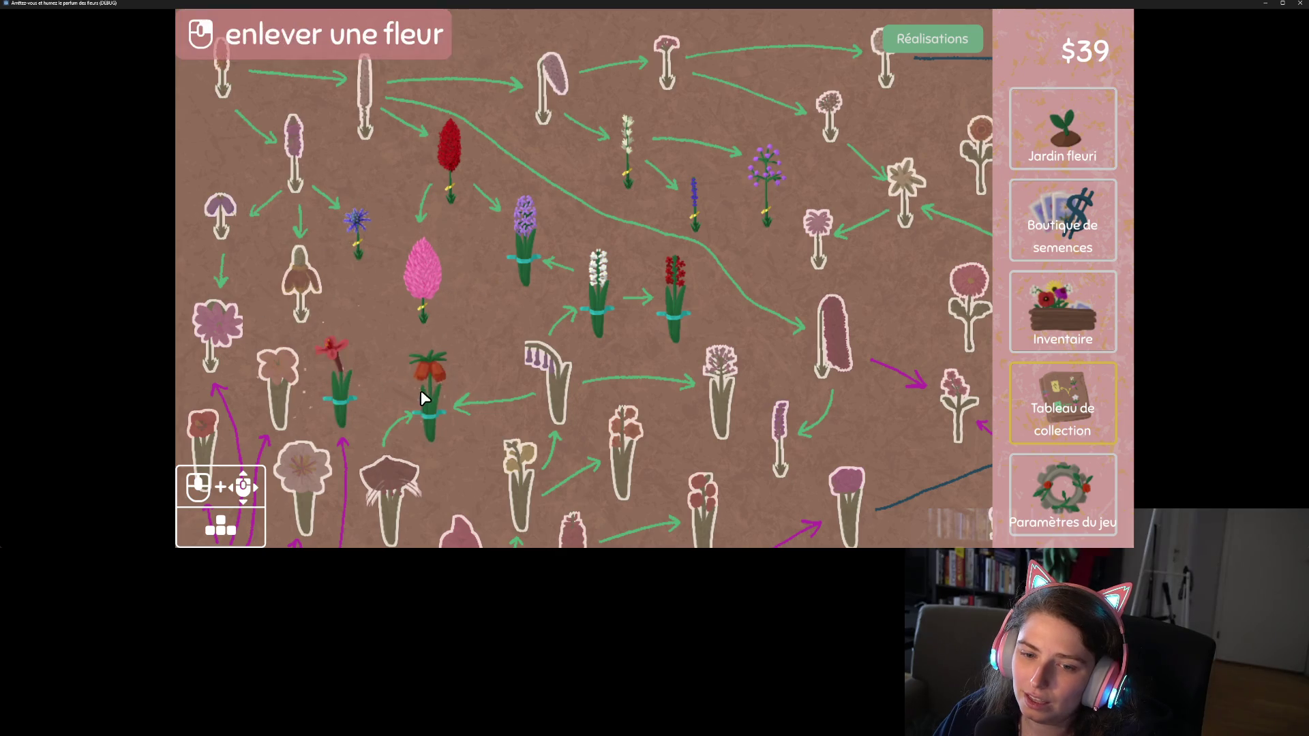
click(548, 382)
click(721, 385)
click(624, 443)
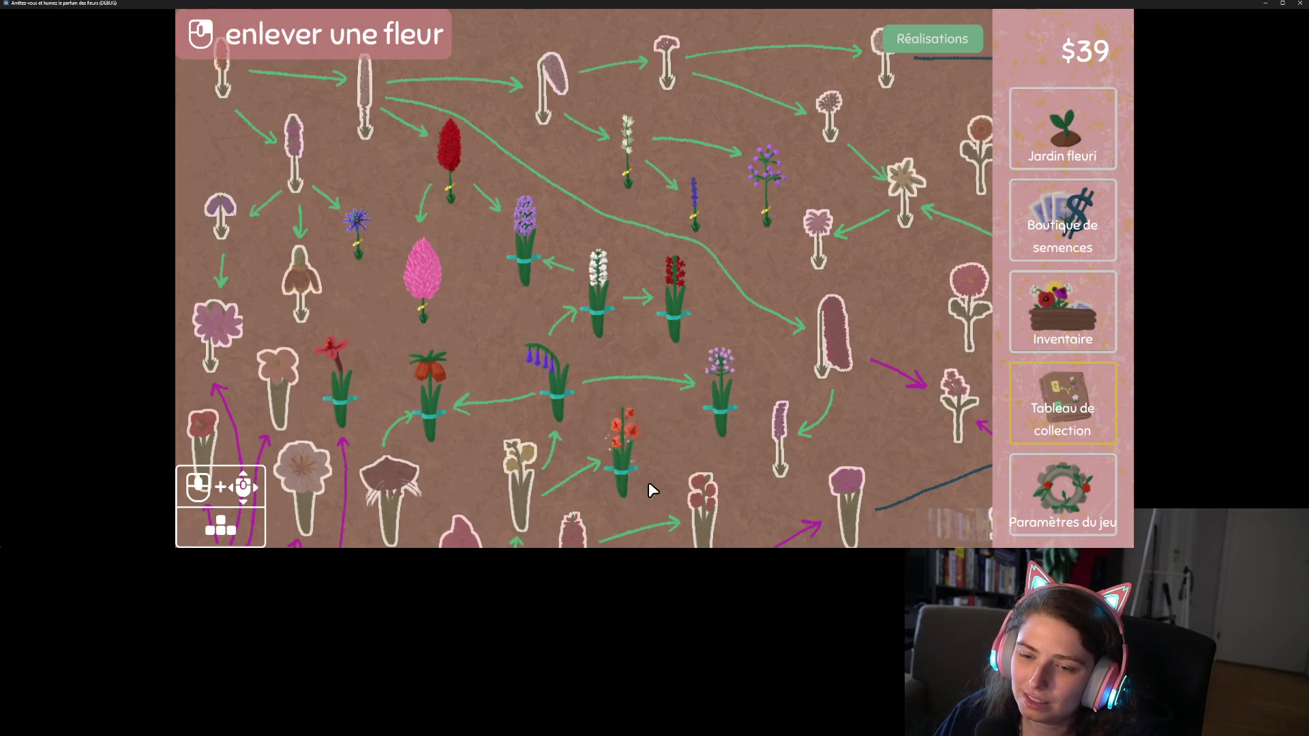
click(781, 429)
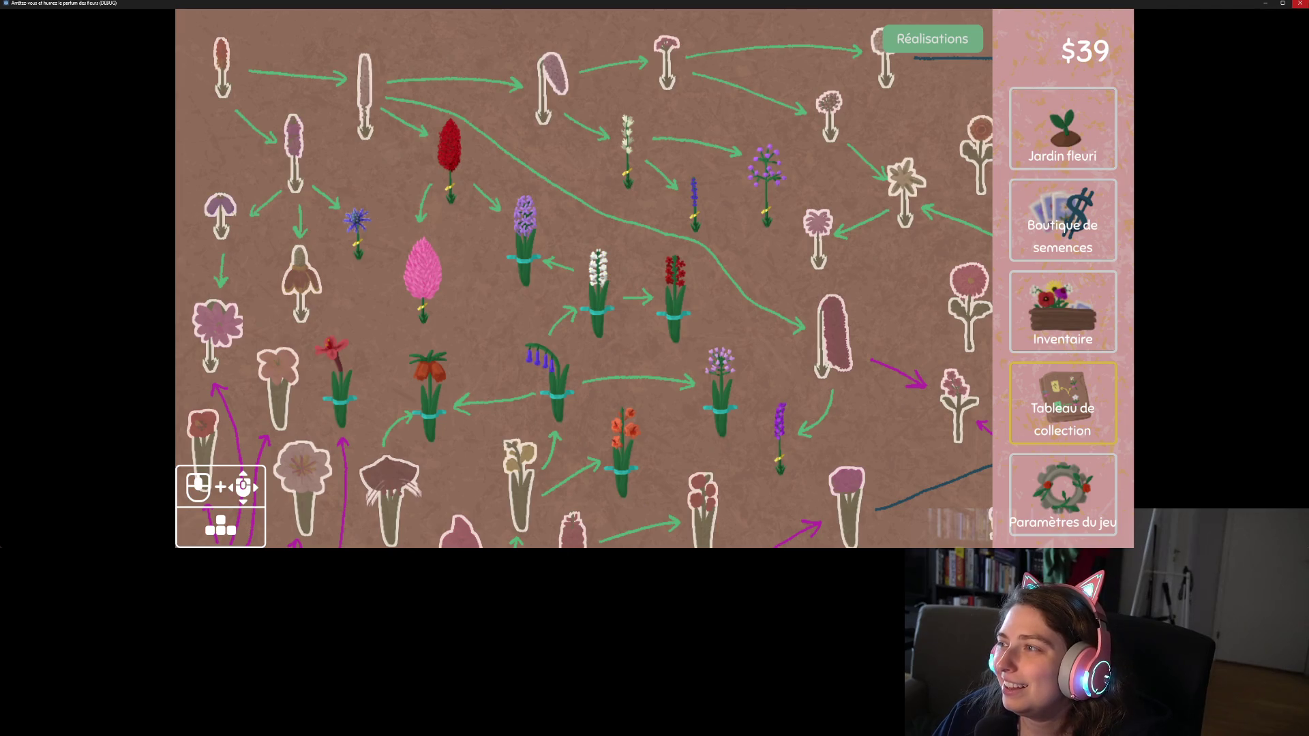
Close the game with 'Sauvegarder la progression et quitter le jeu' and hide Godot's output panel
click(1301, 4)
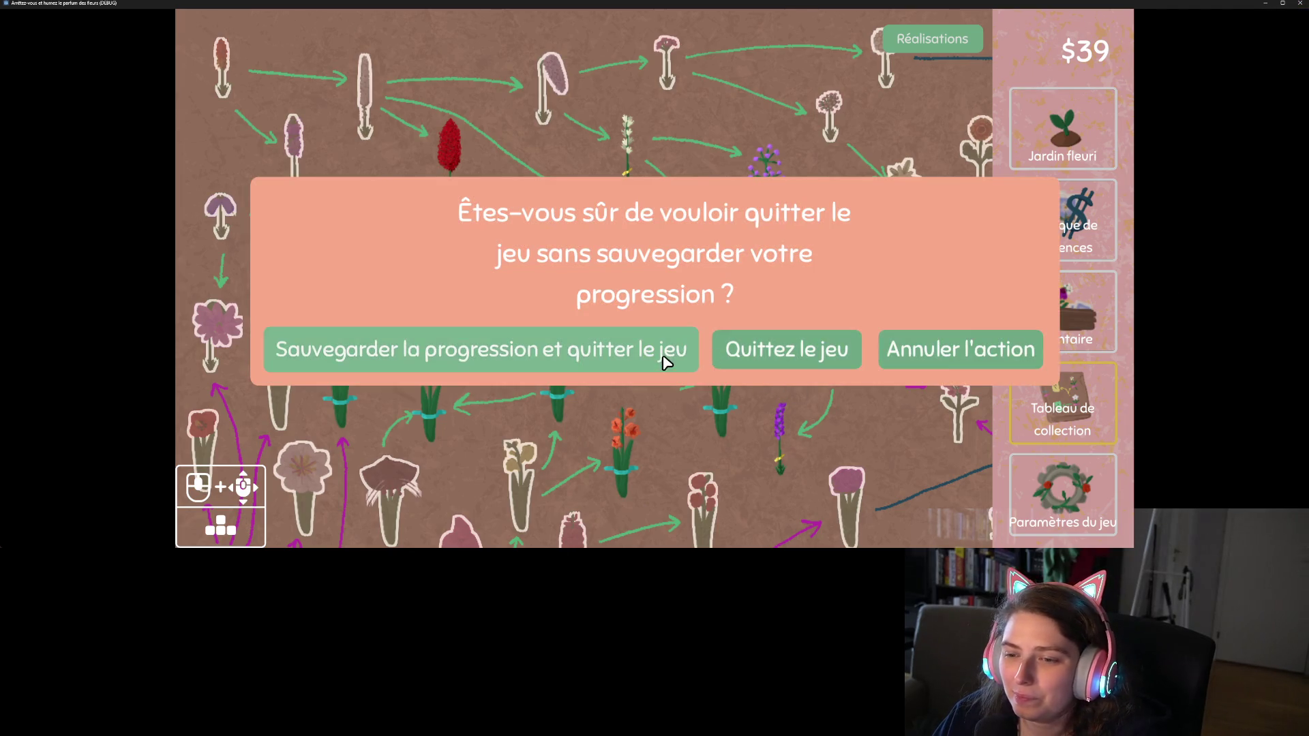
click(666, 360)
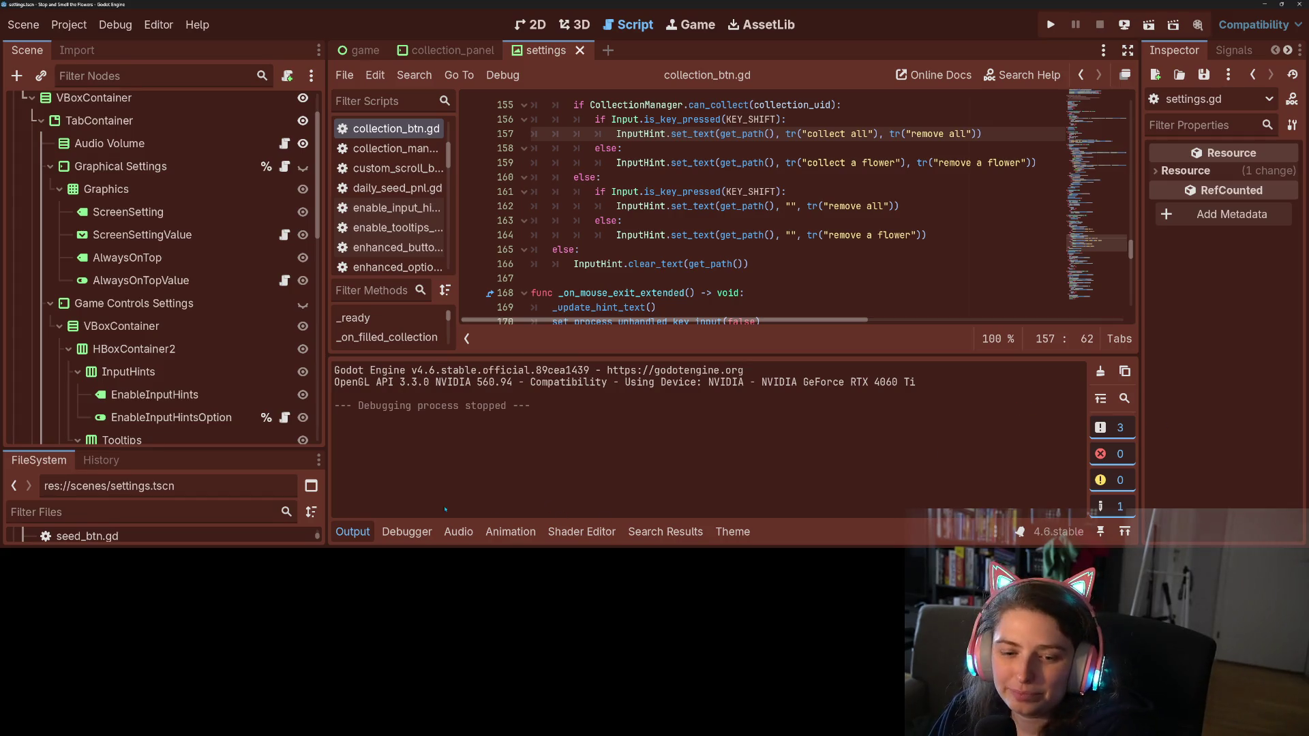
click(352, 531)
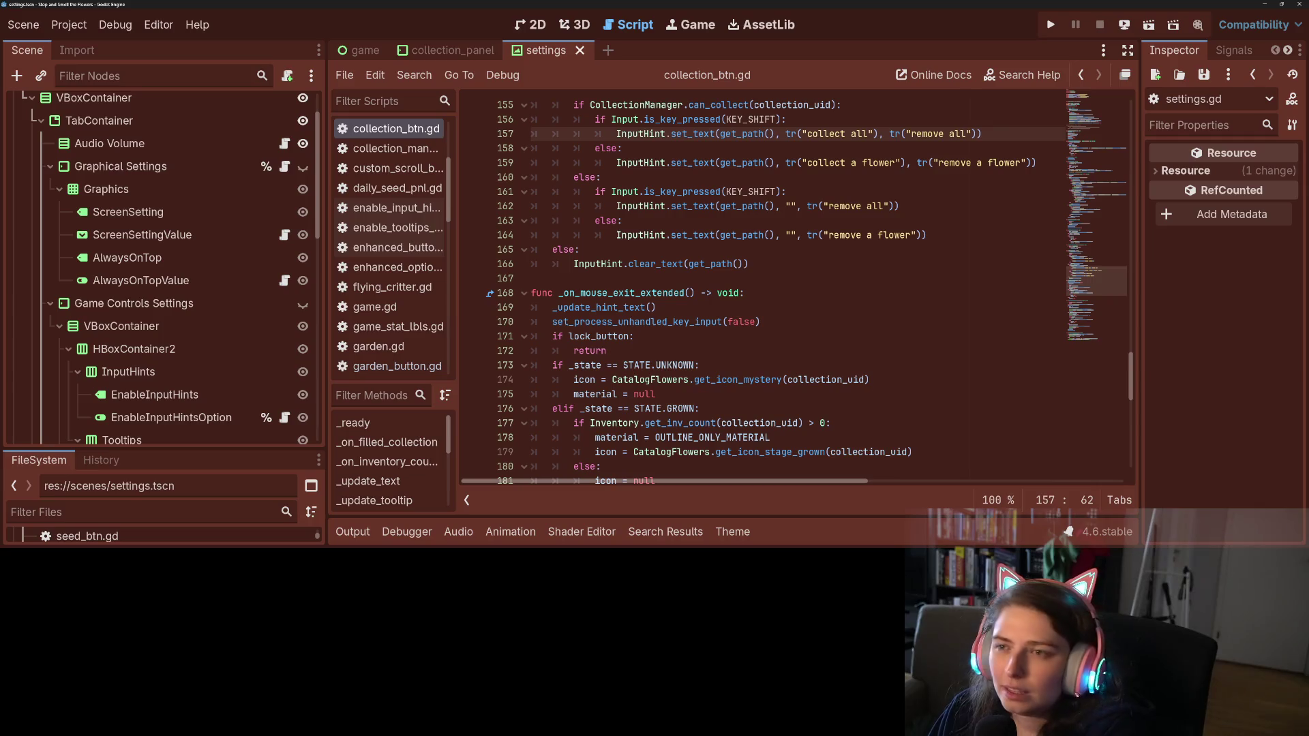
In GitHub Desktop, commit all 34 files to main with a summary about more generic translation language
key(alt+Tab)
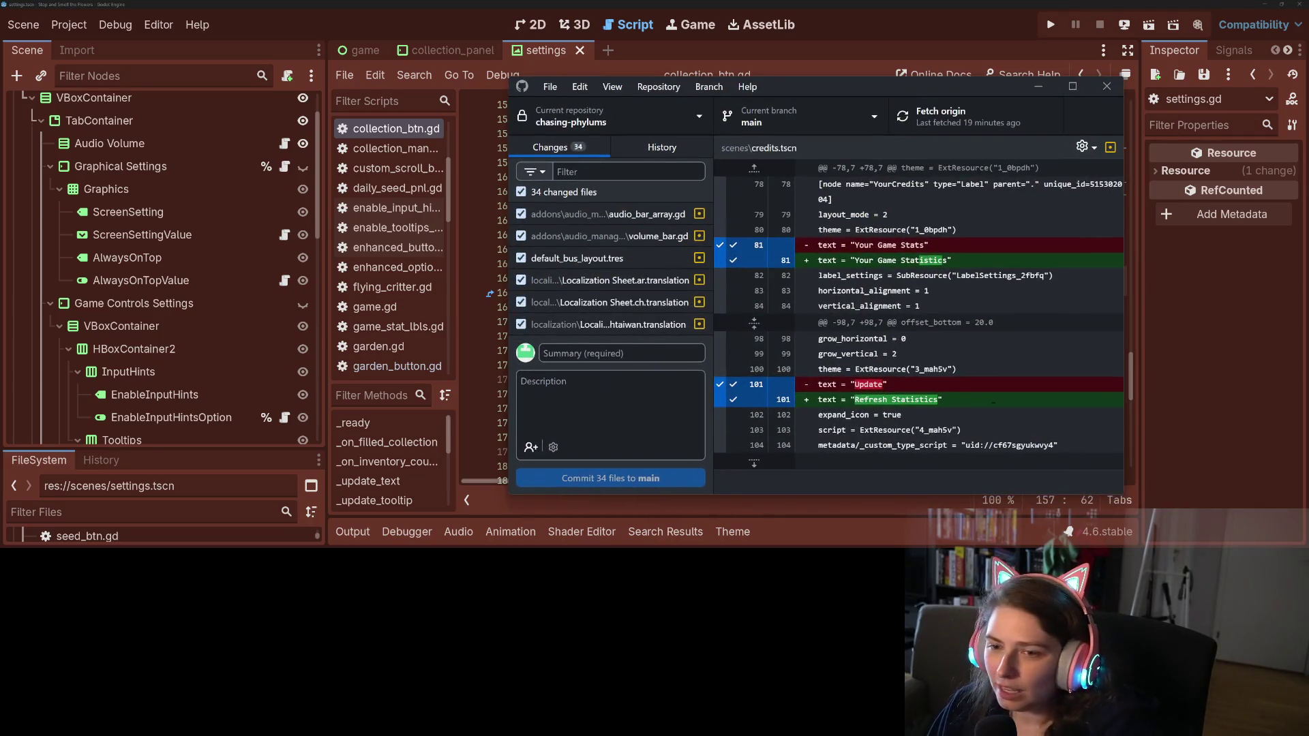
scroll(587, 281, down, 5)
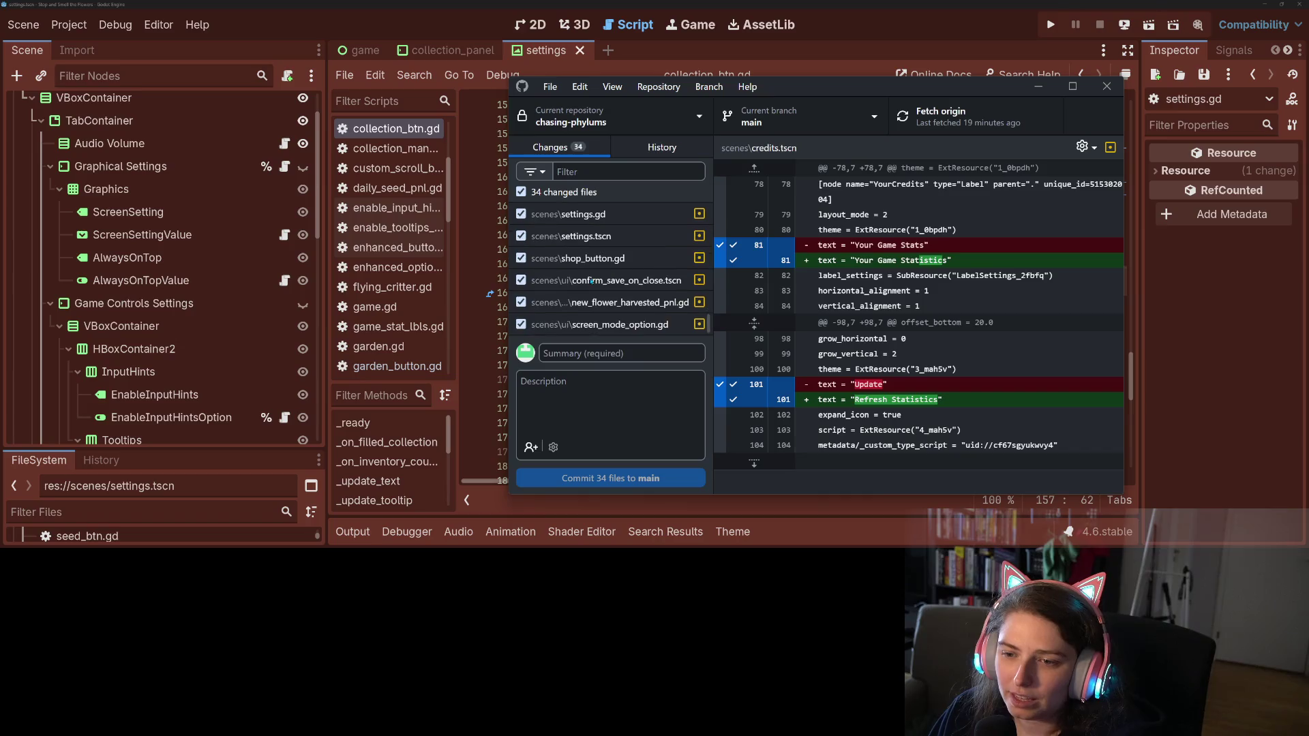
click(658, 353)
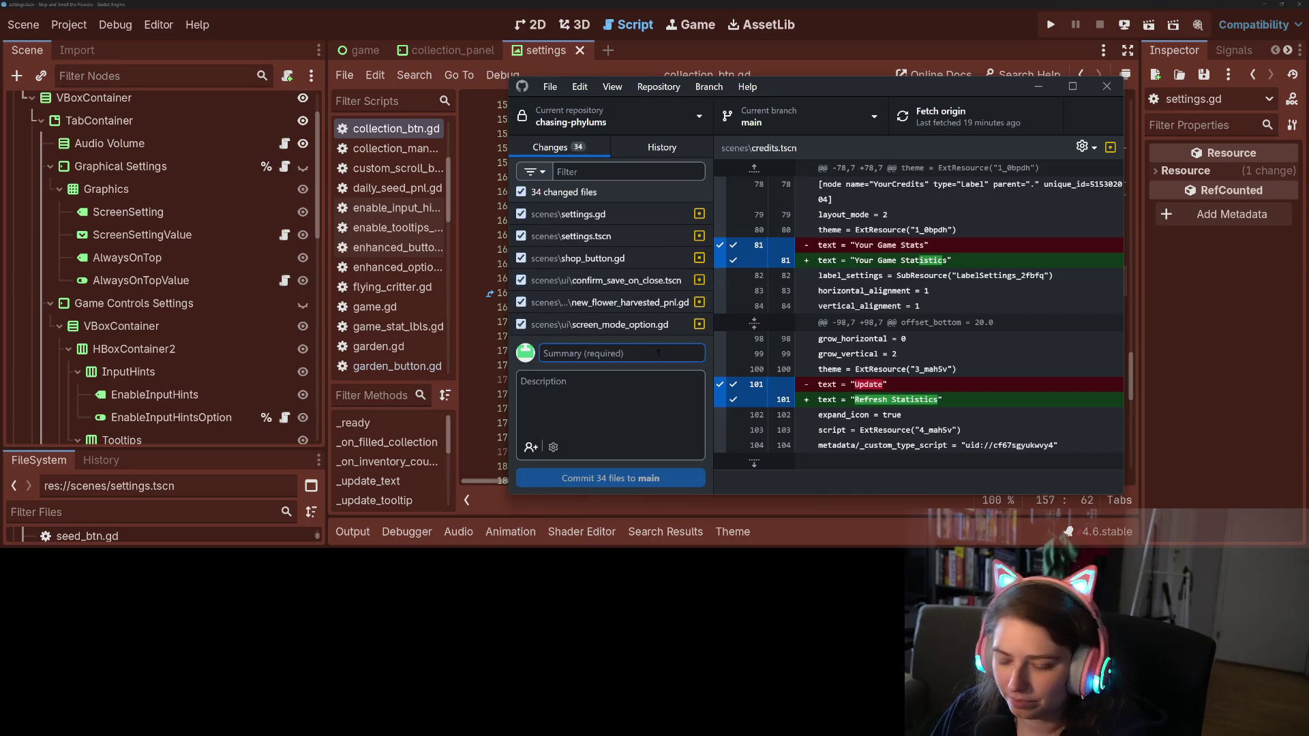
text(adds more)
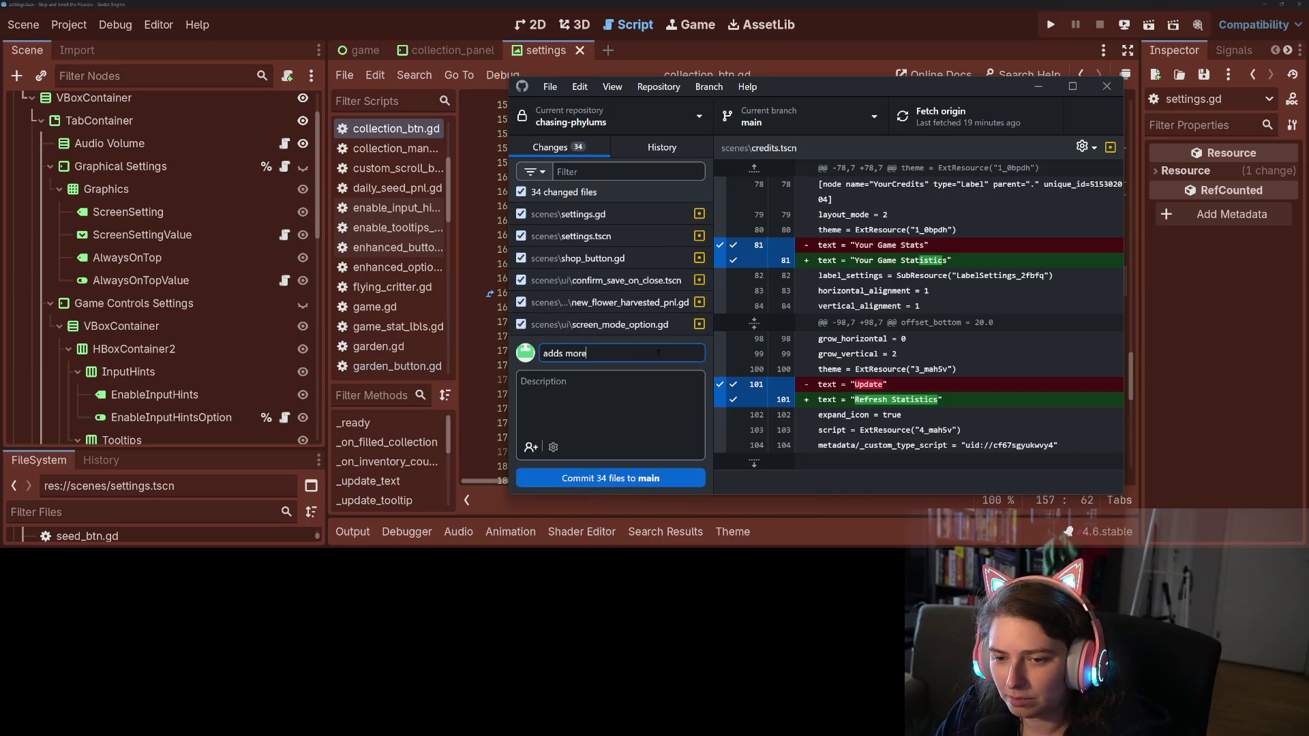
text(enera)
text(ic language for)
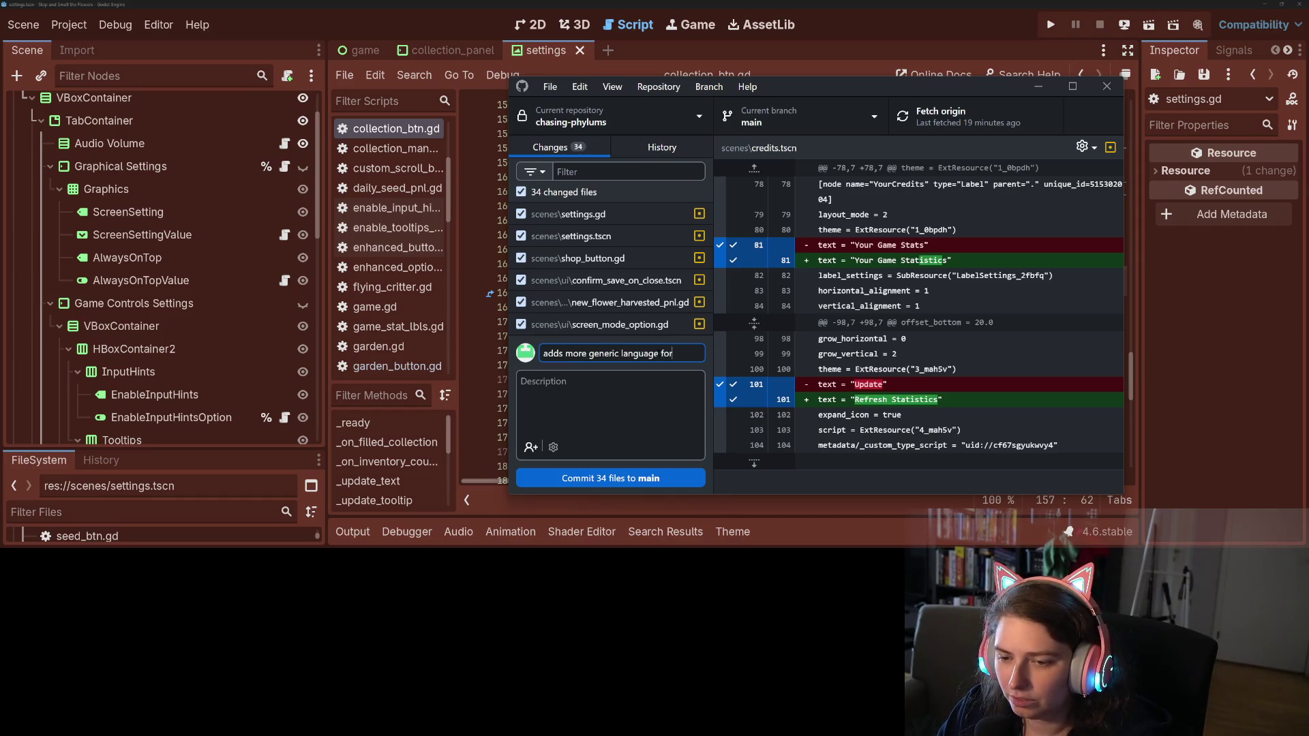
text(lations)
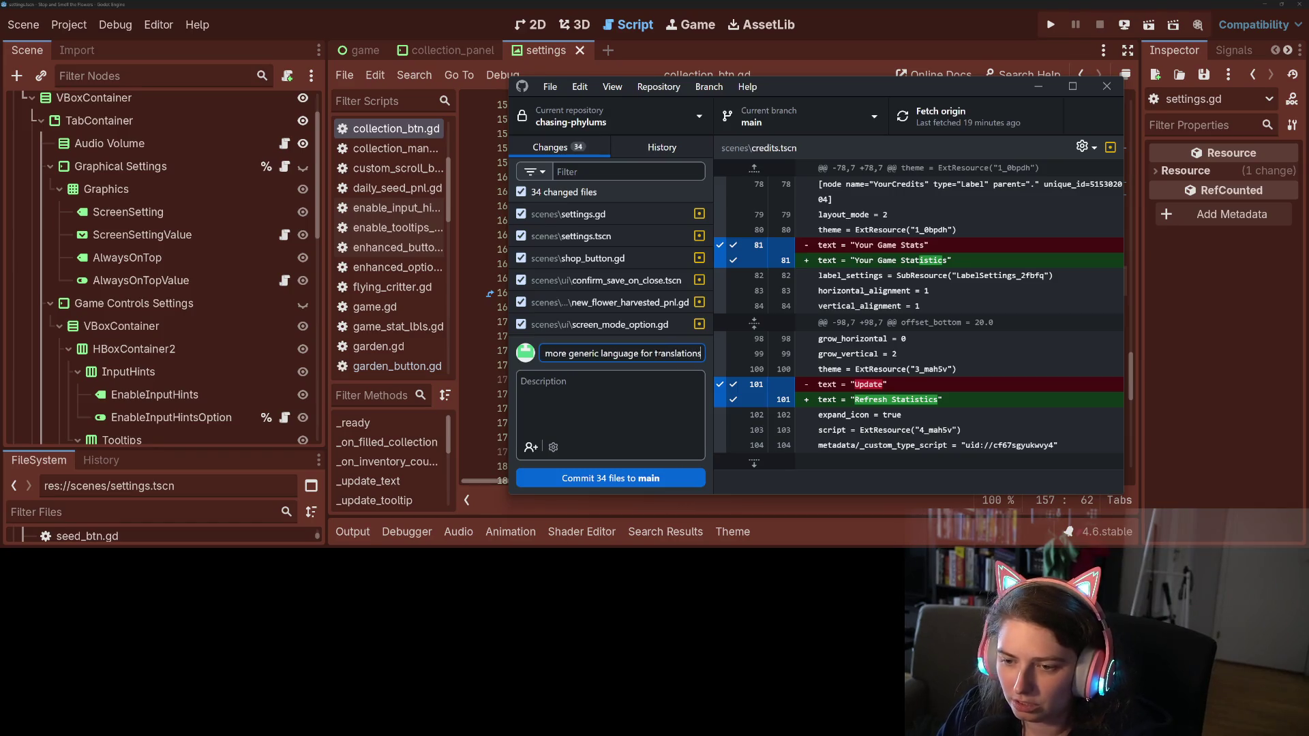
click(610, 478)
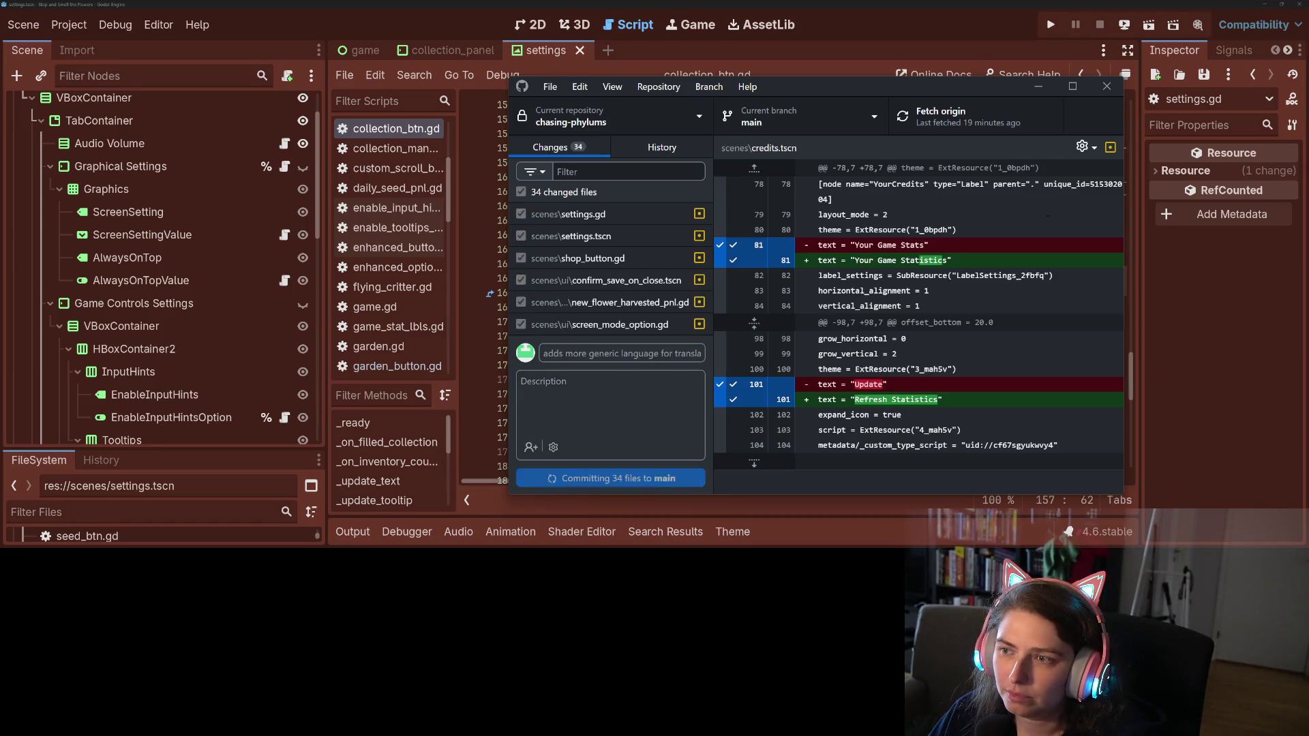
Push the commit to origin, then relaunch the game from the Godot editor
click(1007, 133)
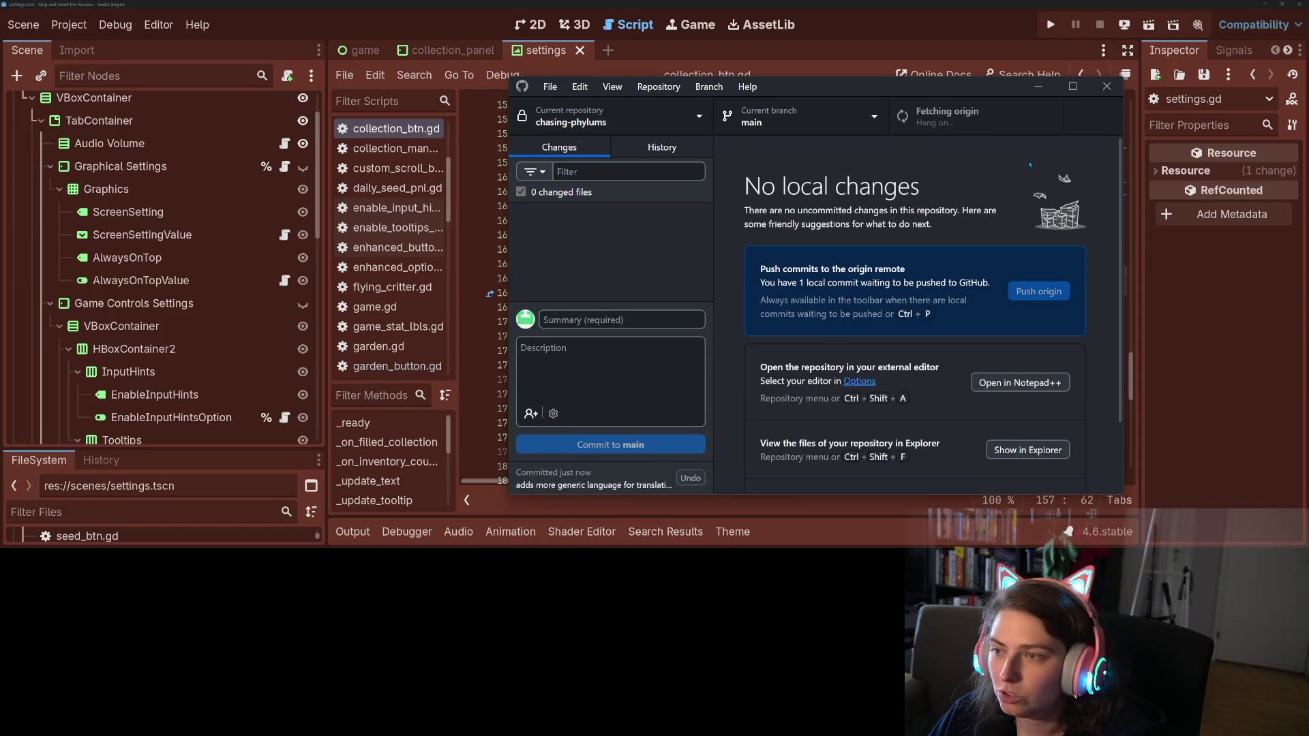
click(1022, 117)
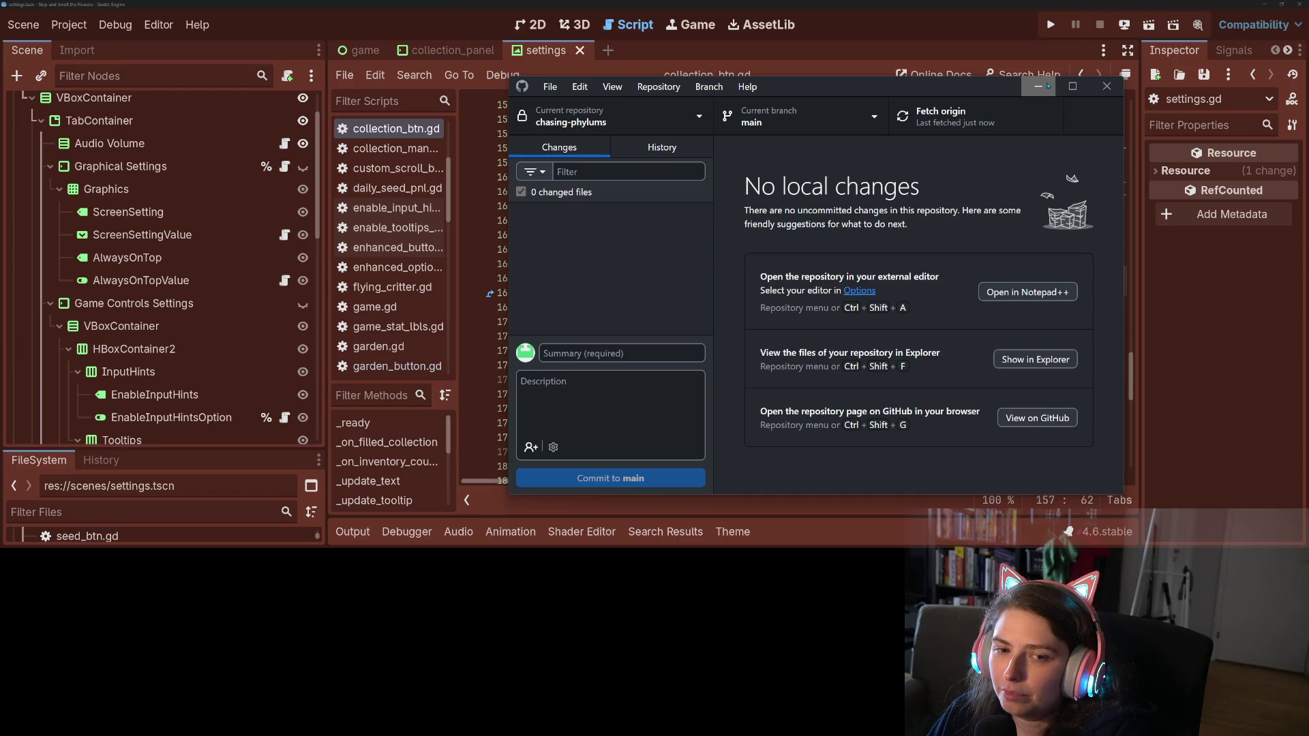
click(1038, 86)
click(1051, 25)
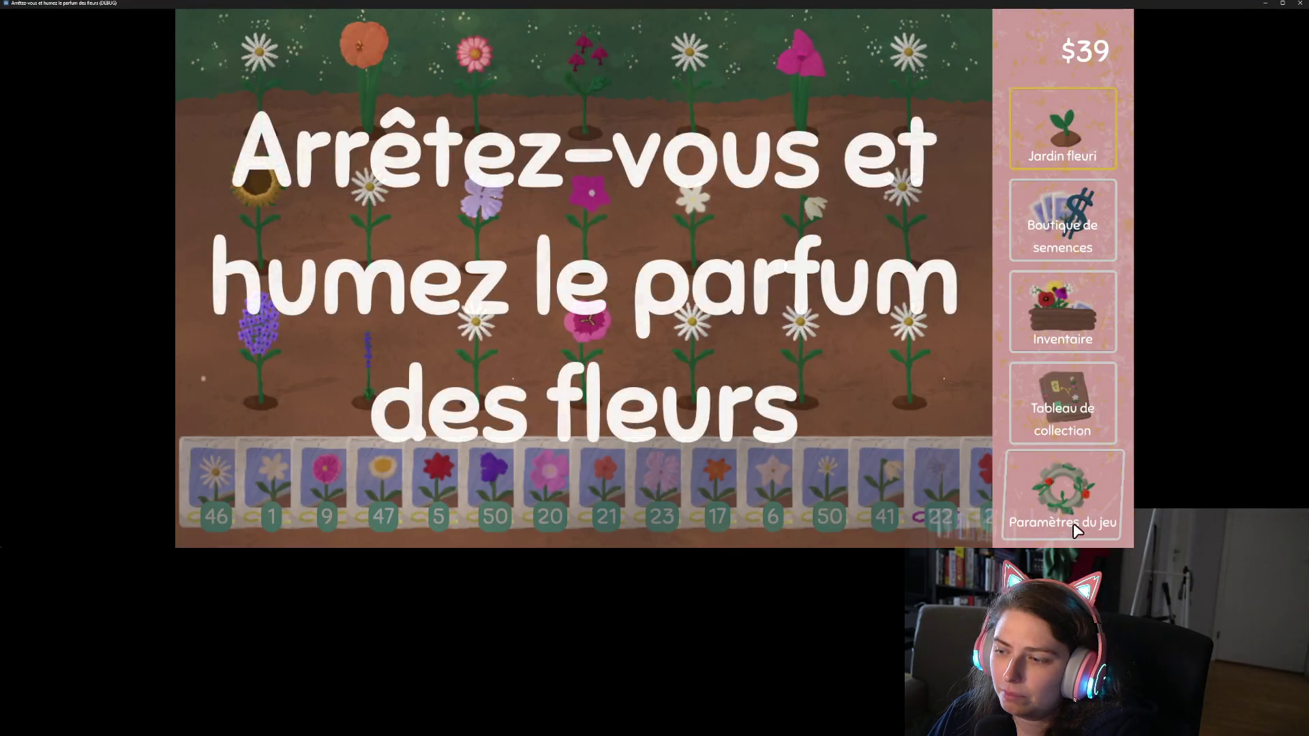
Open 'Paramètres du jeu', choose 'Quitter le jeu' with save, and return to the spreadsheet
click(1074, 526)
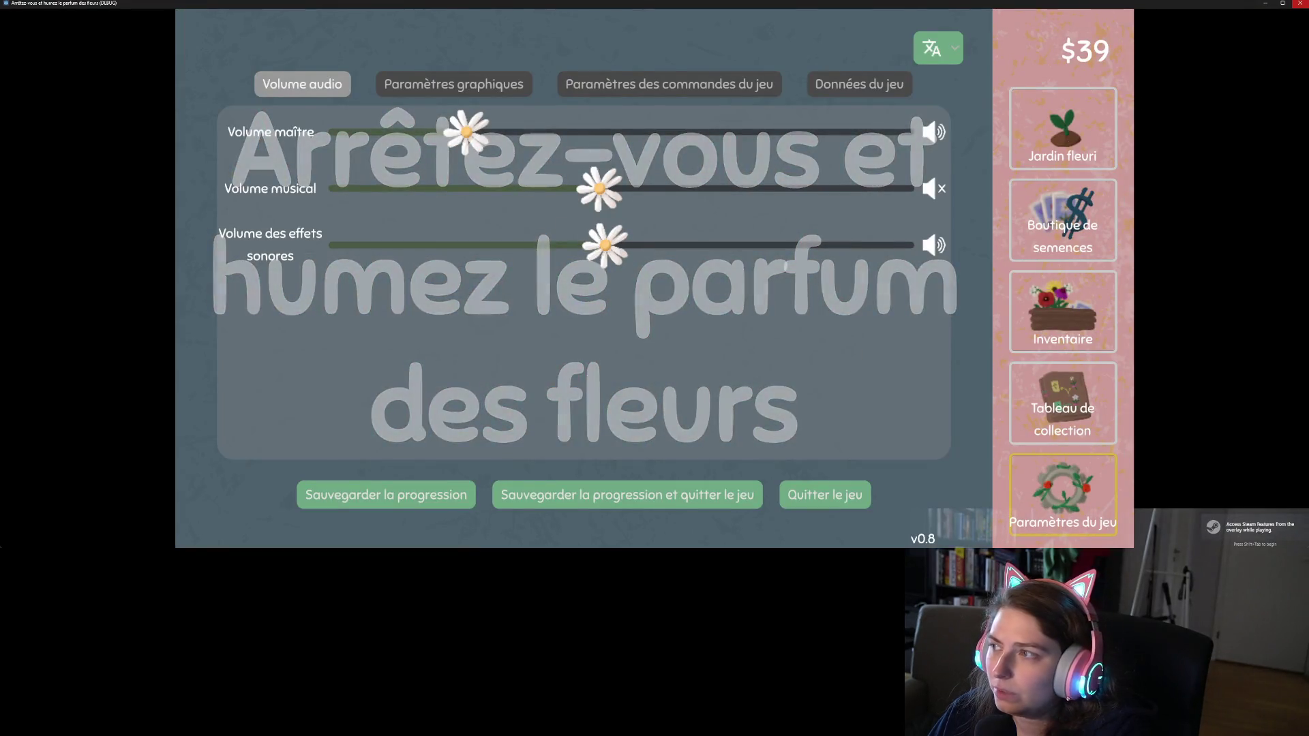
click(825, 495)
click(617, 349)
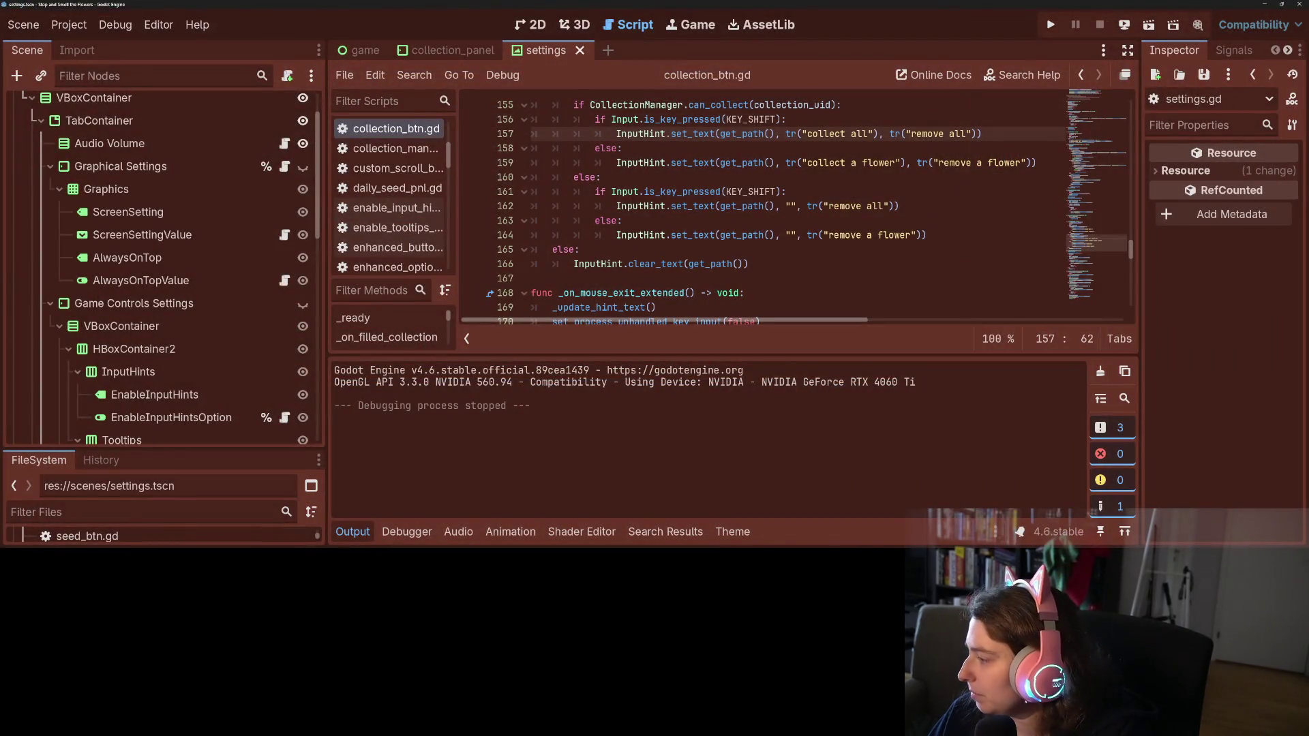
key(alt+Tab)
key(alt+Tab)
key(alt+Tab)
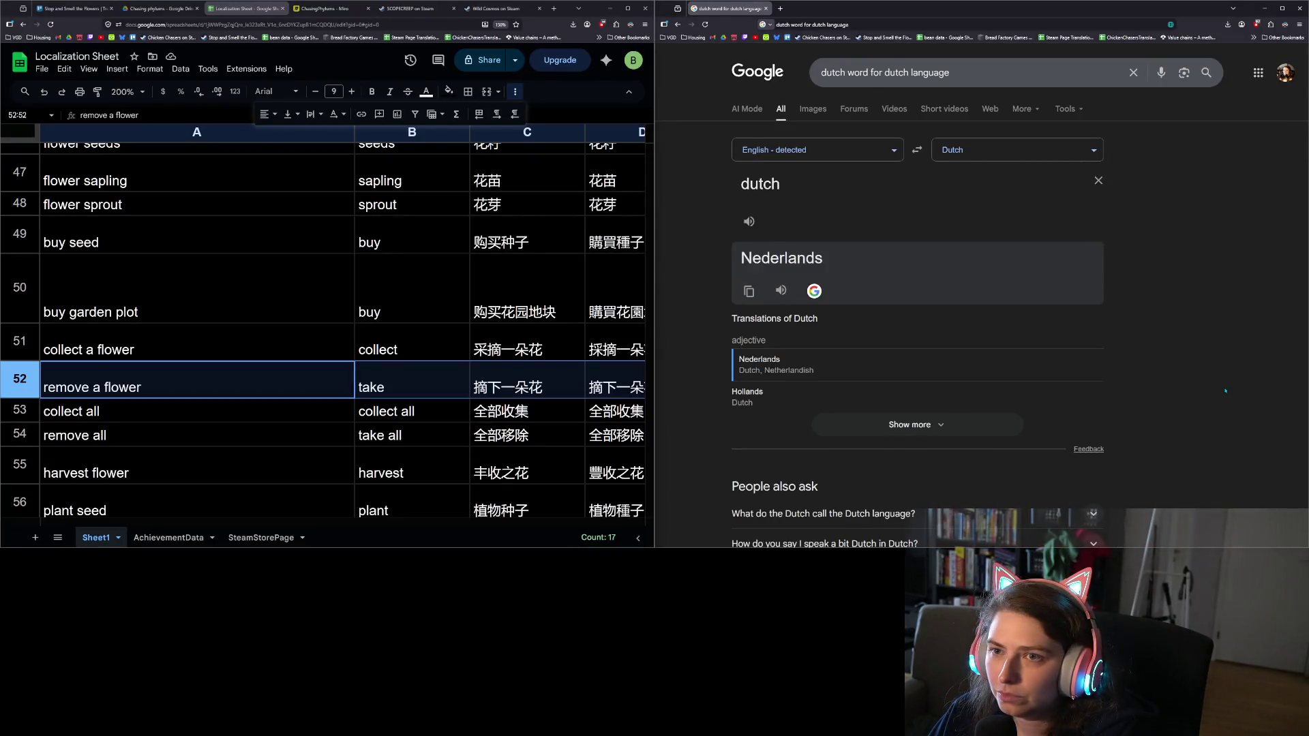
On the maximized Trello board, drag 'Rewrite game text to be localization friendly' from To Do Fixes to Done
key(alt+Tab)
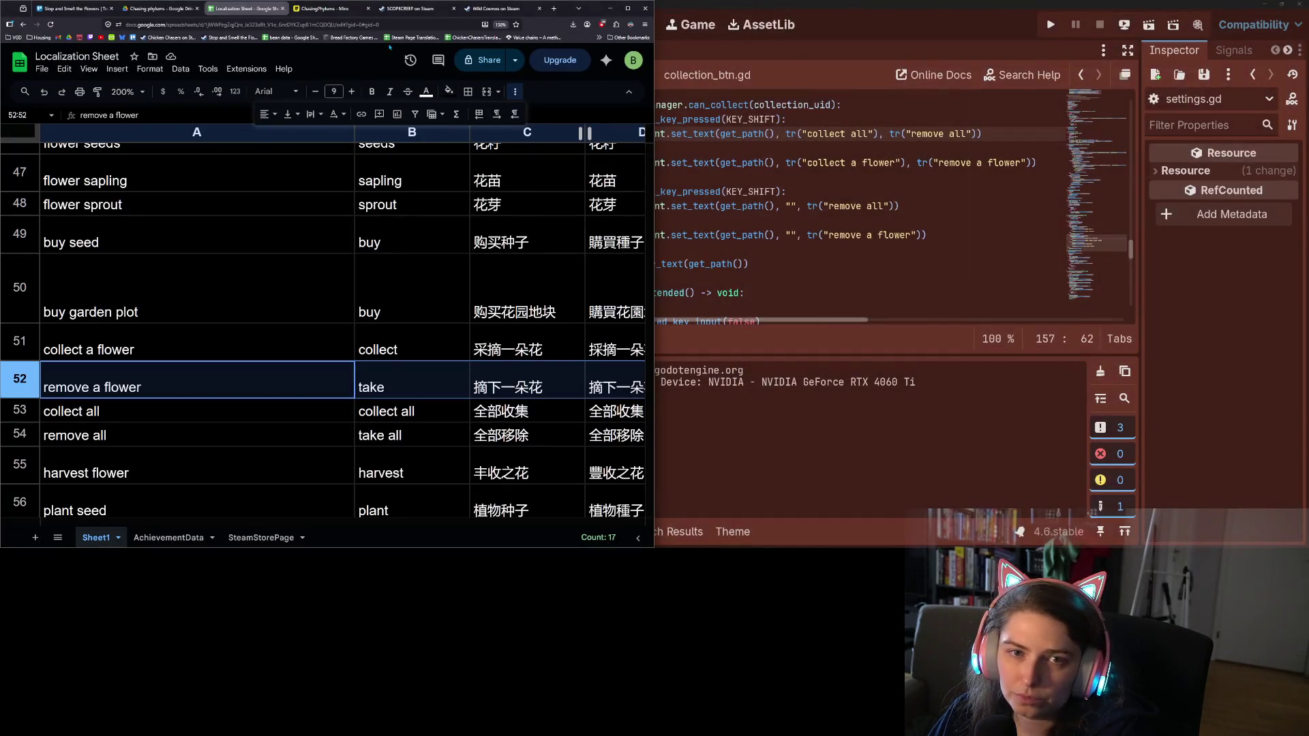
click(75, 8)
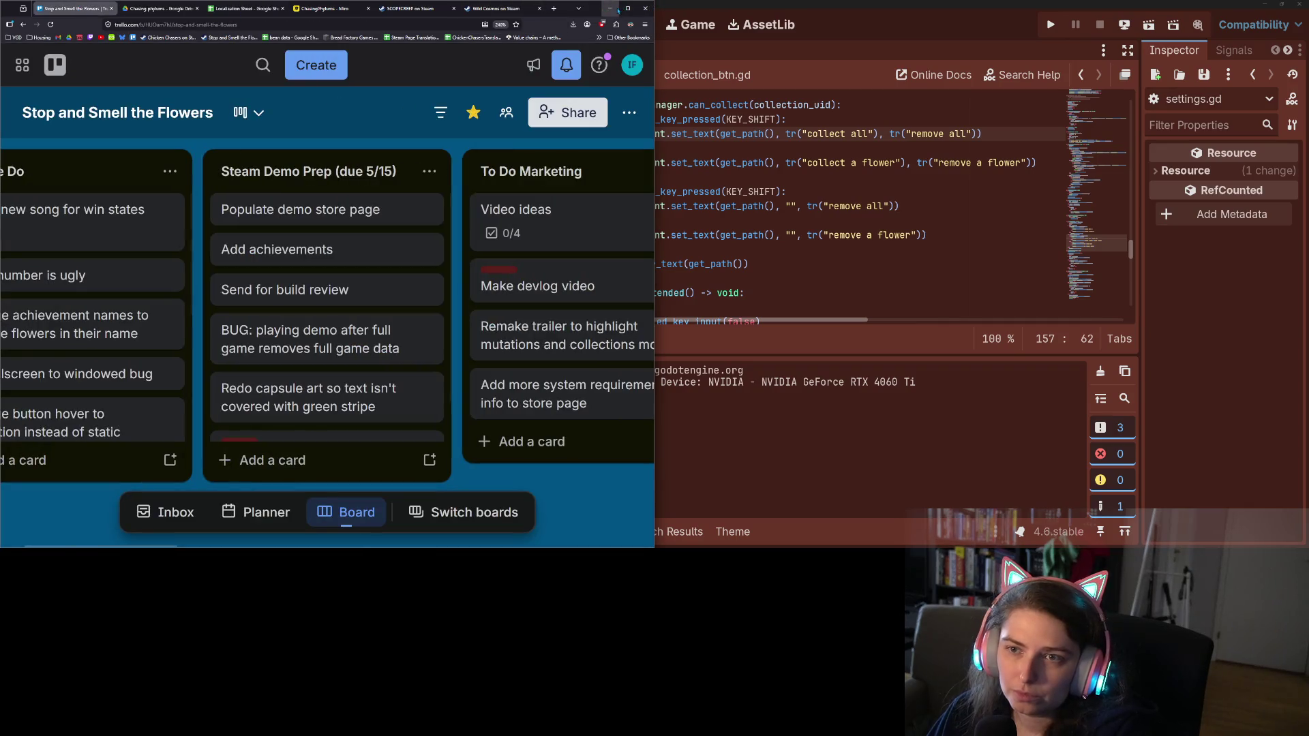
click(627, 8)
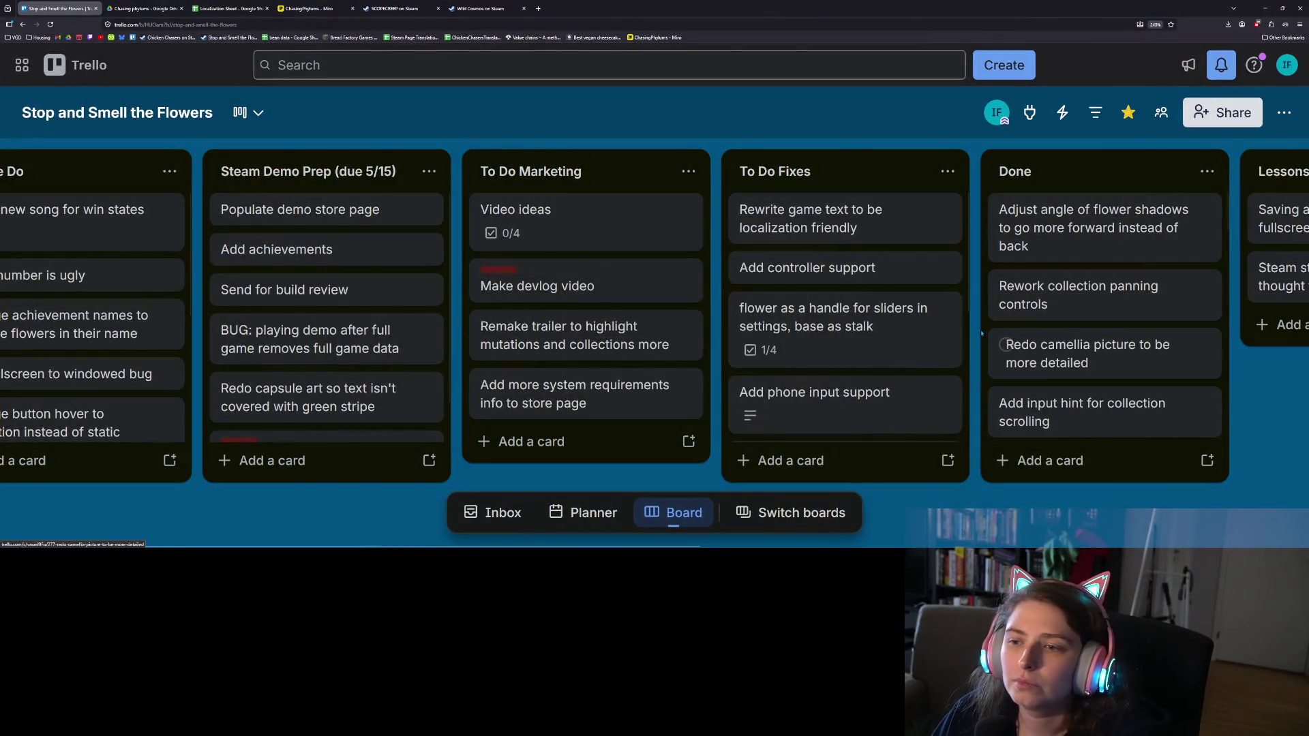
scroll(893, 300, down, 3)
scroll(893, 300, up, 3)
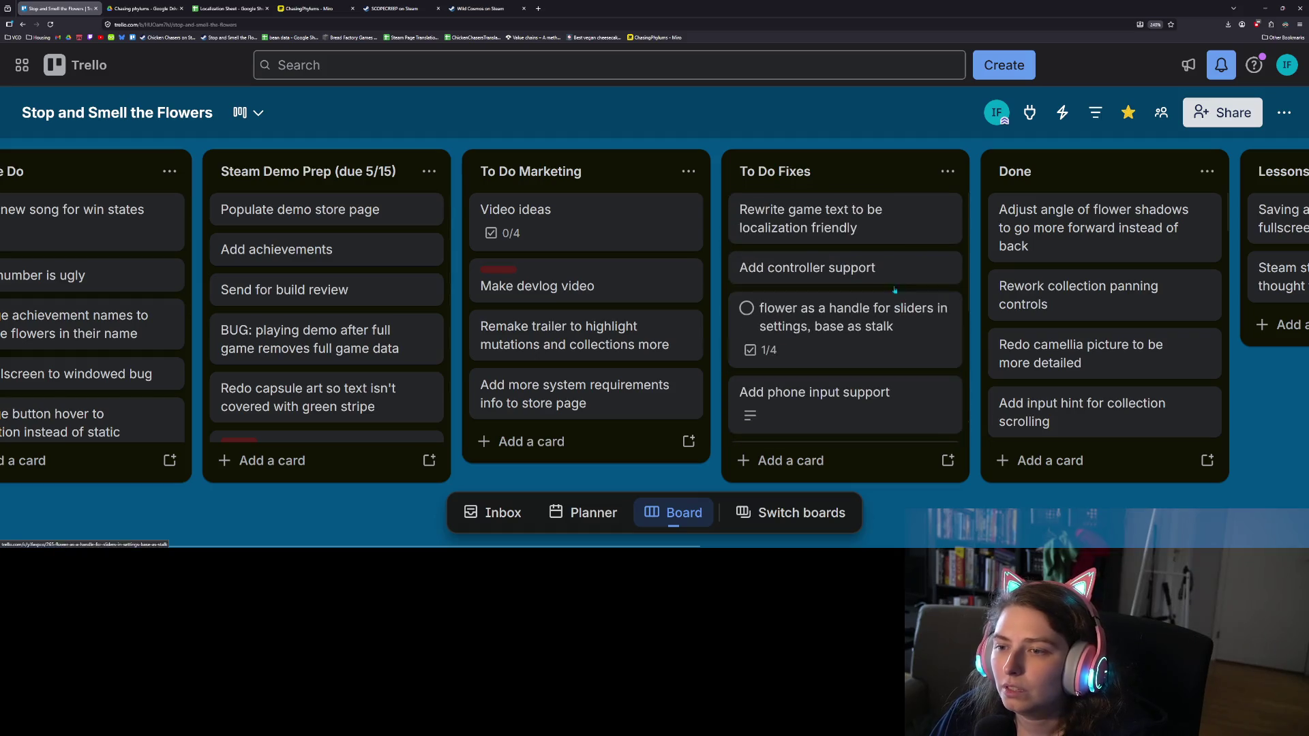
drag(871, 229, 1081, 224)
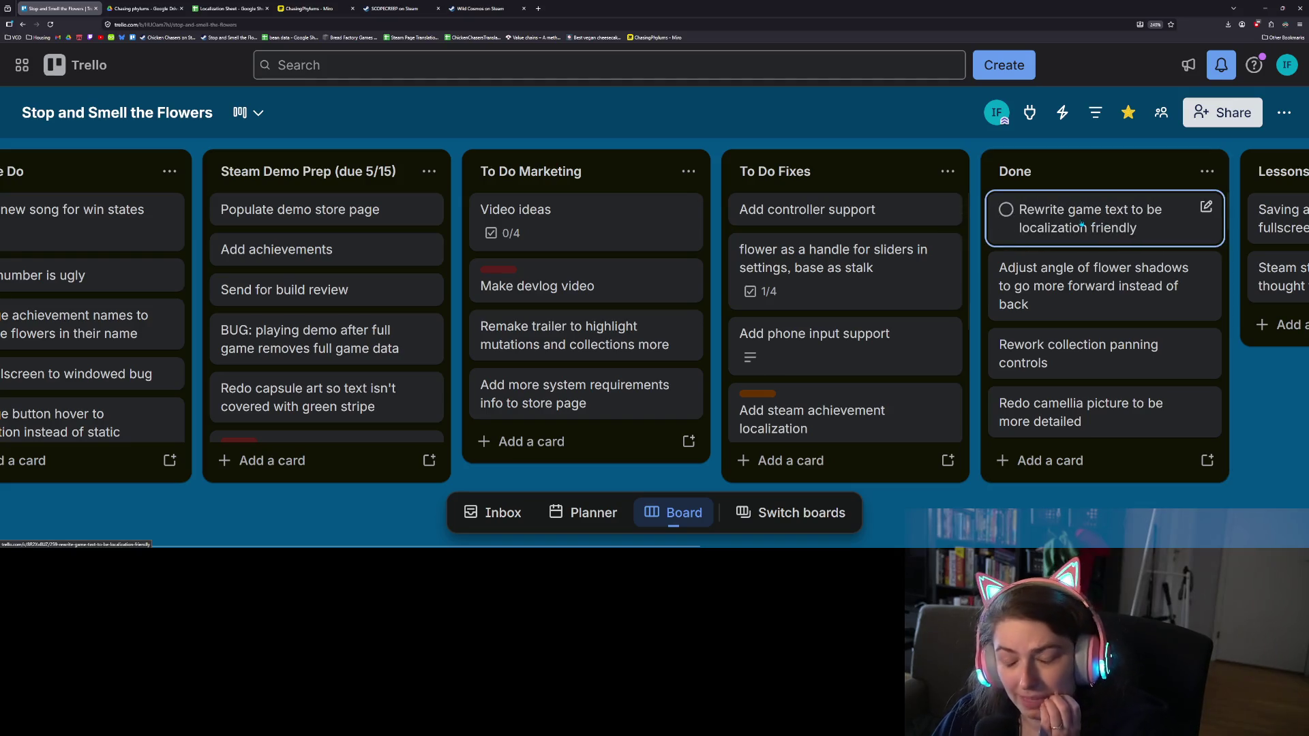
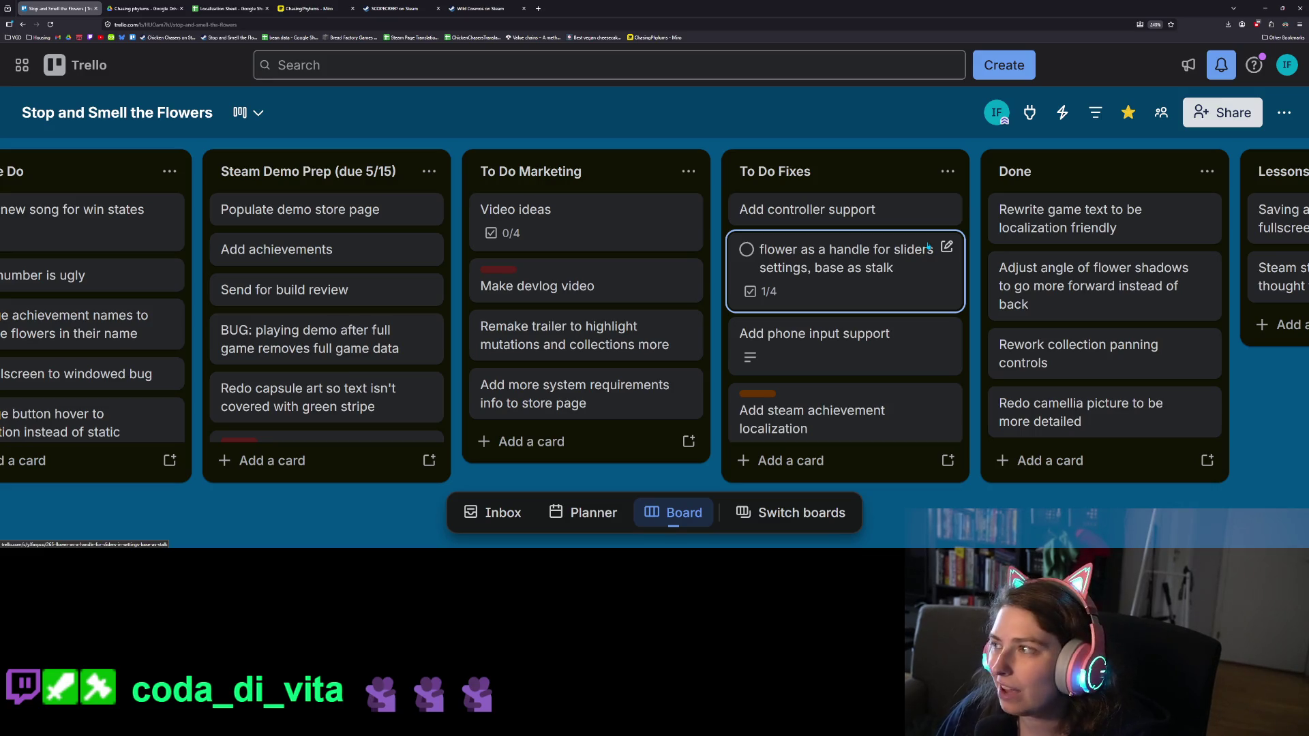
Add an 'add bee box?' card to To Do Fixes and move the system requirements card to the top of To Do Marketing
scroll(913, 334, down, 2)
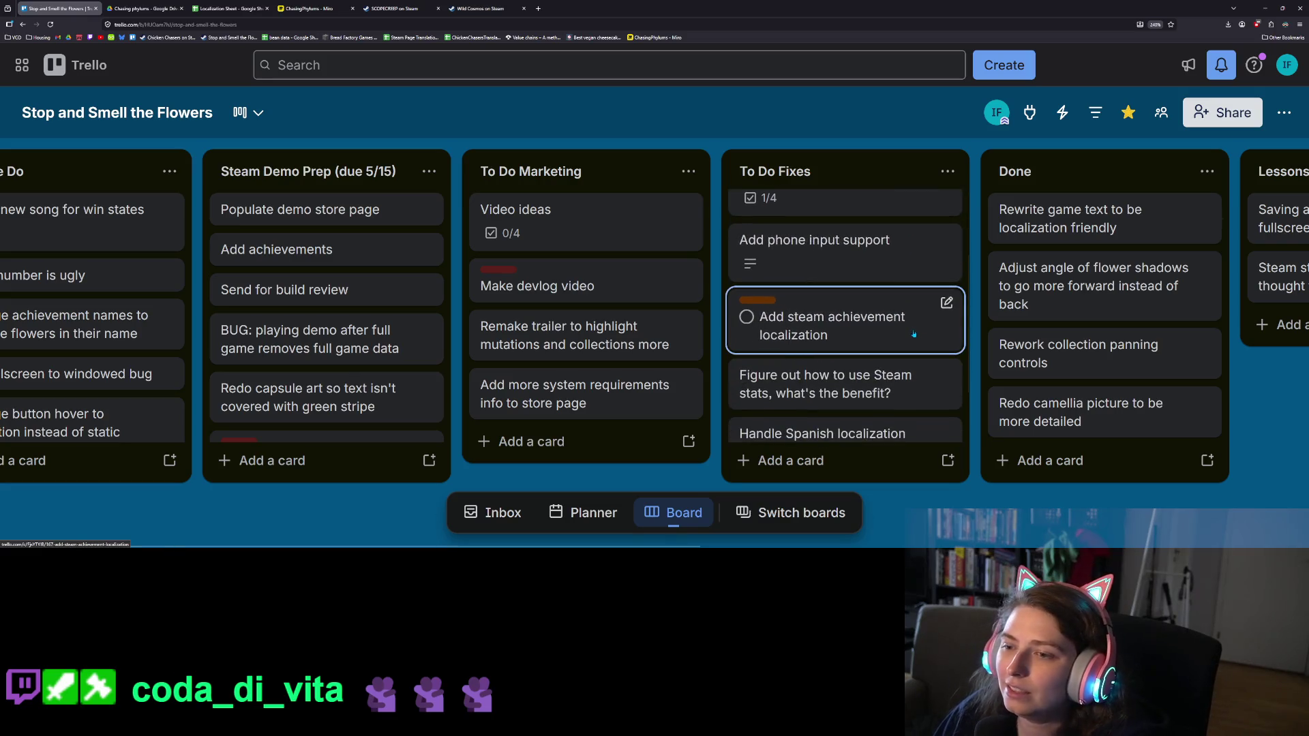
scroll(927, 342, down, 1)
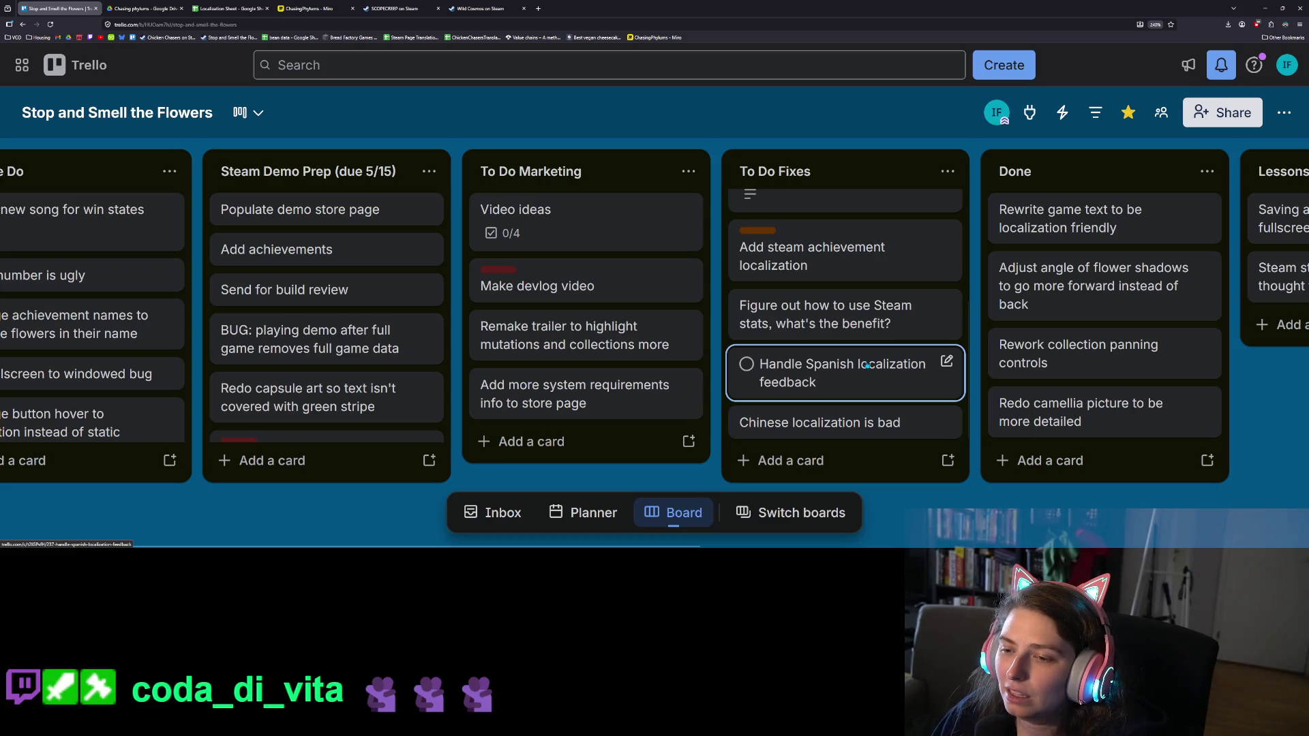
scroll(867, 364, up, 3)
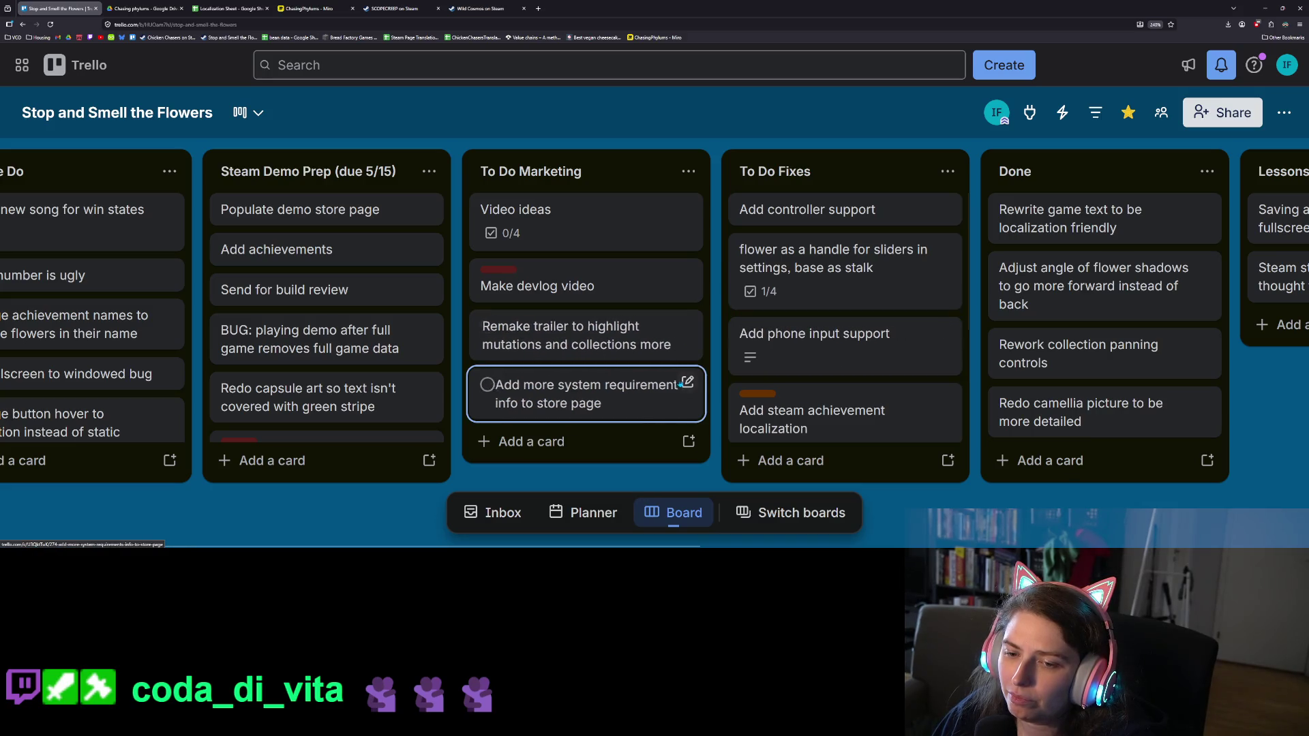
click(788, 461)
text(bee box)
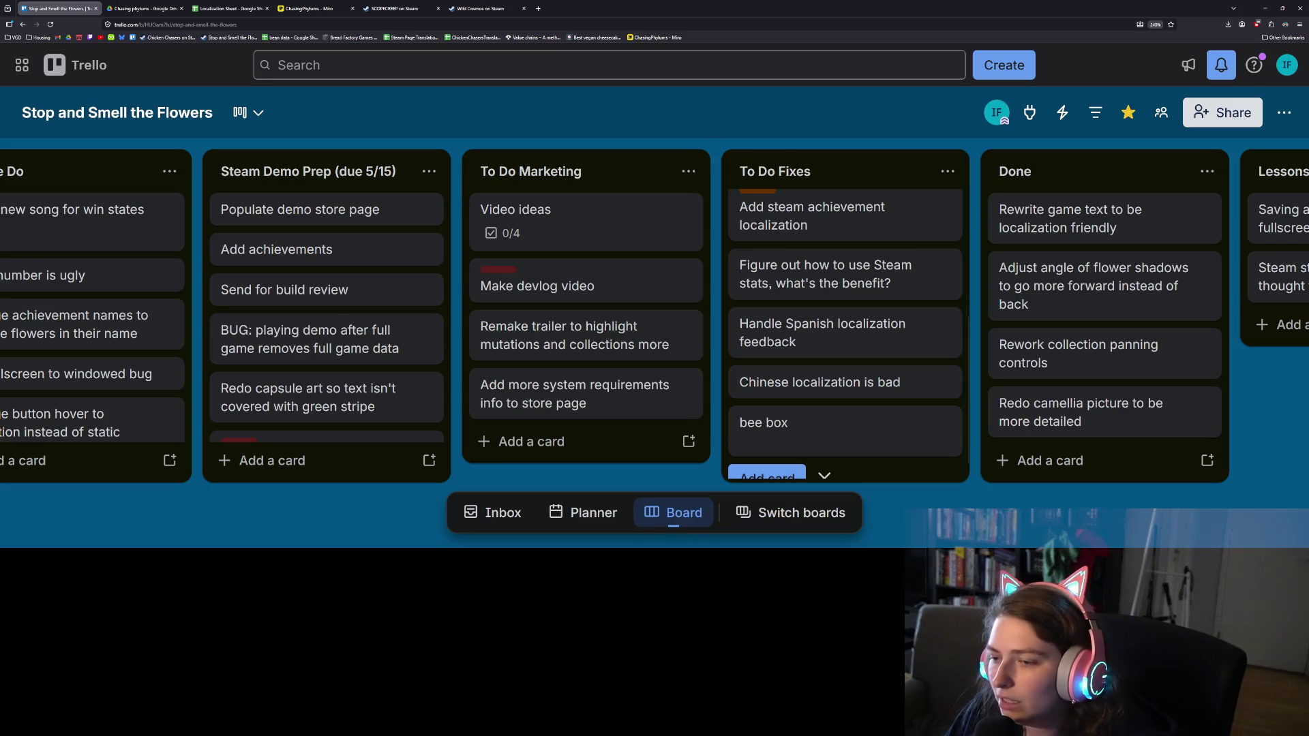
text(?)
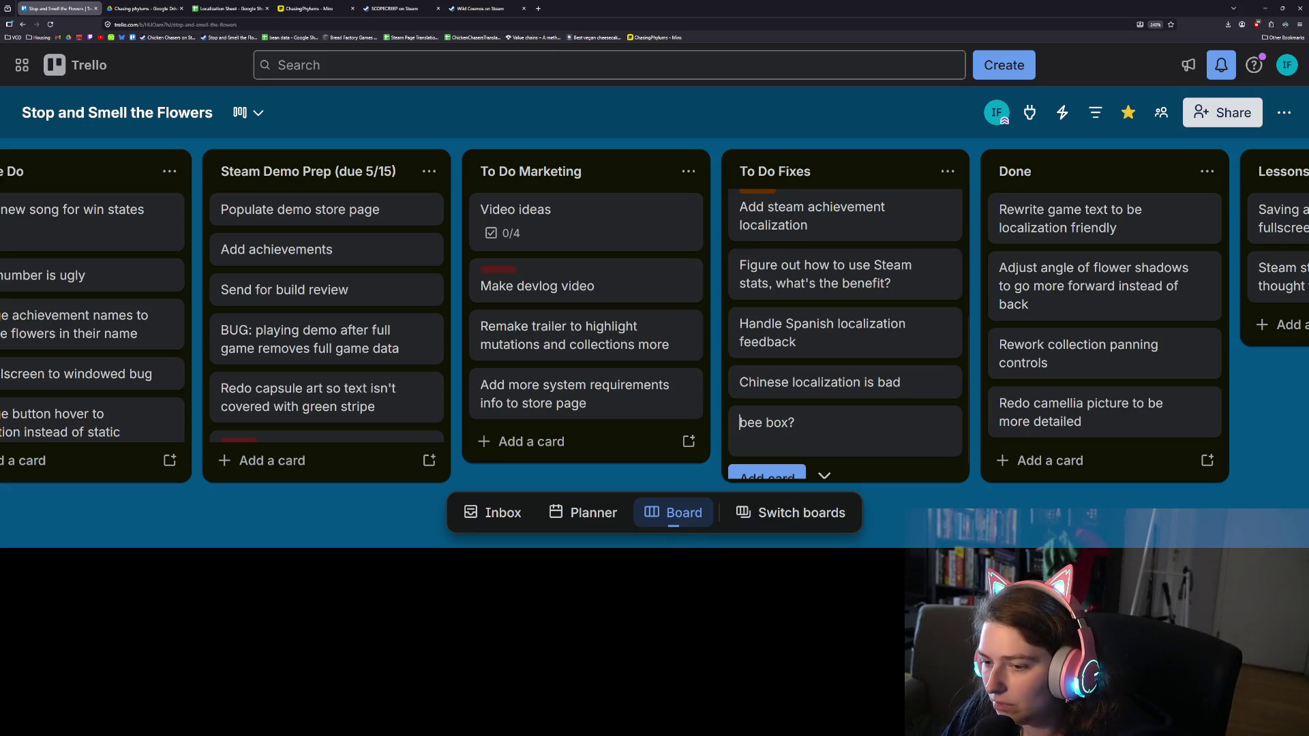
click(740, 422)
text(add)
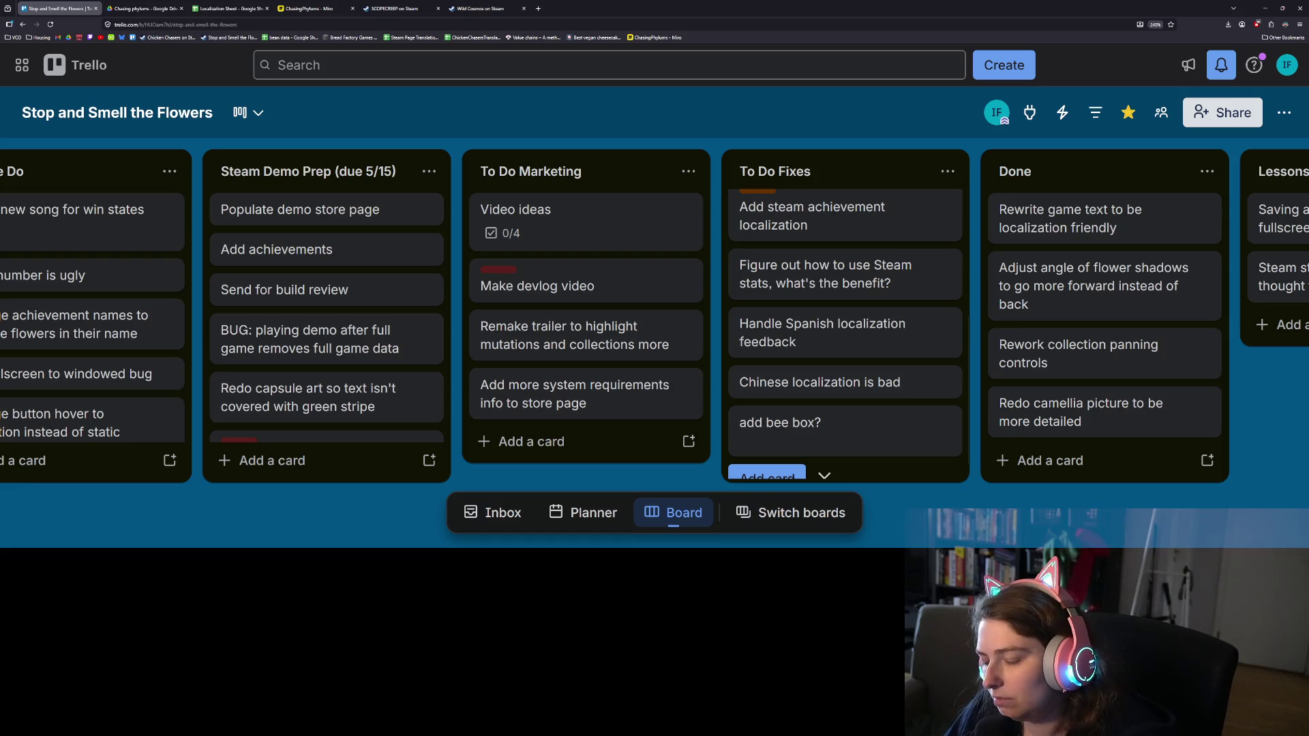
key(Return)
key(Escape)
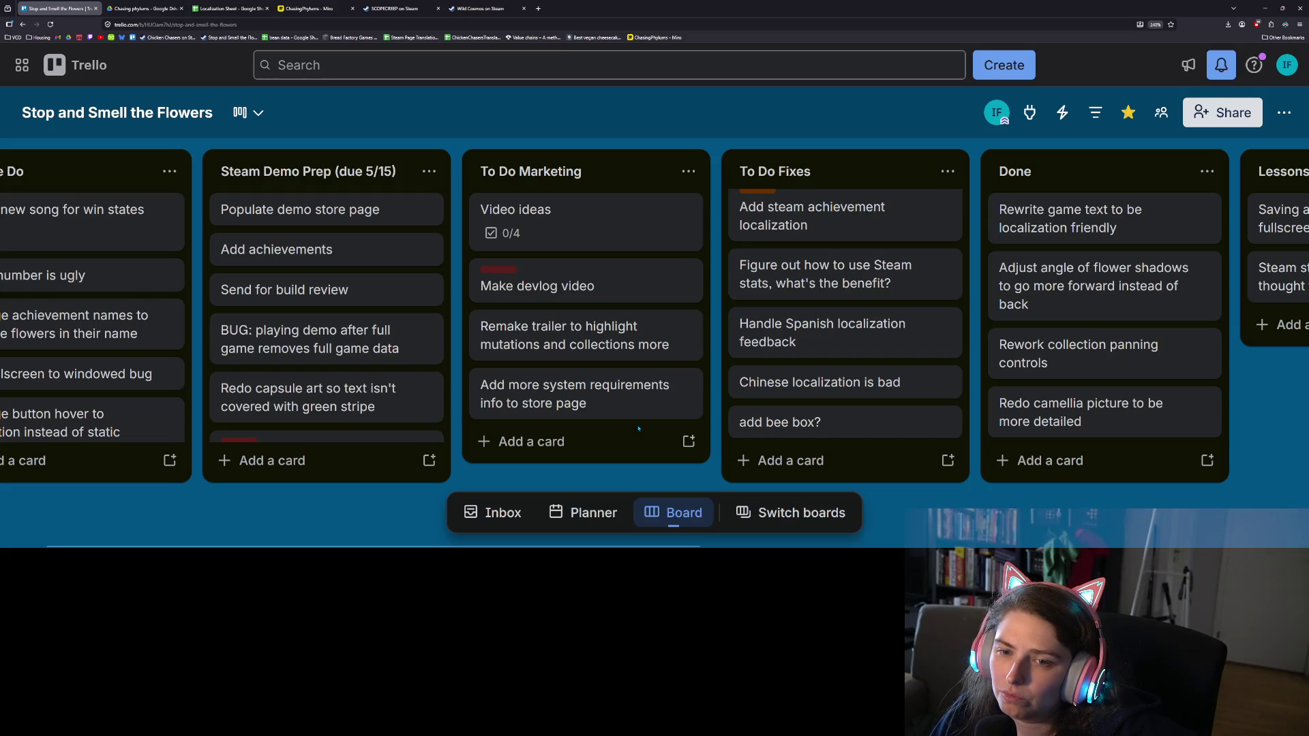
drag(600, 395, 593, 218)
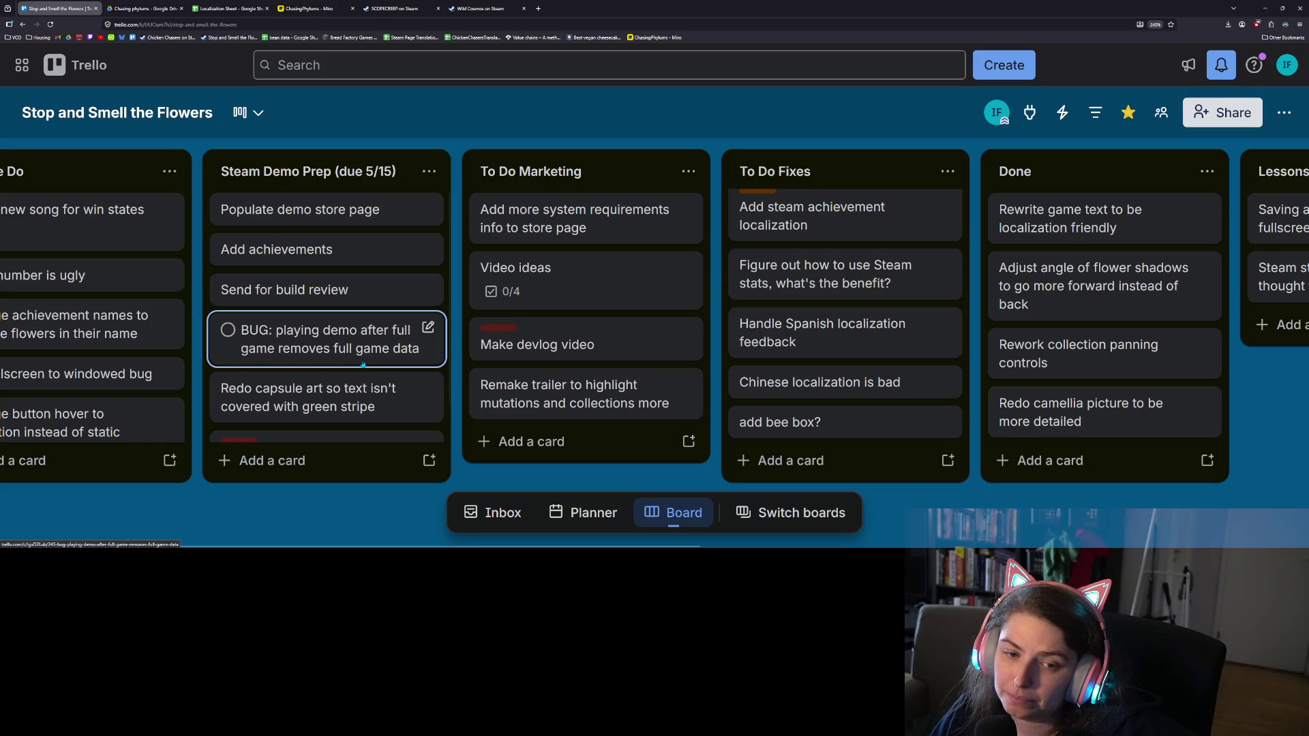
Move the 'BUG: playing demo after full game removes full game data' card from Steam Demo Prep into To Do Fixes
scroll(363, 364, down, 1)
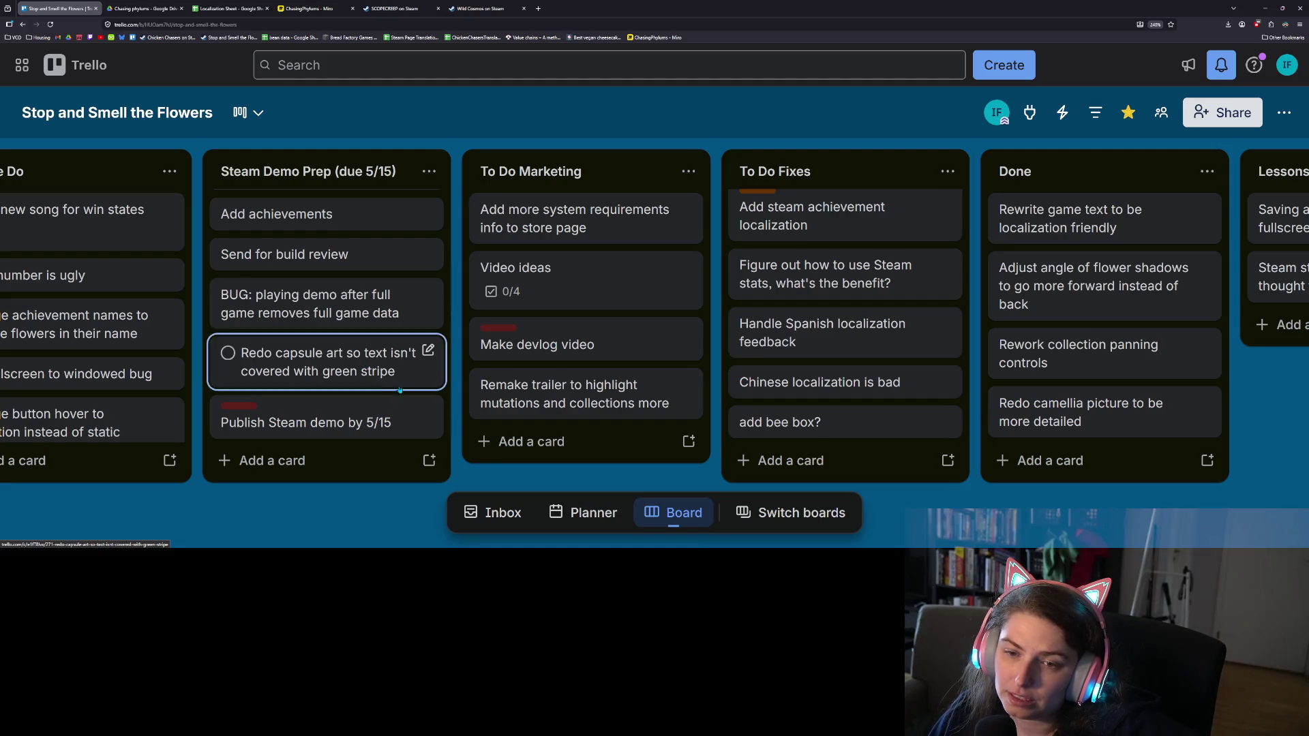
scroll(822, 400, up, 3)
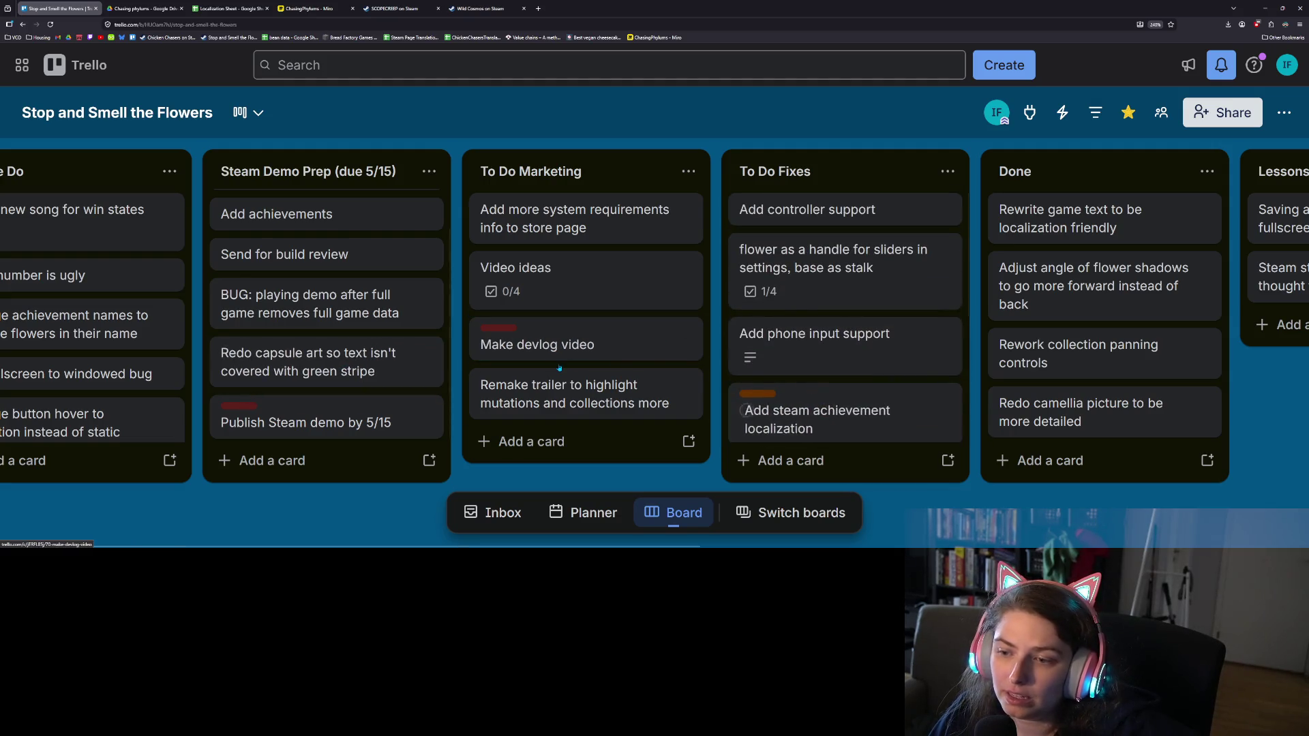
scroll(748, 387, down, 3)
scroll(748, 388, up, 2)
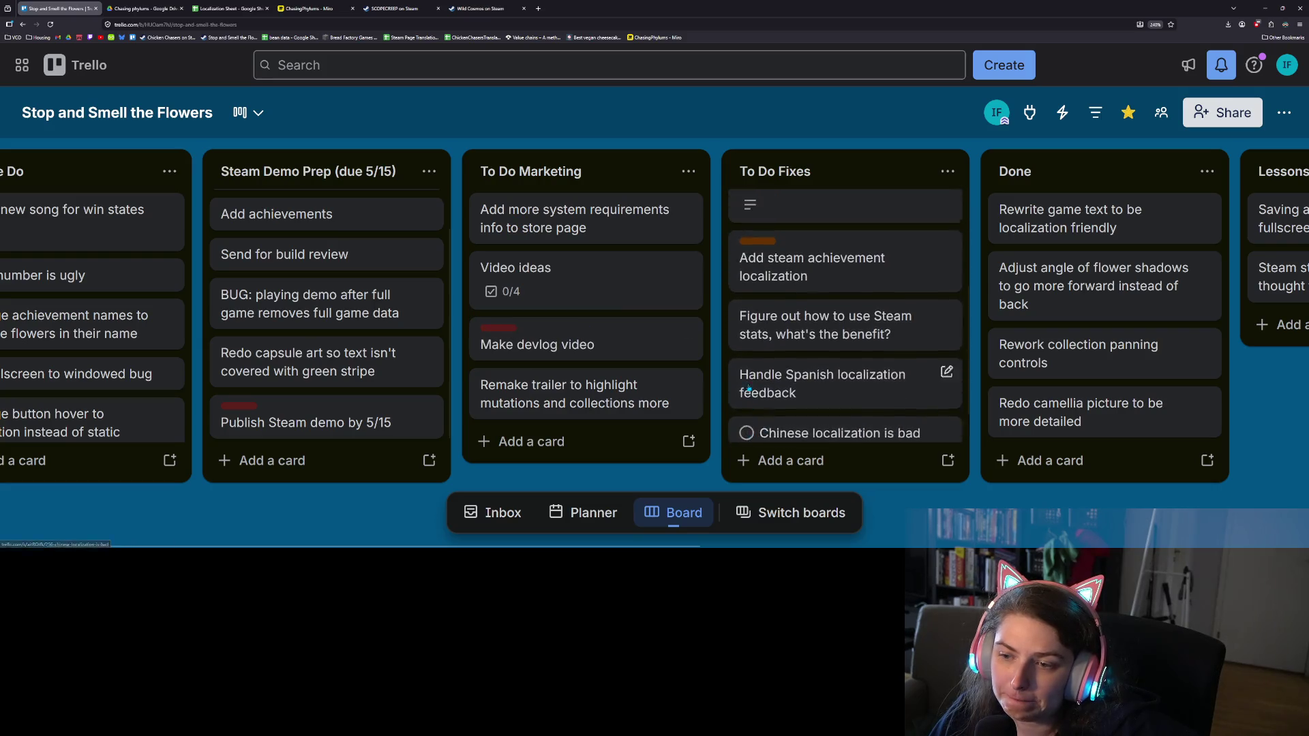
scroll(749, 386, down, 2)
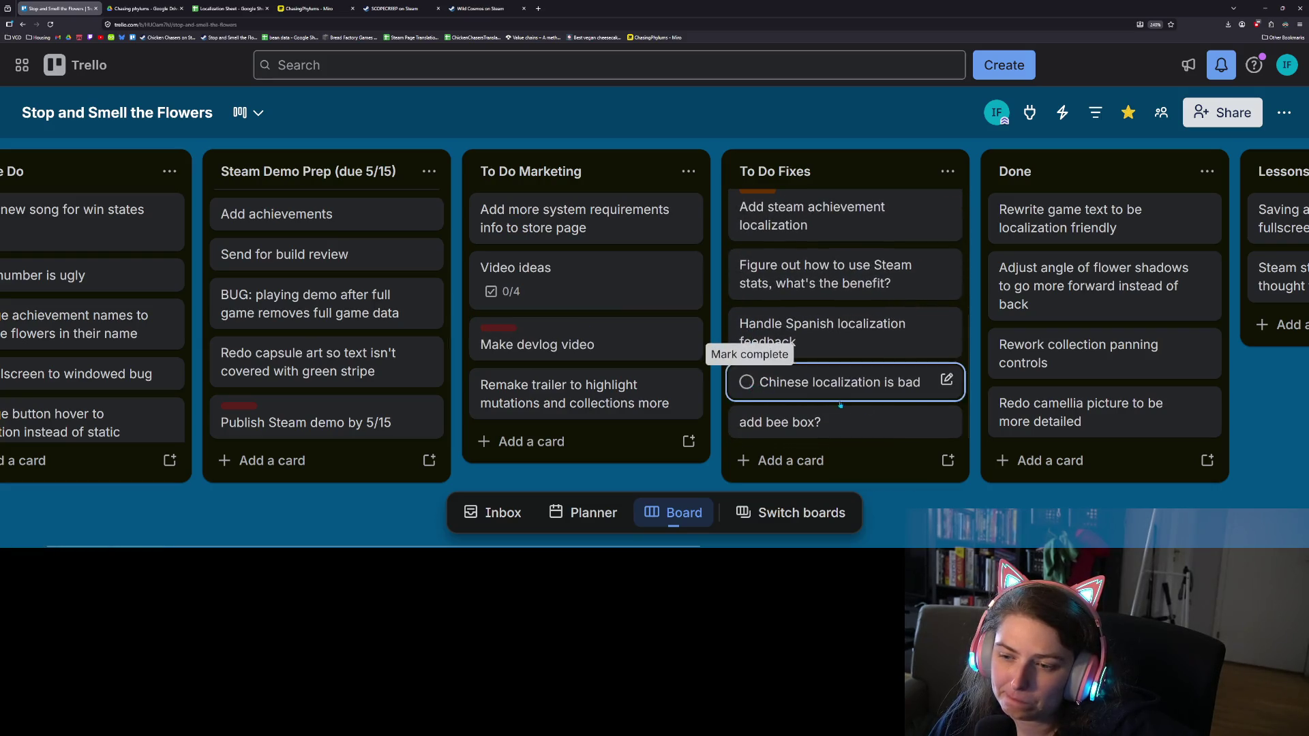
scroll(900, 413, up, 3)
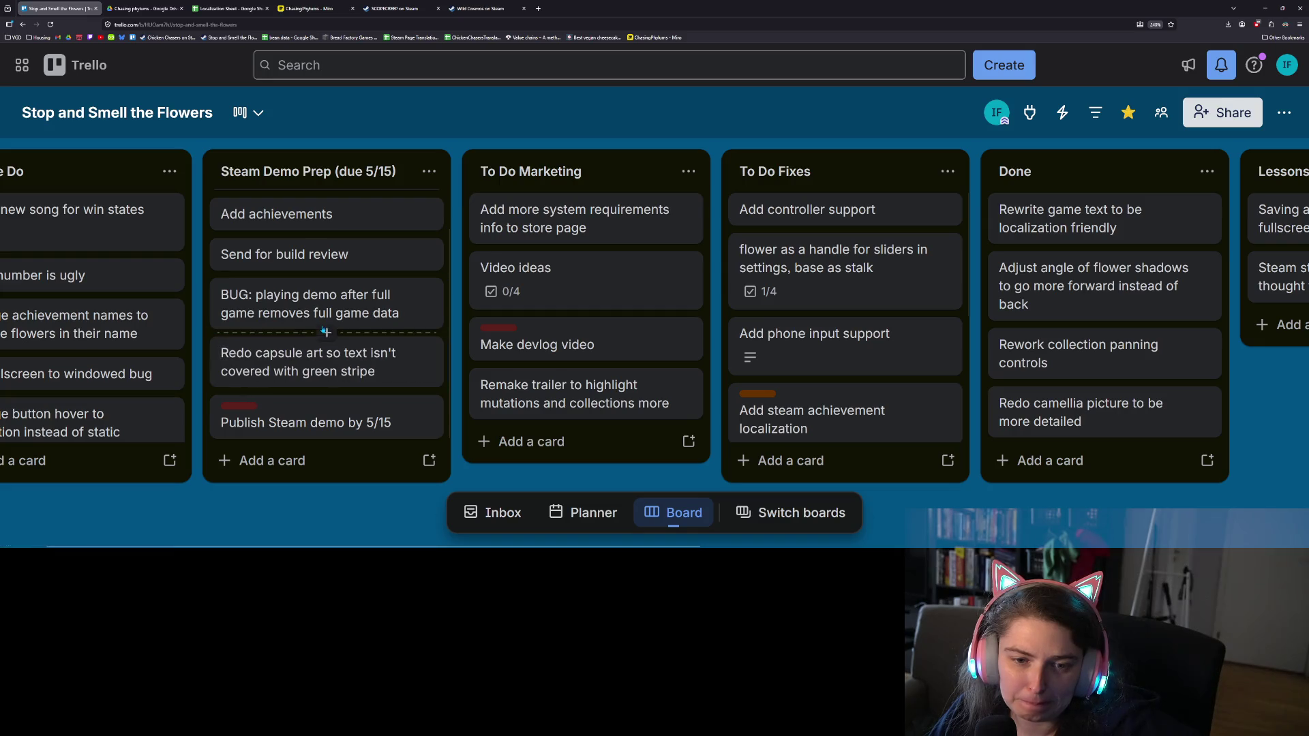
drag(318, 306, 829, 216)
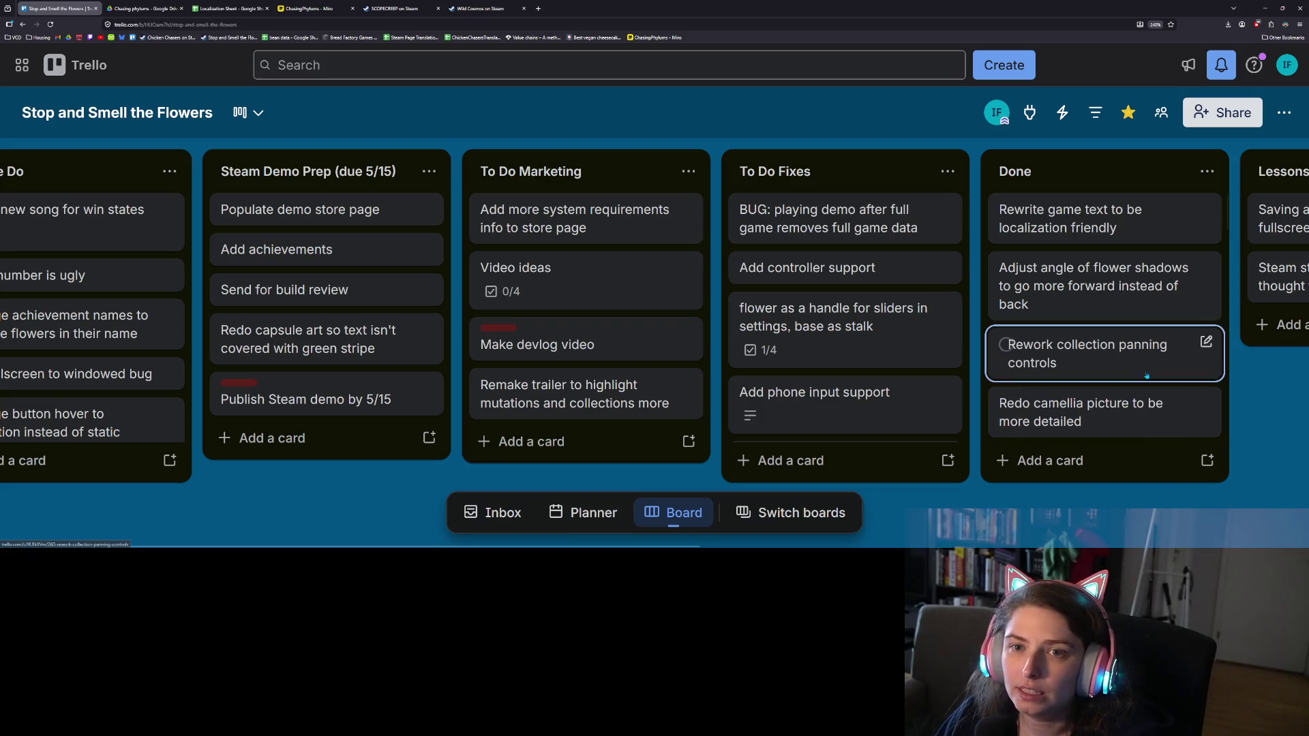
click(1266, 8)
Collapse the Output panel, widen the script list, and open inventory.gd in the code editor
click(344, 534)
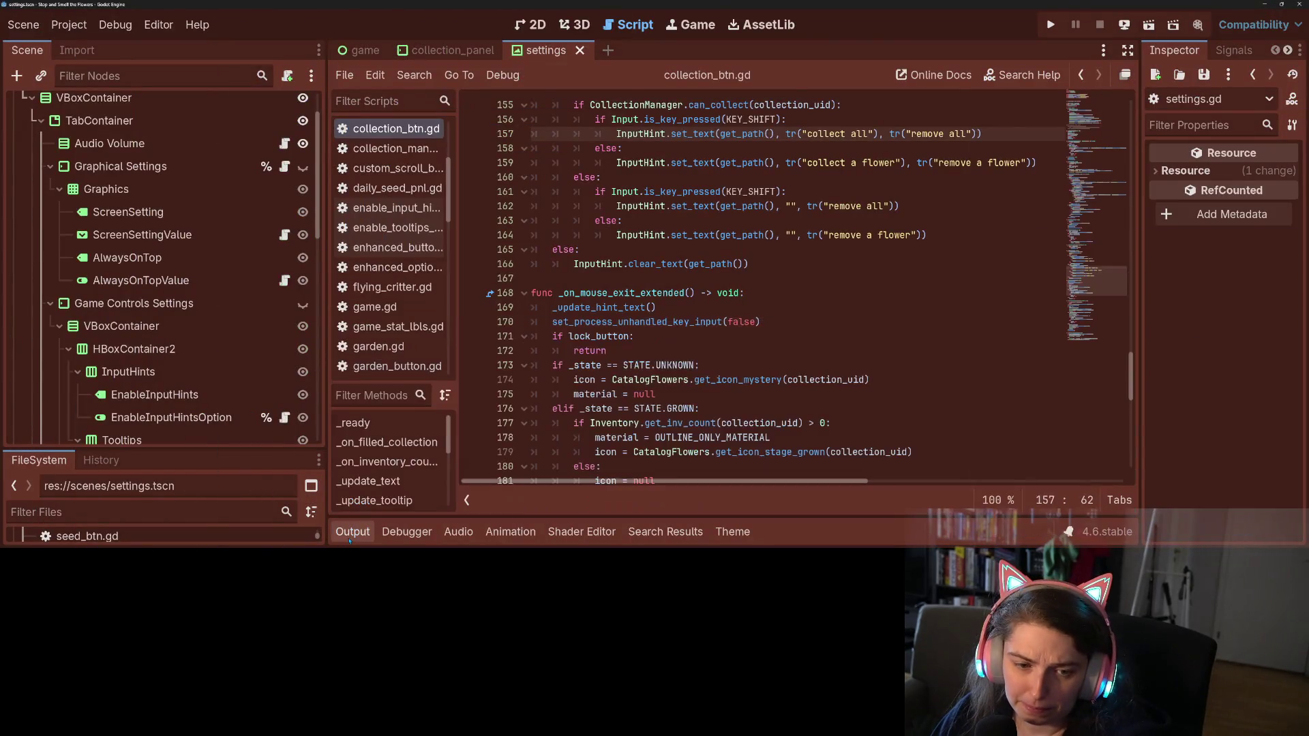
click(392, 266)
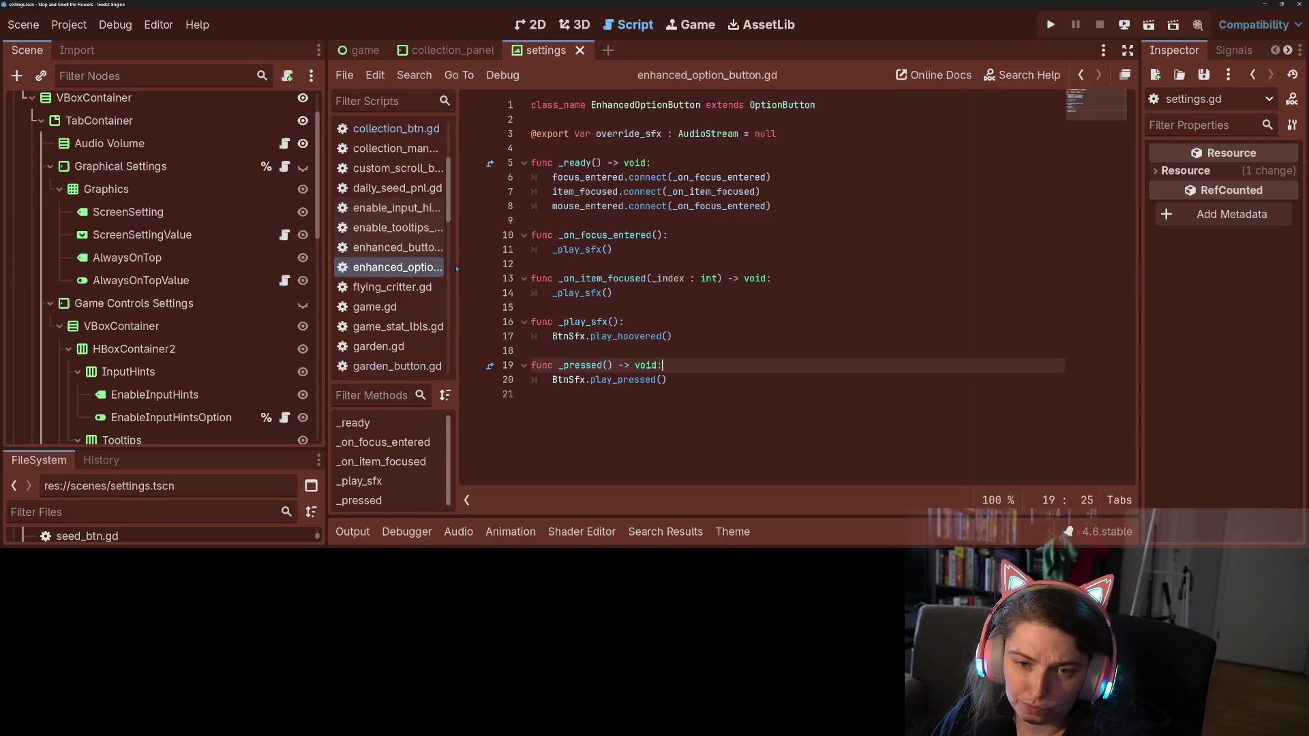
drag(457, 272, 557, 258)
scroll(539, 266, up, 3)
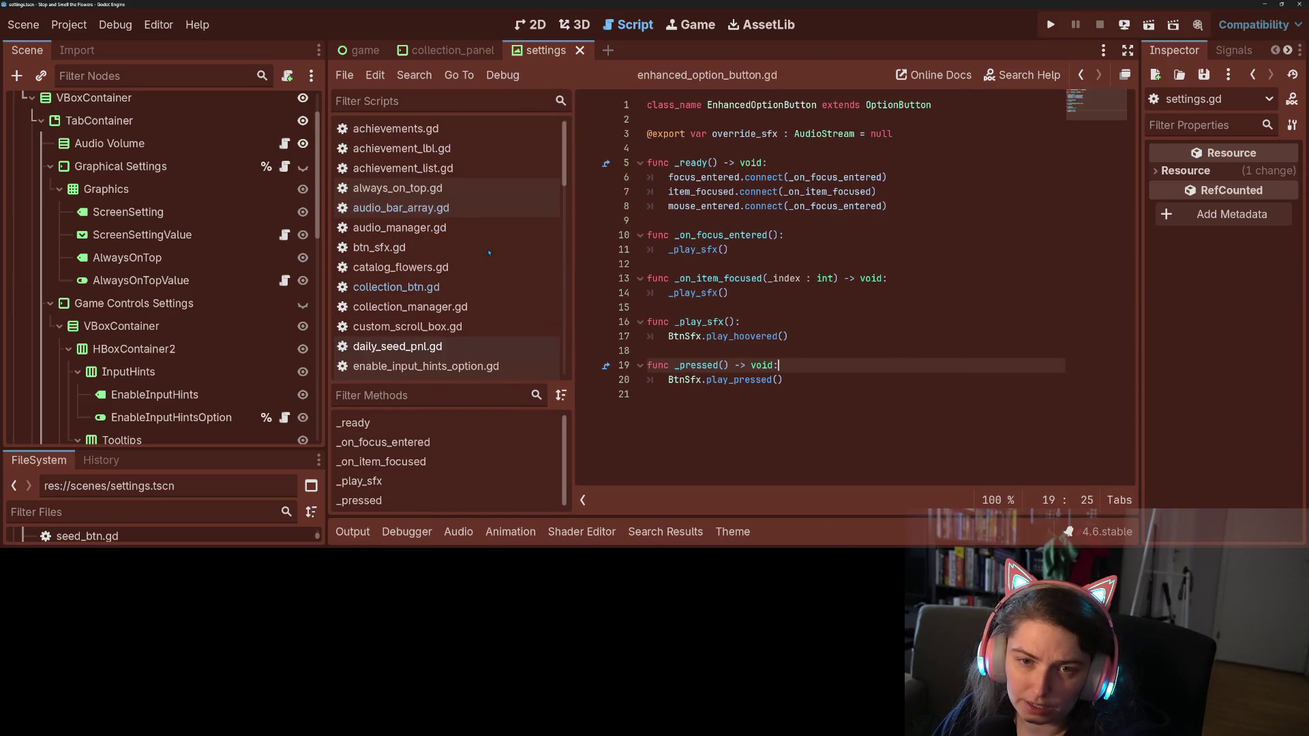
scroll(477, 286, down, 3)
scroll(423, 301, down, 3)
scroll(422, 302, down, 5)
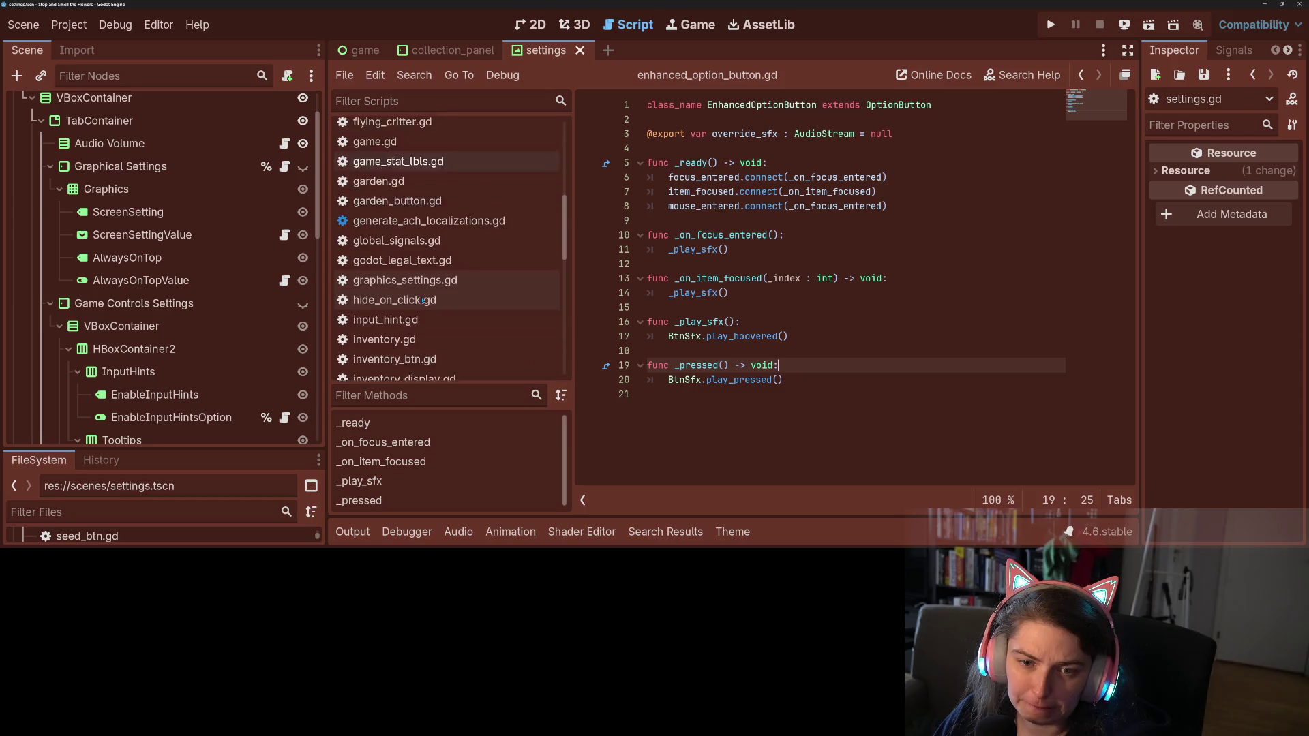
click(424, 276)
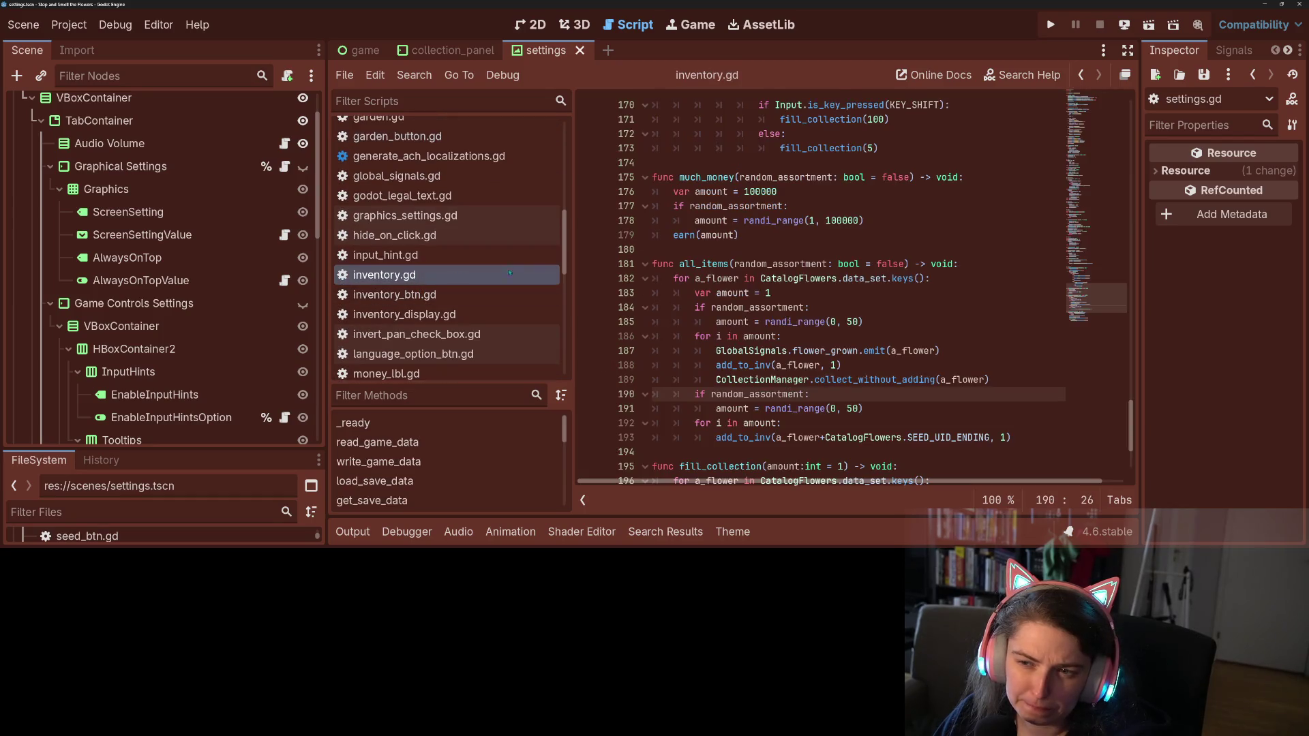
drag(1084, 326, 1125, 112)
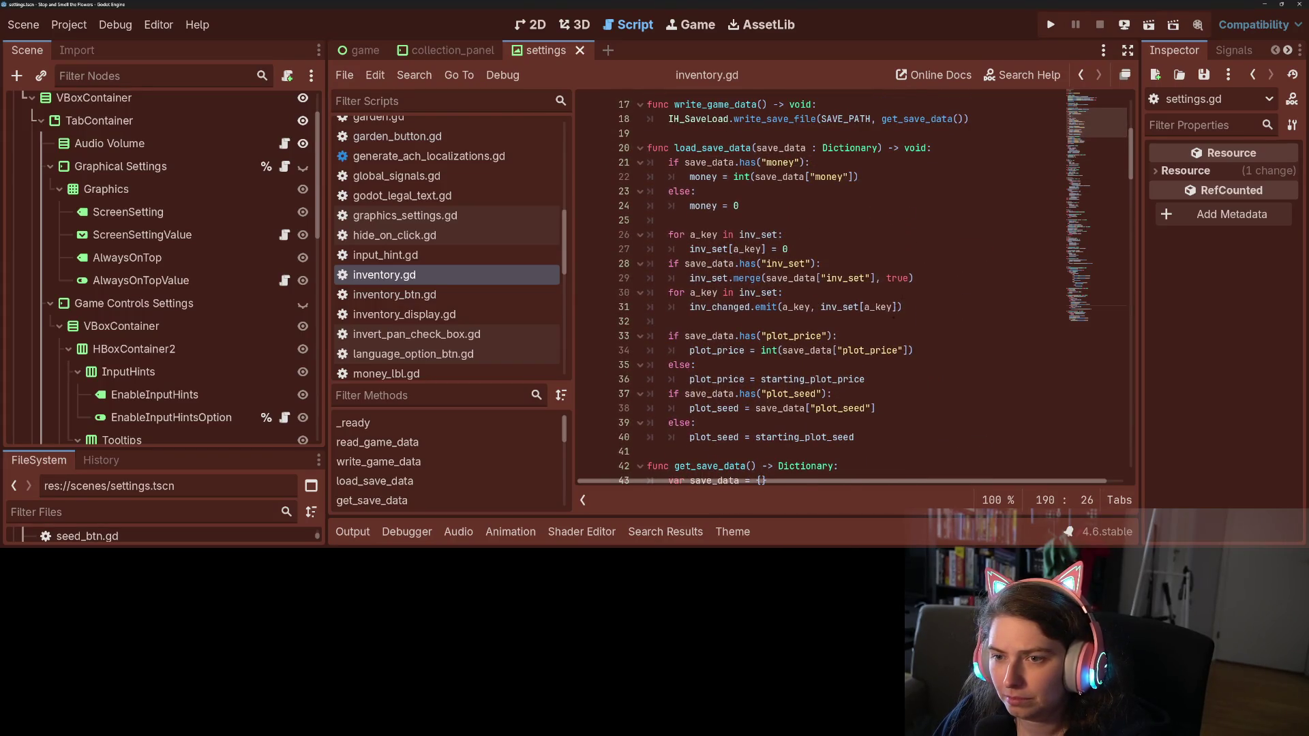
scroll(818, 401, up, 4)
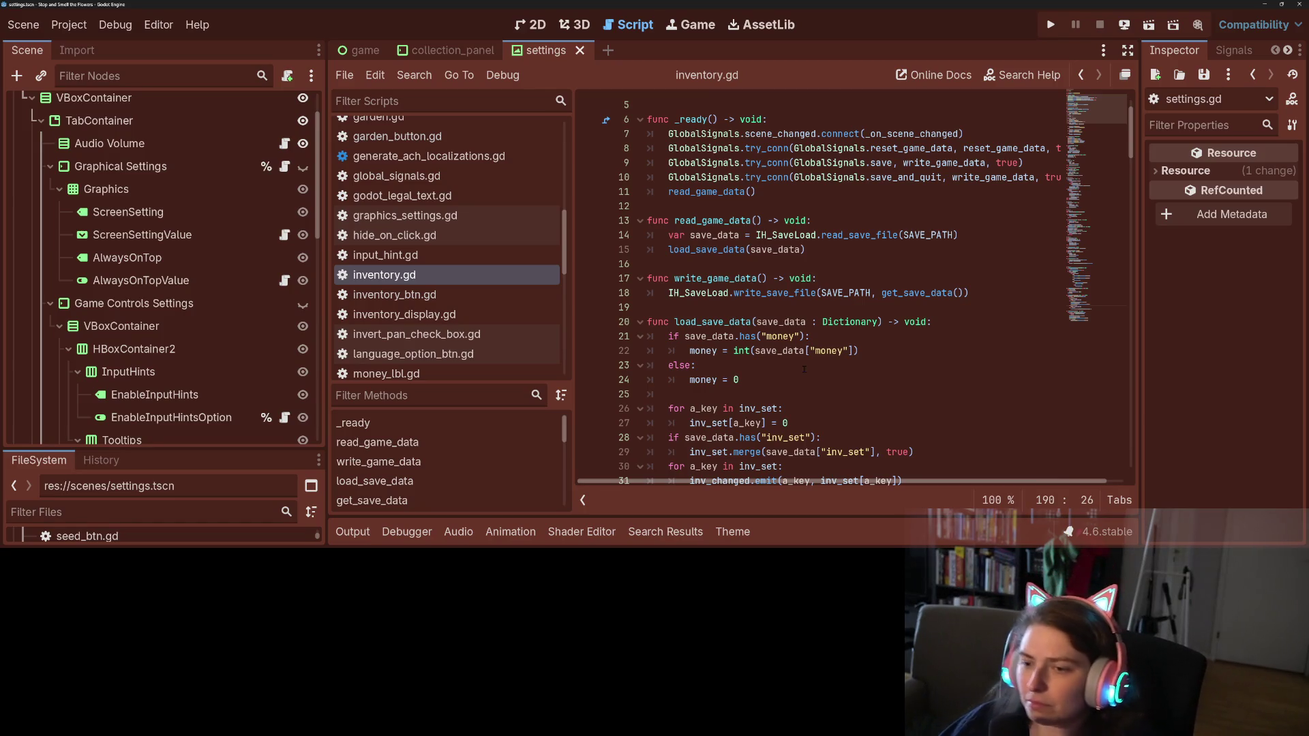
scroll(801, 370, up, 2)
scroll(785, 372, down, 3)
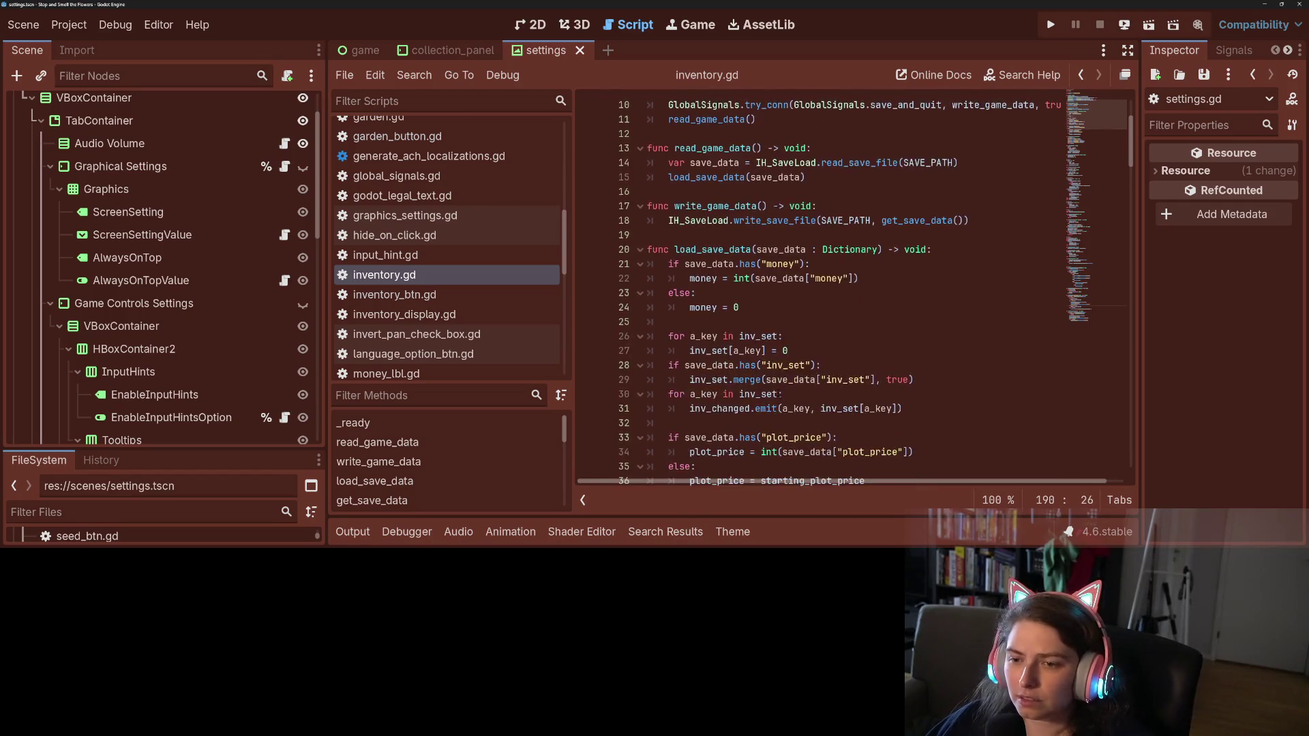
scroll(777, 368, down, 2)
mouse_move(770, 366)
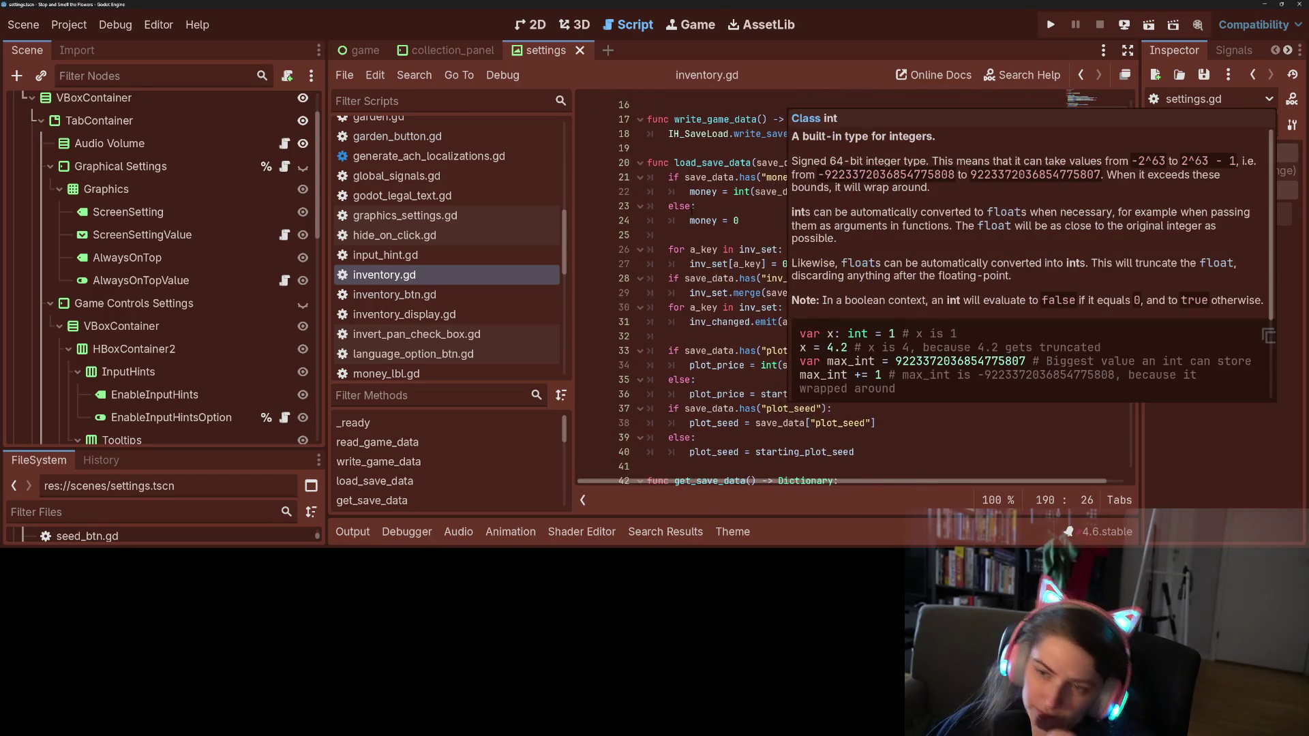
click(691, 207)
click(721, 240)
double_click(758, 250)
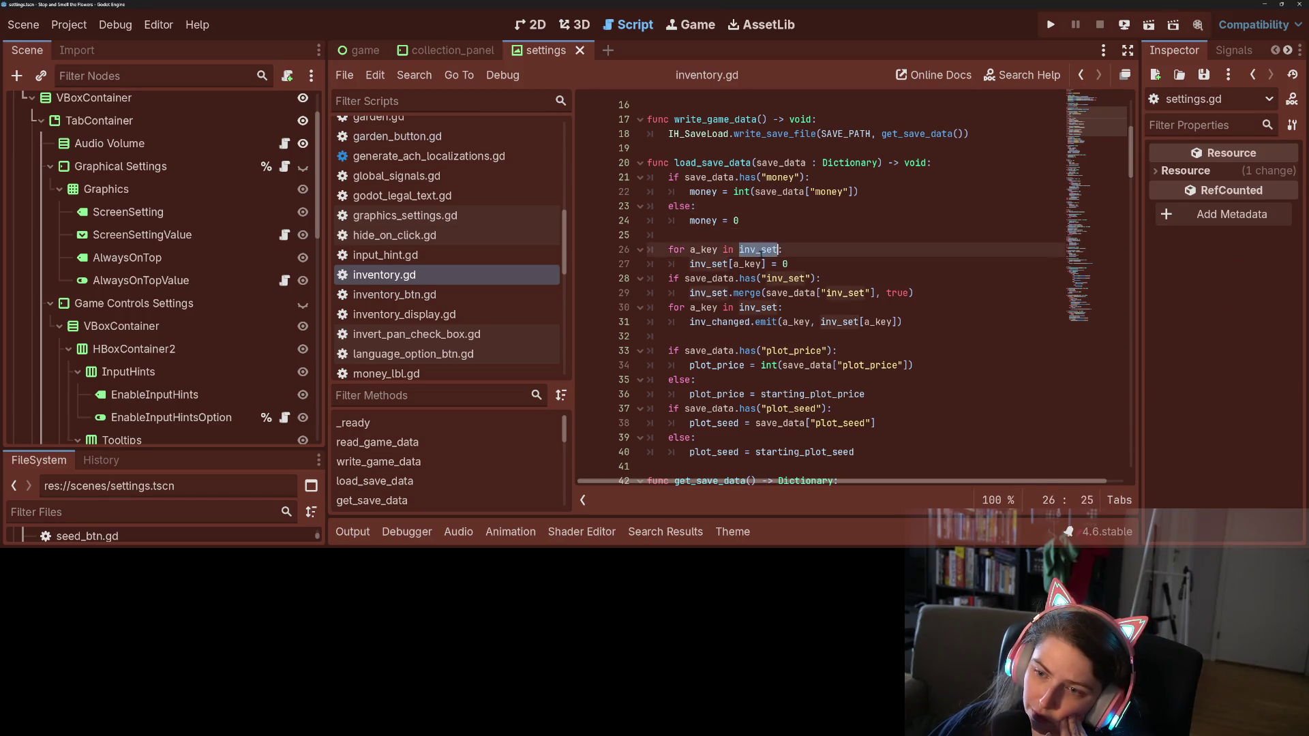
scroll(784, 327, up, 4)
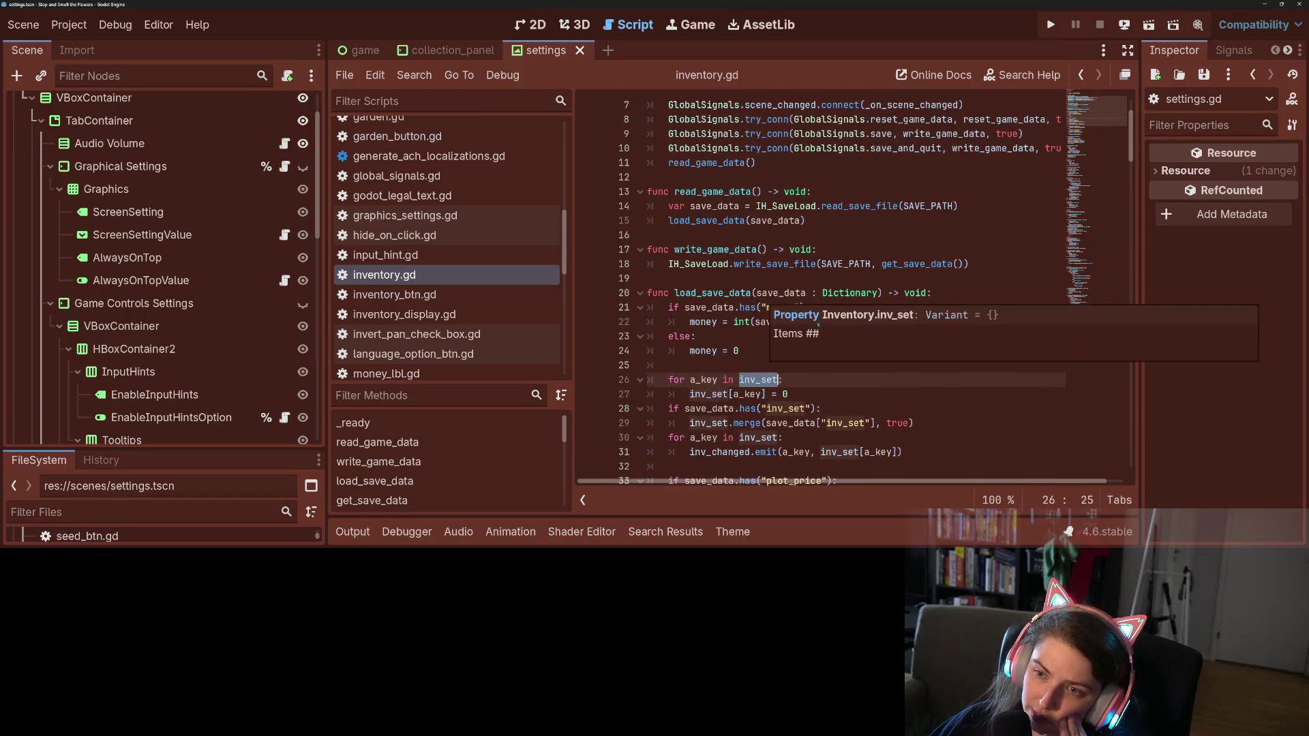
scroll(875, 253, down, 5)
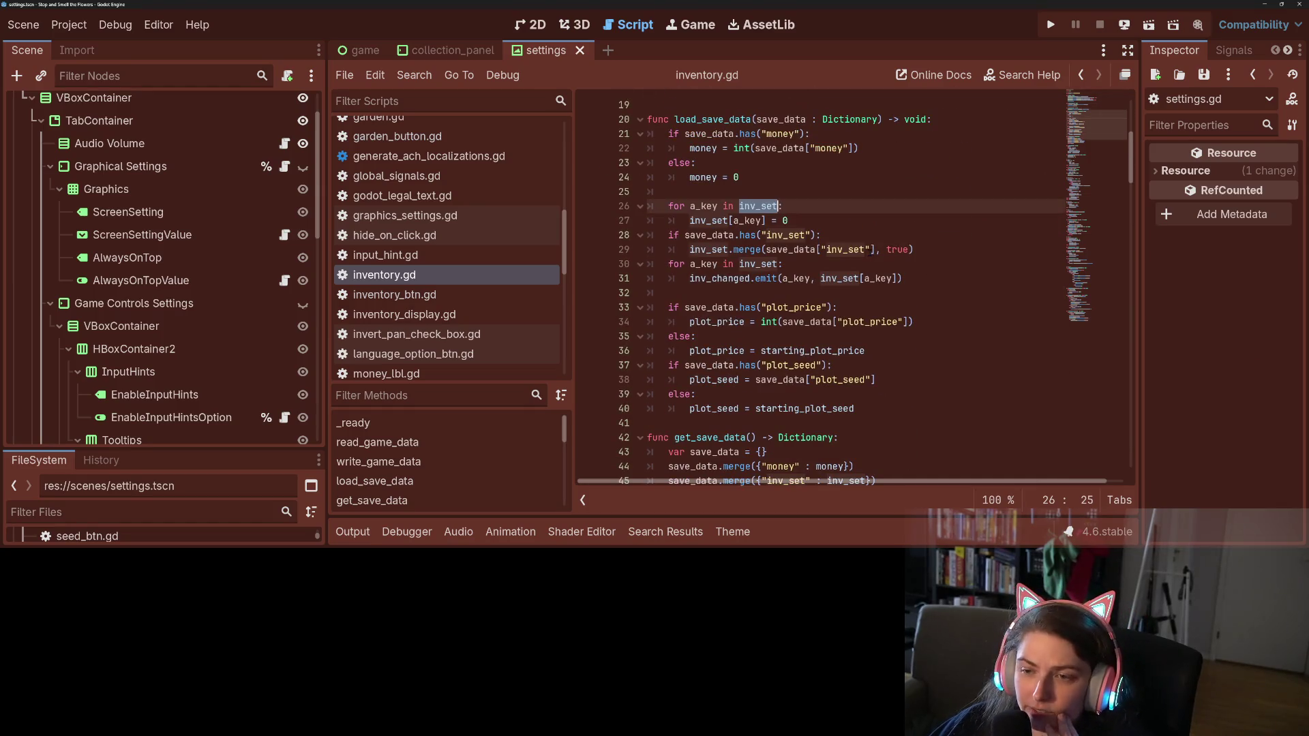
double_click(779, 235)
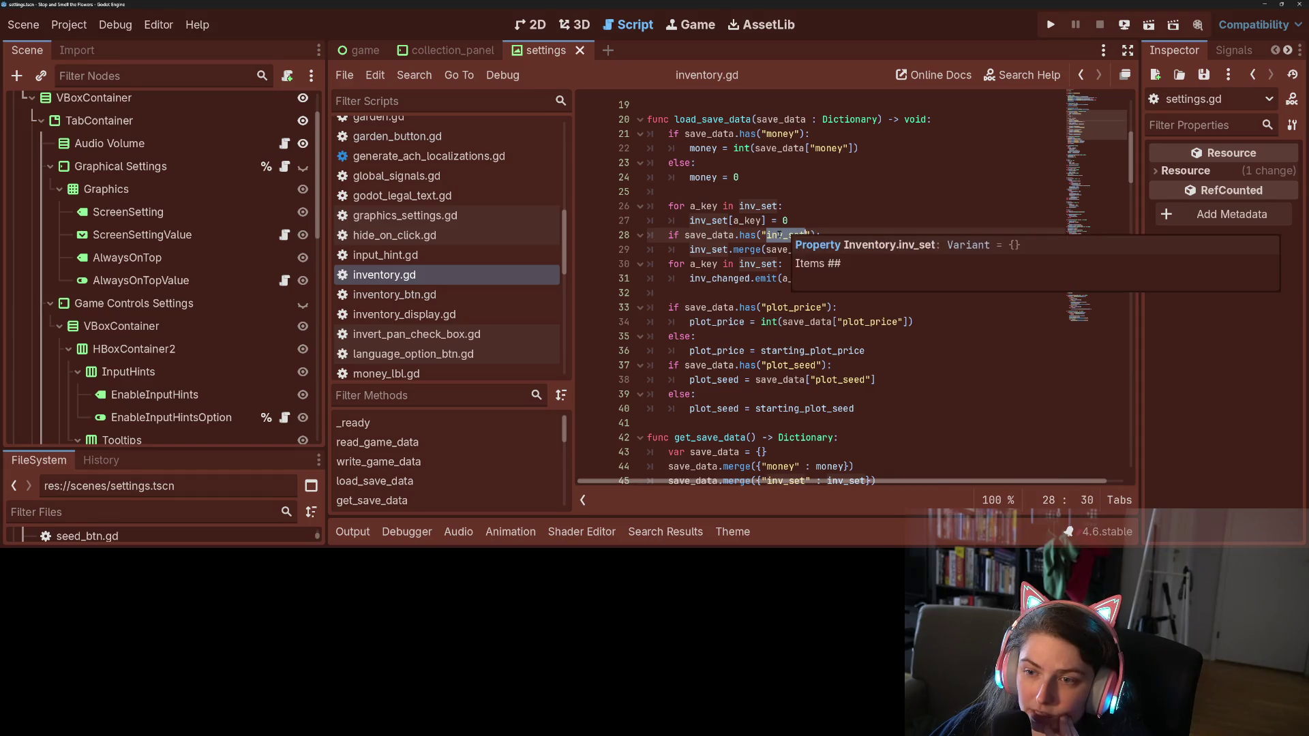
double_click(709, 250)
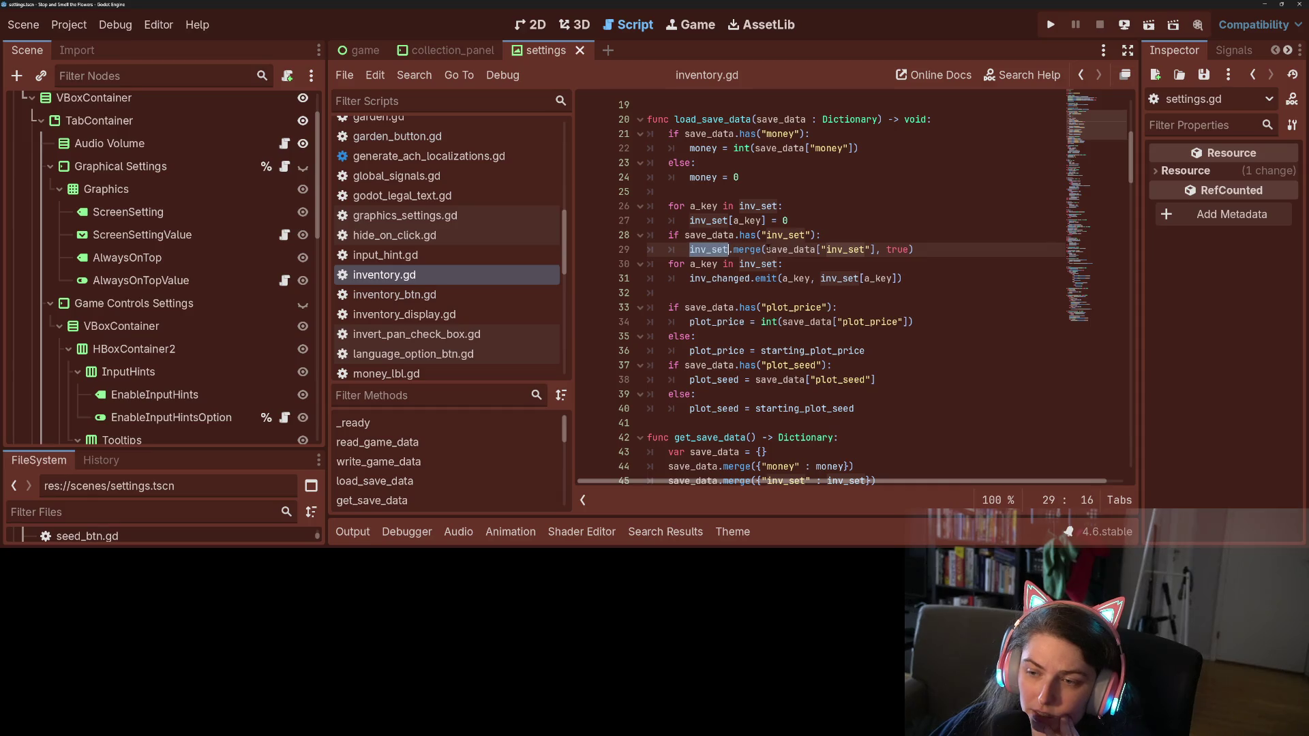
double_click(784, 250)
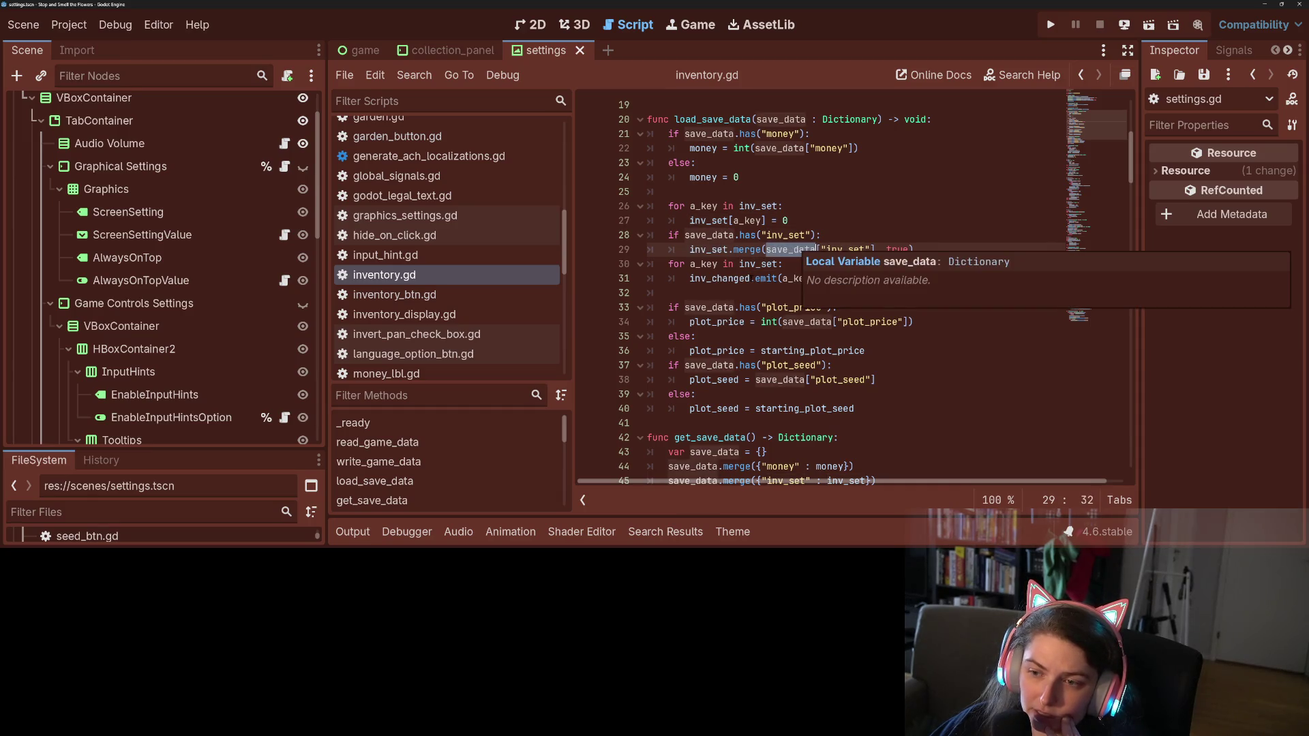
double_click(767, 265)
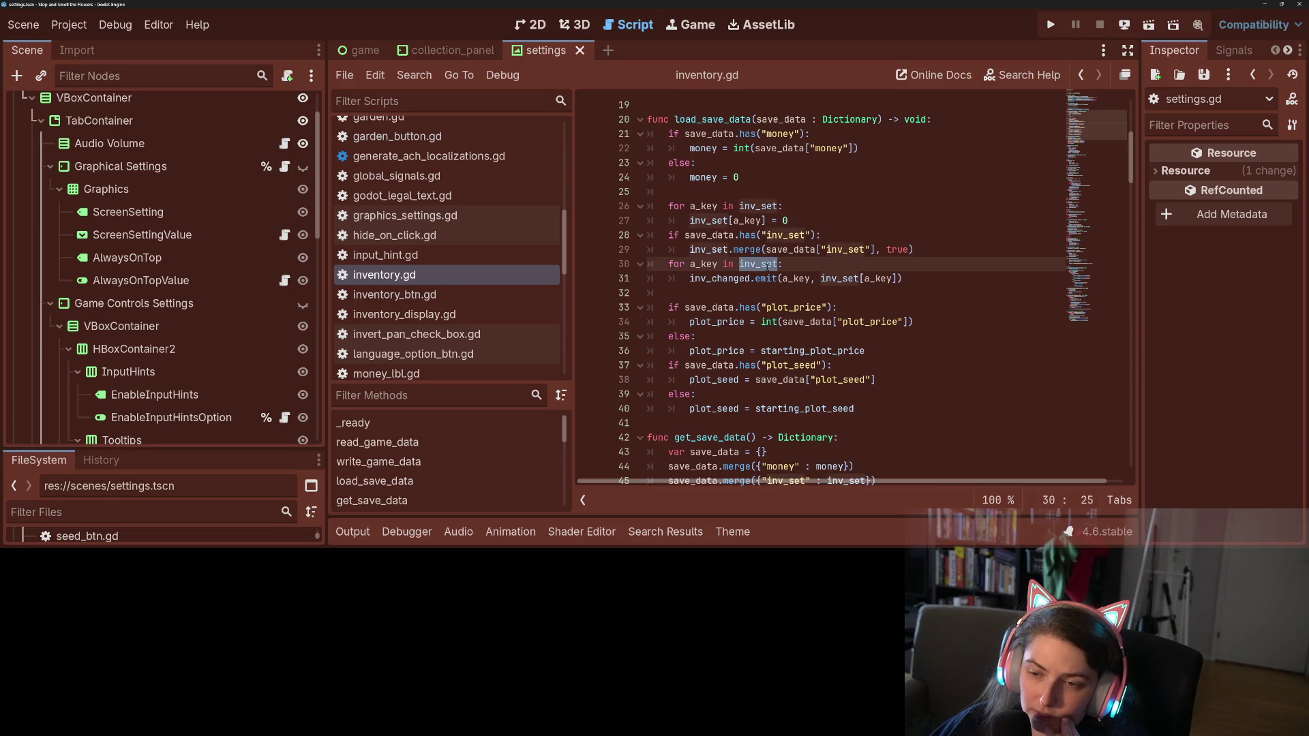
click(958, 234)
click(939, 273)
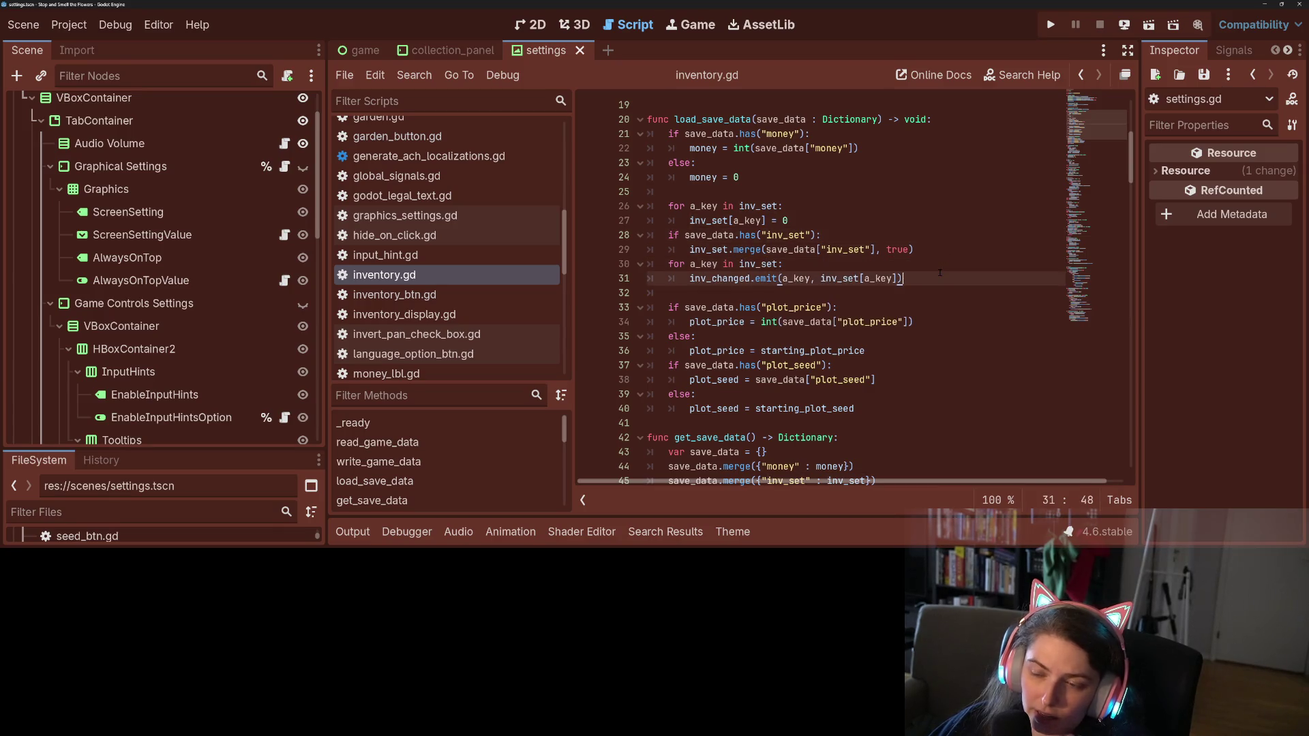
double_click(779, 280)
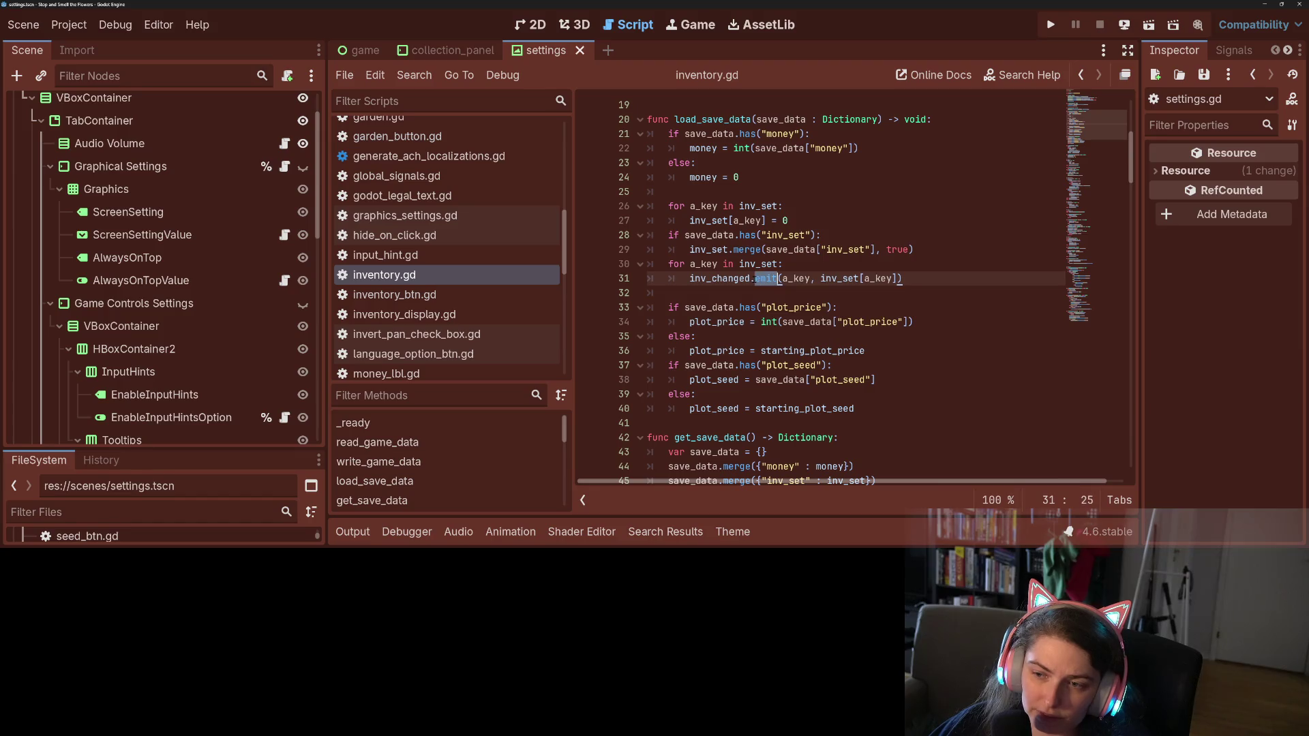
click(829, 264)
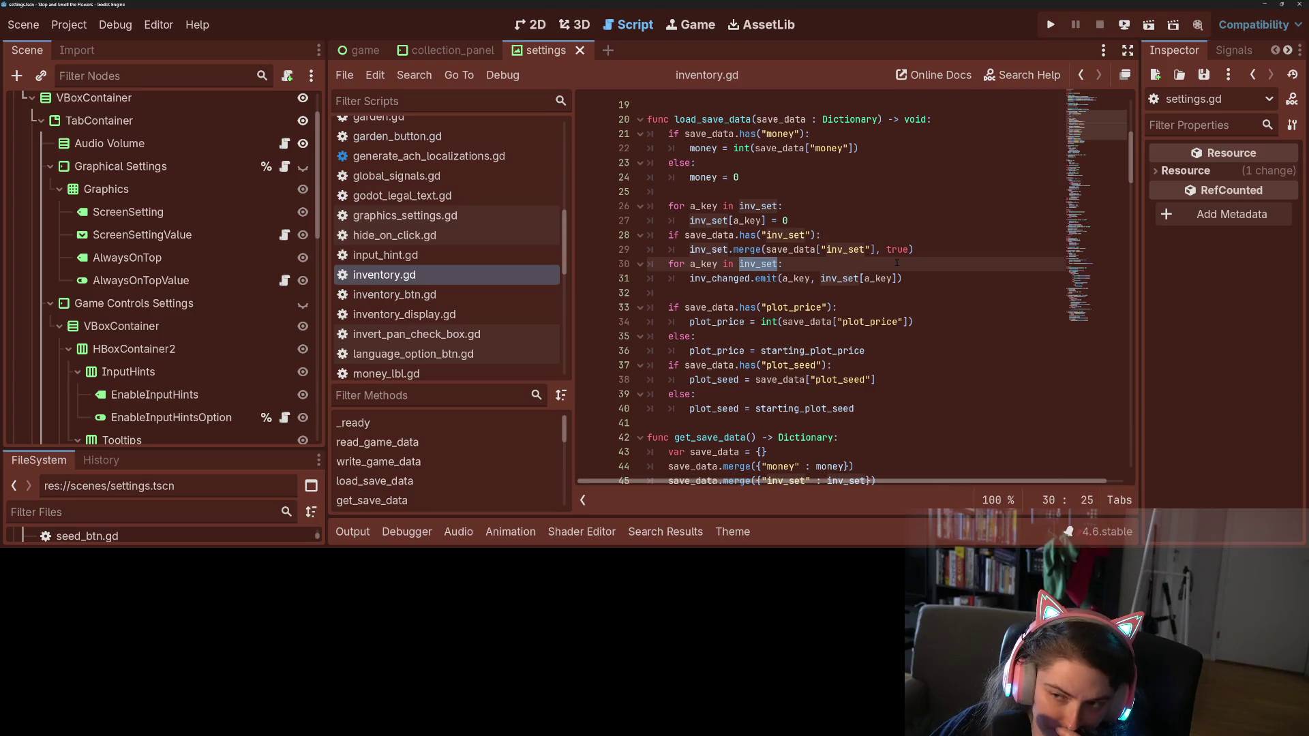
click(924, 253)
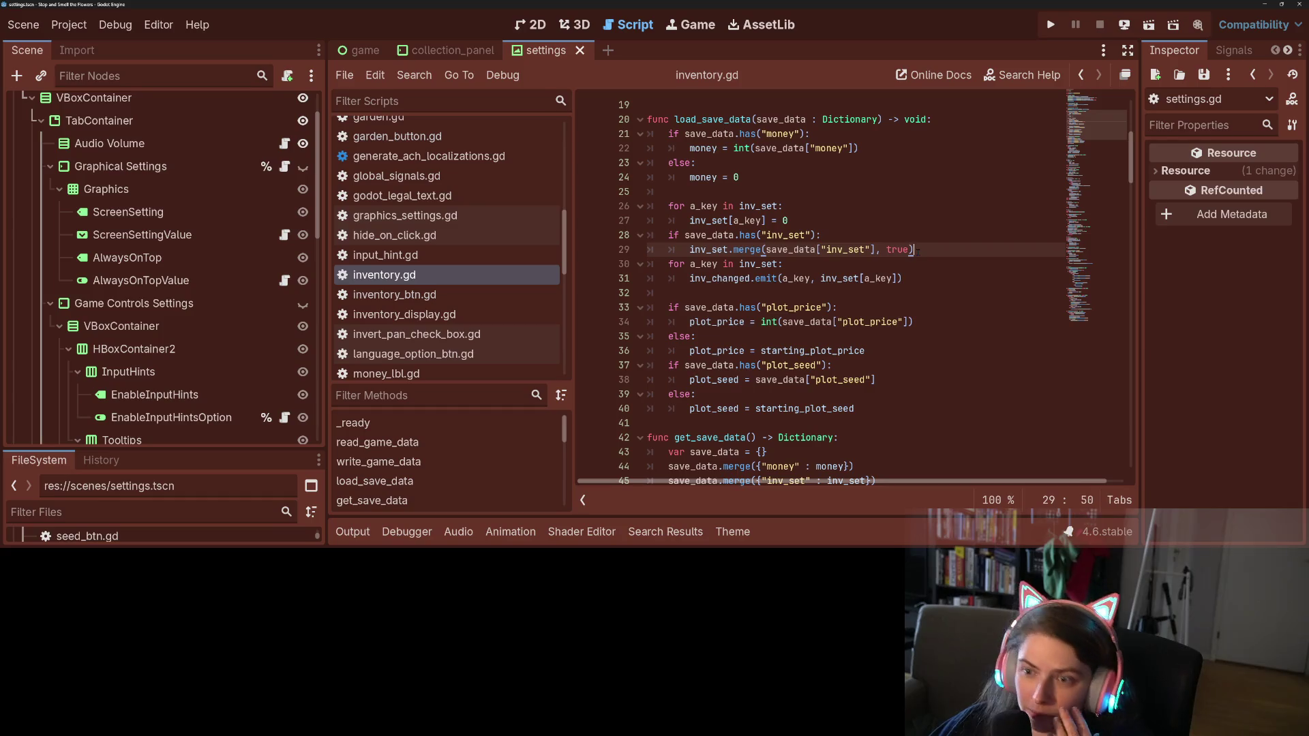
click(833, 236)
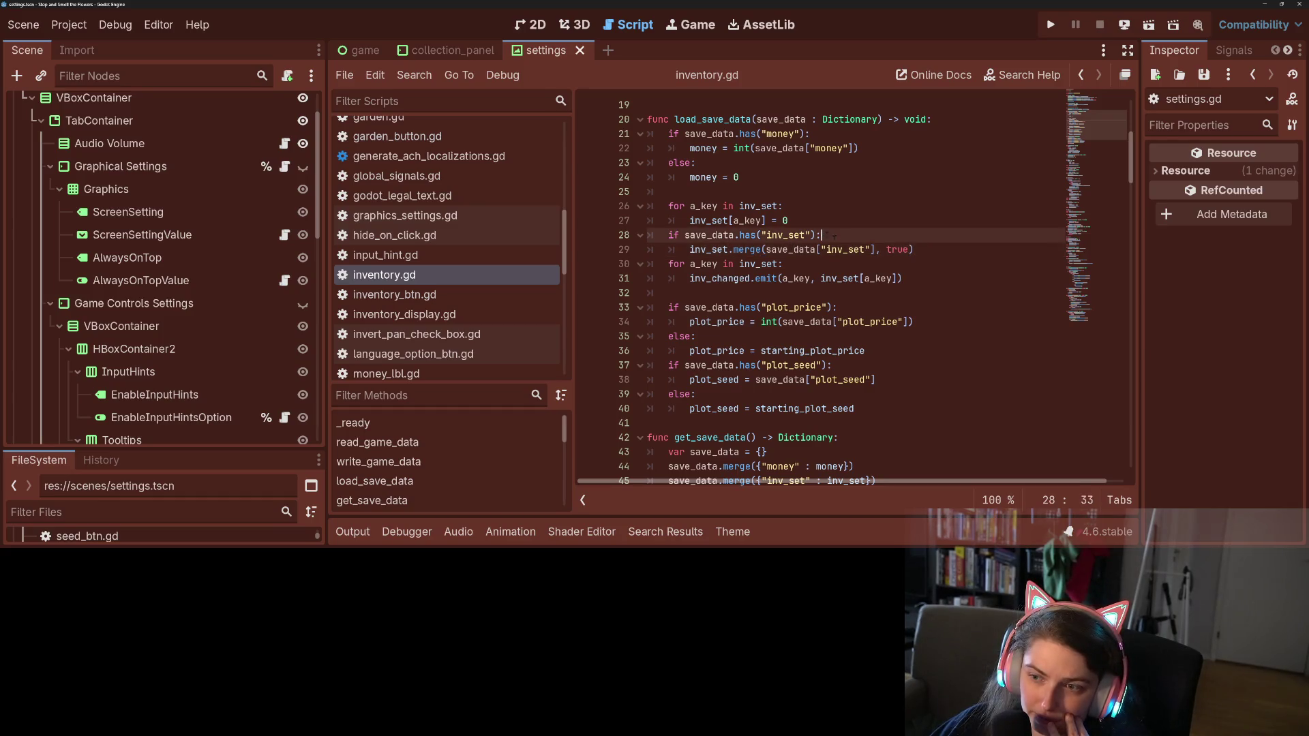
key(Return)
text(var)
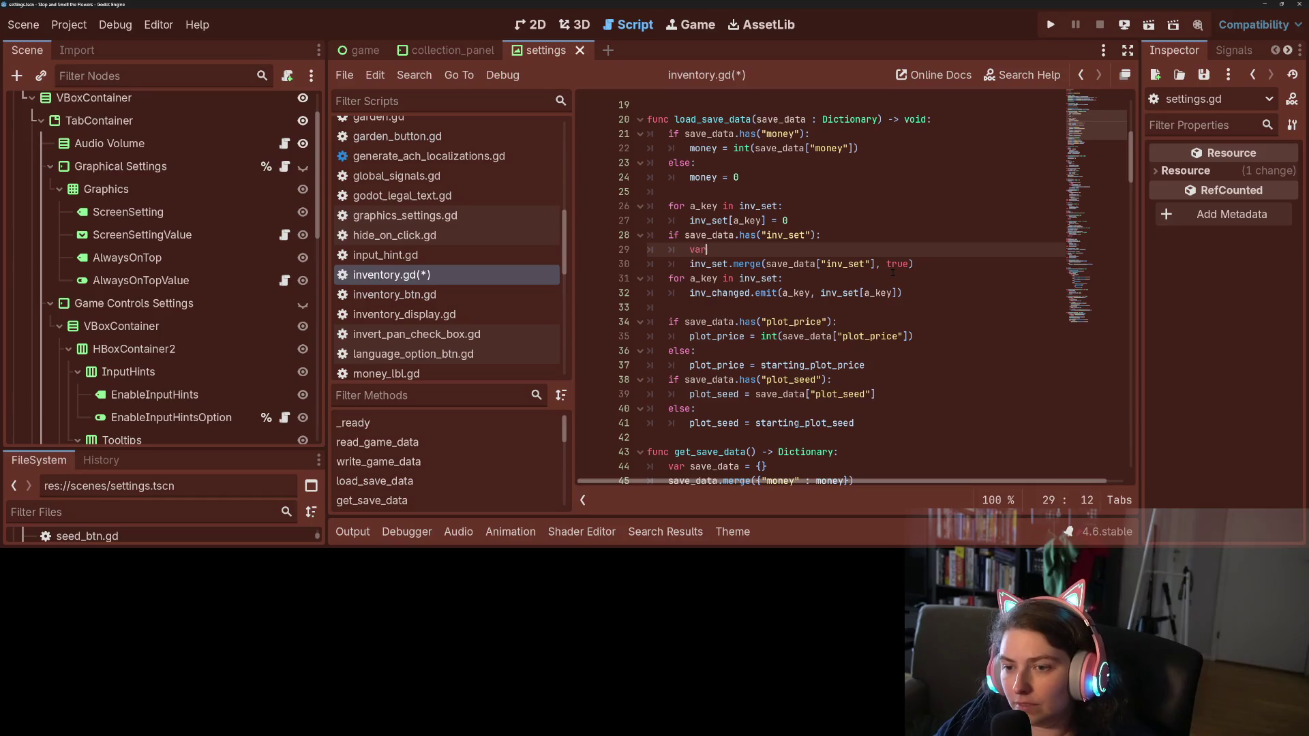
text( saved_set =)
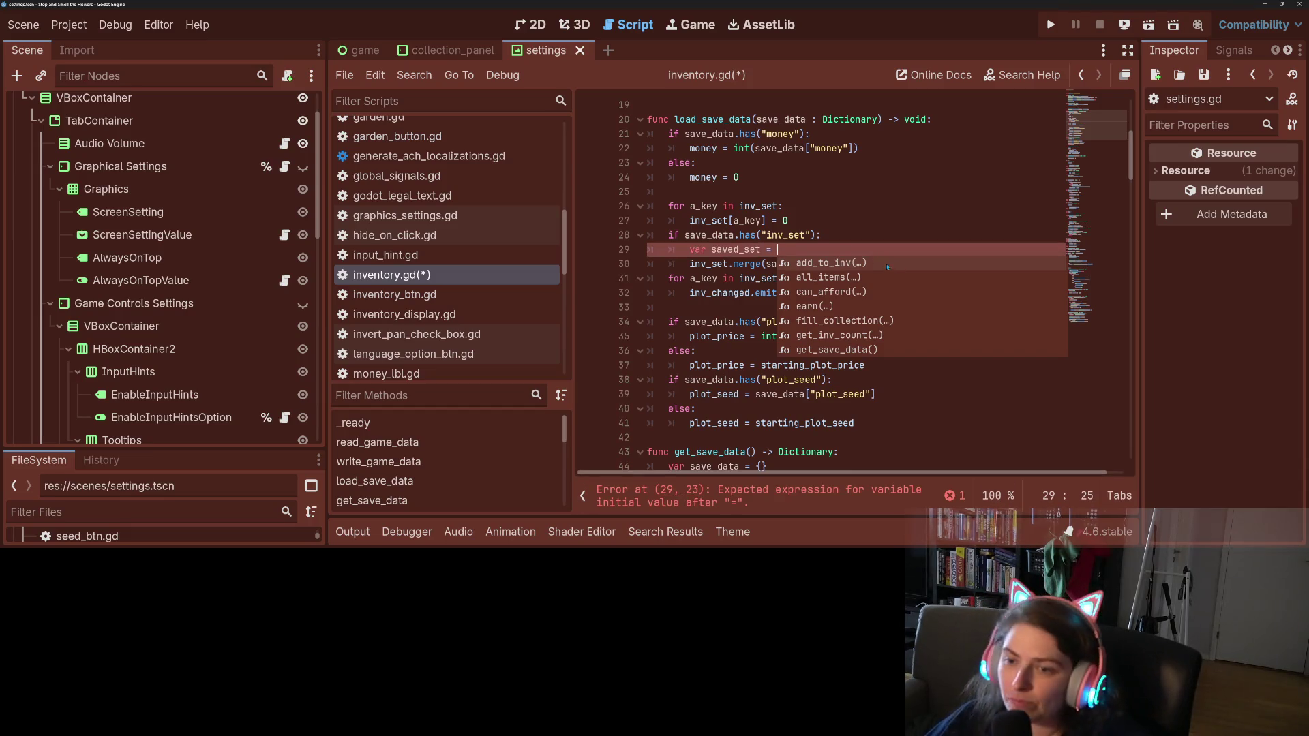
click(805, 249)
scroll(818, 262, down, 1)
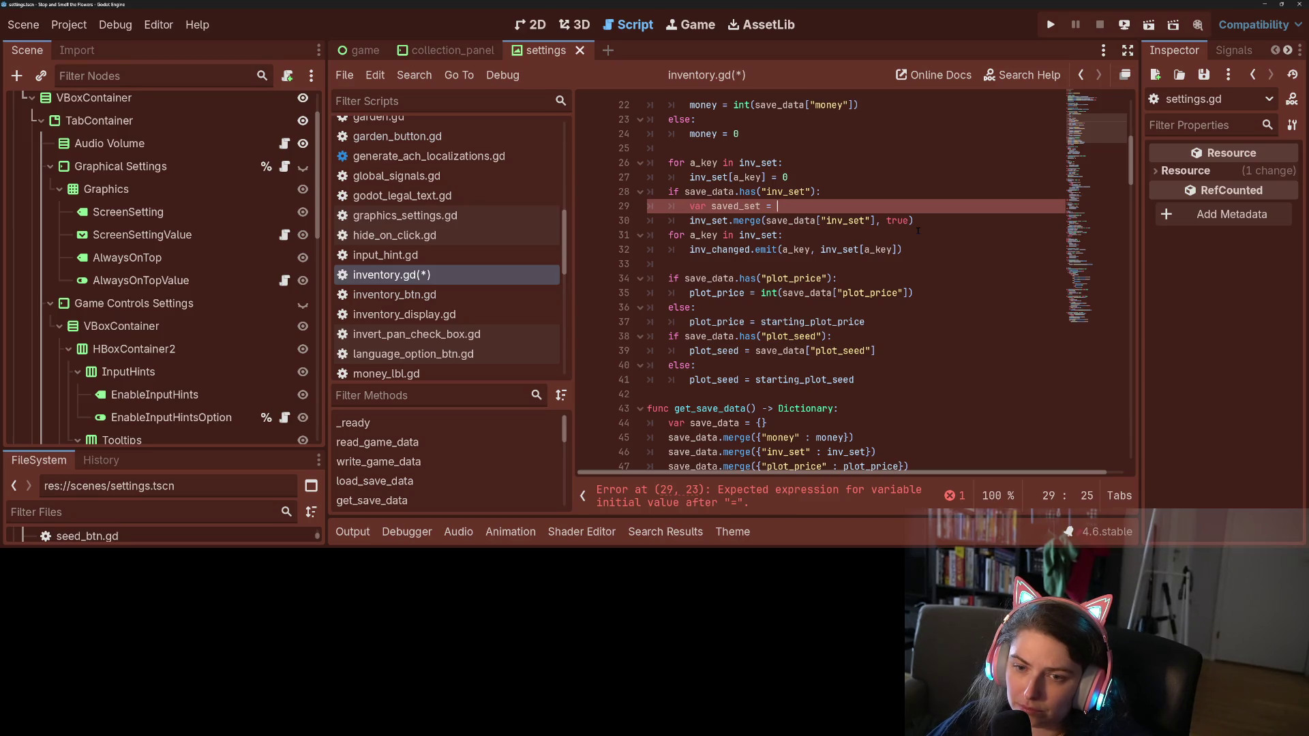
double_click(801, 220)
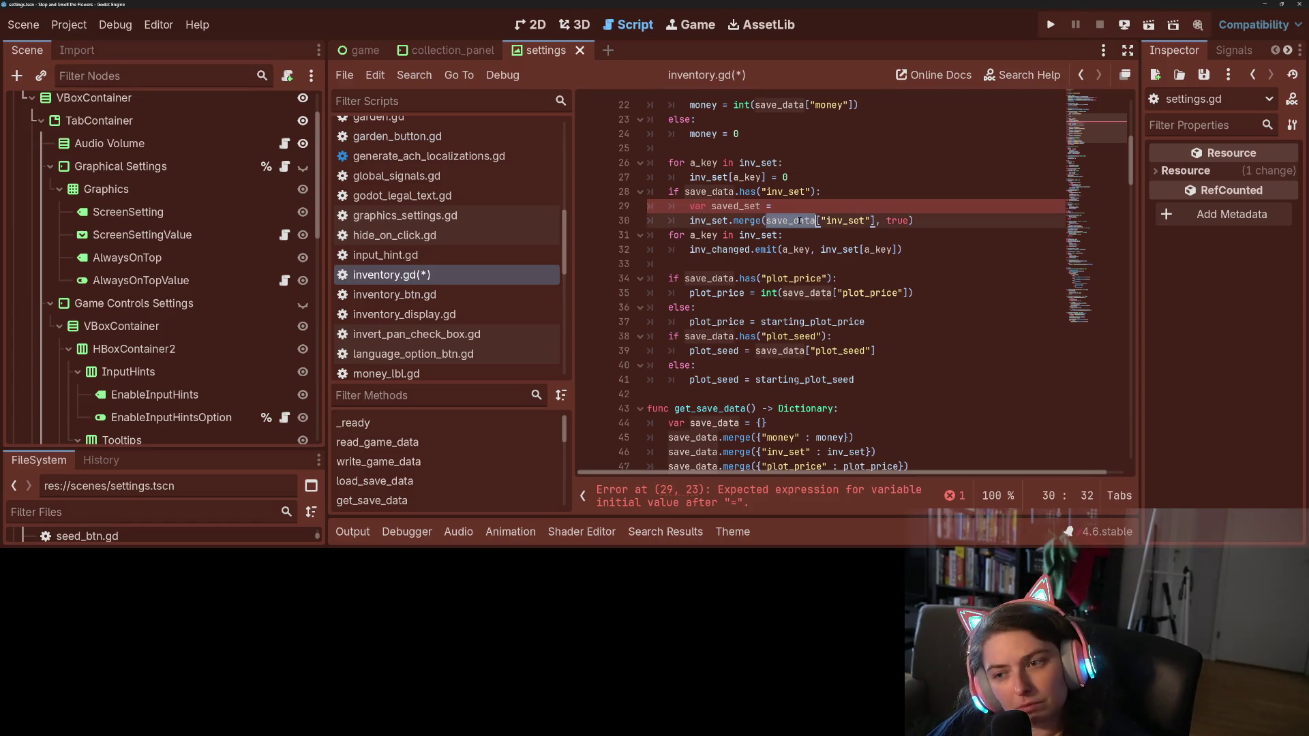
click(799, 220)
mouse_move(797, 220)
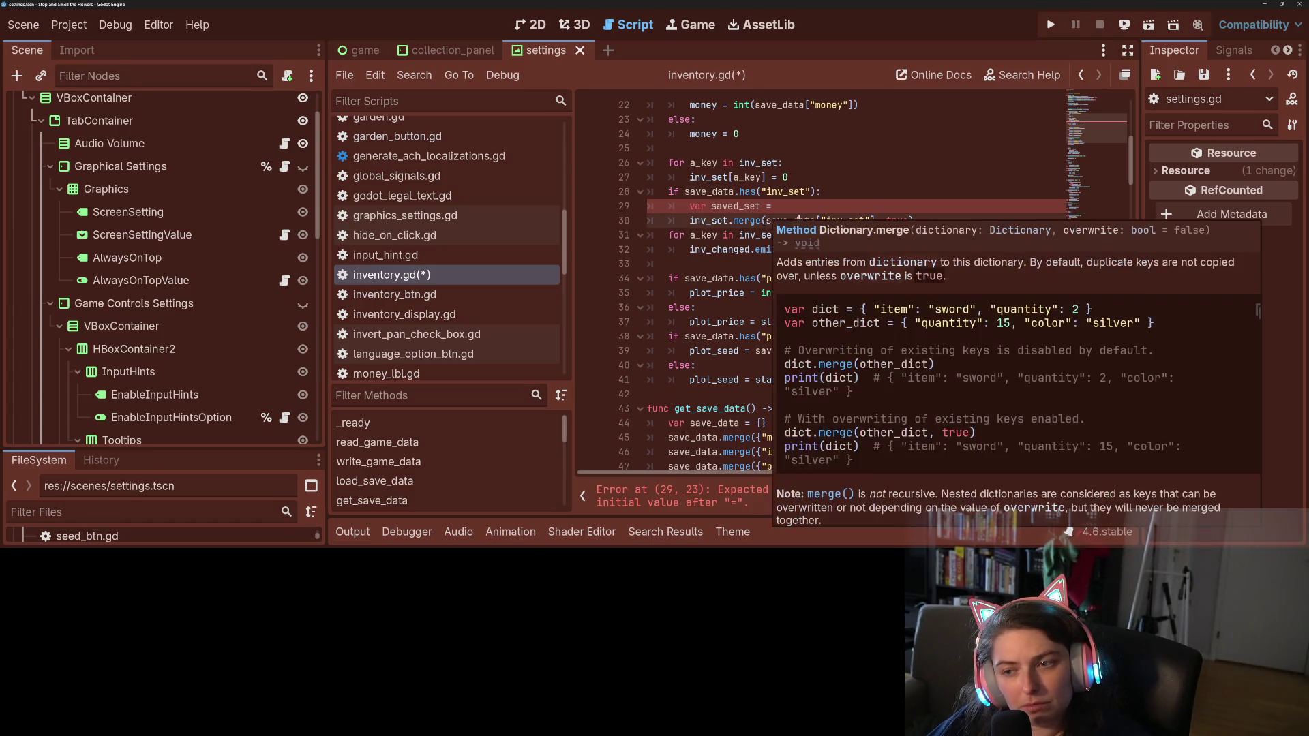
drag(765, 220, 876, 221)
key(ctrl+c)
click(860, 208)
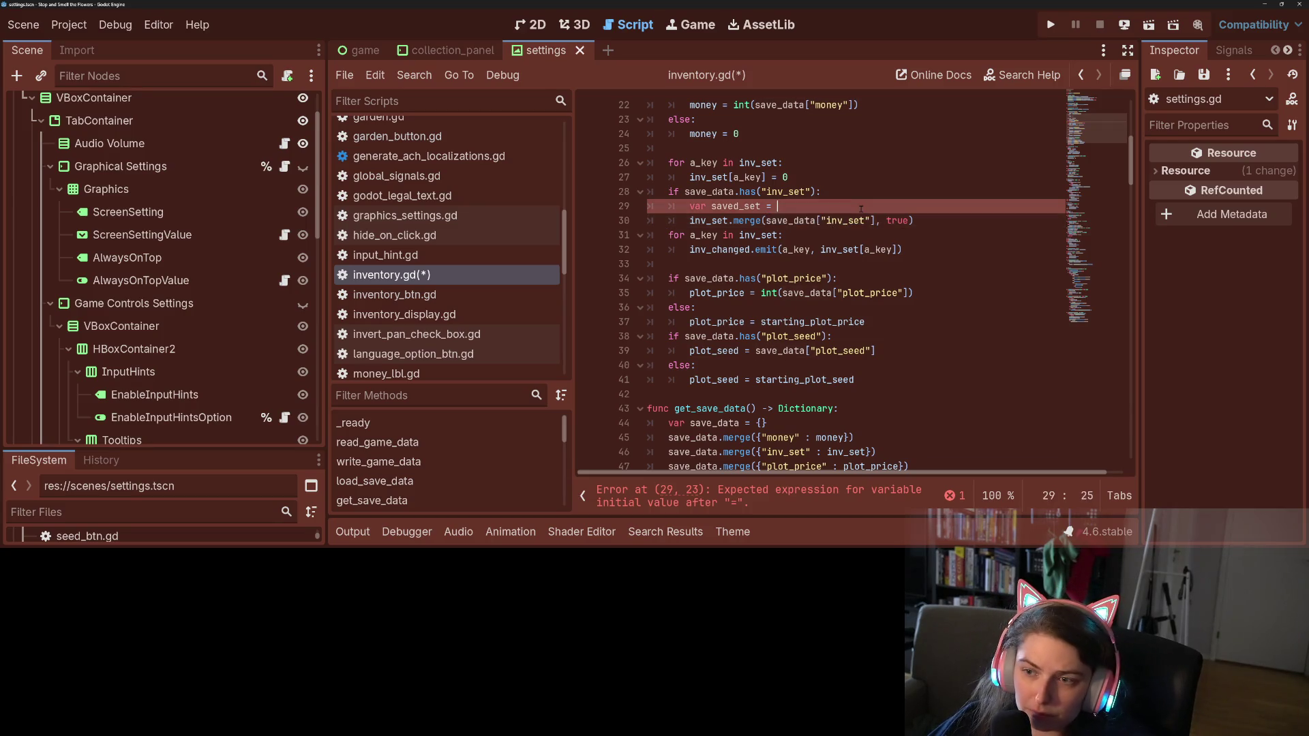
key(ctrl+v)
click(824, 230)
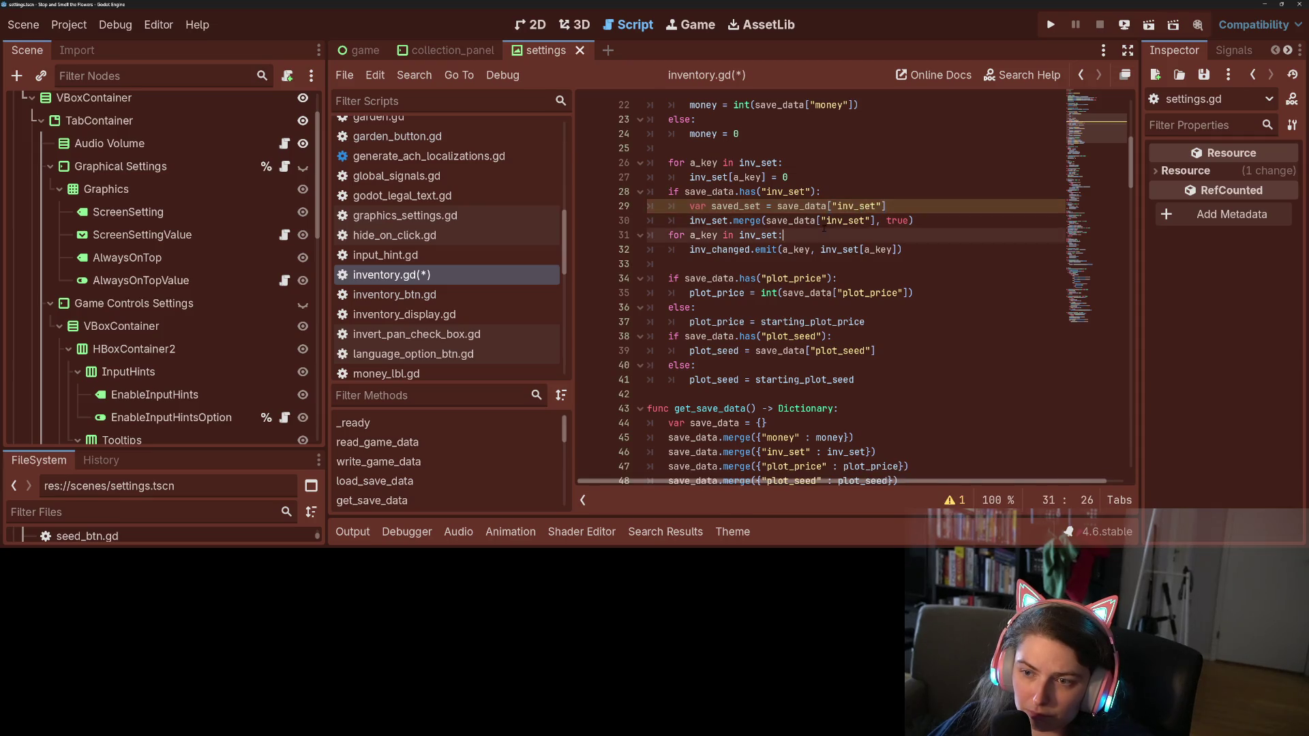
click(739, 206)
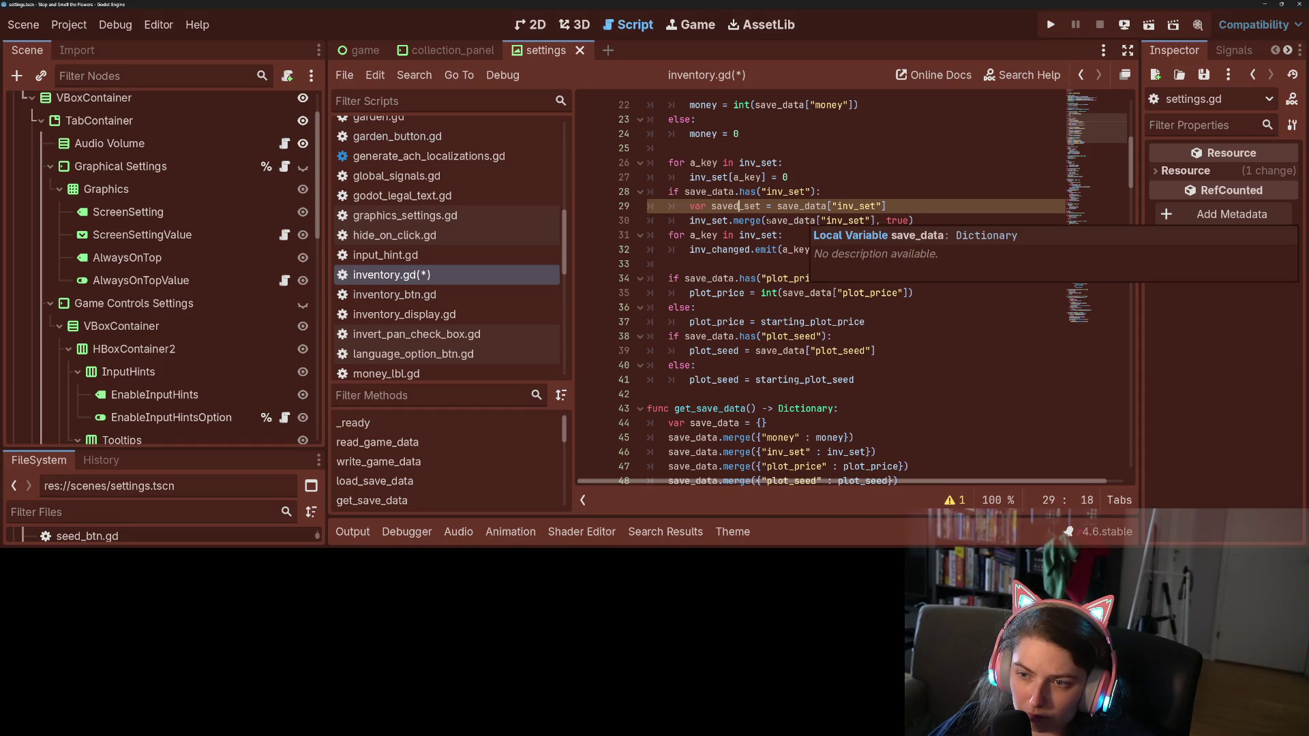
key(shift+End)
key(Delete)
key(shift+Home)
key(BackSpace)
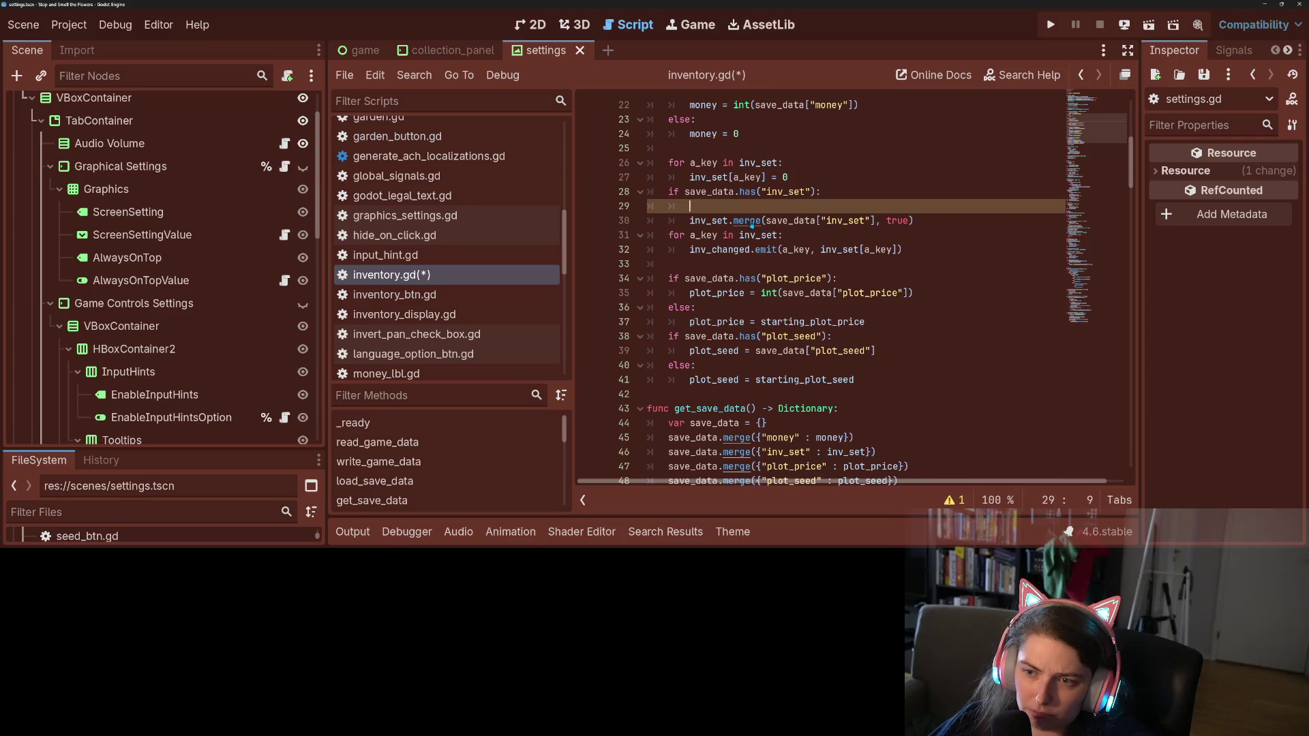
key(BackSpace)
key(BackSpace)
key(BackSpace)
key(ctrl+s)
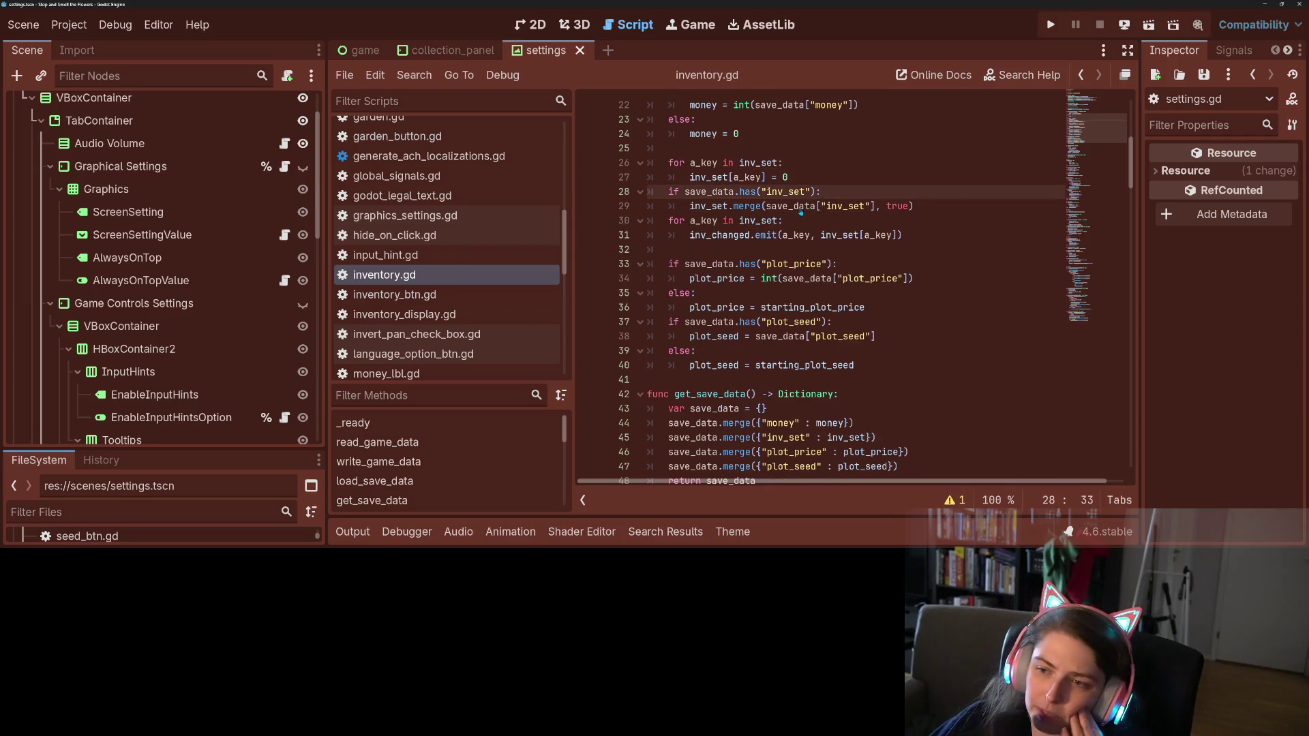
double_click(801, 209)
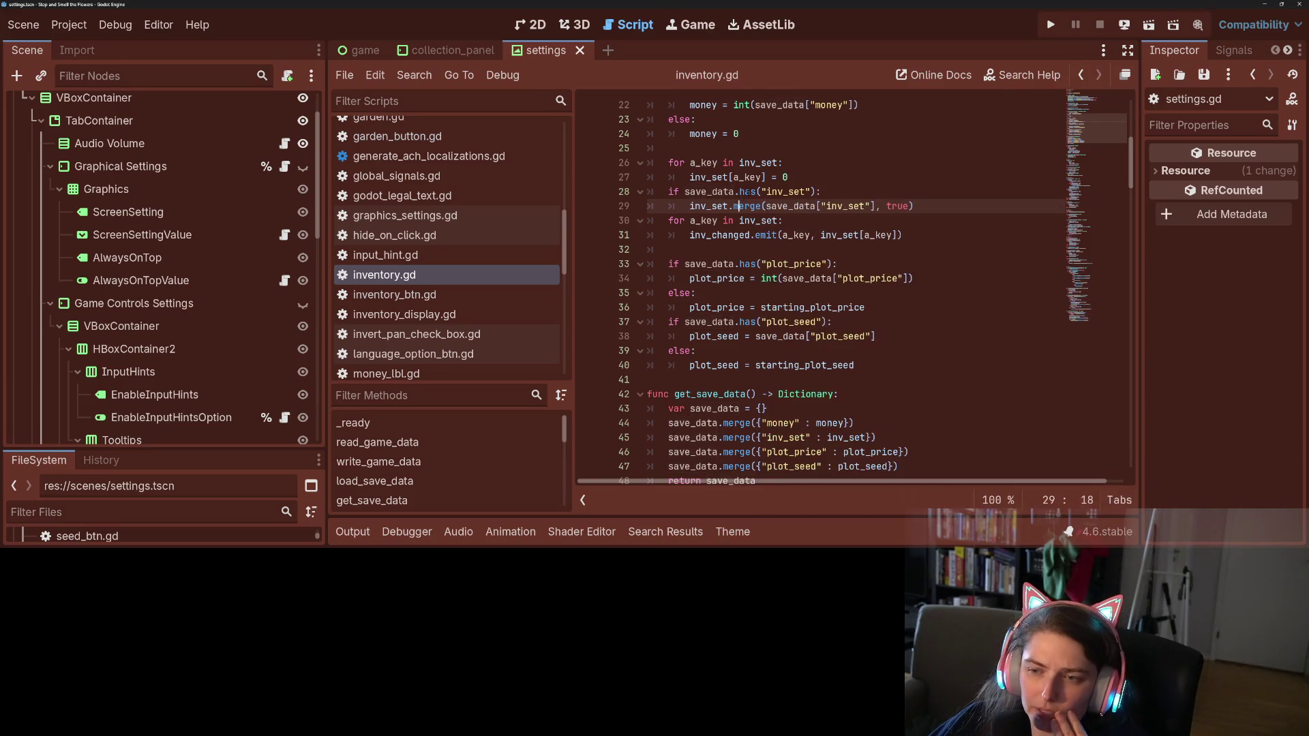
click(732, 192)
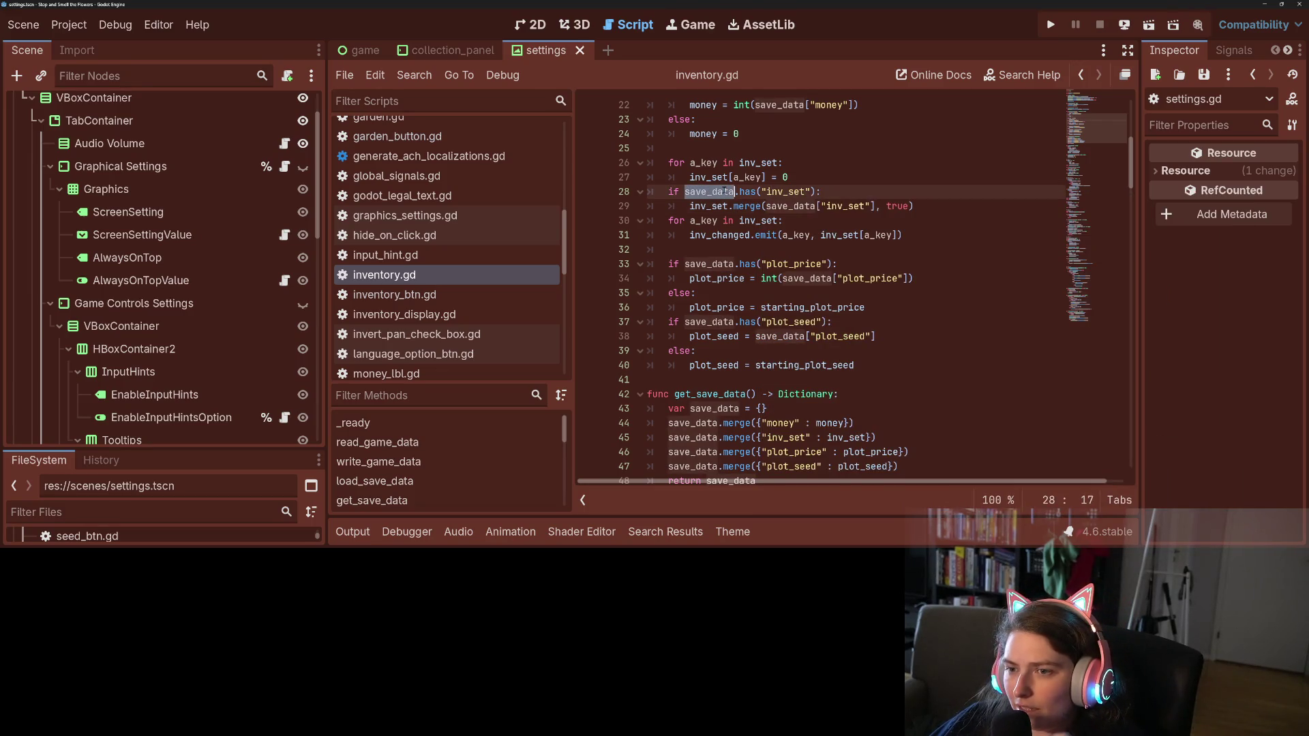
click(764, 278)
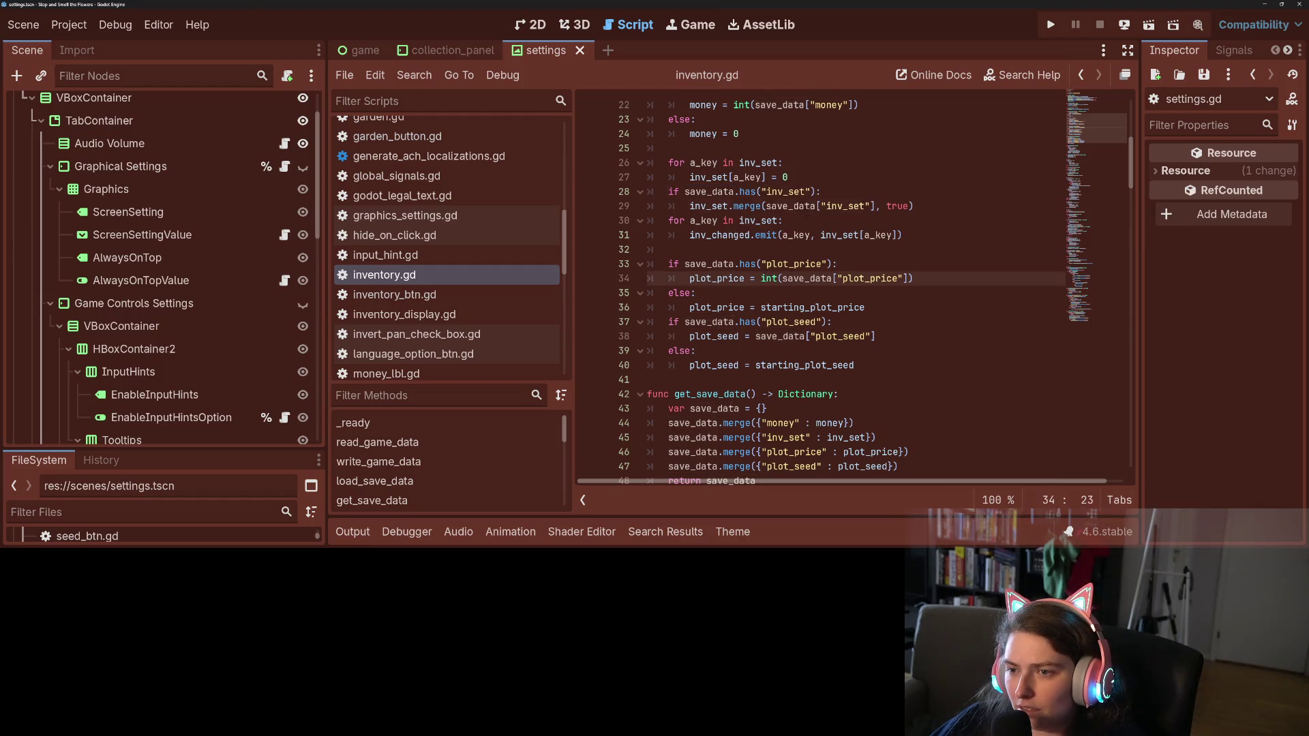
double_click(809, 207)
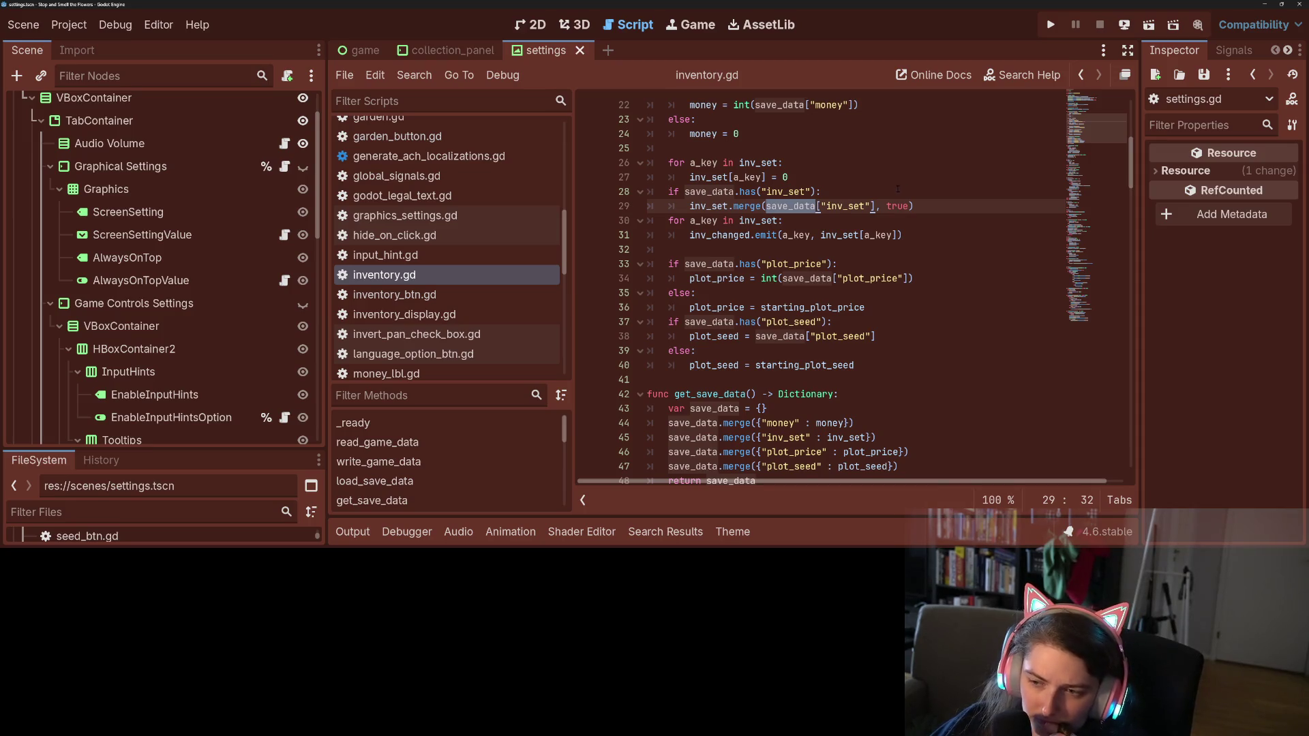
click(844, 336)
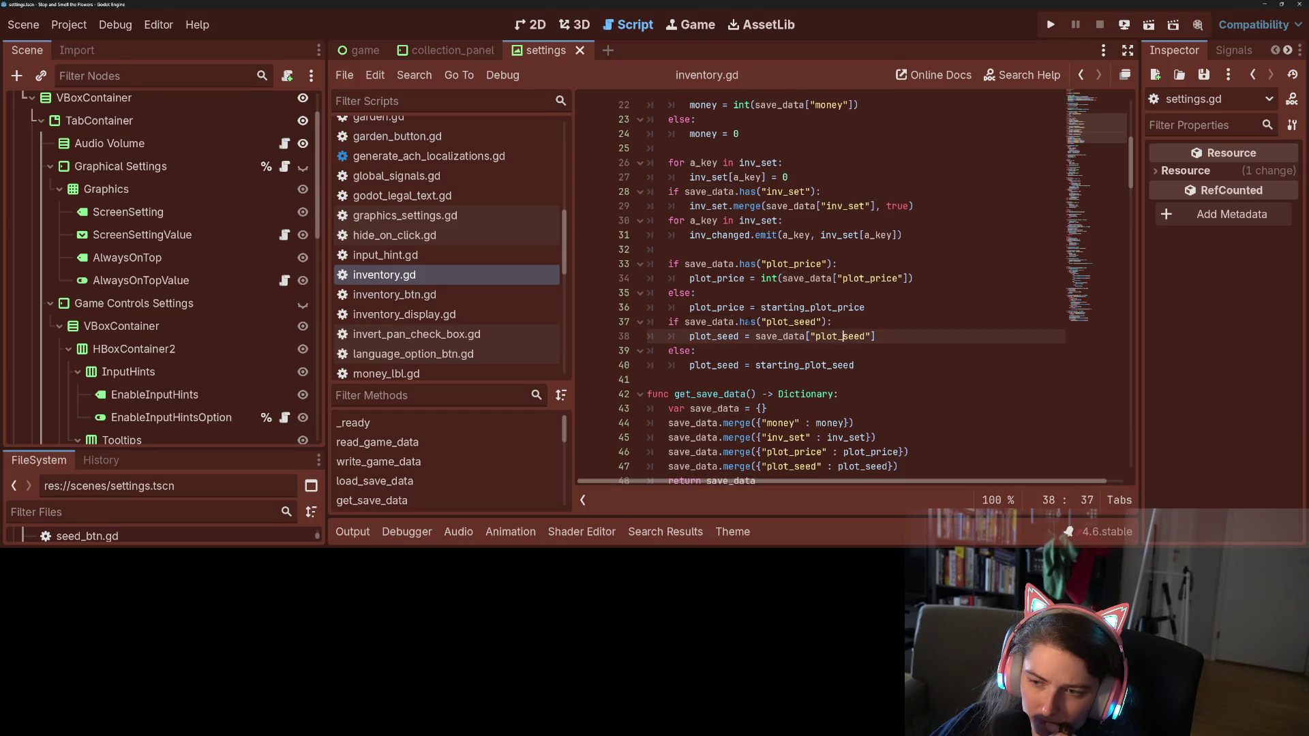
key(Up)
scroll(746, 322, down, 1)
scroll(801, 350, up, 1)
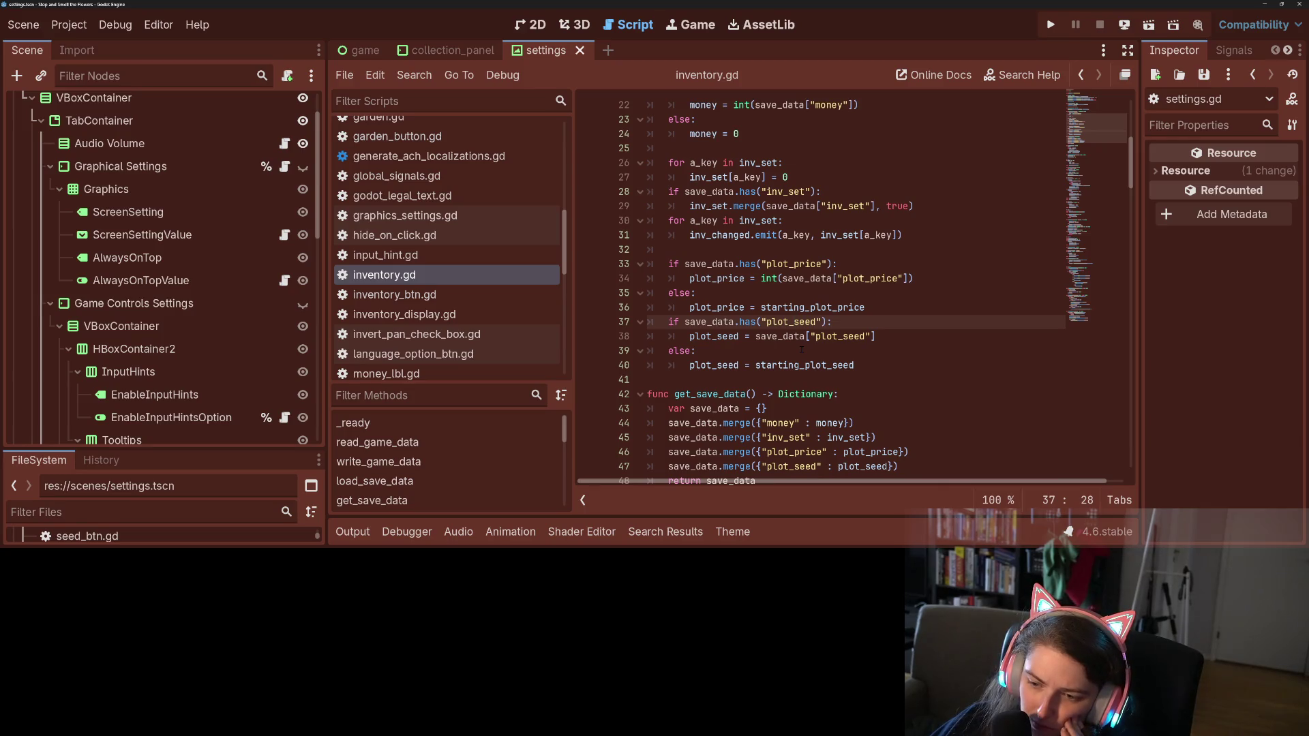
scroll(801, 350, up, 2)
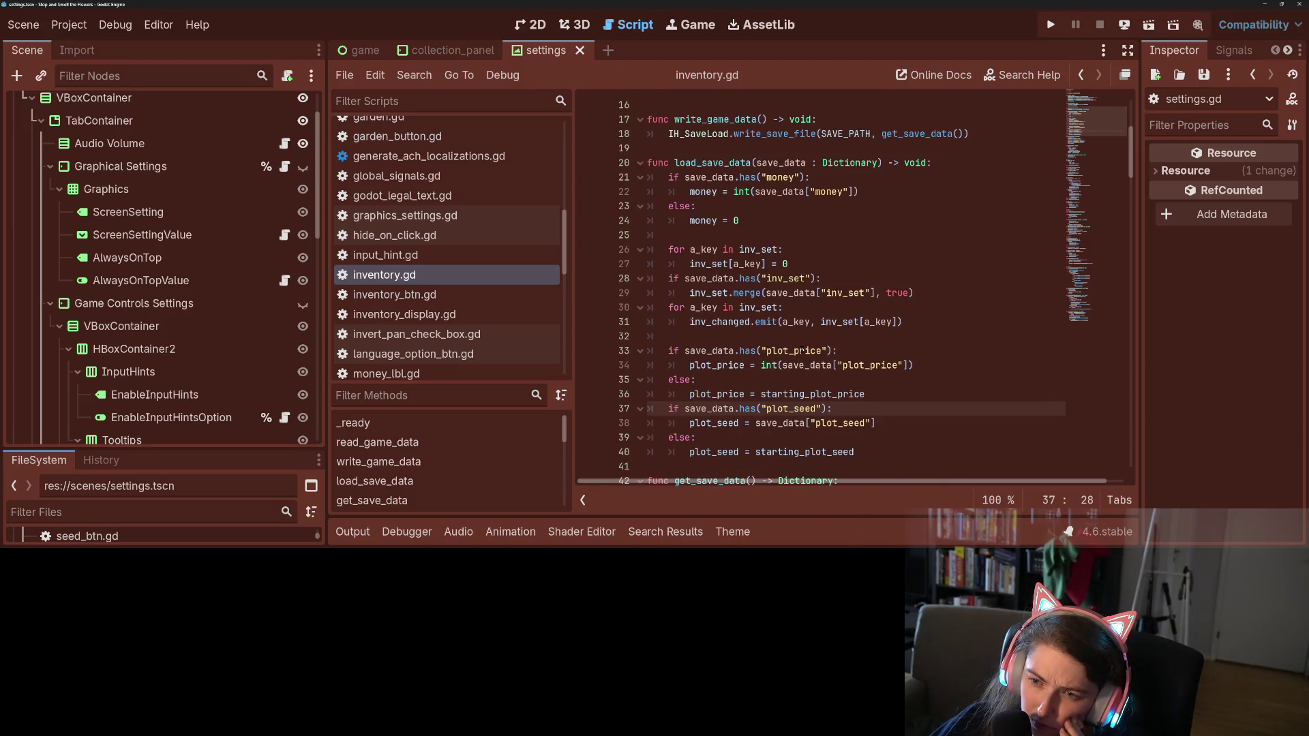
double_click(709, 265)
mouse_move(714, 268)
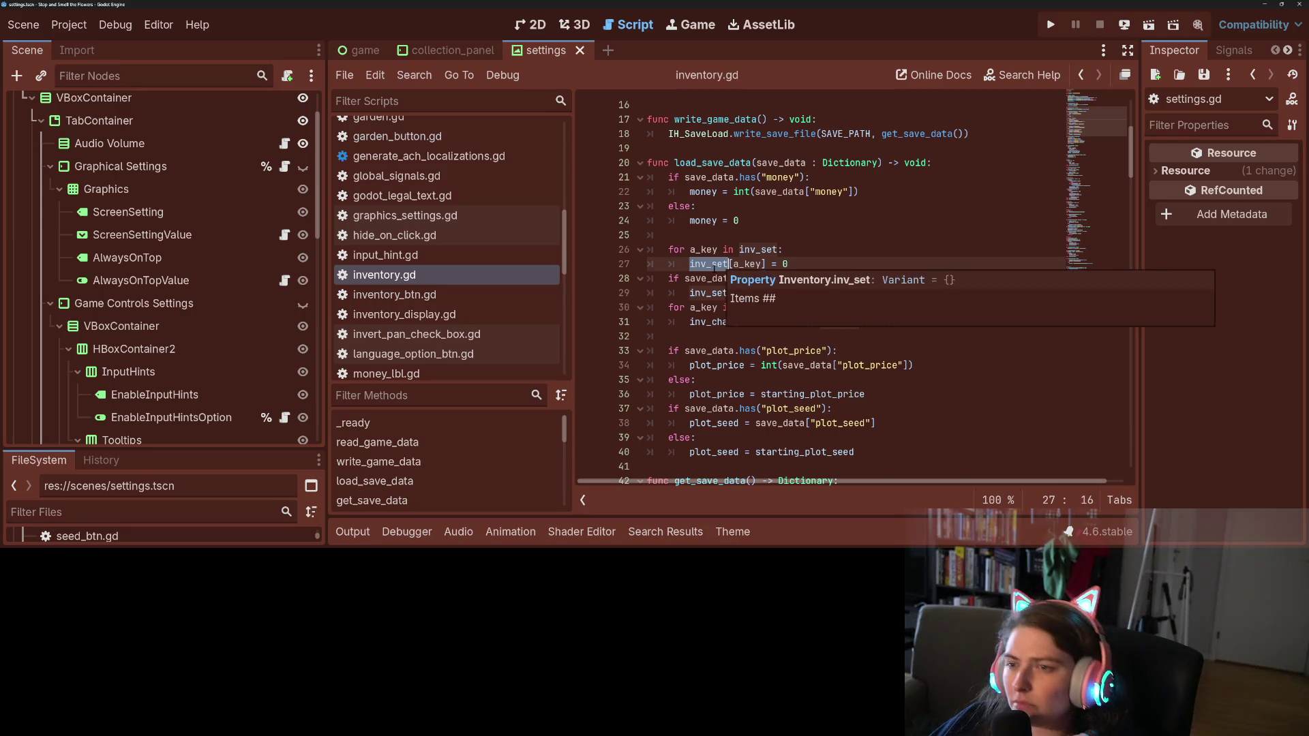
click(863, 258)
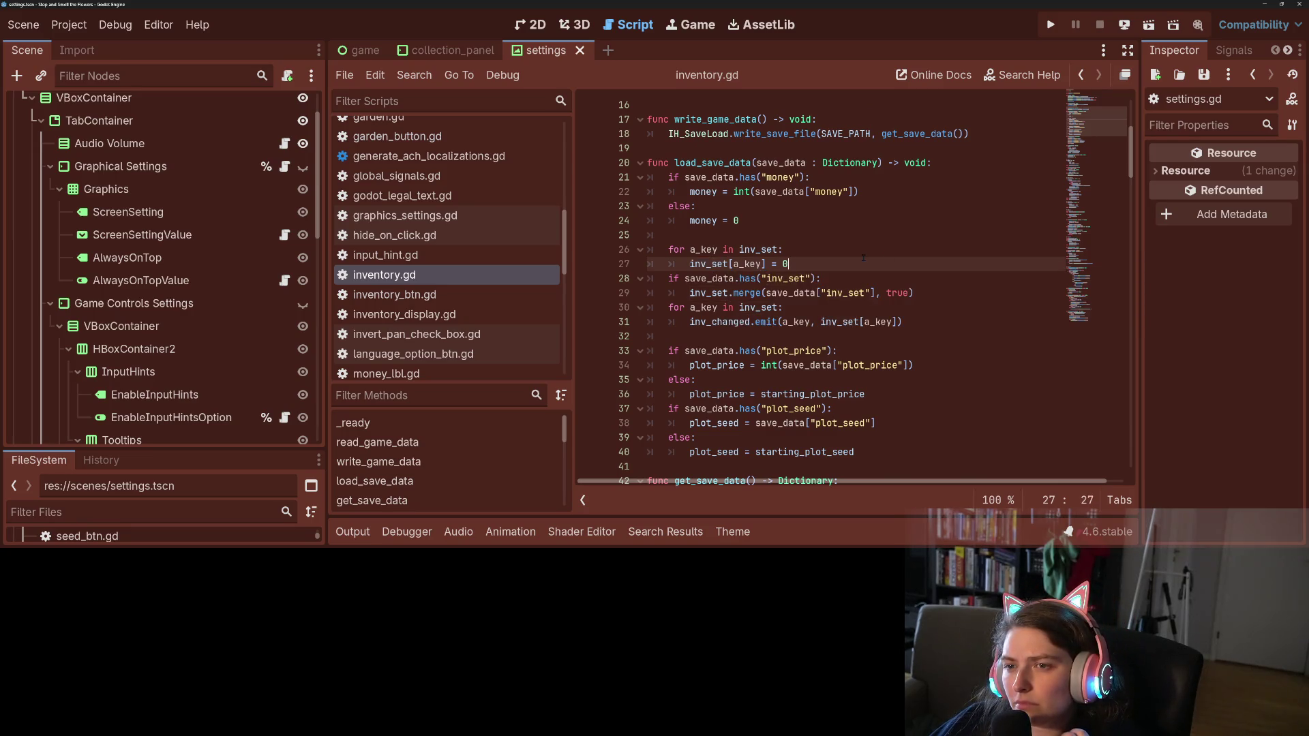
click(886, 279)
click(915, 293)
double_click(793, 294)
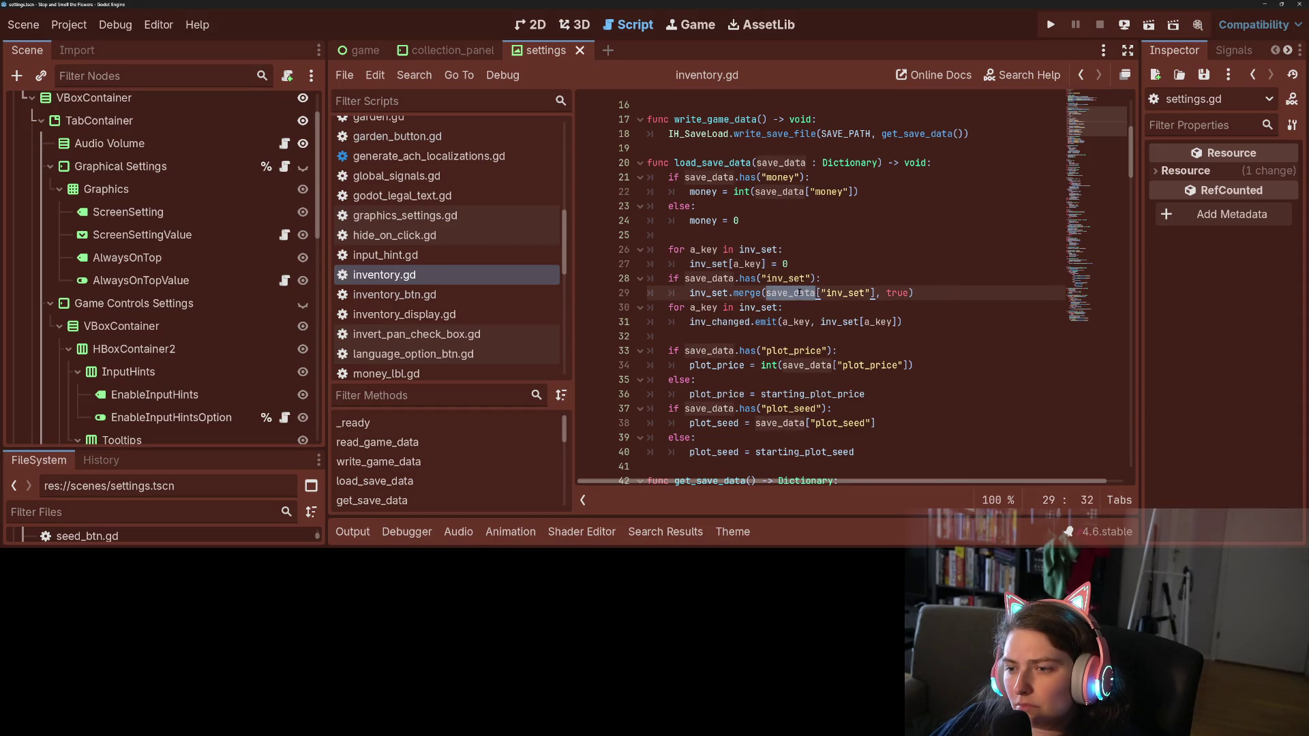
scroll(801, 293, down, 2)
scroll(801, 291, down, 4)
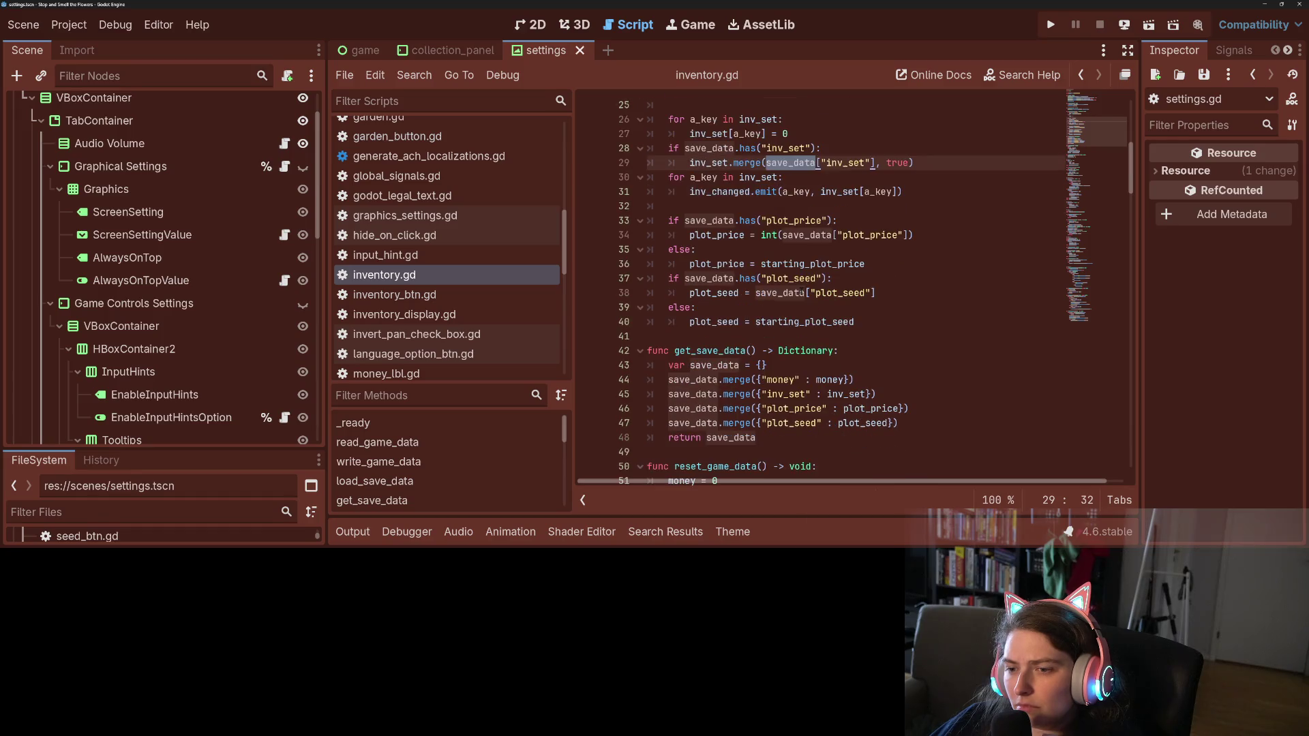
scroll(801, 293, down, 1)
scroll(801, 293, up, 2)
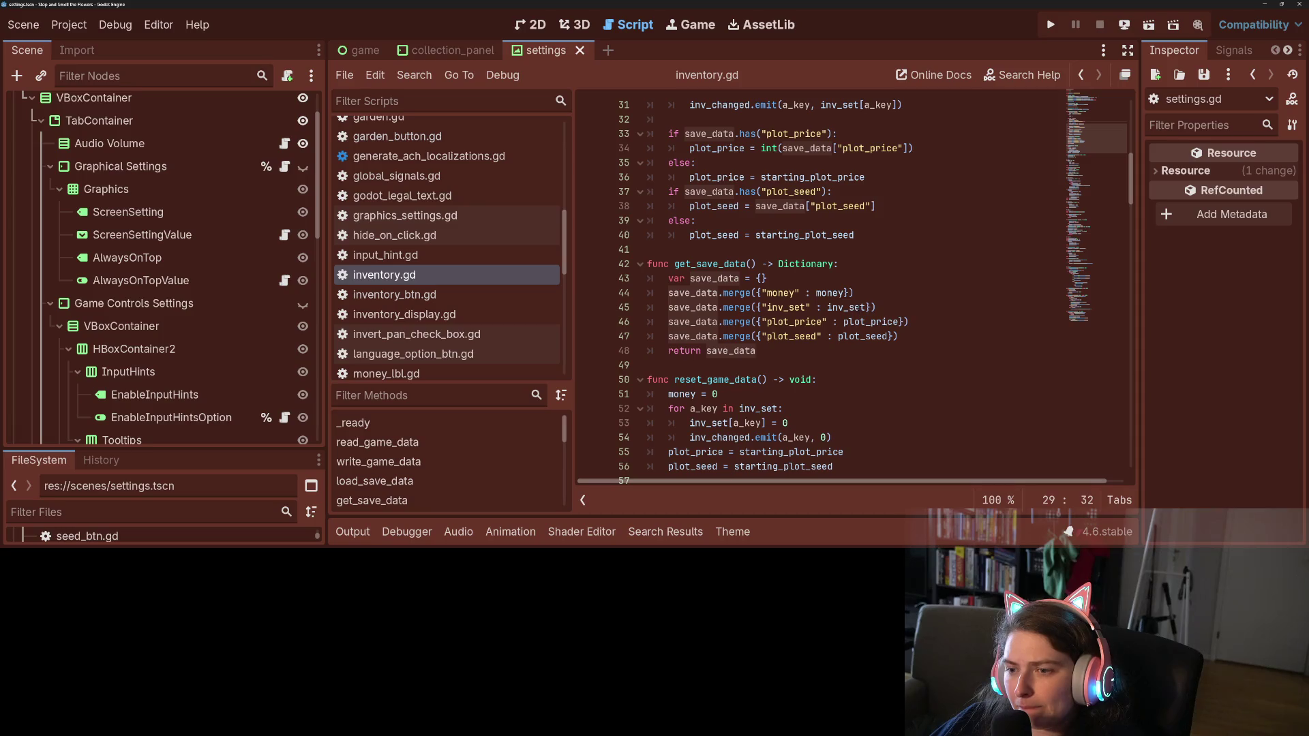
double_click(790, 308)
scroll(740, 306, down, 3)
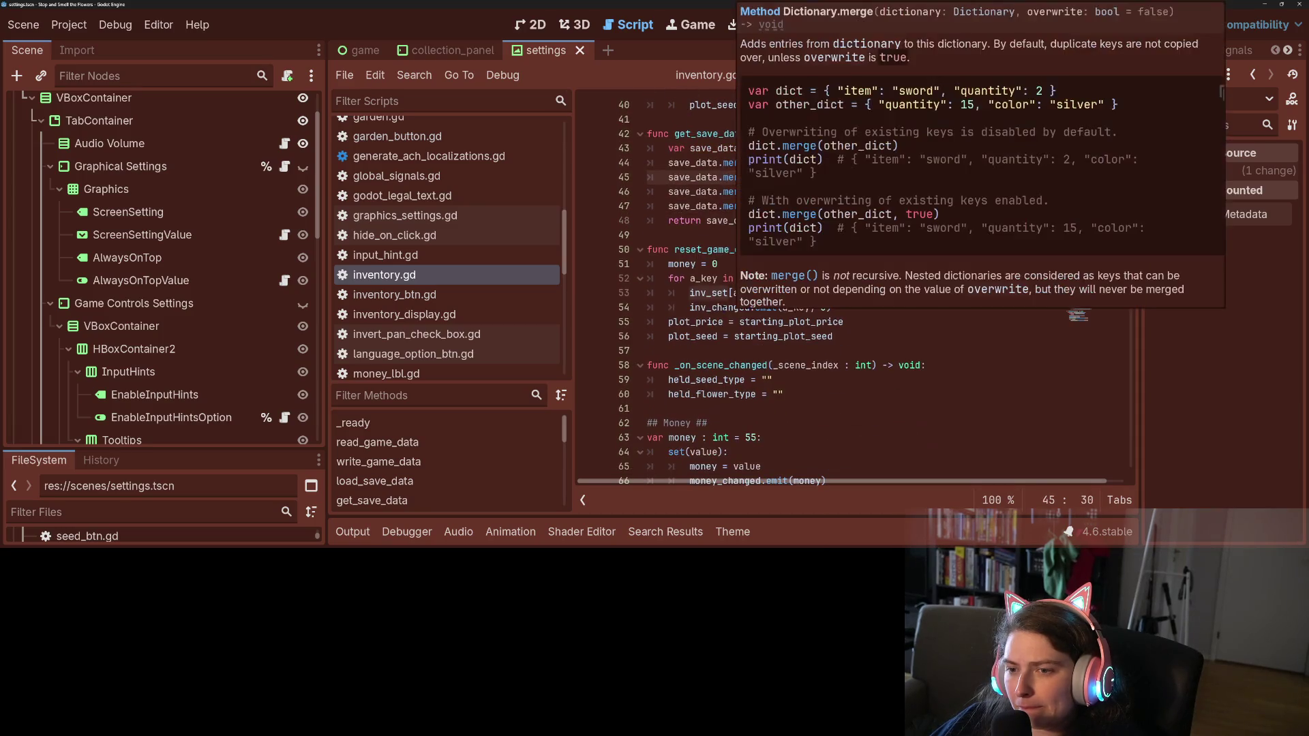
scroll(824, 363, up, 10)
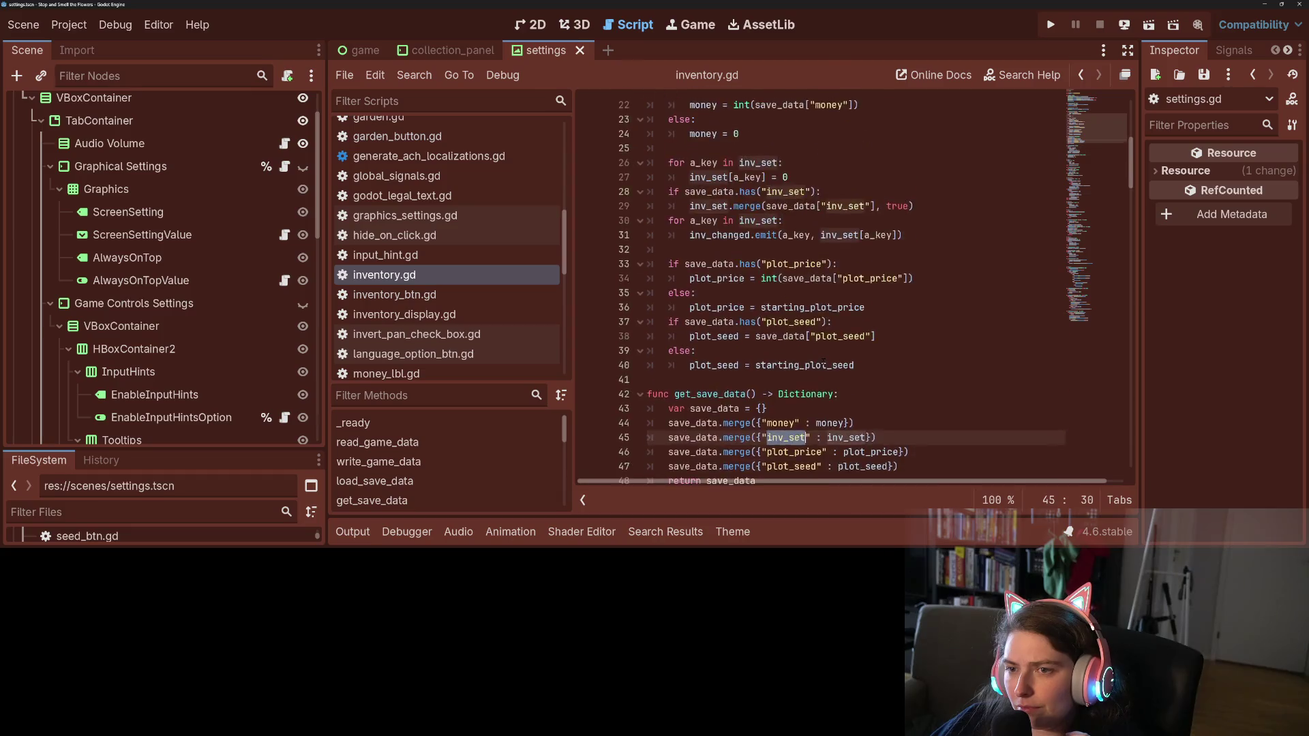
scroll(823, 362, up, 1)
double_click(734, 225)
scroll(734, 225, up, 2)
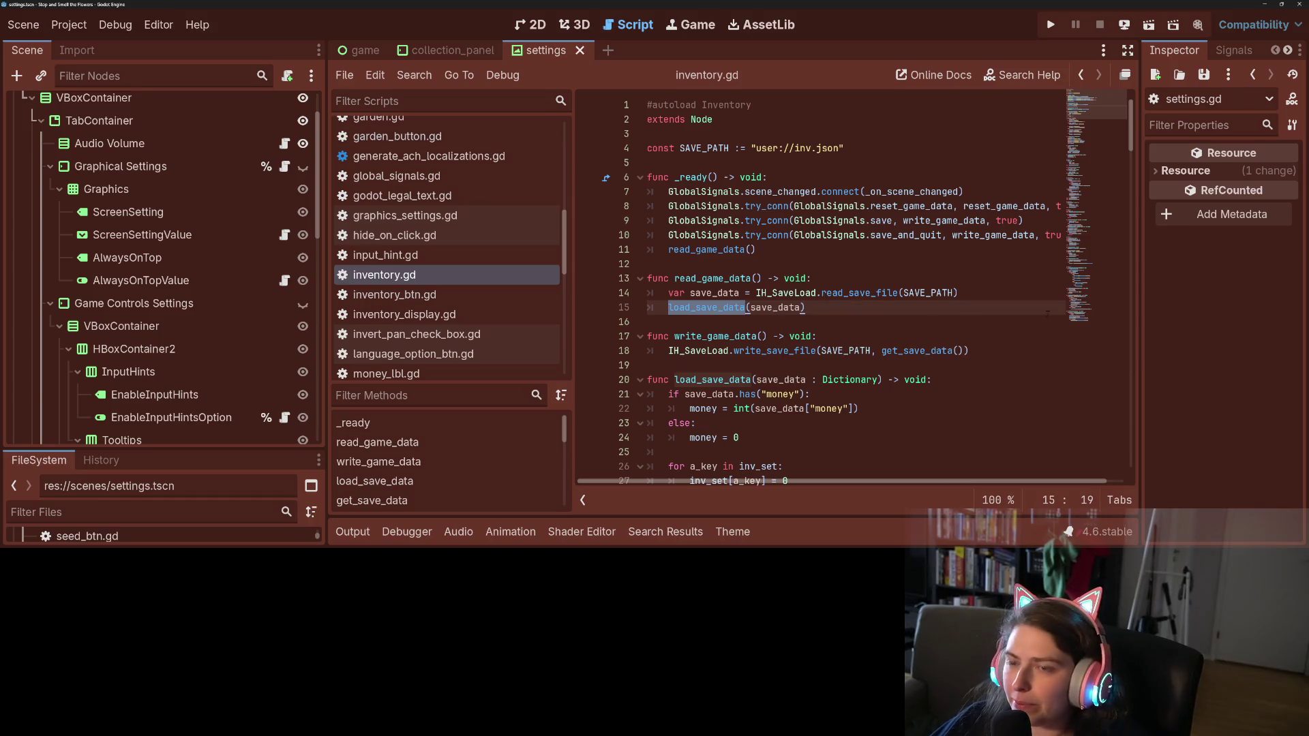
click(49, 31)
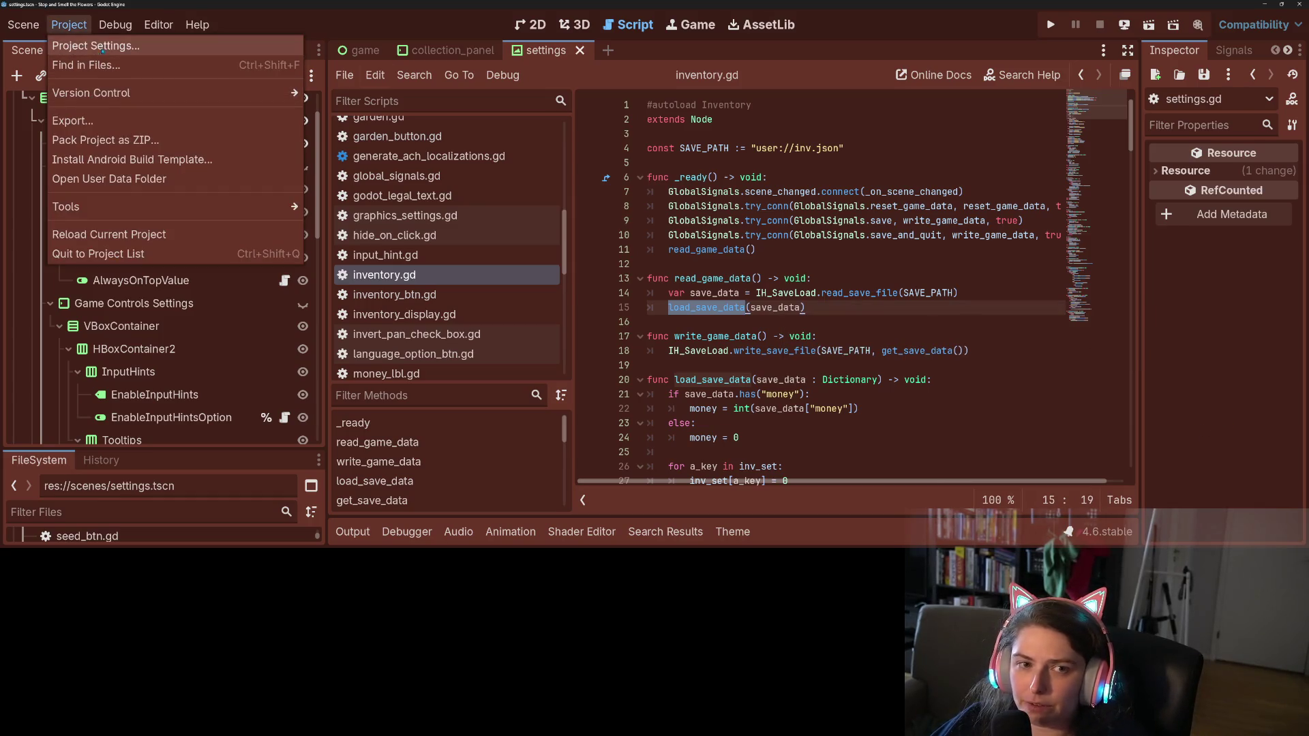
click(68, 45)
click(335, 71)
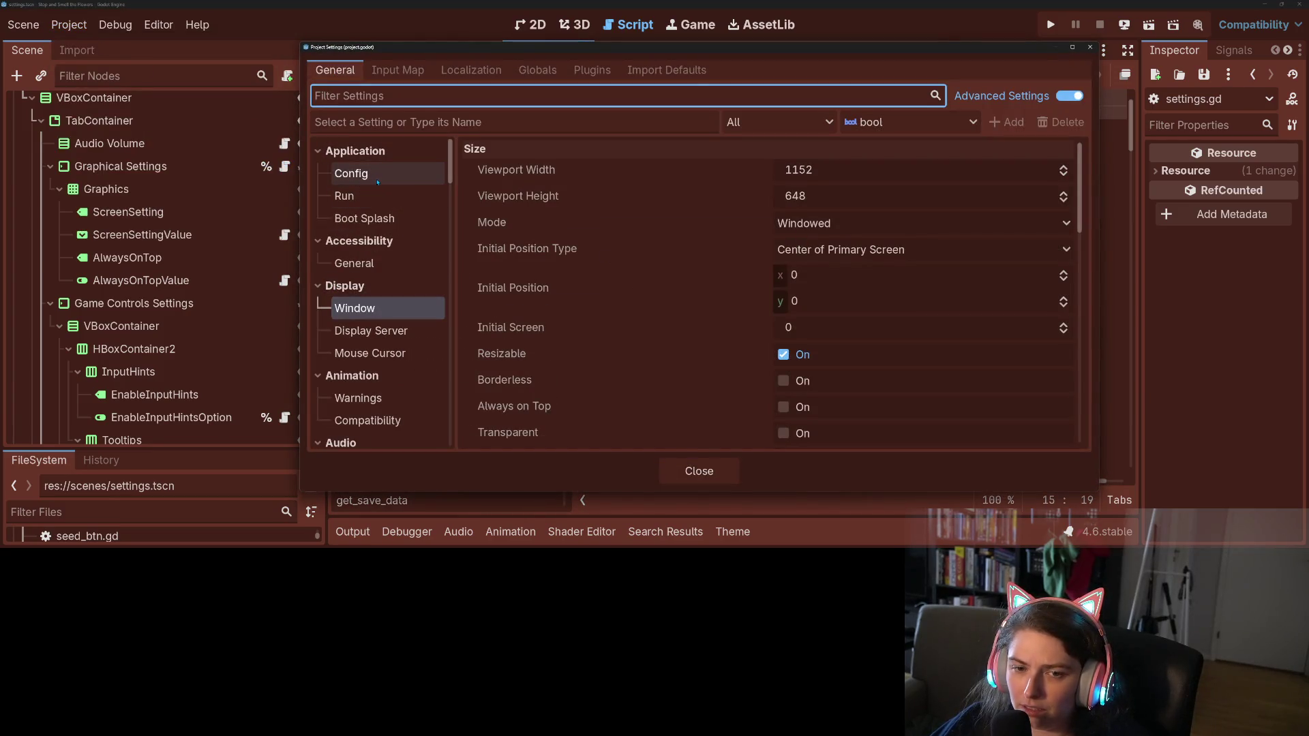
scroll(405, 374, down, 5)
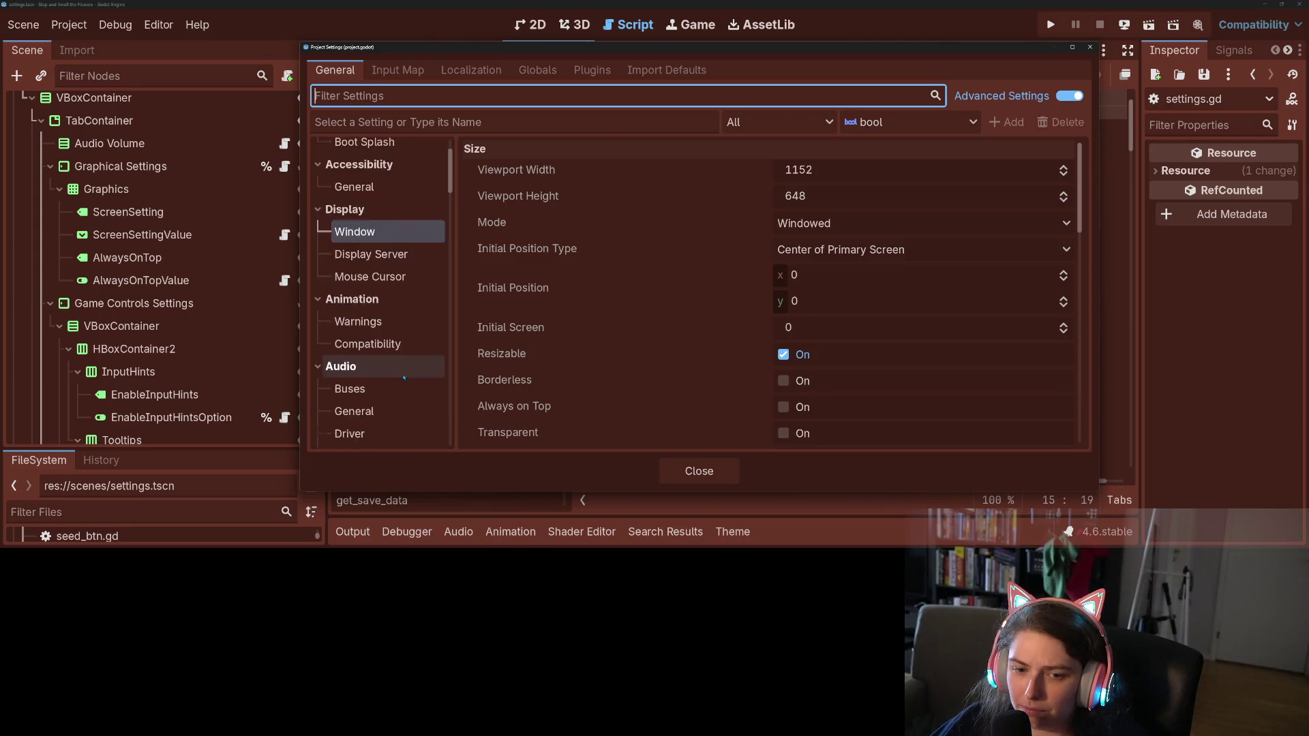
scroll(406, 374, down, 5)
scroll(365, 186, up, 10)
scroll(365, 186, up, 2)
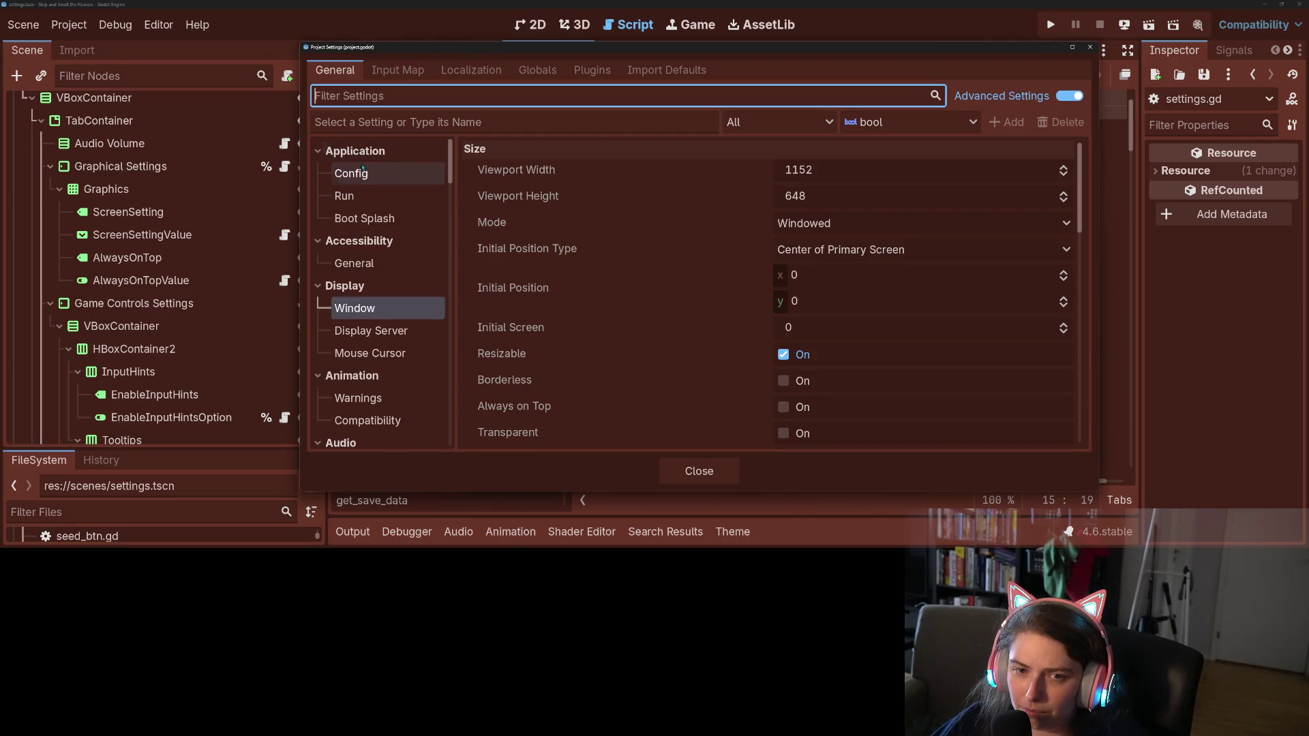
click(362, 173)
click(912, 328)
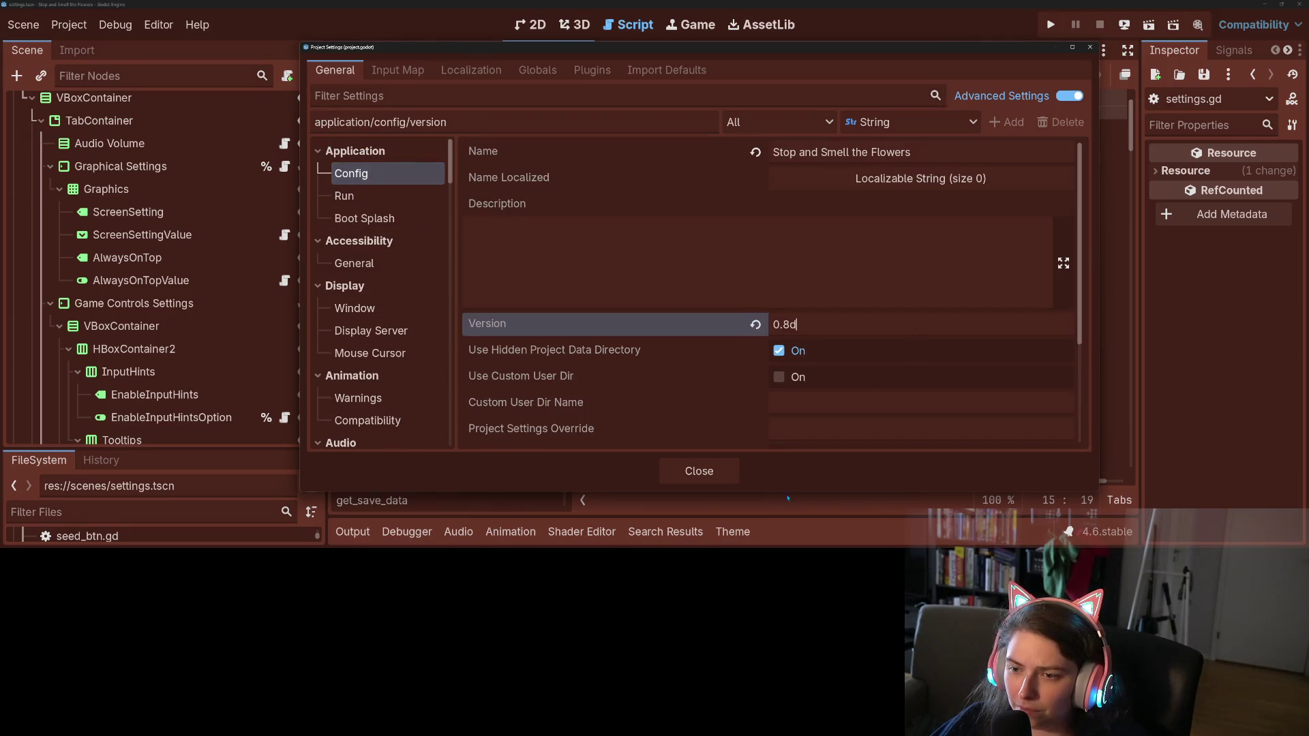
click(699, 472)
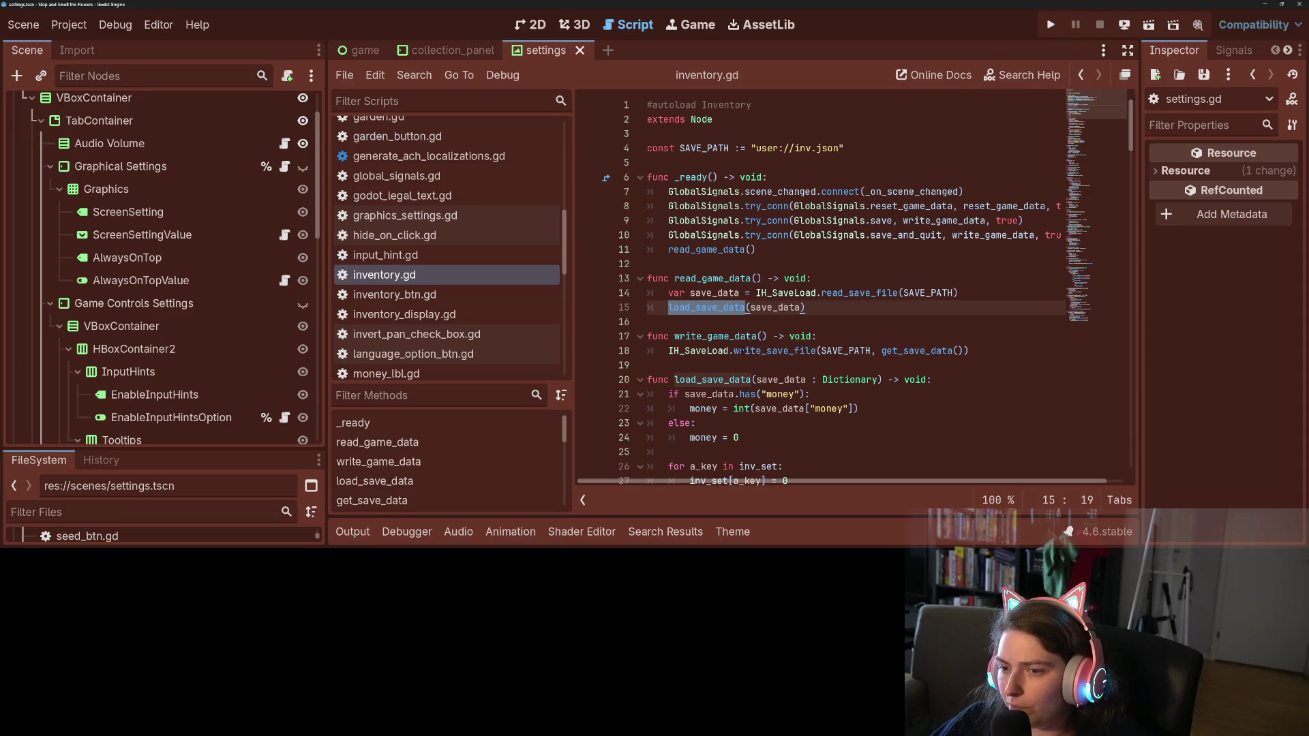
Run the project from inside load_save_data so the game halts at the line 26 breakpoint
scroll(695, 370, down, 2)
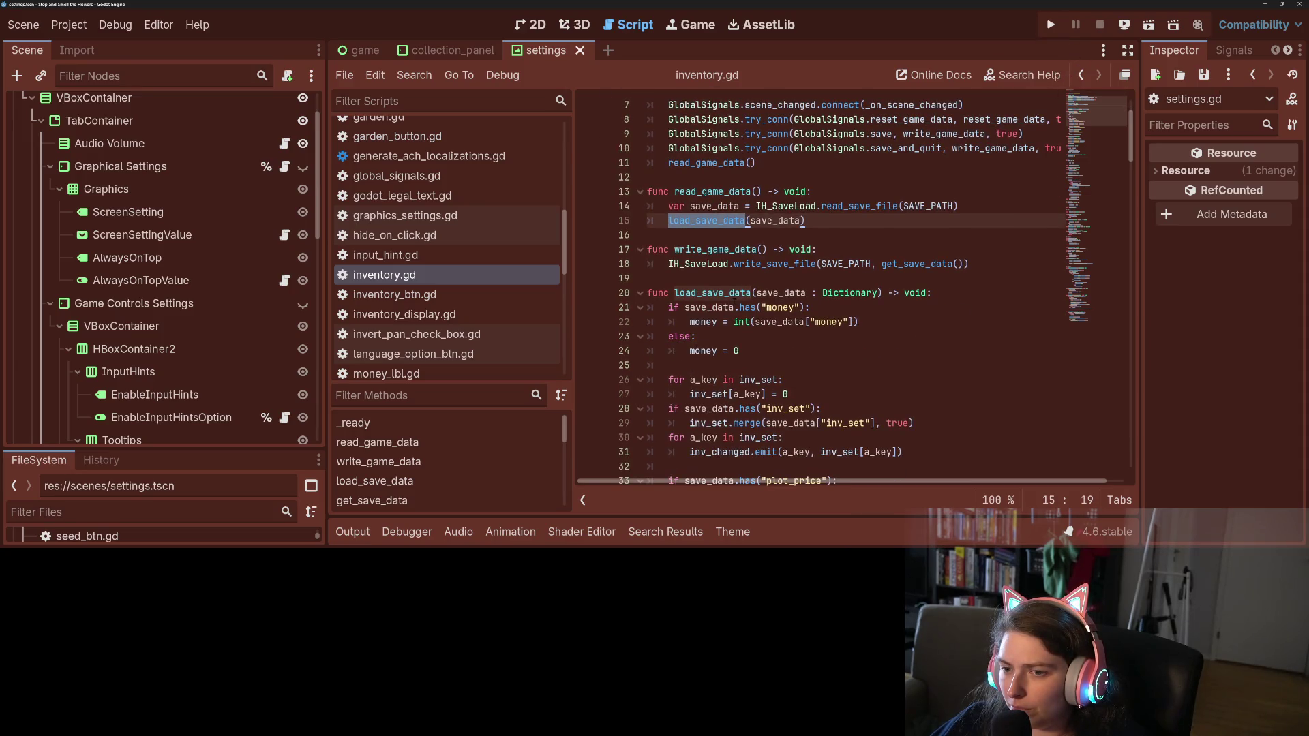
click(735, 308)
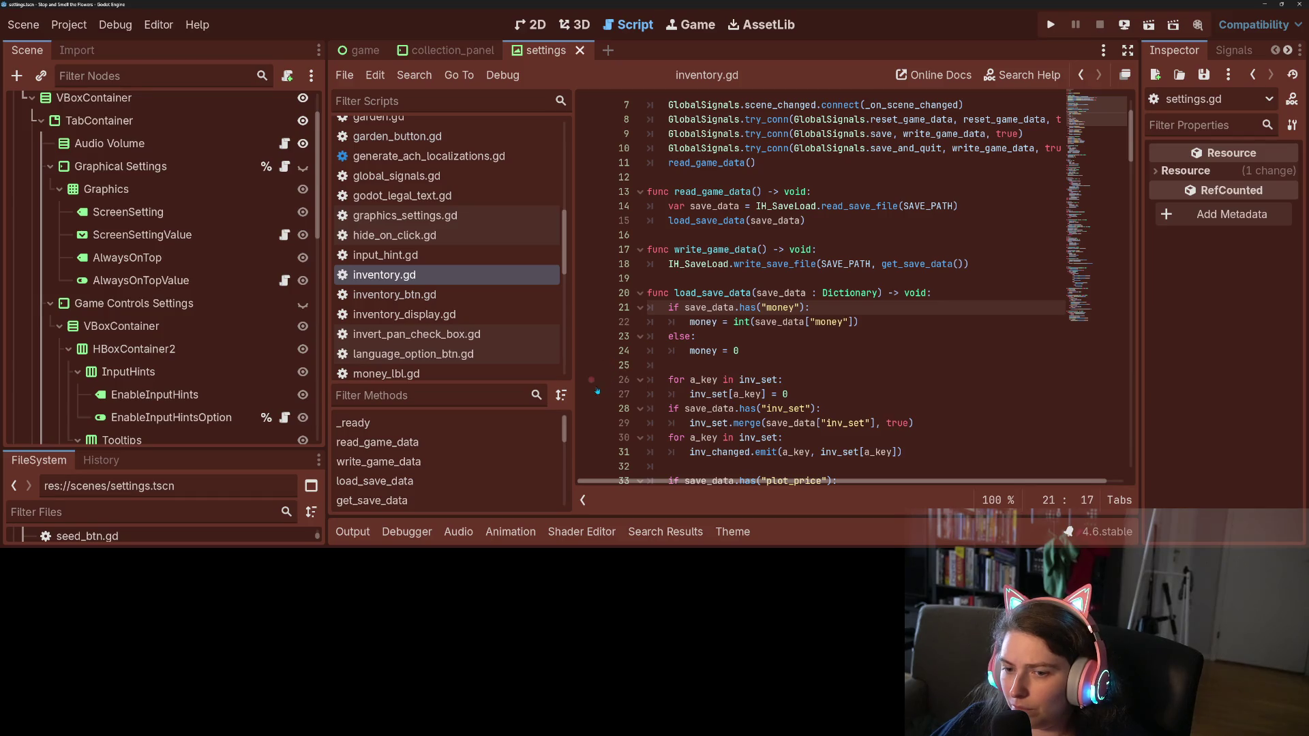
click(1050, 24)
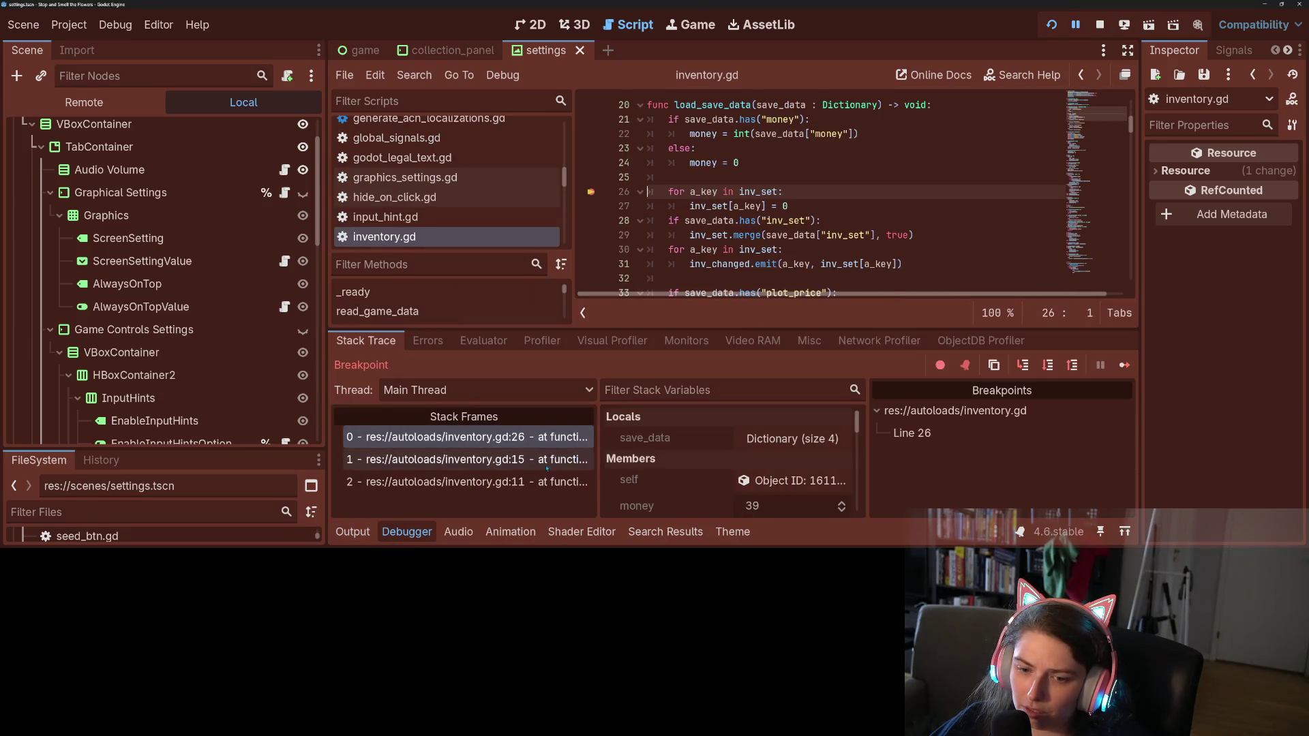
Inspect the Stack Variables at the line 26 breakpoint, where save_data holds four entries
drag(811, 328, 812, 240)
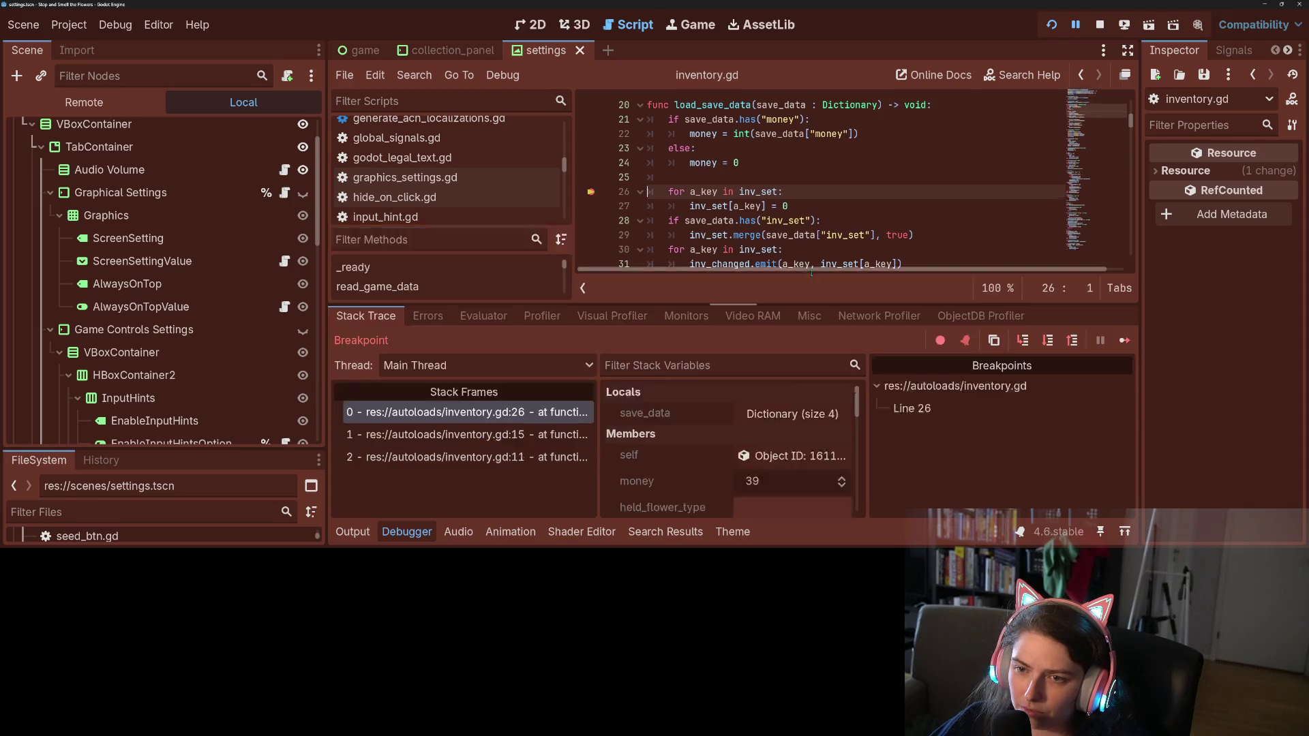
scroll(653, 468, down, 2)
scroll(653, 468, down, 2)
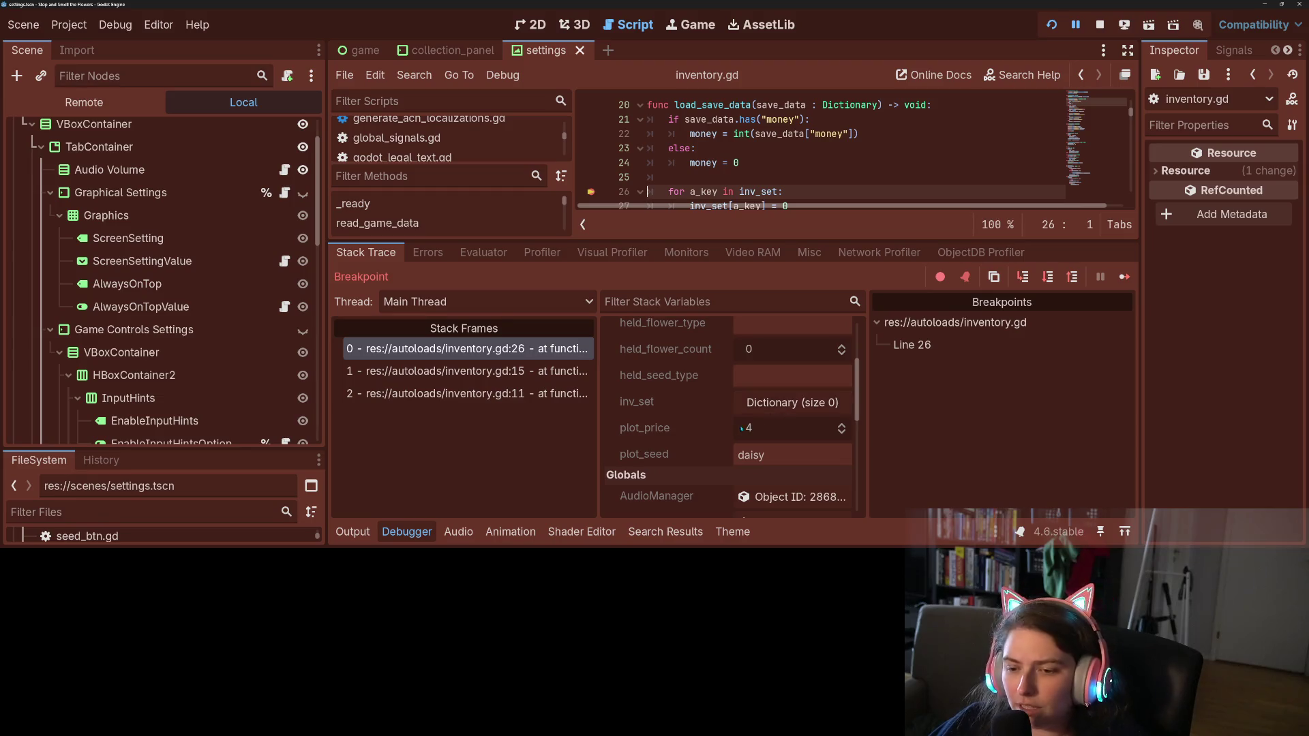
scroll(721, 447, up, 4)
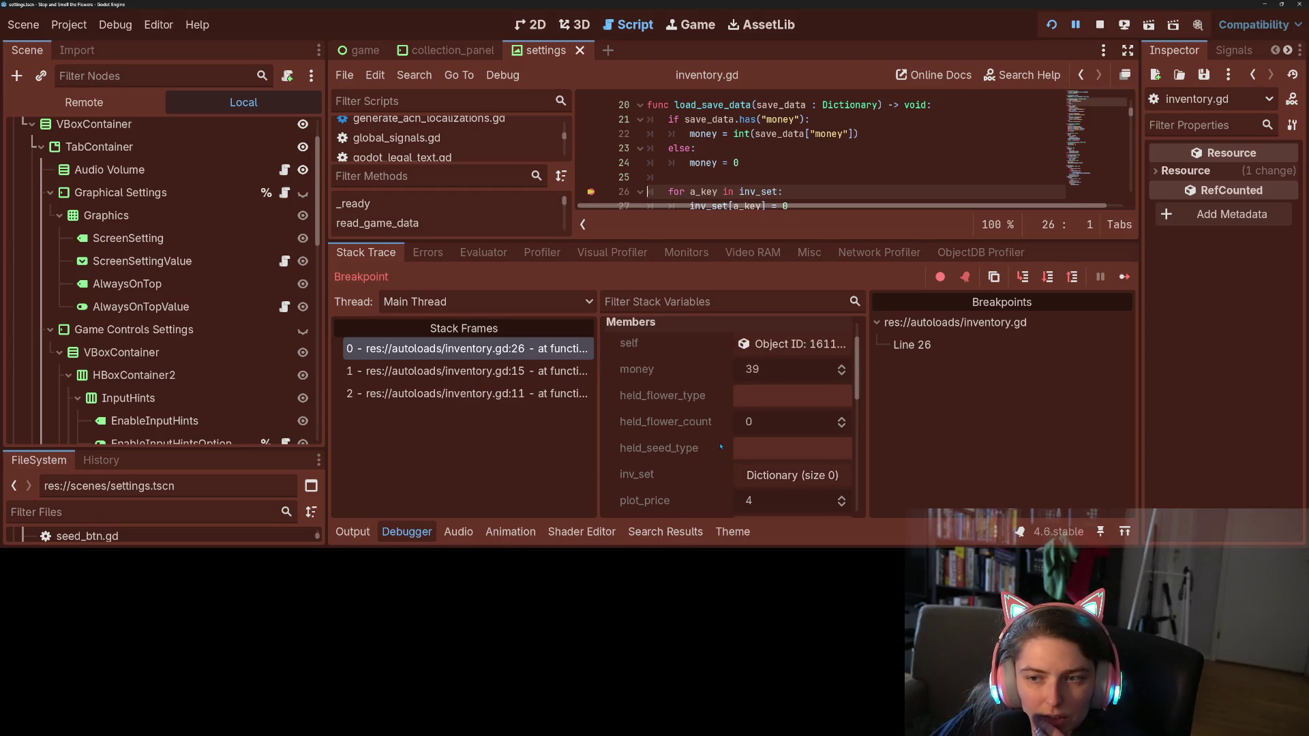
scroll(720, 447, up, 1)
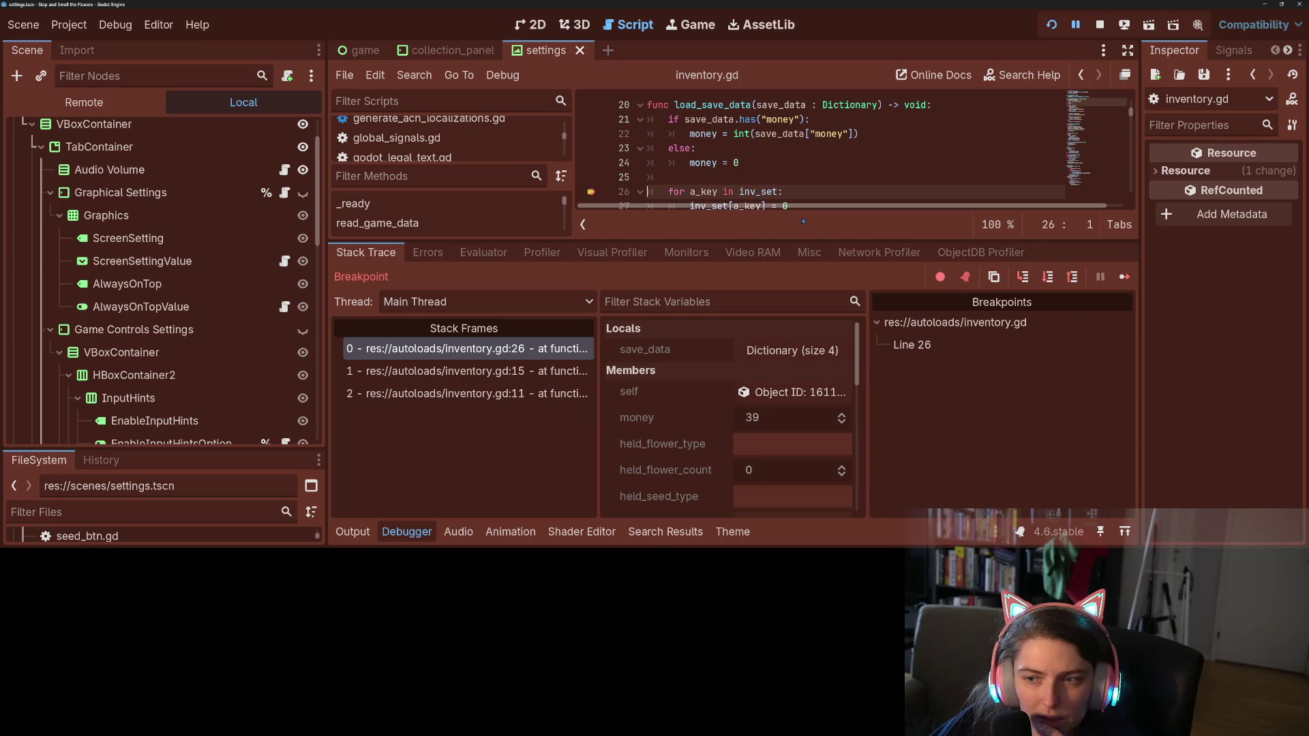
mouse_move(790, 240)
mouse_down()
mouse_move(767, 366)
mouse_move(784, 319)
mouse_up()
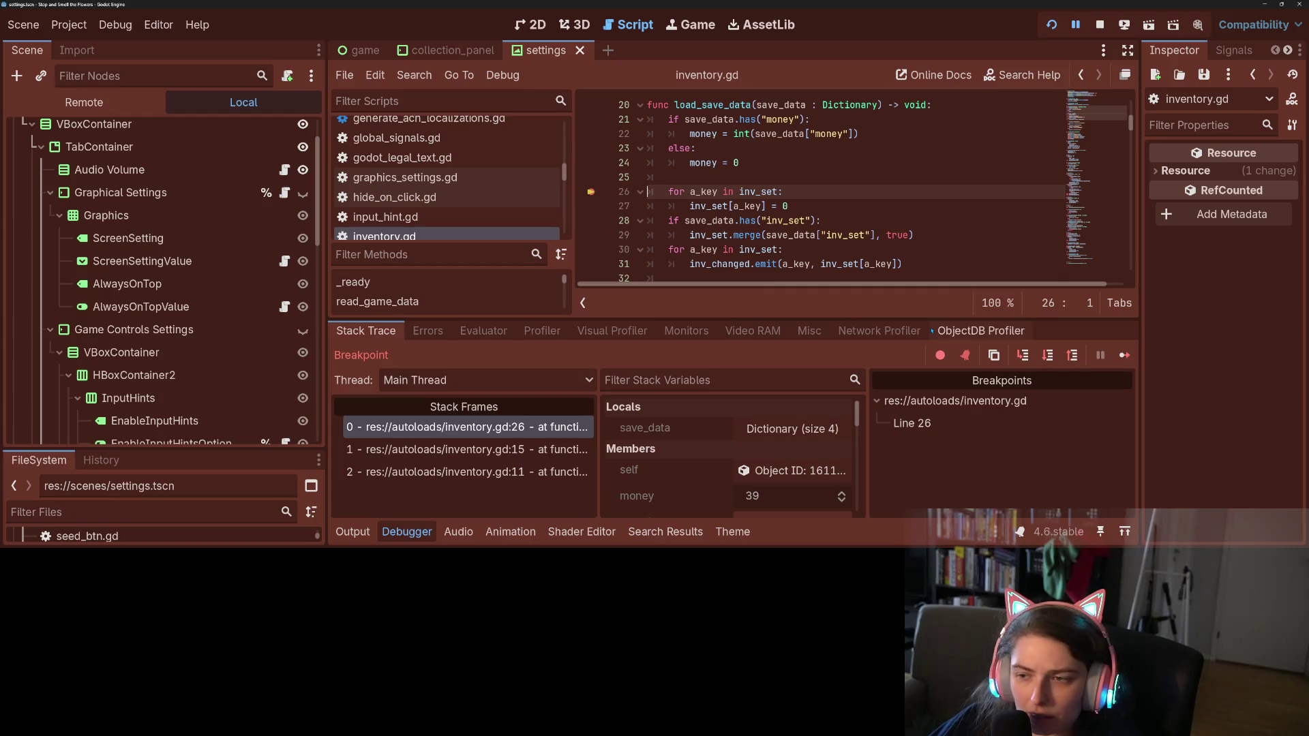
Step past the inventory merge to line 30, confirm inv_set holds 294 entries, then continue
key(F10)
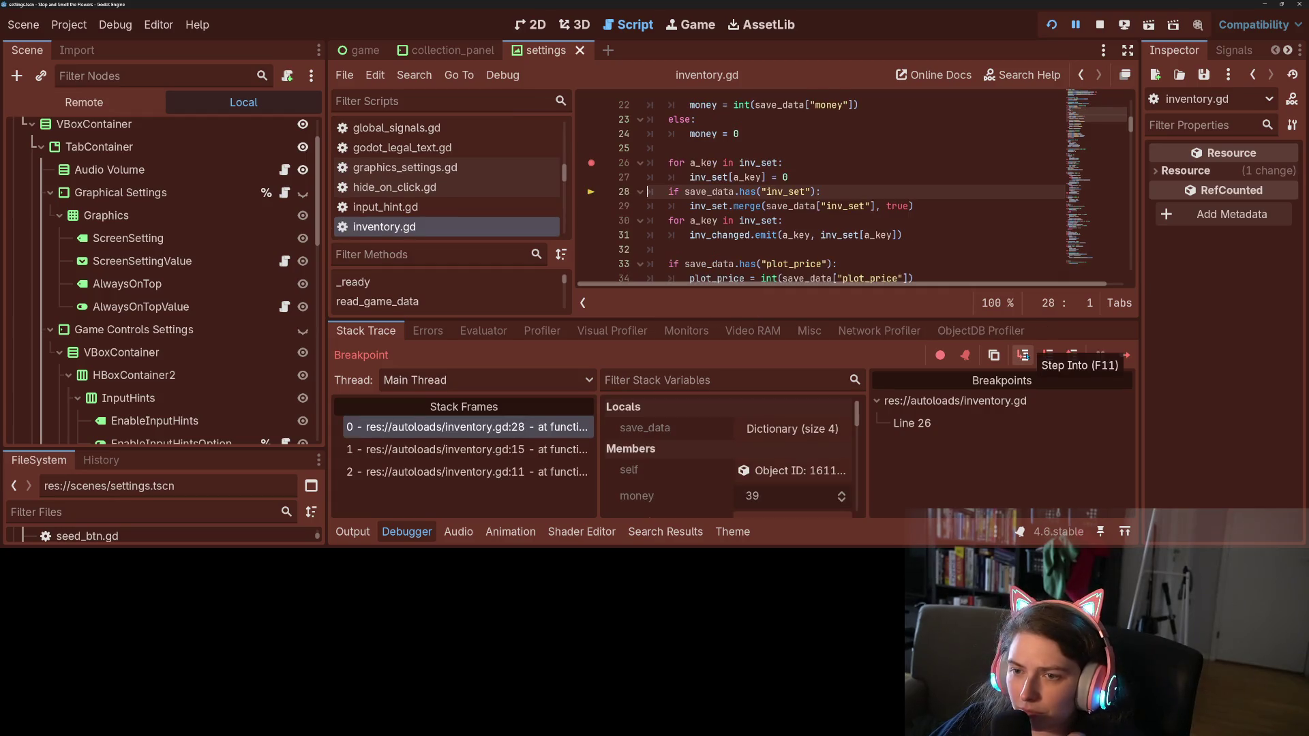
click(1022, 355)
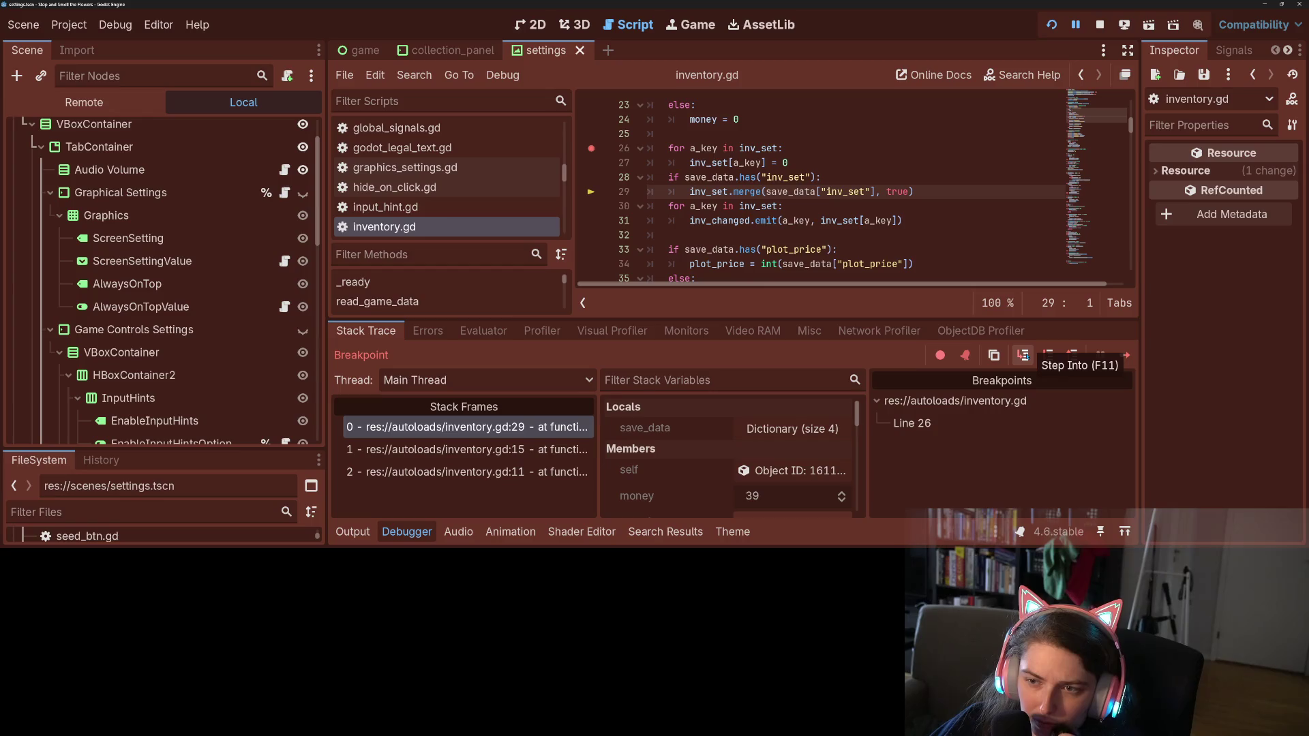
click(1022, 355)
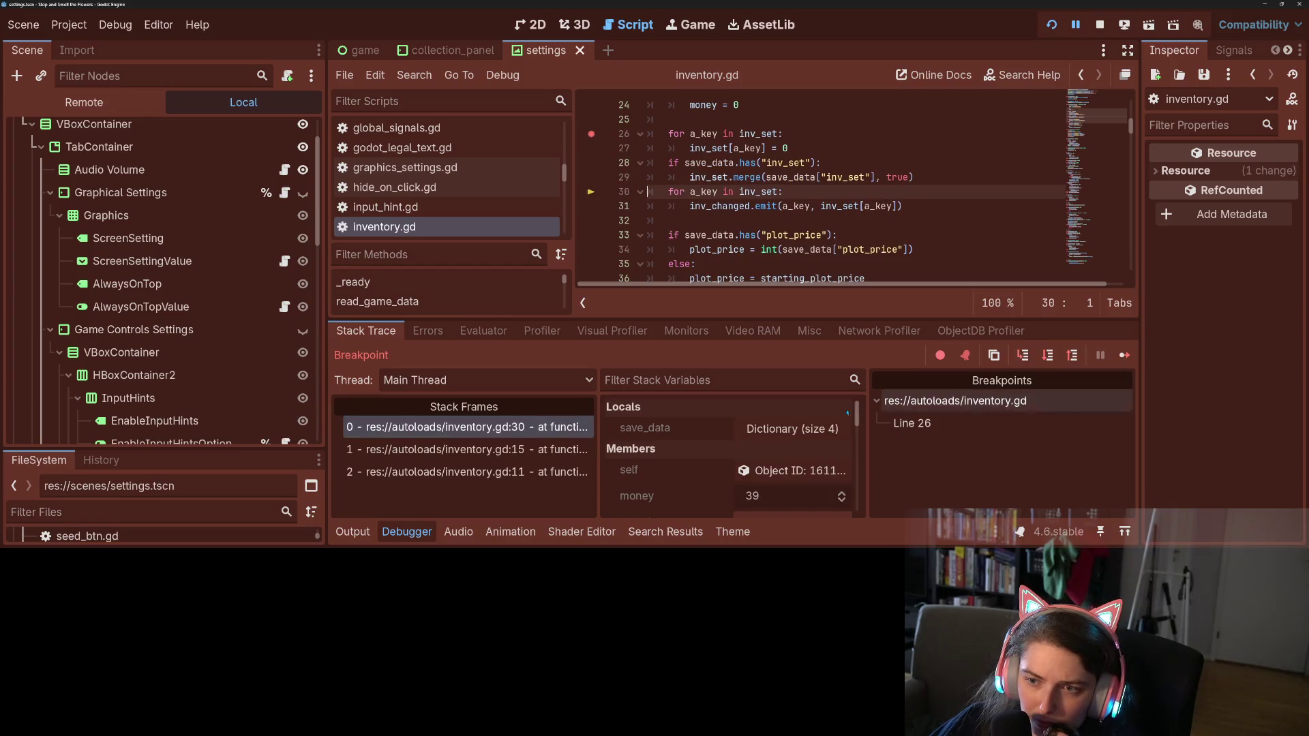
scroll(705, 460, down, 5)
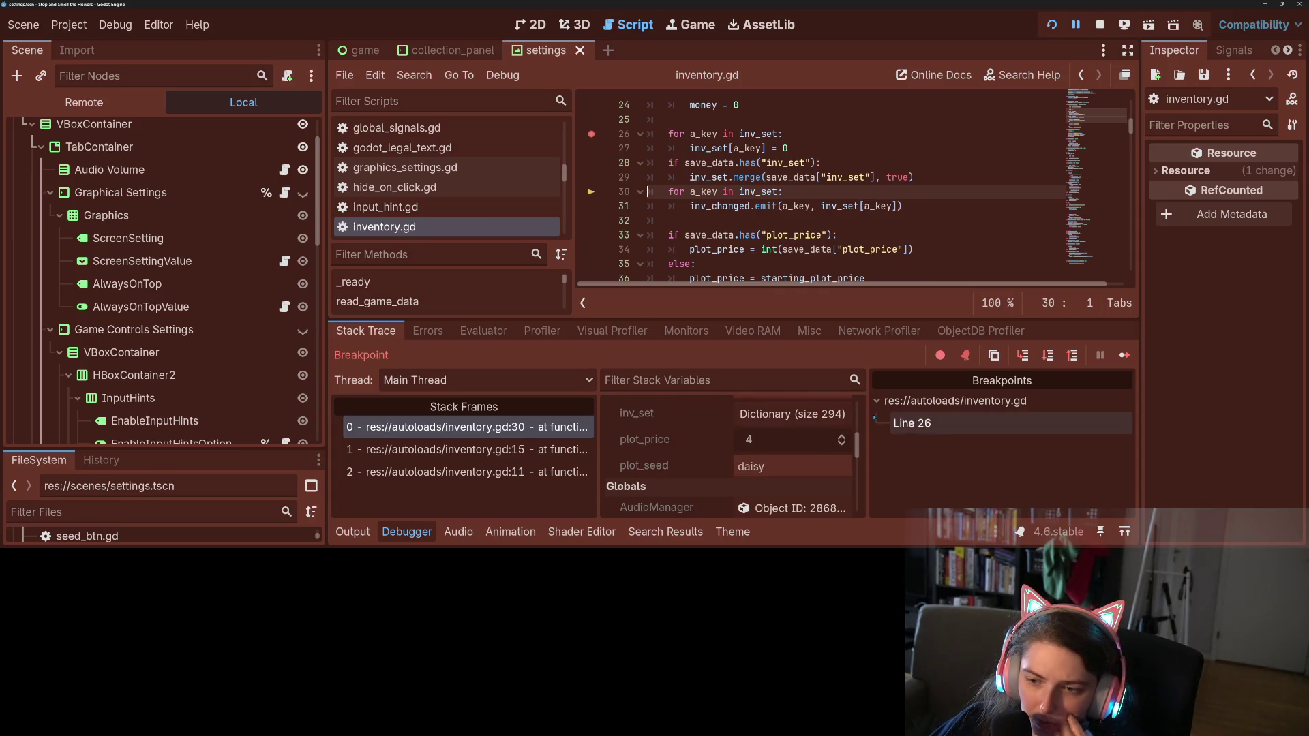
scroll(736, 207, down, 1)
mouse_move(736, 207)
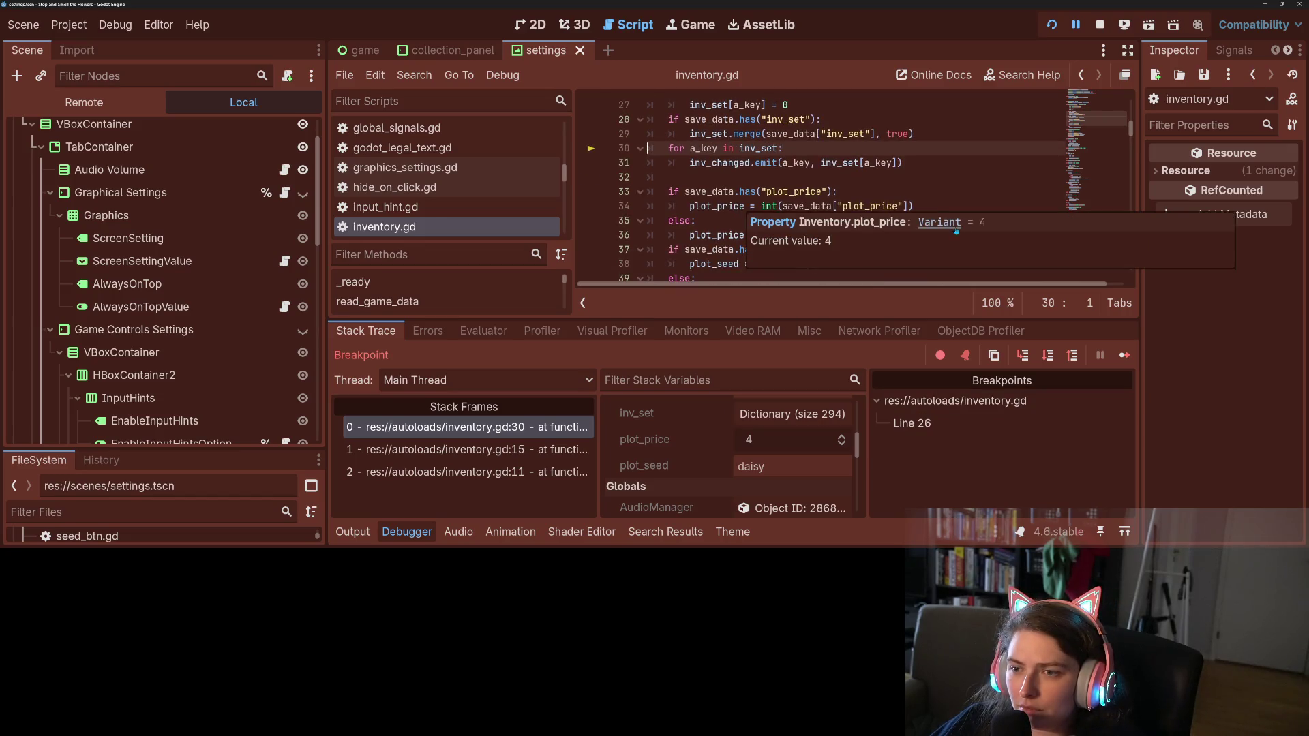
click(951, 174)
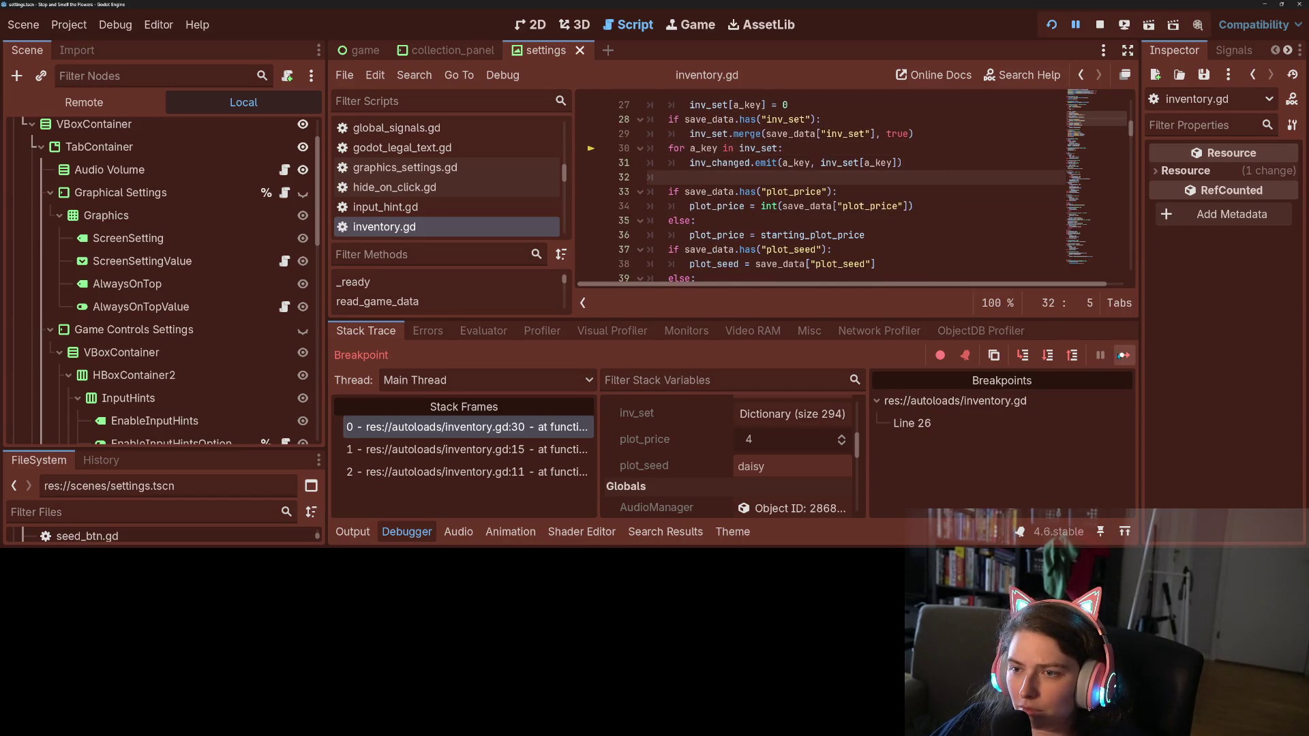
click(1124, 355)
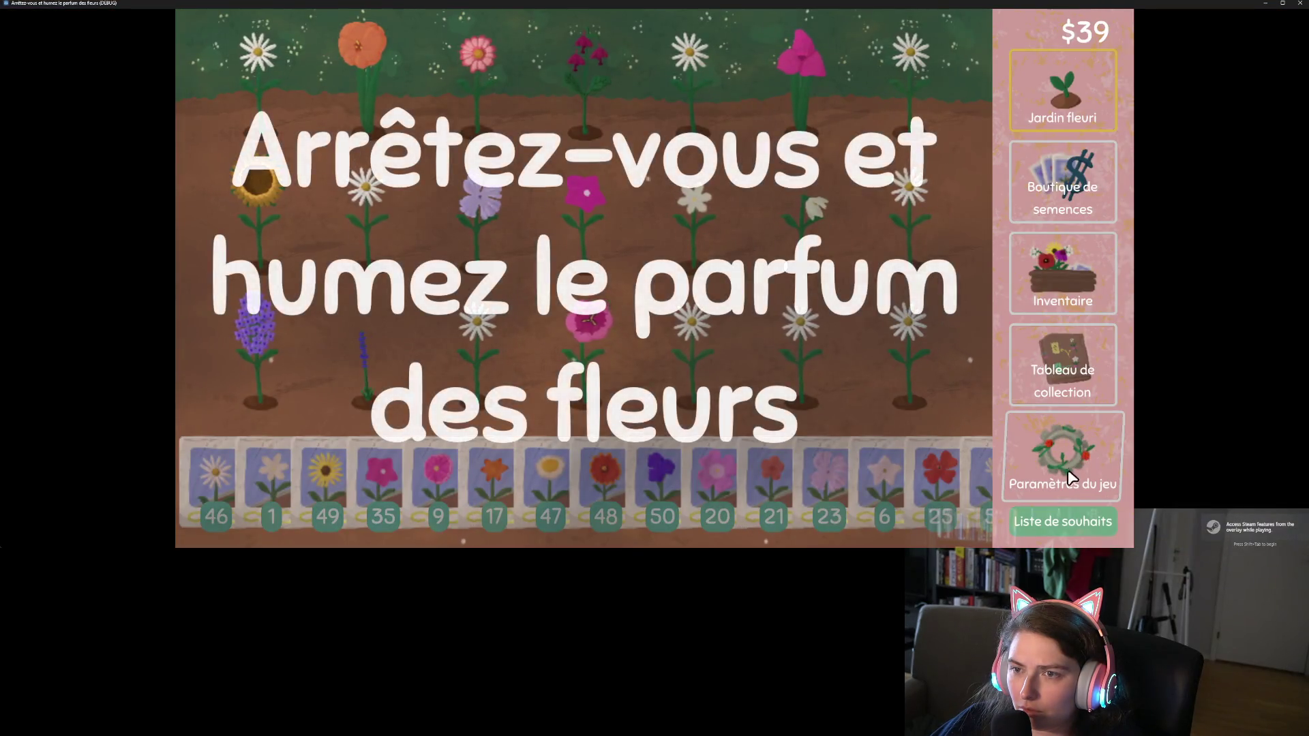
Review the Inventaire and Tableau de collection, then choose 'Sauvegarder la progression et quitter le jeu'
click(1302, 6)
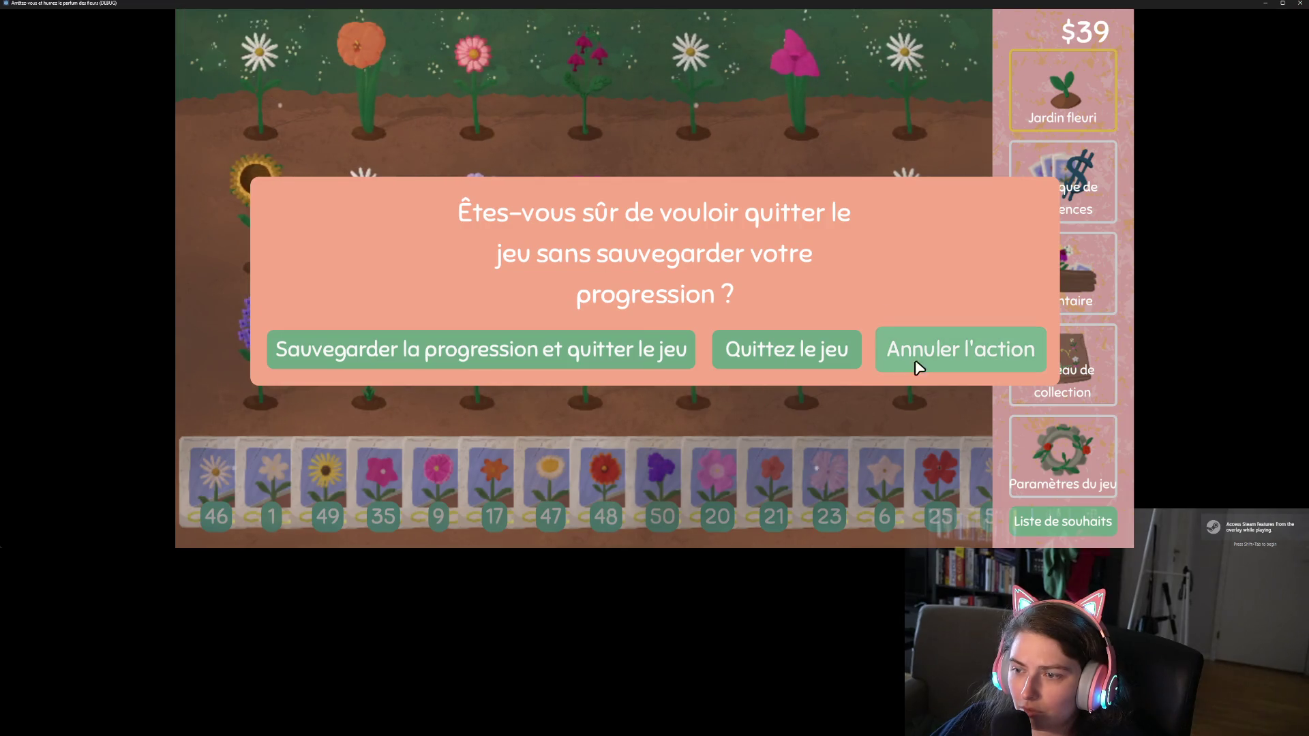
click(951, 353)
click(1083, 265)
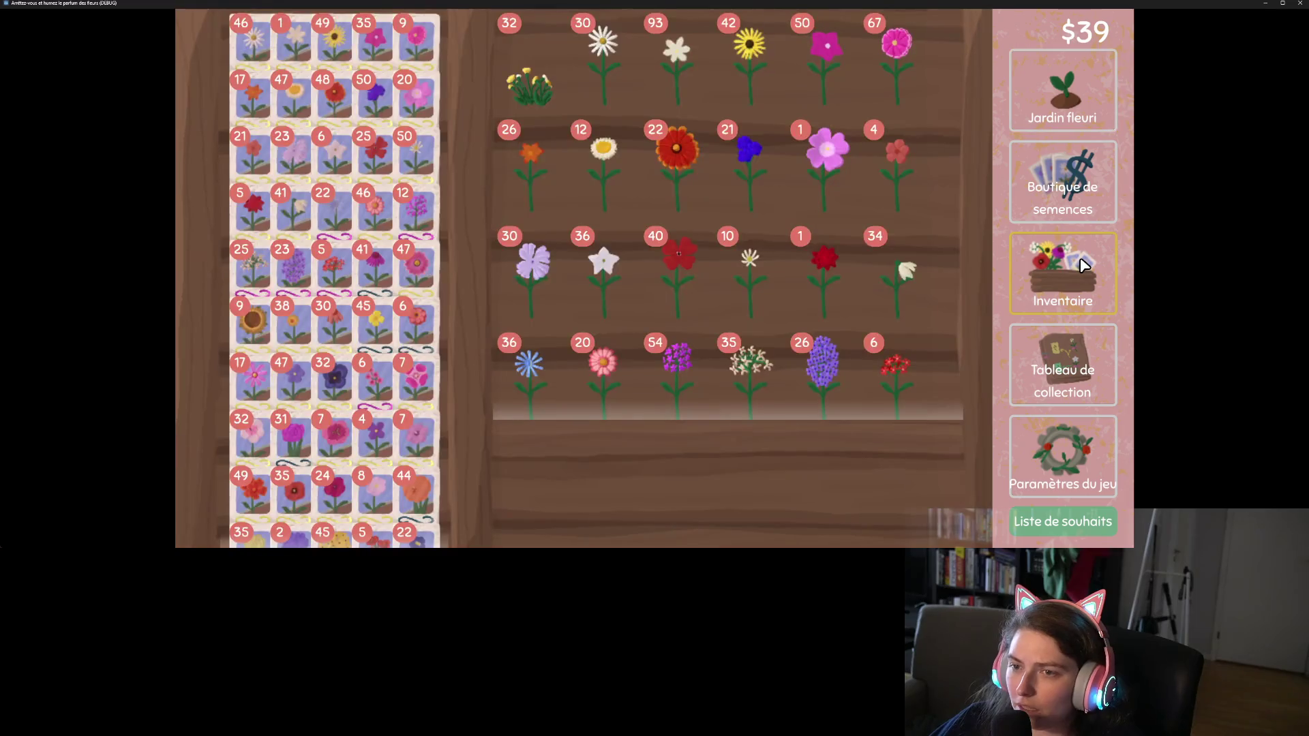
scroll(889, 273, down, 2)
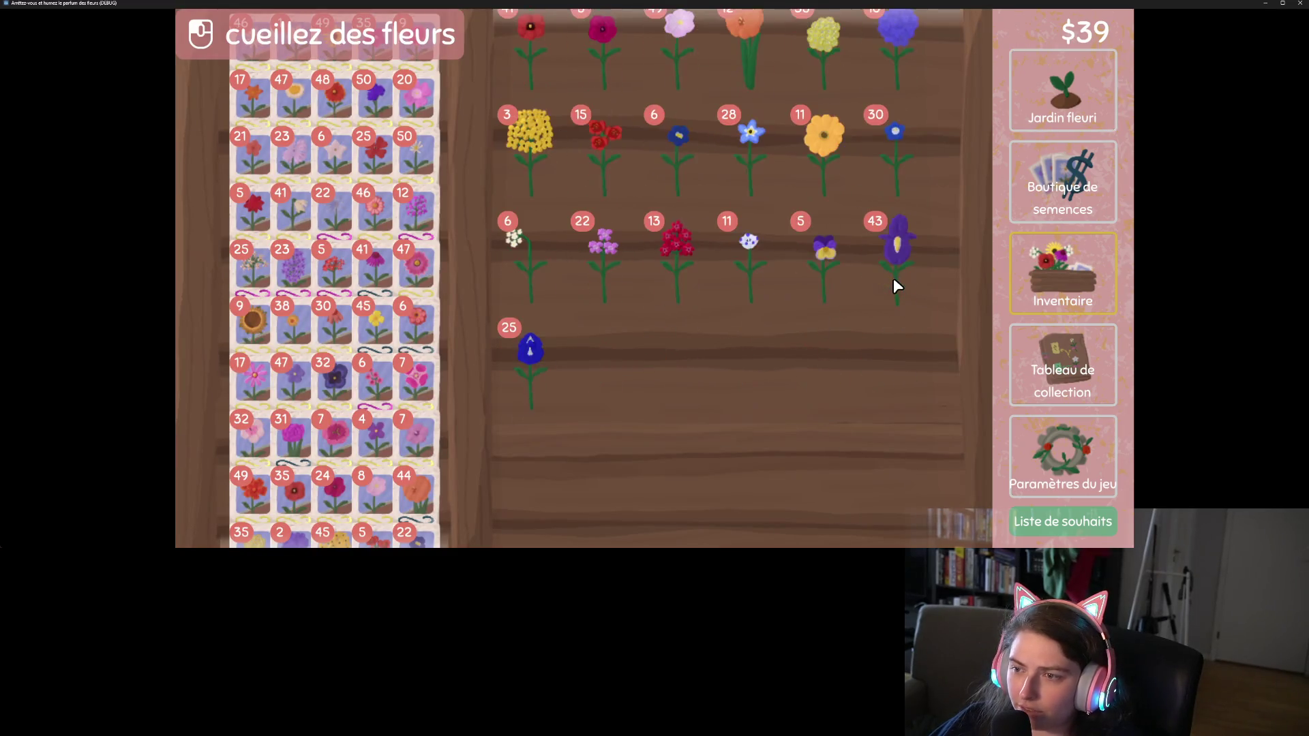
click(1062, 368)
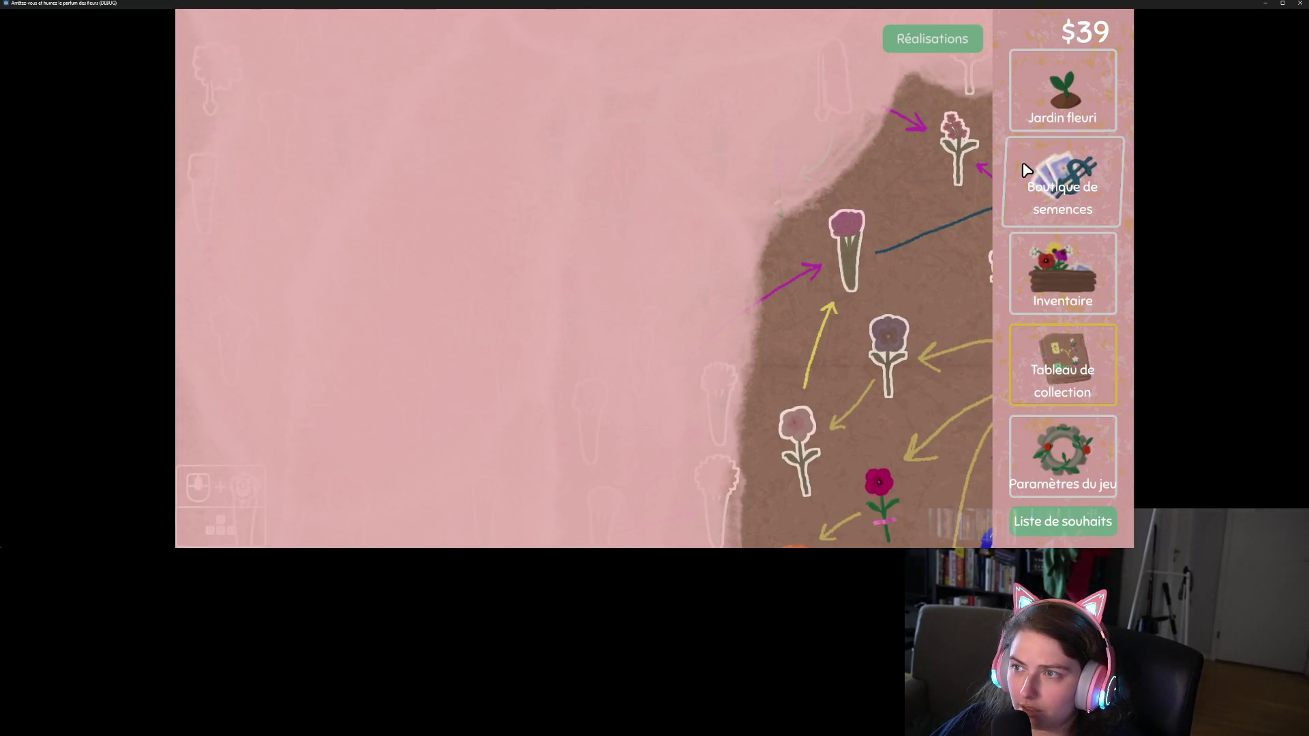
click(1063, 92)
click(1061, 458)
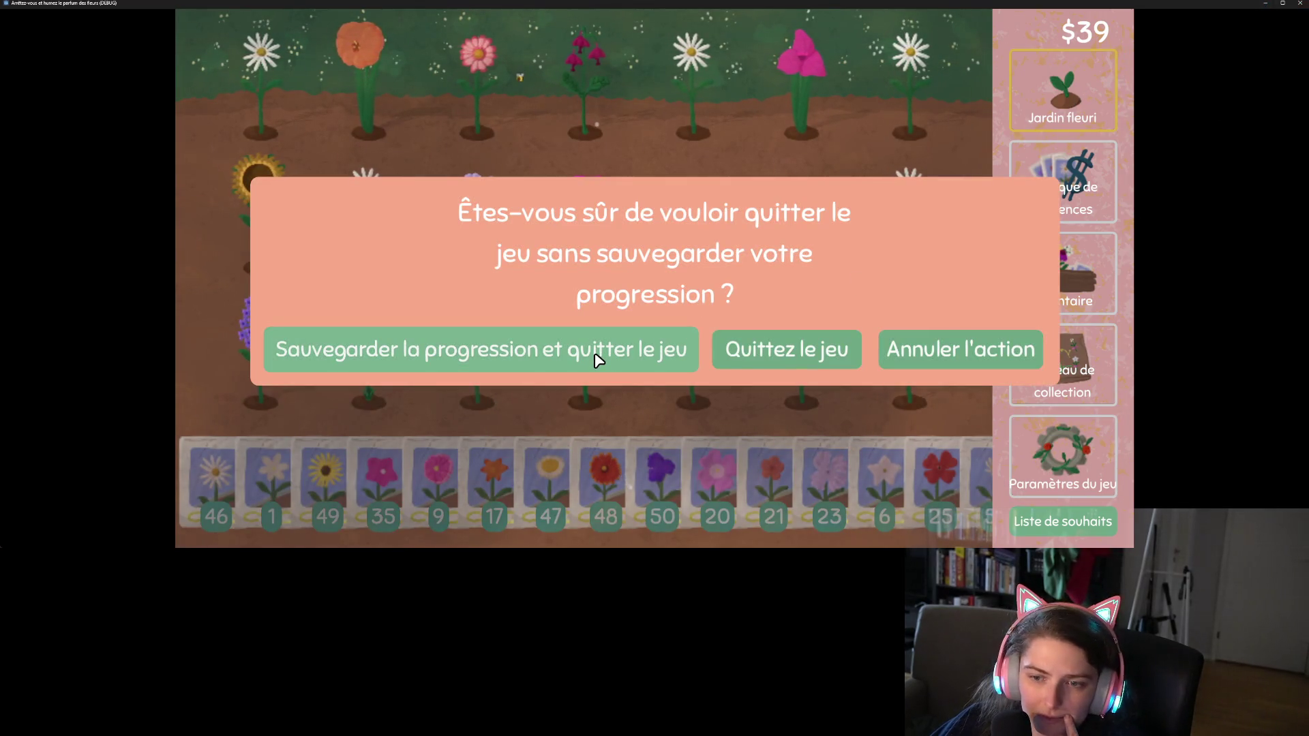
click(598, 358)
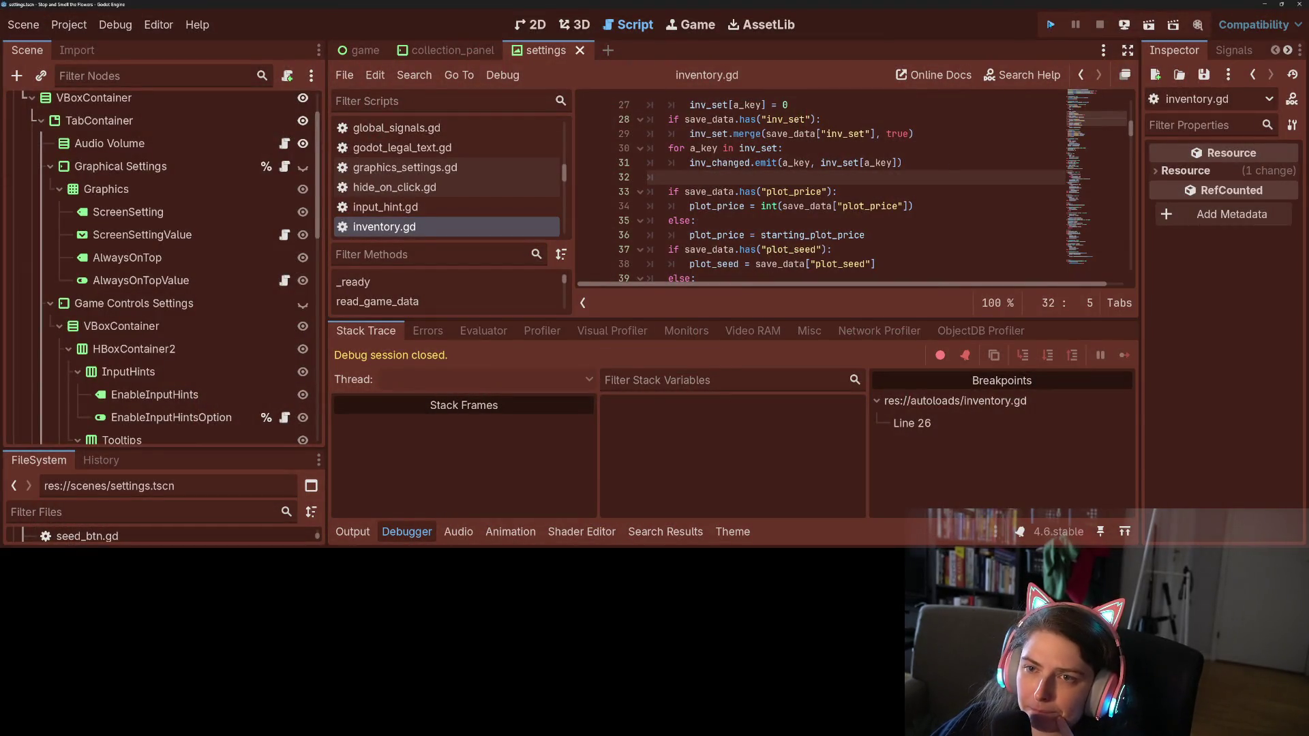
Relaunch the game, step from line 26 to line 30 until inv_set shows 294 entries, then continue
click(1050, 25)
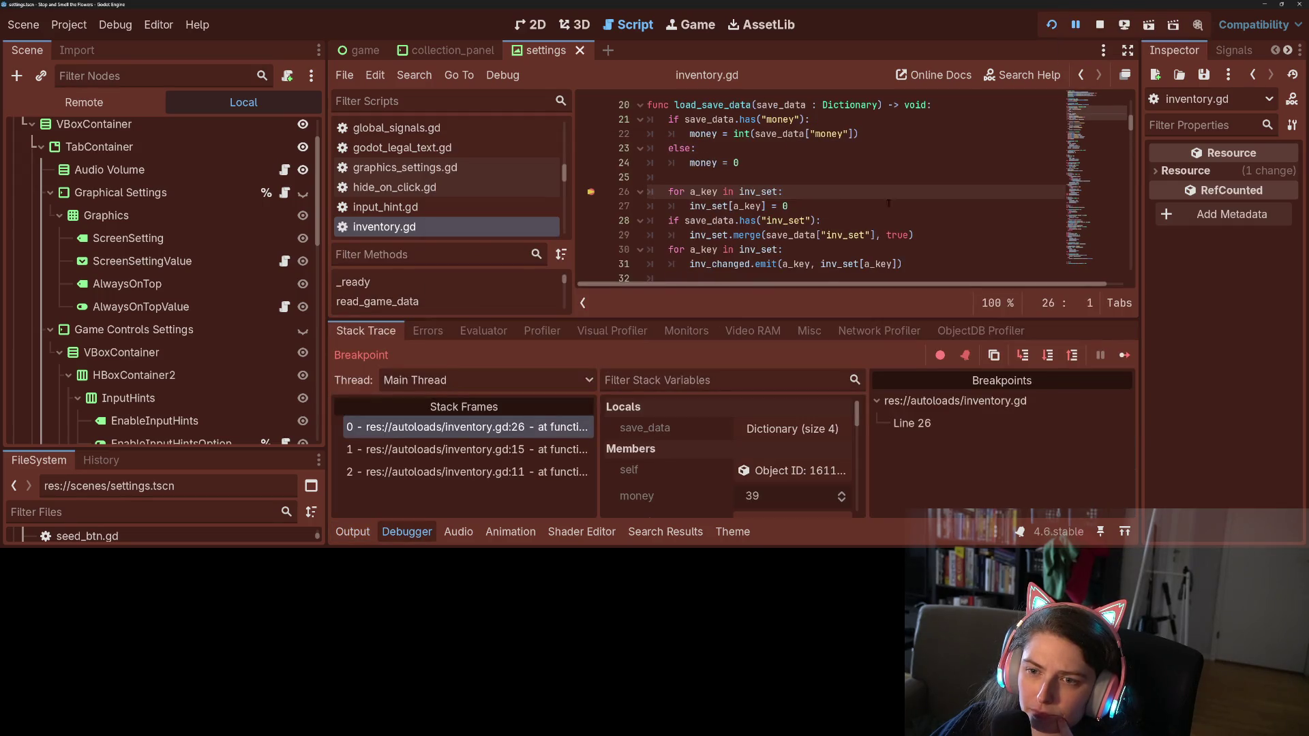
click(1024, 355)
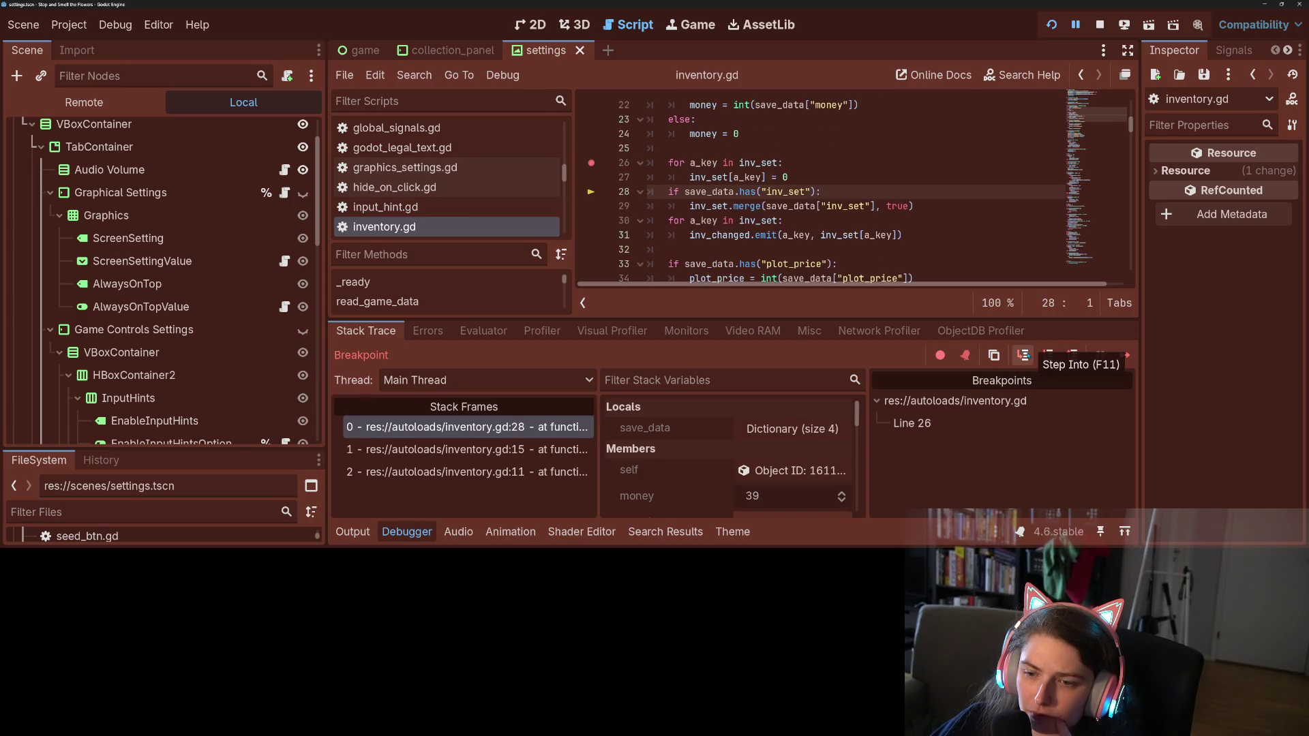
scroll(791, 470, down, 4)
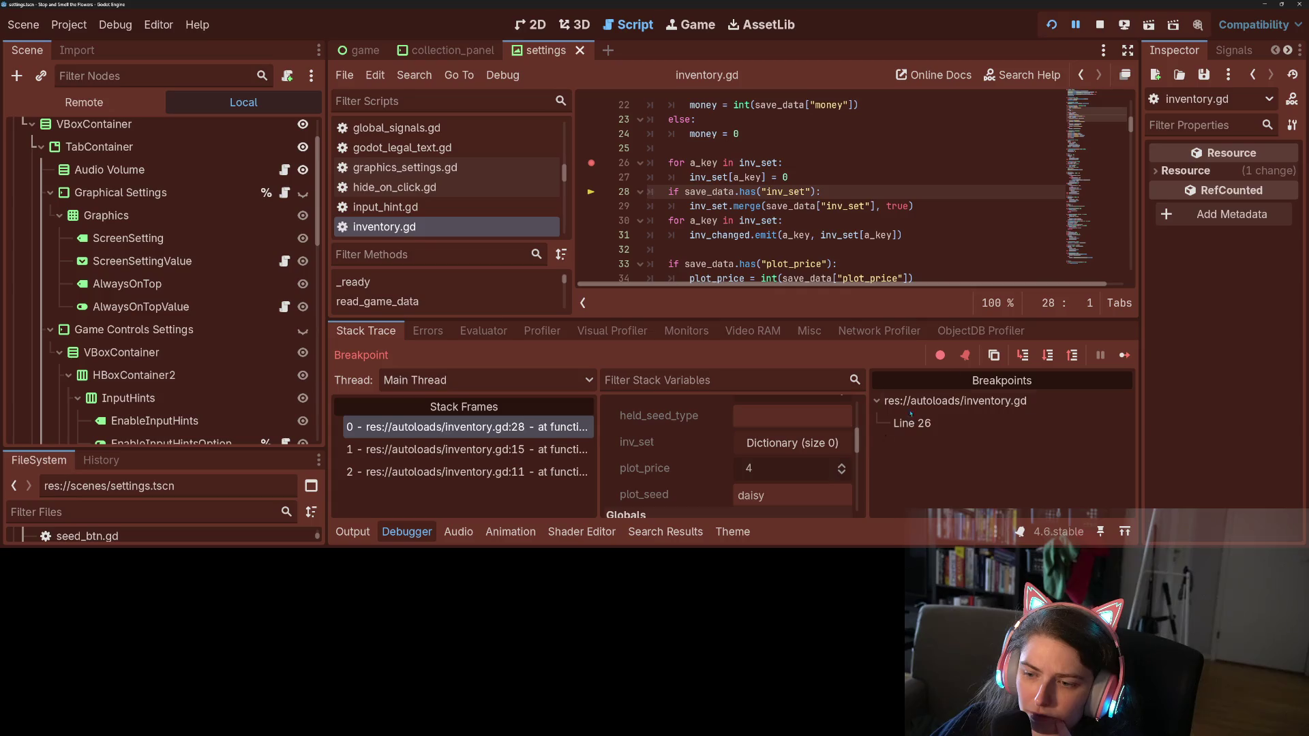
click(1023, 355)
click(1023, 355)
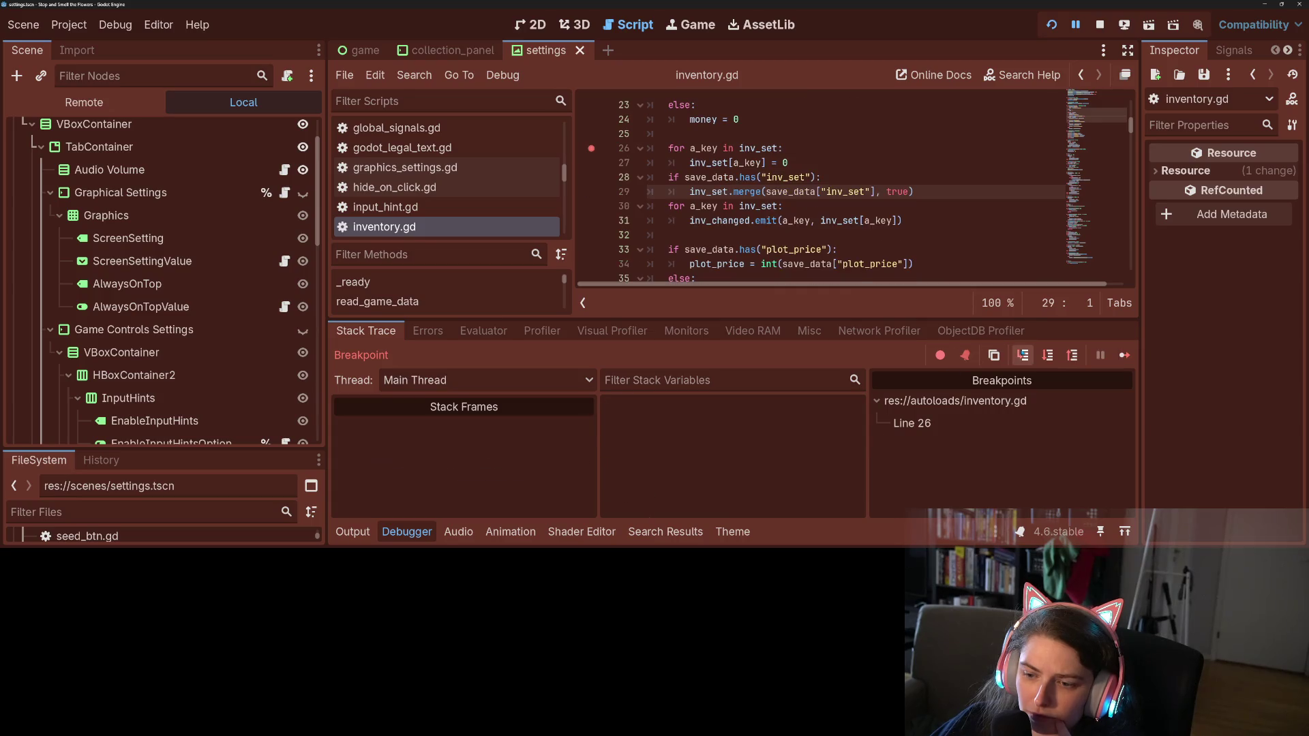
scroll(777, 466, down, 5)
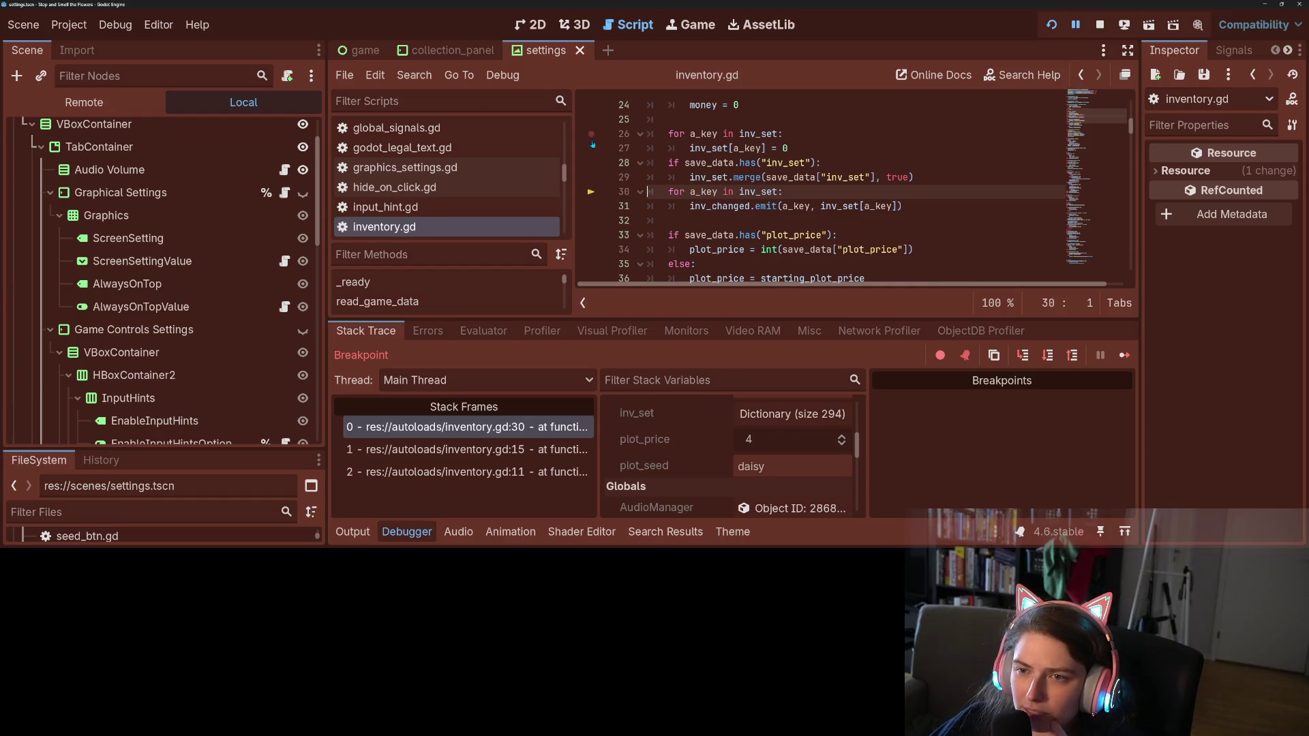
click(1125, 356)
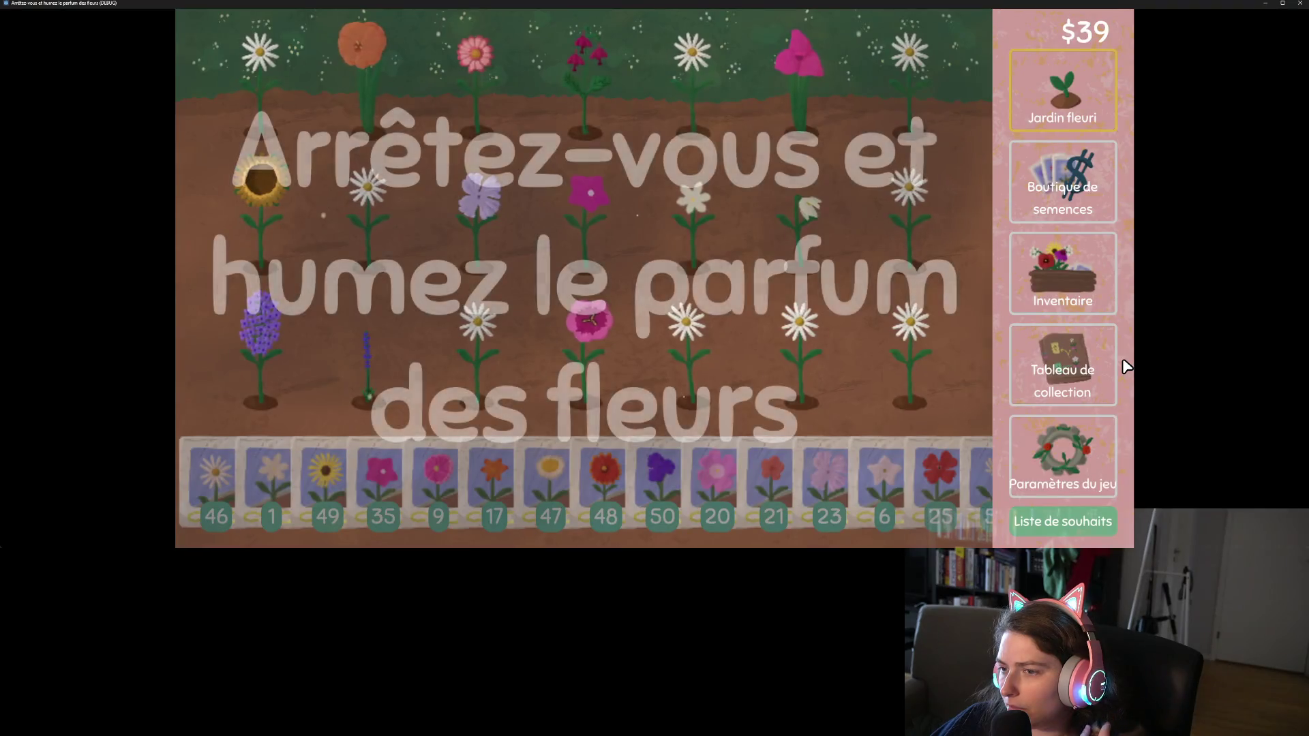
Close the game through its quit confirmation dialog
key(Escape)
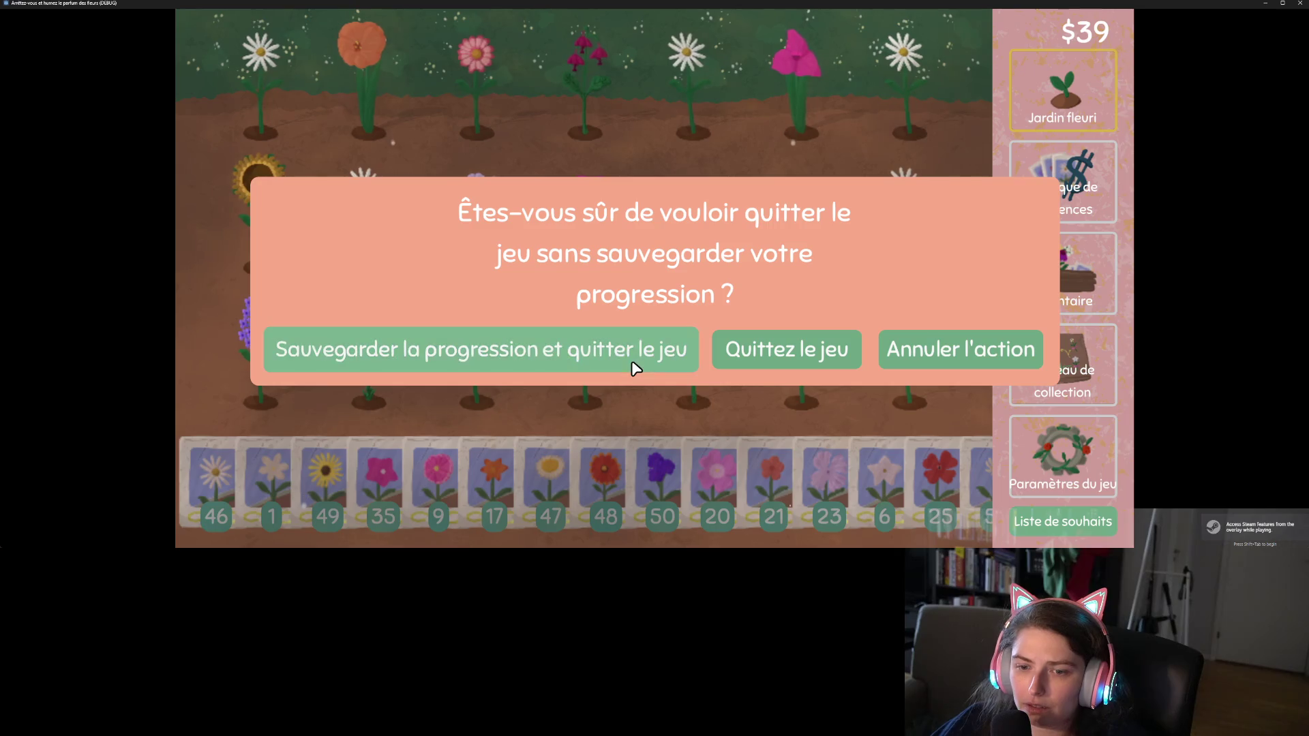
click(516, 349)
click(69, 25)
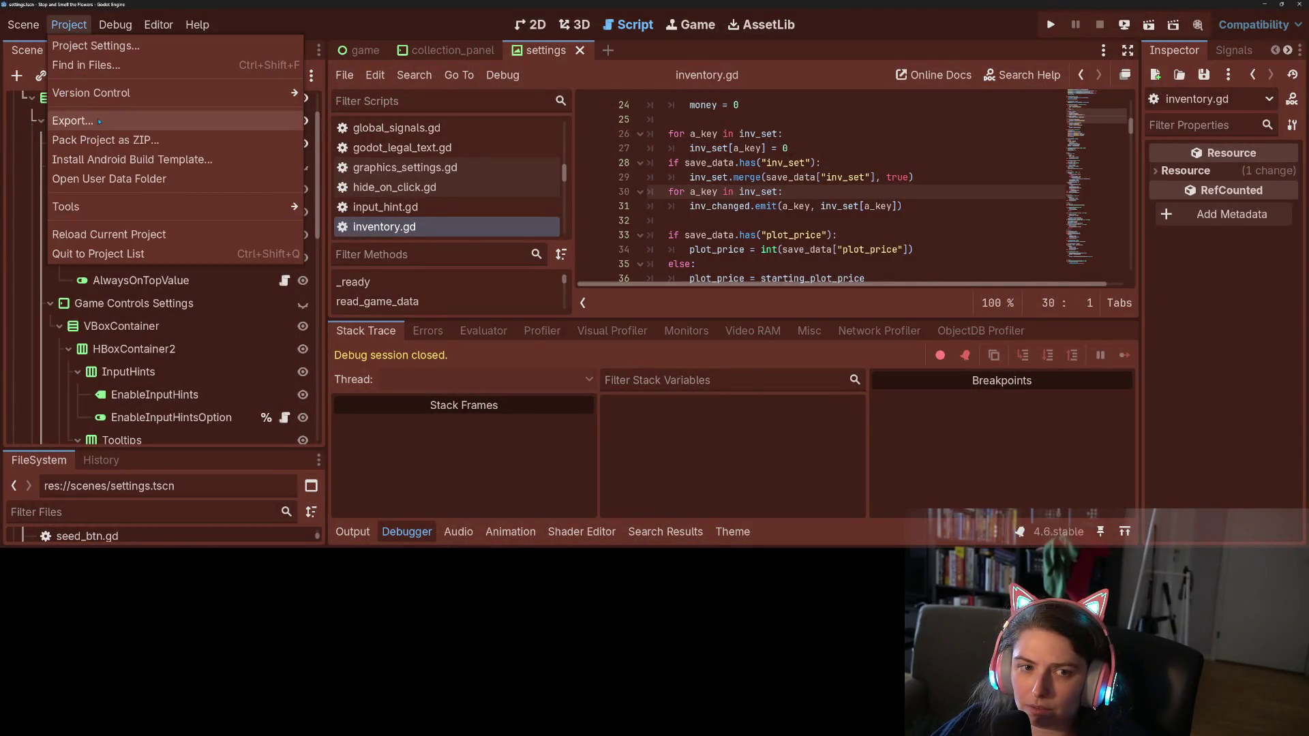
Change the Application > Config > Version setting from 0.8d to 0.8 in Project Settings
click(82, 49)
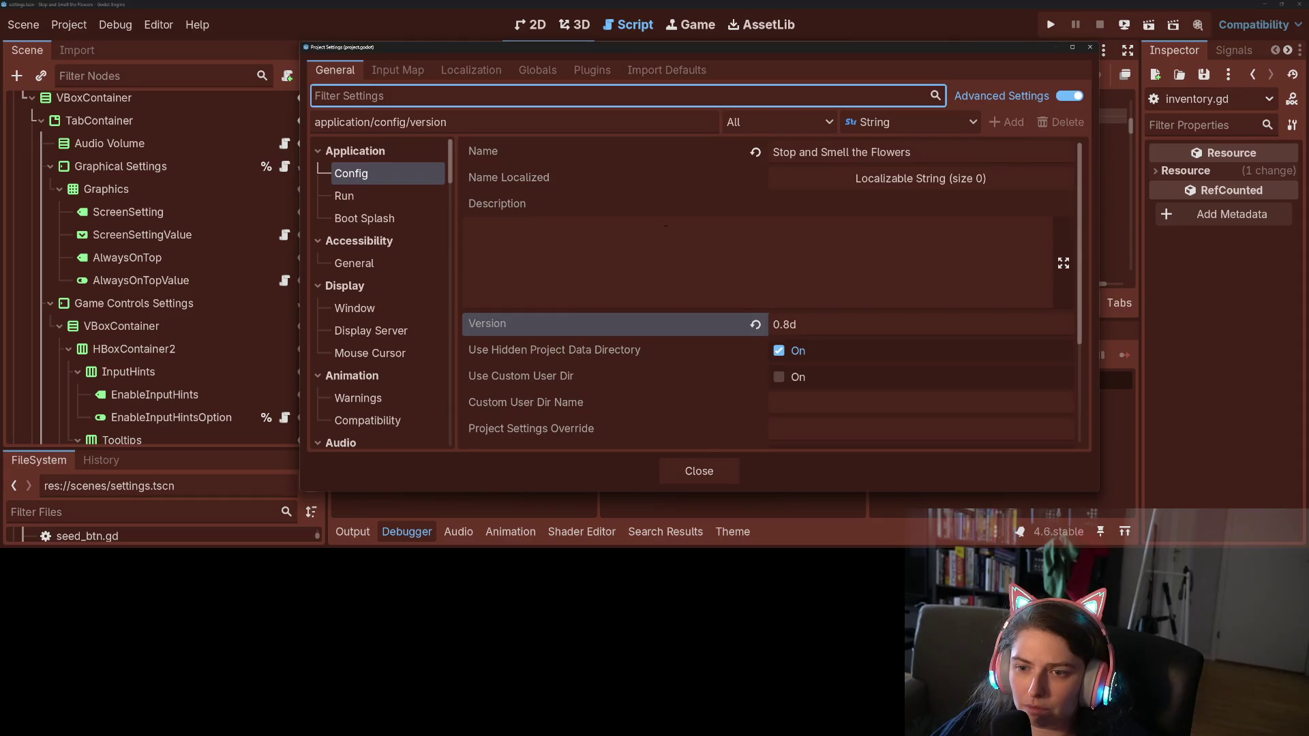
click(811, 325)
key(BackSpace)
click(724, 477)
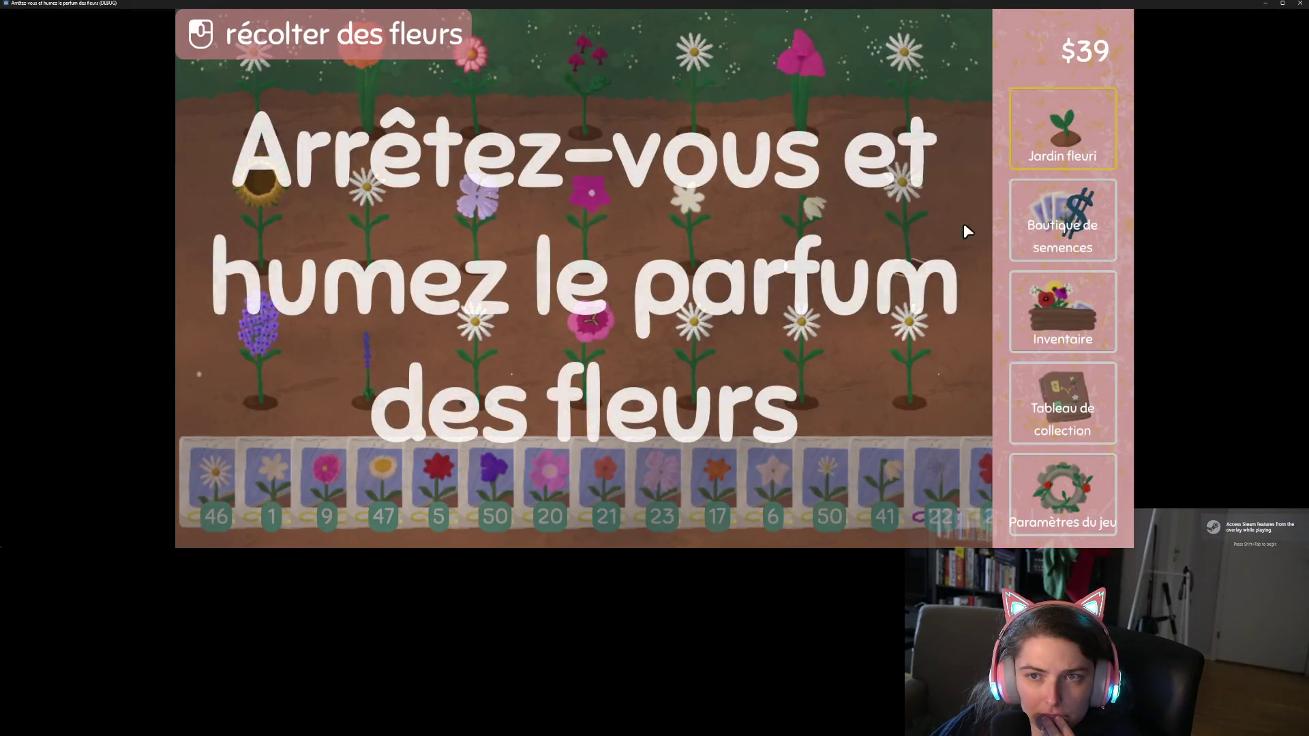
Confirm the Inventaire and collection board still hold the flowers, quit without saving, and return to Trello
click(1081, 301)
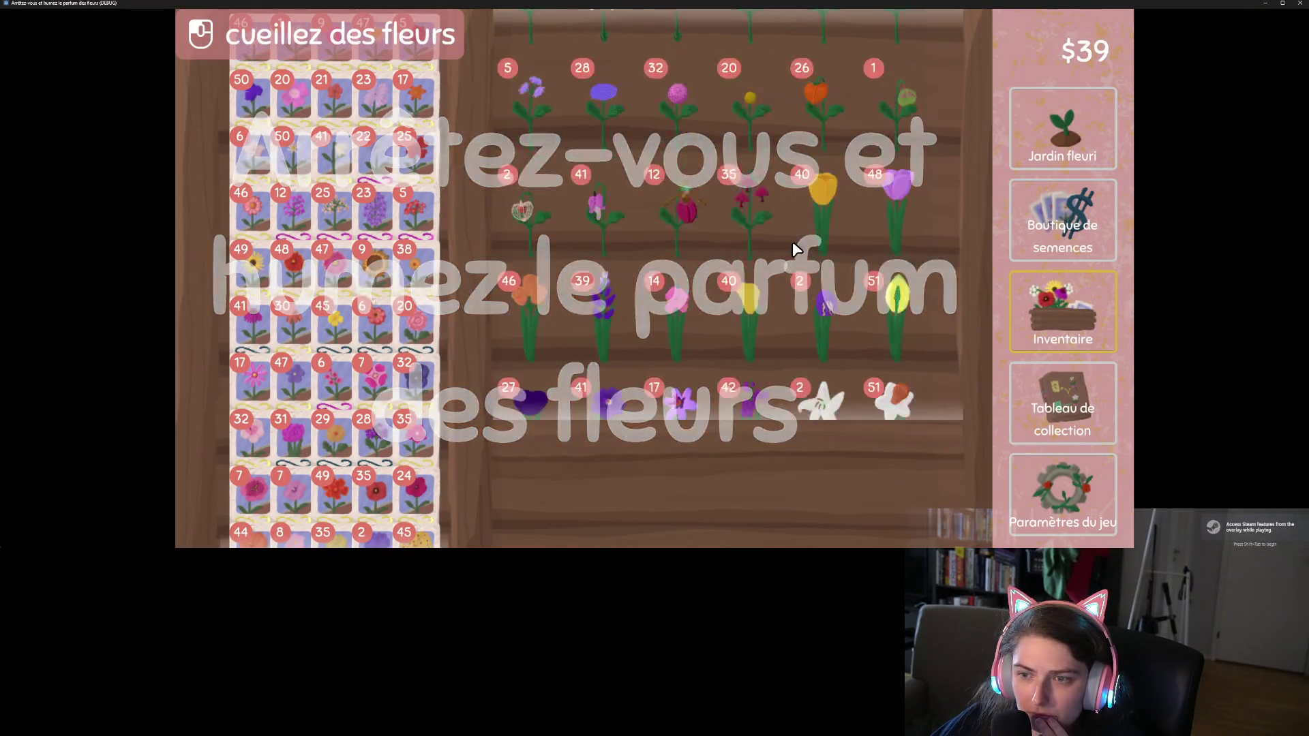
click(1060, 428)
mouse_move(586, 176)
mouse_down()
mouse_move(598, 240)
mouse_move(872, 228)
mouse_move(1099, 3)
mouse_up()
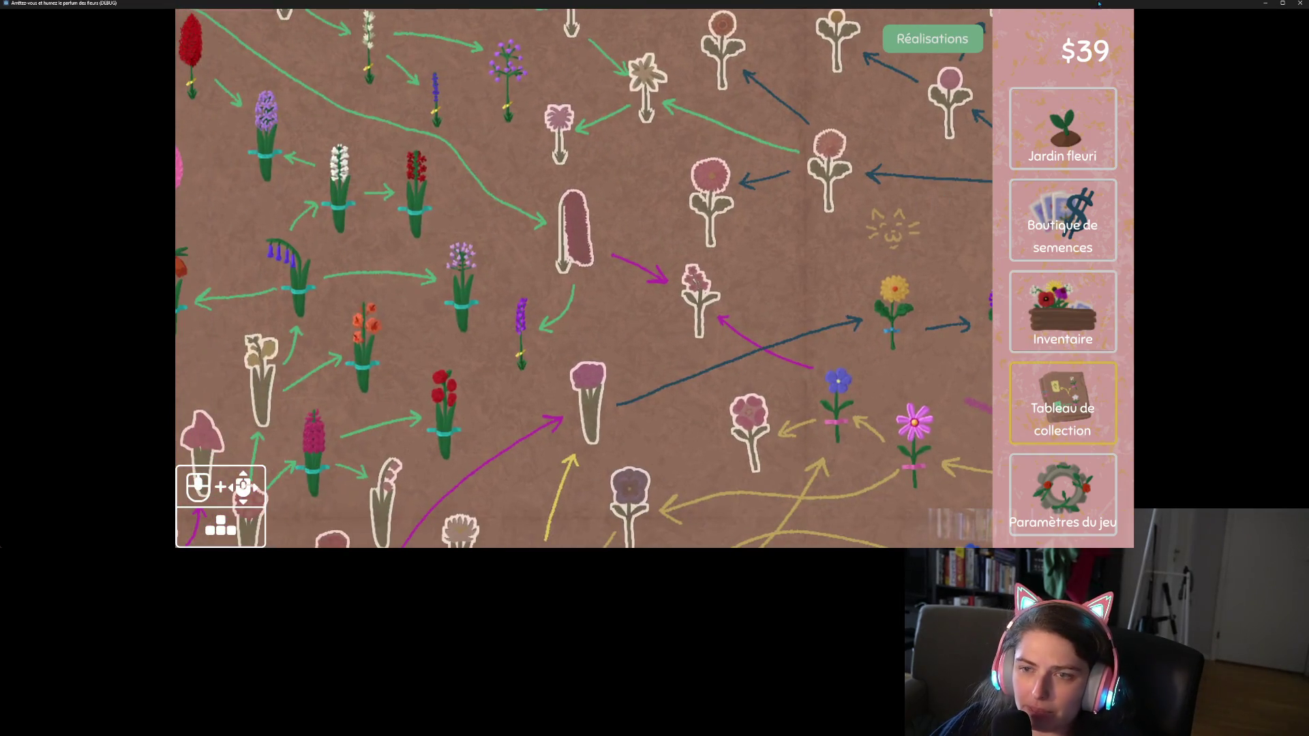
click(1300, 3)
click(793, 361)
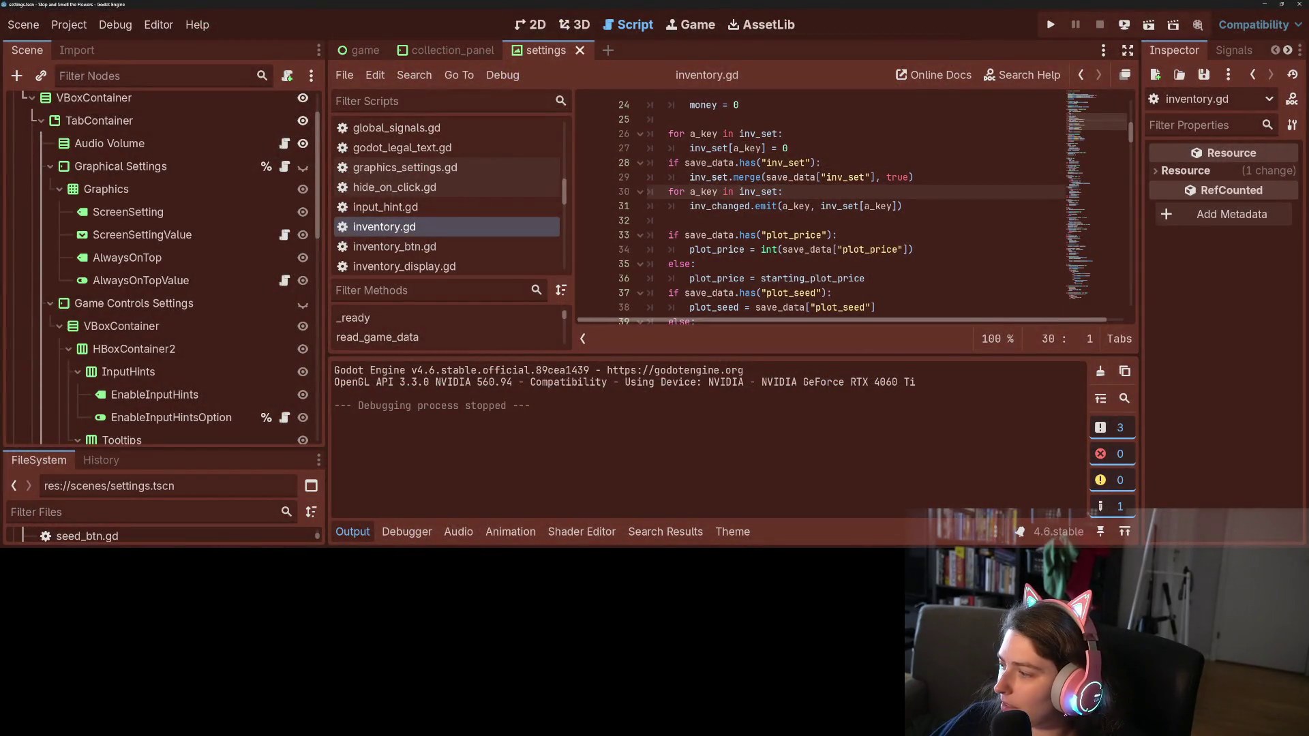
key(alt+Tab)
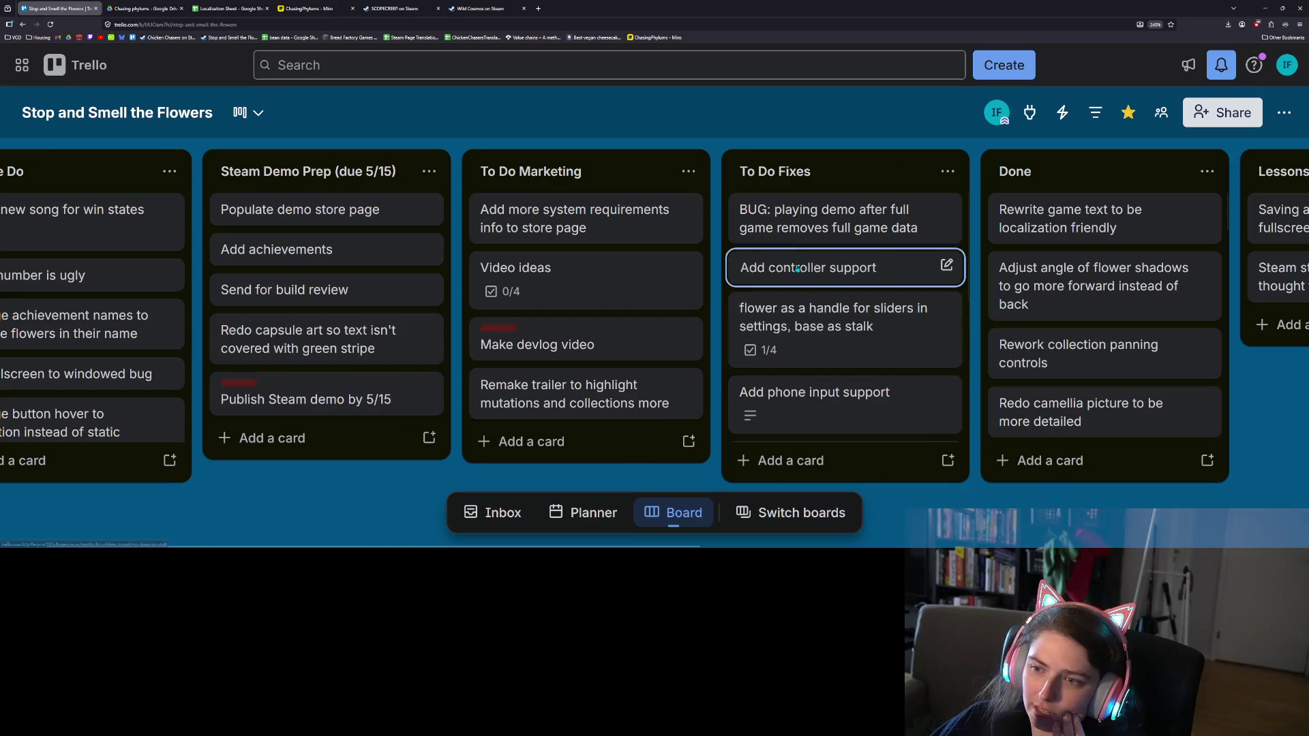
Drag the demo save-data BUG card from To Do Fixes to the top of Done, then look over the board
drag(754, 217, 1013, 216)
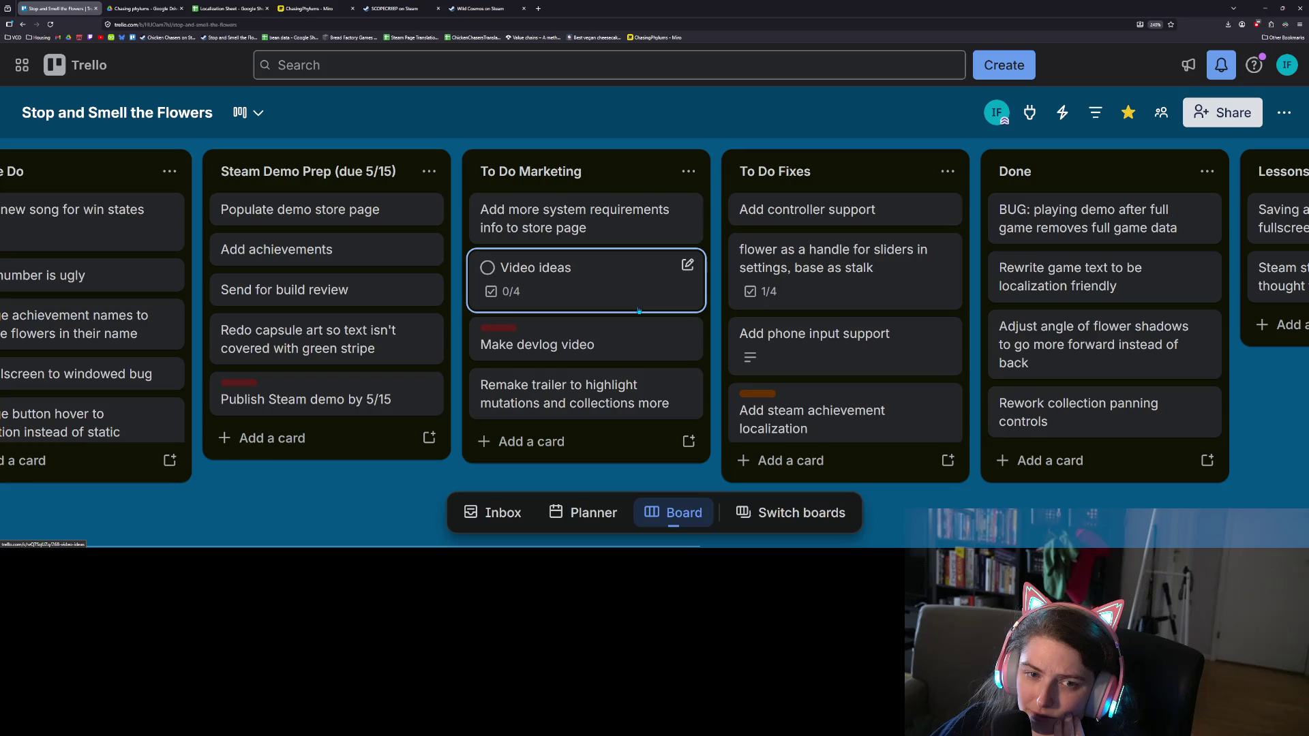
middle_click(428, 477)
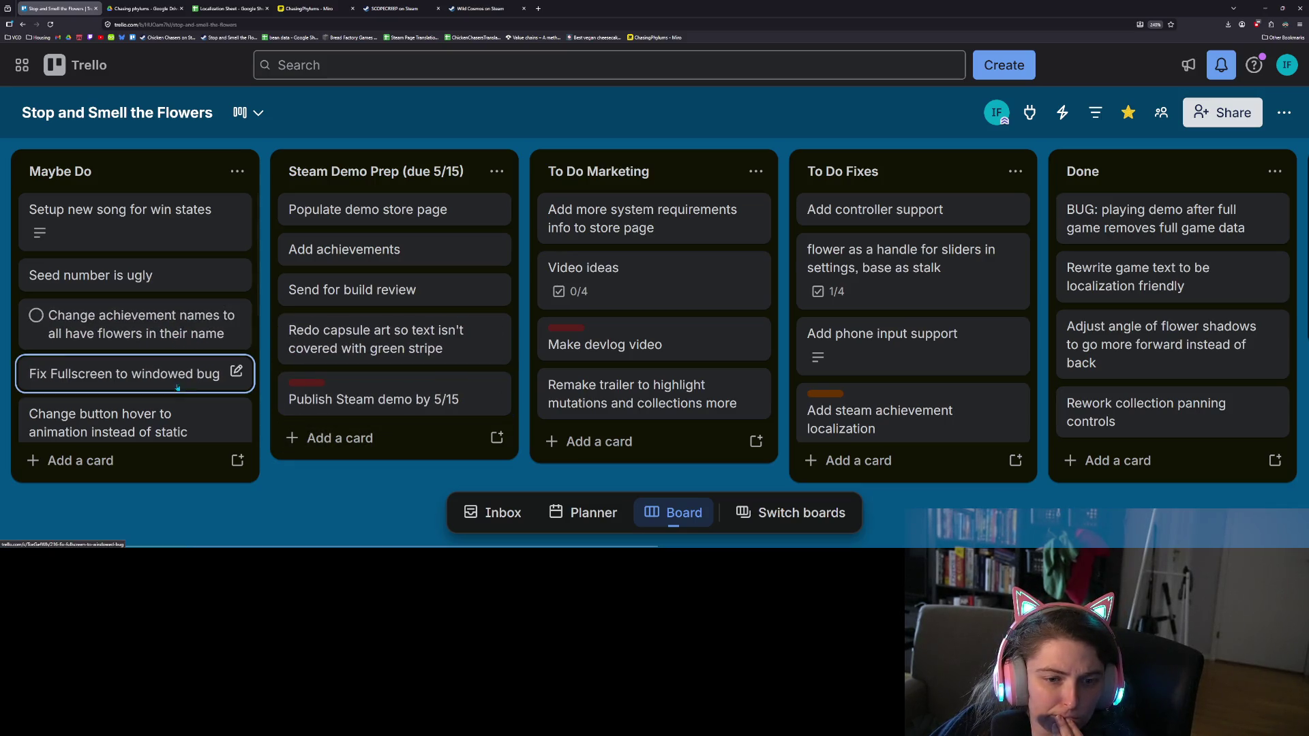
scroll(194, 372, down, 3)
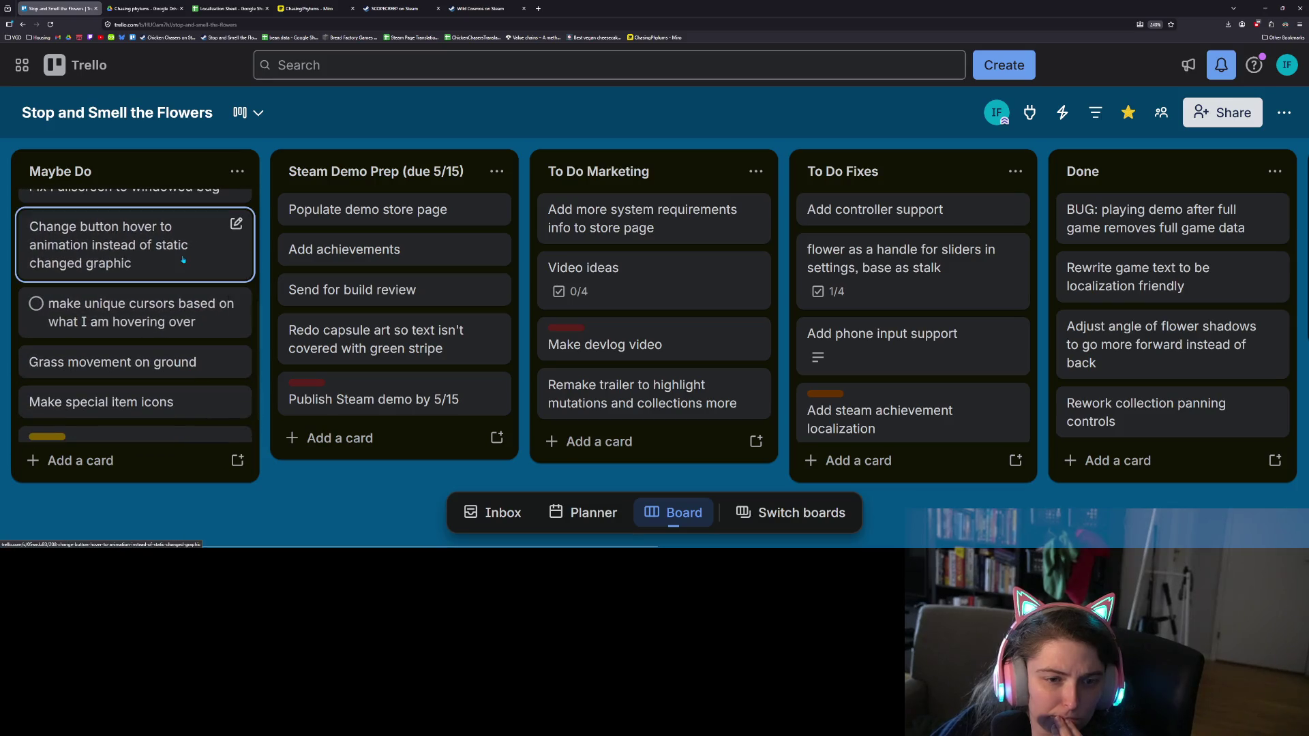
scroll(178, 314, down, 1)
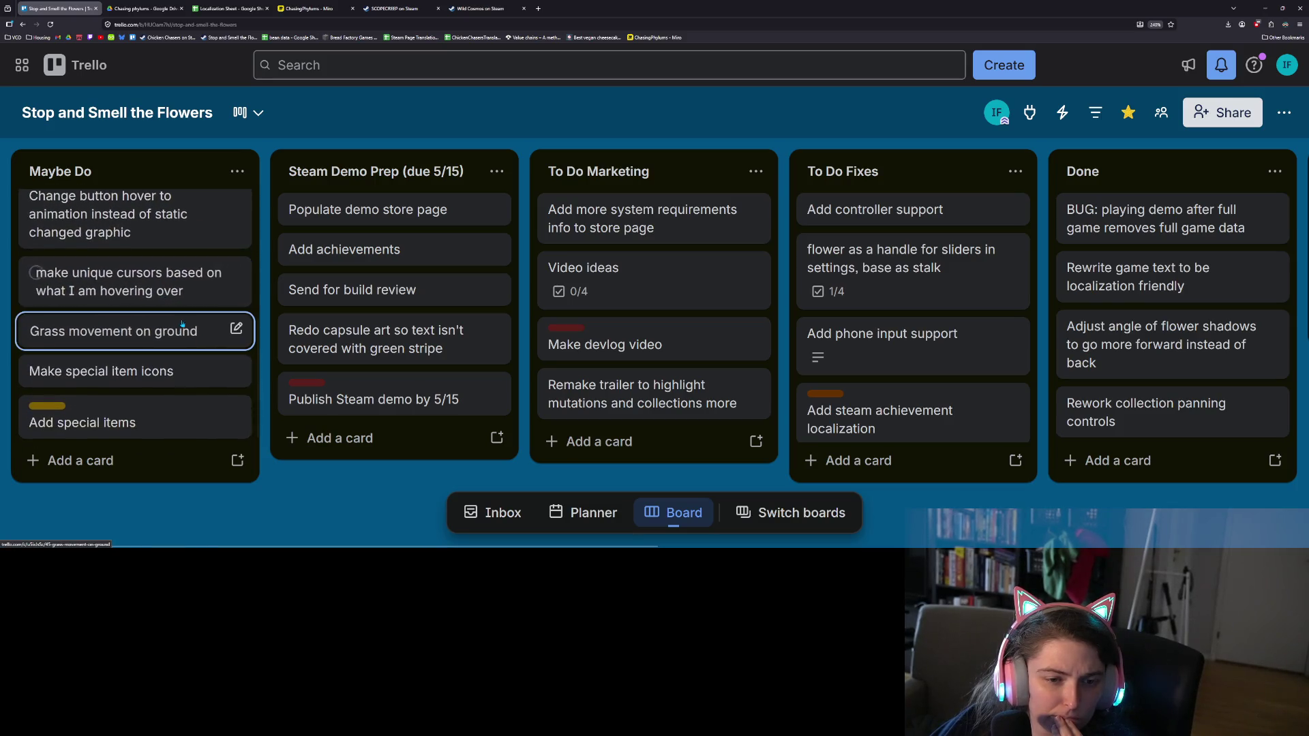
scroll(204, 430, up, 4)
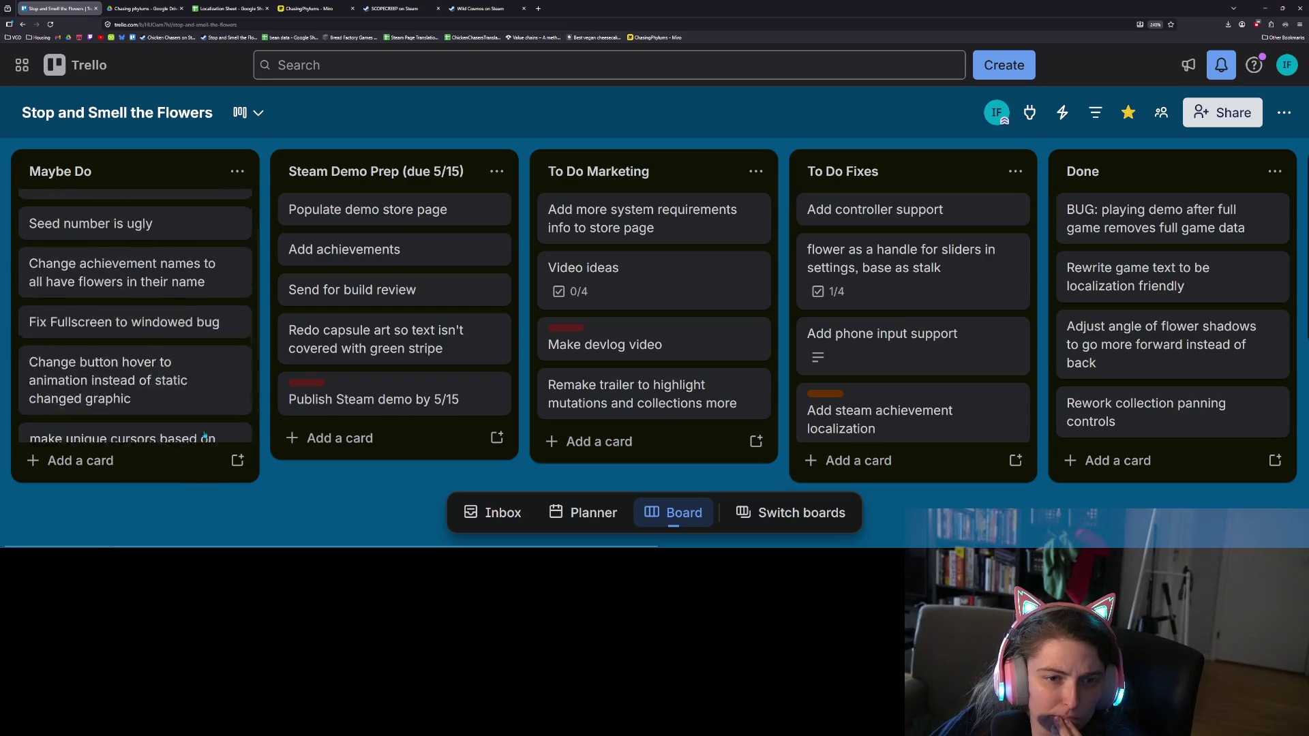
middle_click(292, 488)
middle_click(324, 492)
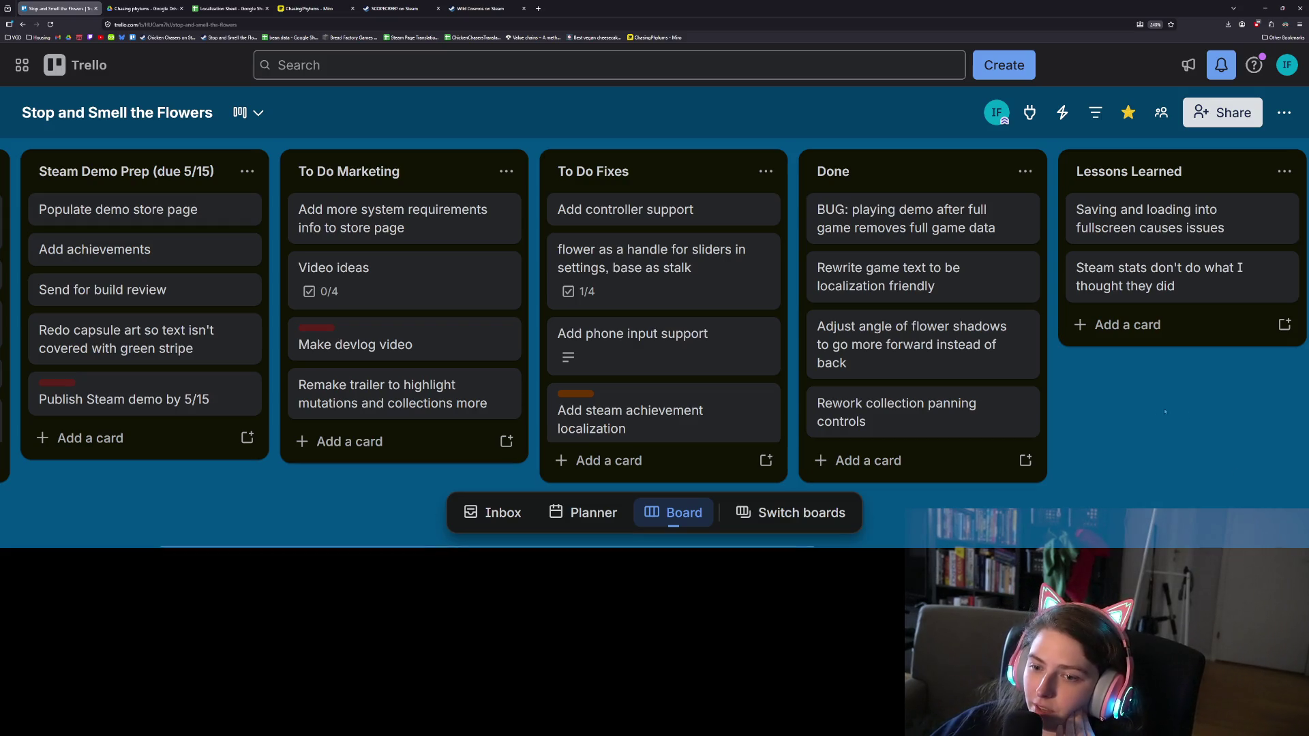
scroll(661, 409, down, 3)
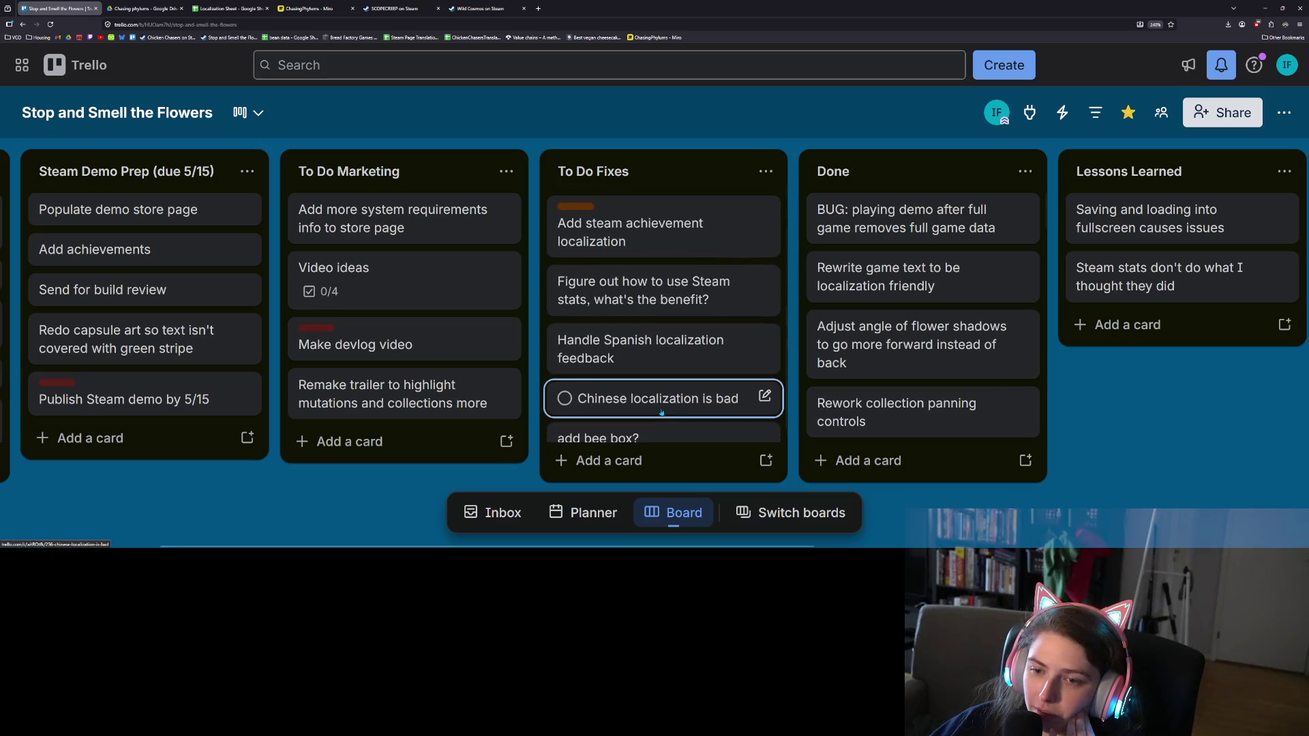
scroll(661, 411, up, 3)
scroll(674, 386, down, 3)
scroll(674, 386, up, 3)
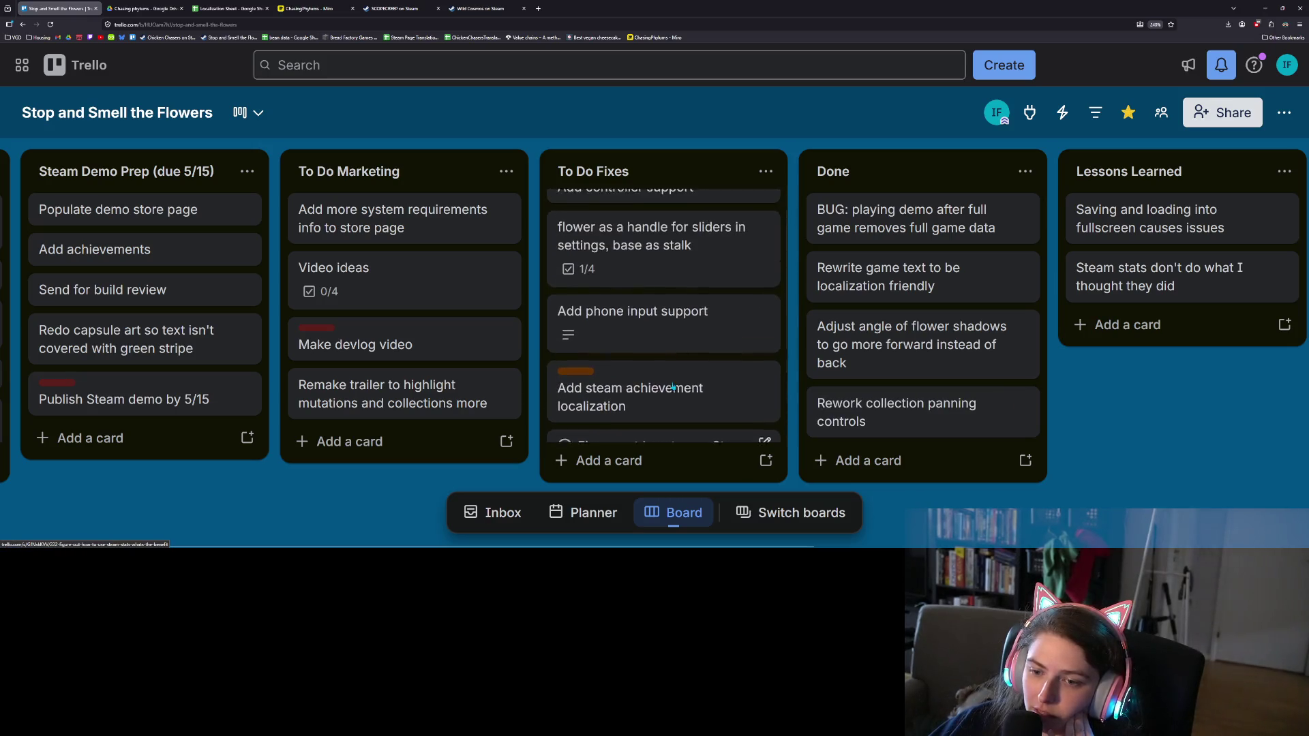